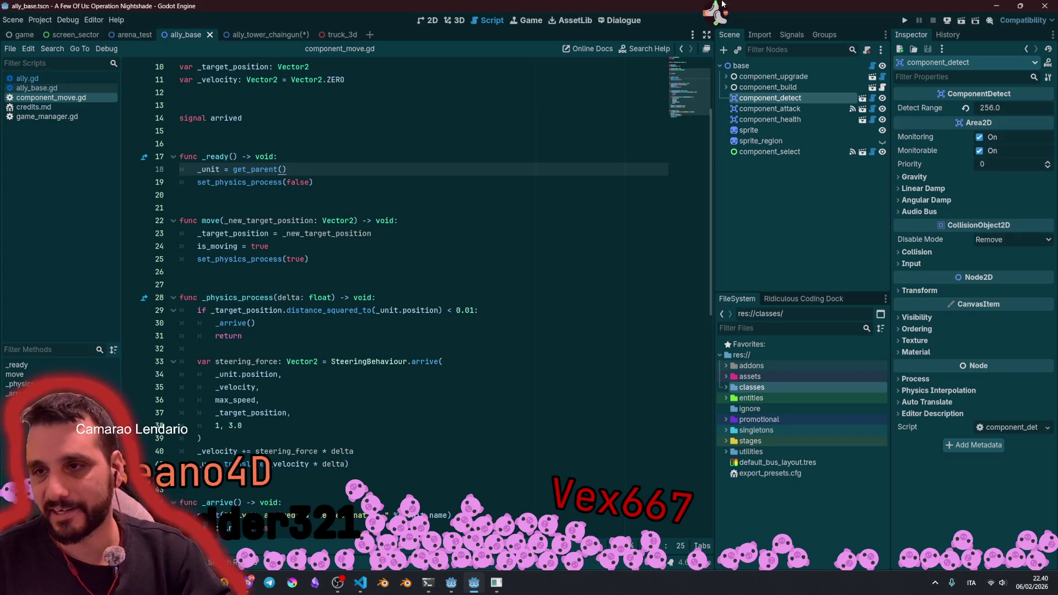
Step: Toggle distraction-free mode on and off, then bring the Twitch user-info tool to the front
{"action": "left_click", "coordinate": [706, 35]}
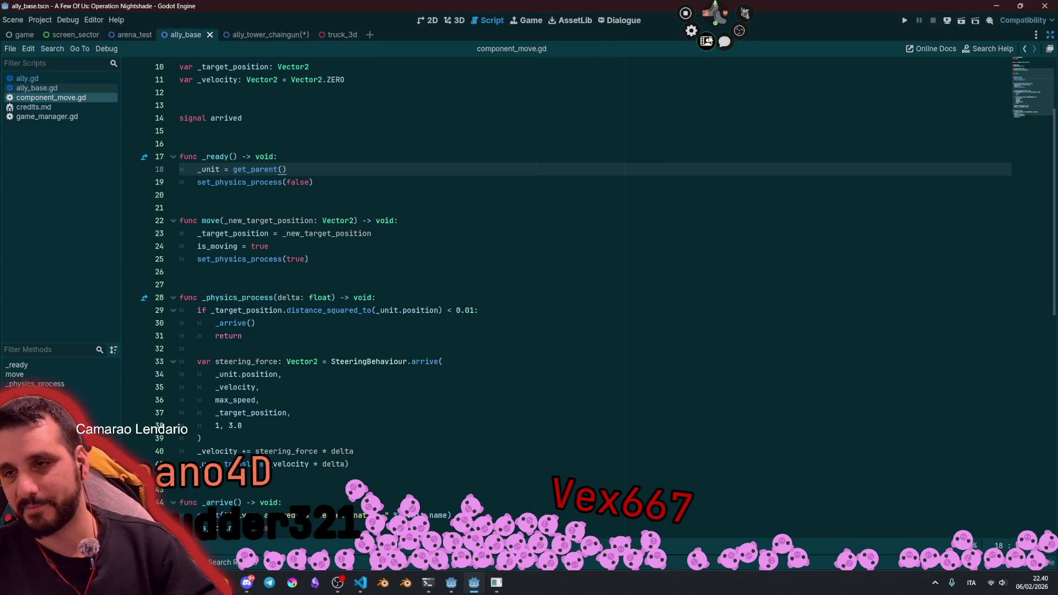
{"action": "left_click", "coordinate": [1049, 48]}
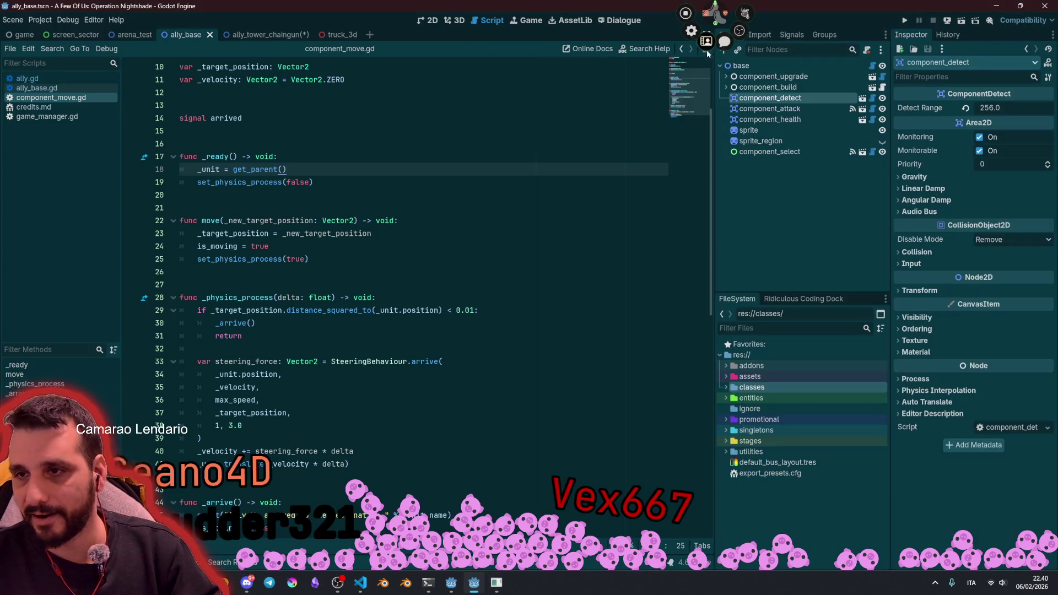
{"action": "left_click", "coordinate": [706, 42]}
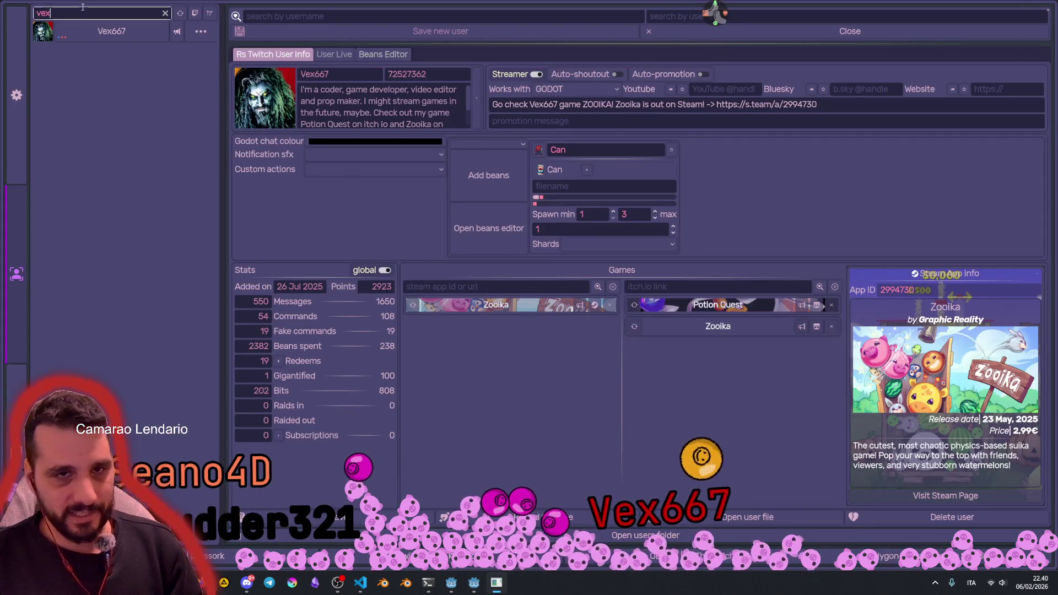
Step: Search users for 'sean', open the matching streamer and show Super Roll Out's itch.io details
{"action": "type", "text": "sen"}
{"action": "key", "text": "BackSpace"}
{"action": "key", "text": "BackSpace"}
{"action": "key", "text": "BackSpace"}
{"action": "type", "text": "sean"}
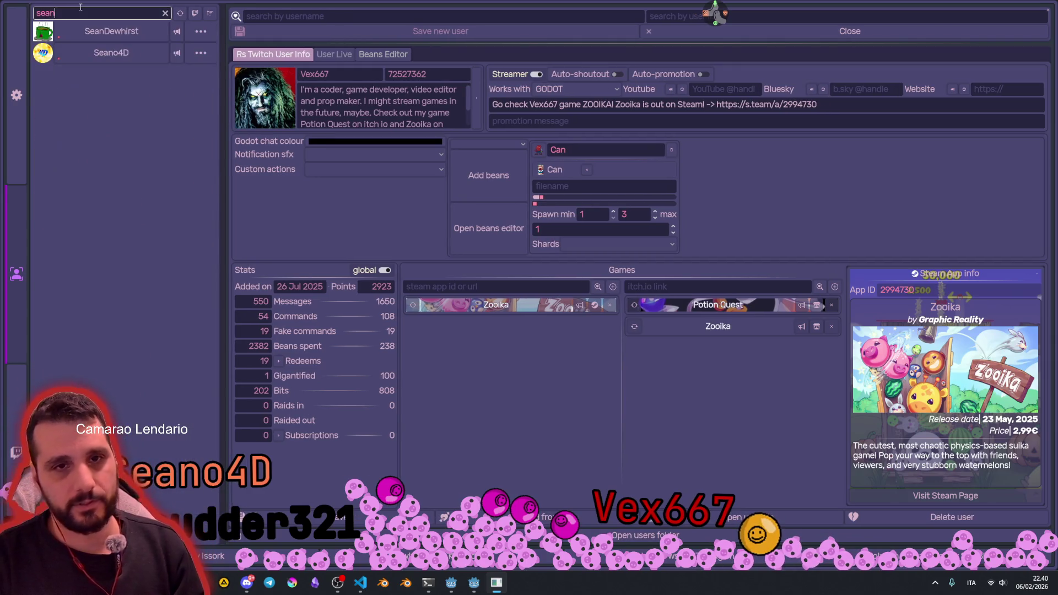
{"action": "left_click", "coordinate": [111, 53]}
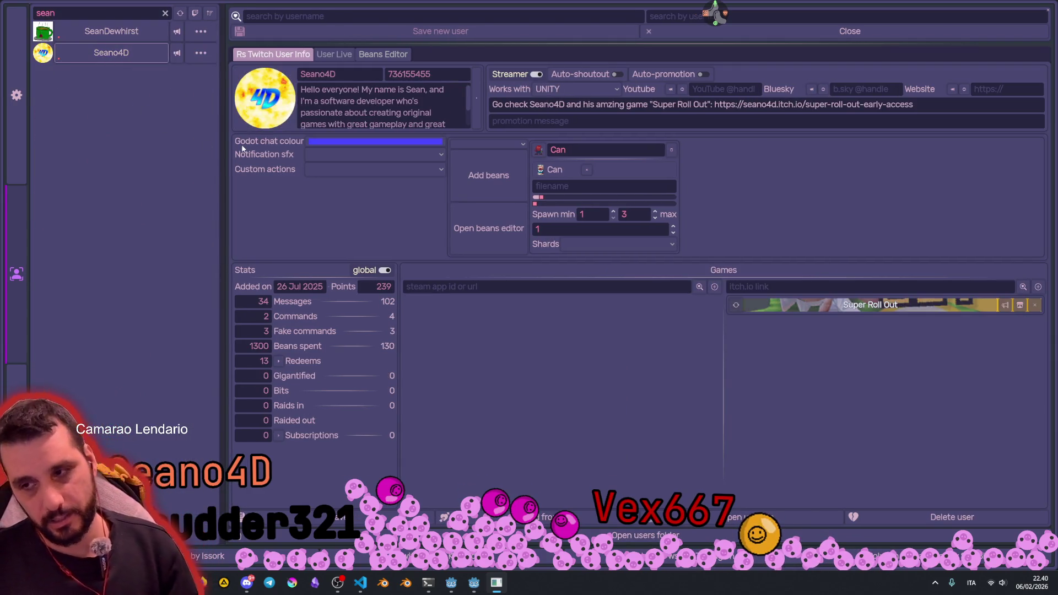
{"action": "left_click", "coordinate": [851, 305]}
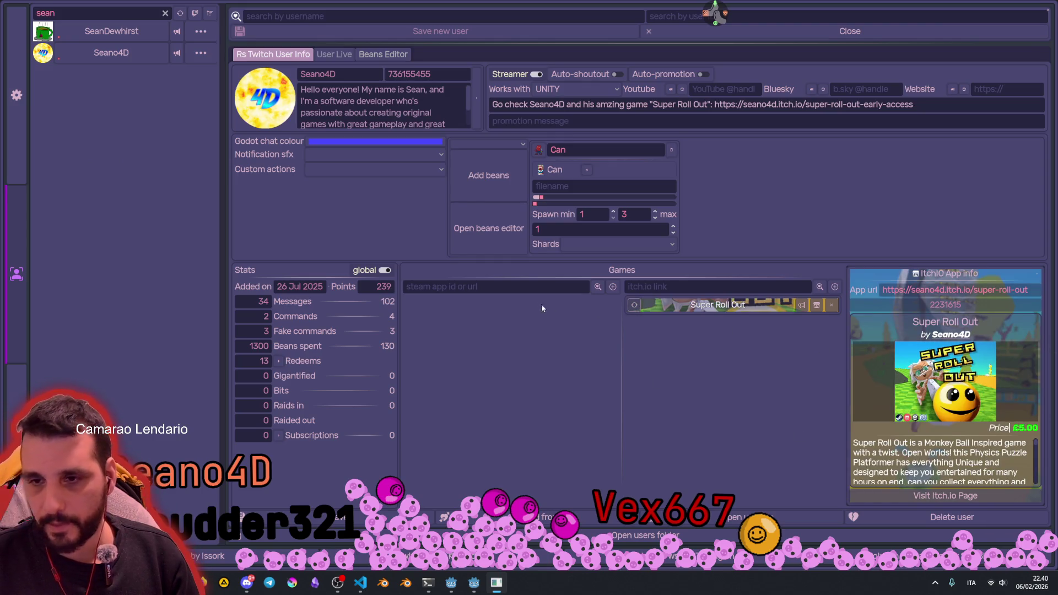
Step: Check the other matching user, then open Super Roll Out's itch.io page in the browser
{"action": "left_click", "coordinate": [473, 286]}
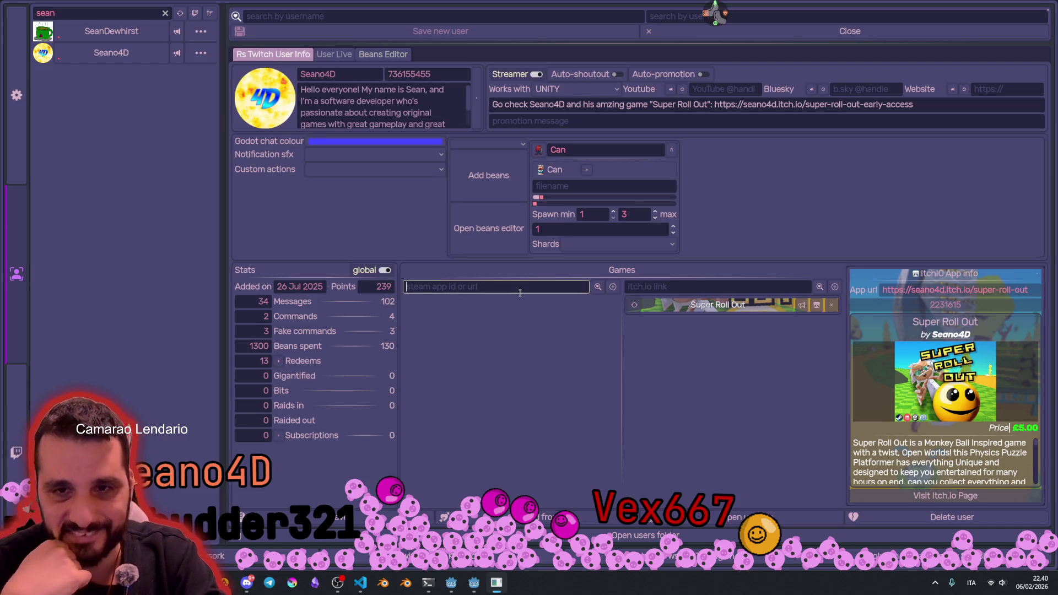
{"action": "left_click", "coordinate": [178, 52]}
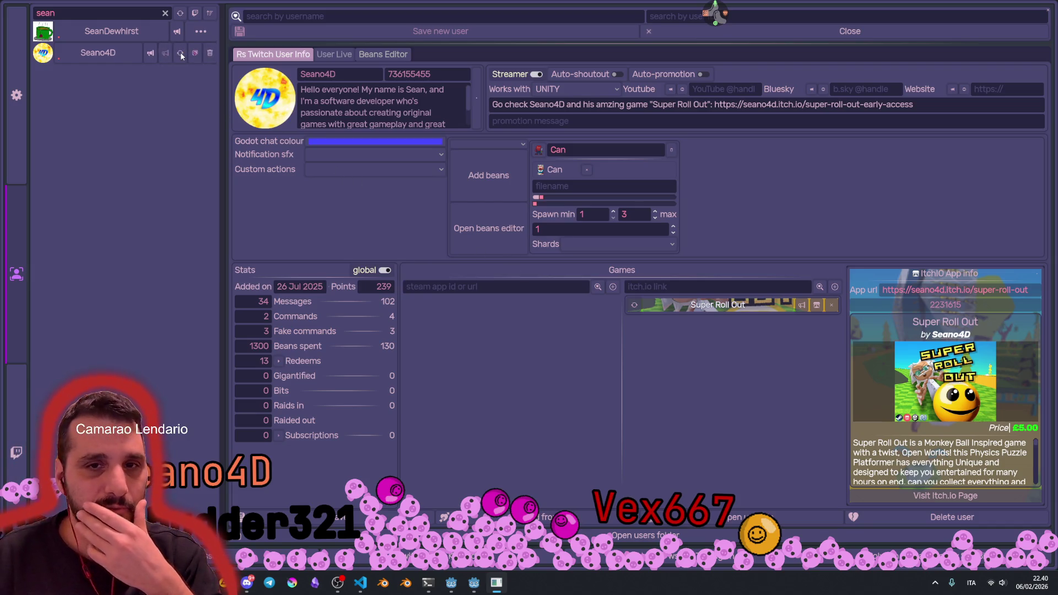
{"action": "left_click", "coordinate": [95, 33]}
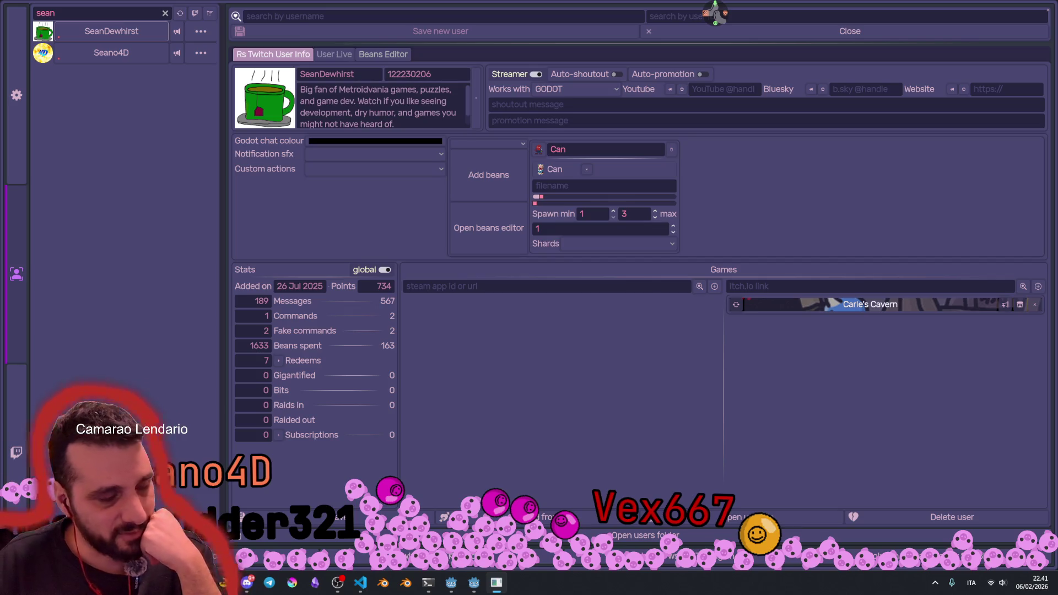
{"action": "left_click", "coordinate": [110, 53]}
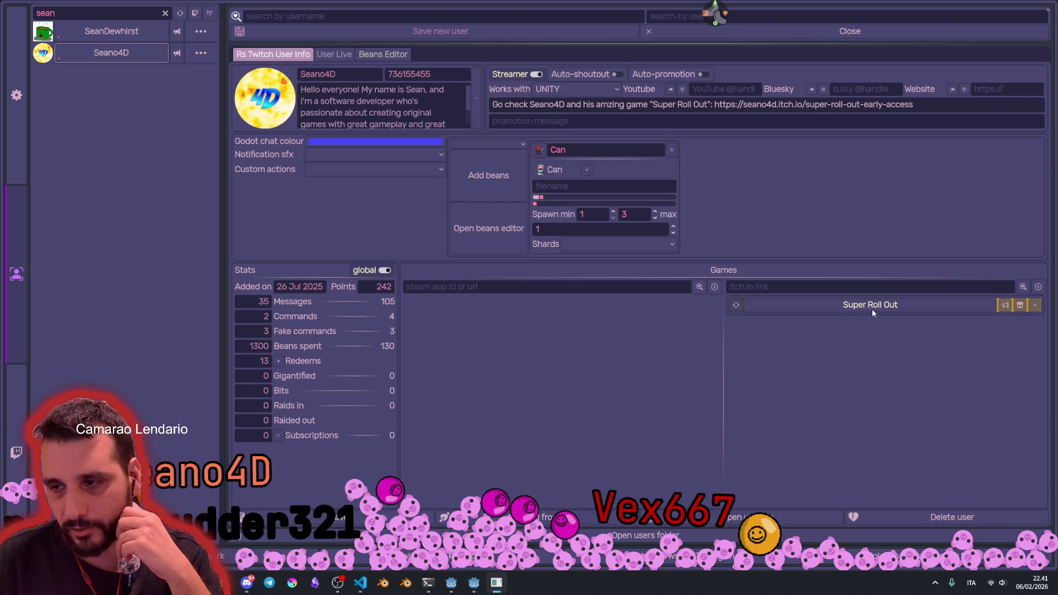
{"action": "left_click", "coordinate": [1017, 305]}
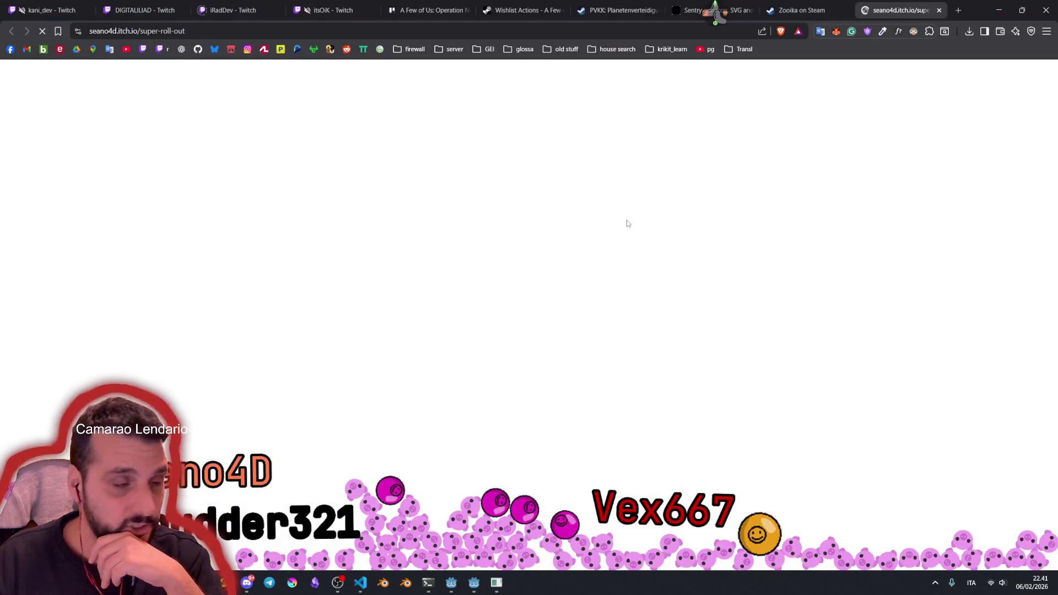
Step: Scroll the Super Roll Out page and step through the rock-creature screenshots in the viewer
{"action": "scroll", "coordinate": [610, 266], "scroll_direction": "down", "scroll_amount": 3}
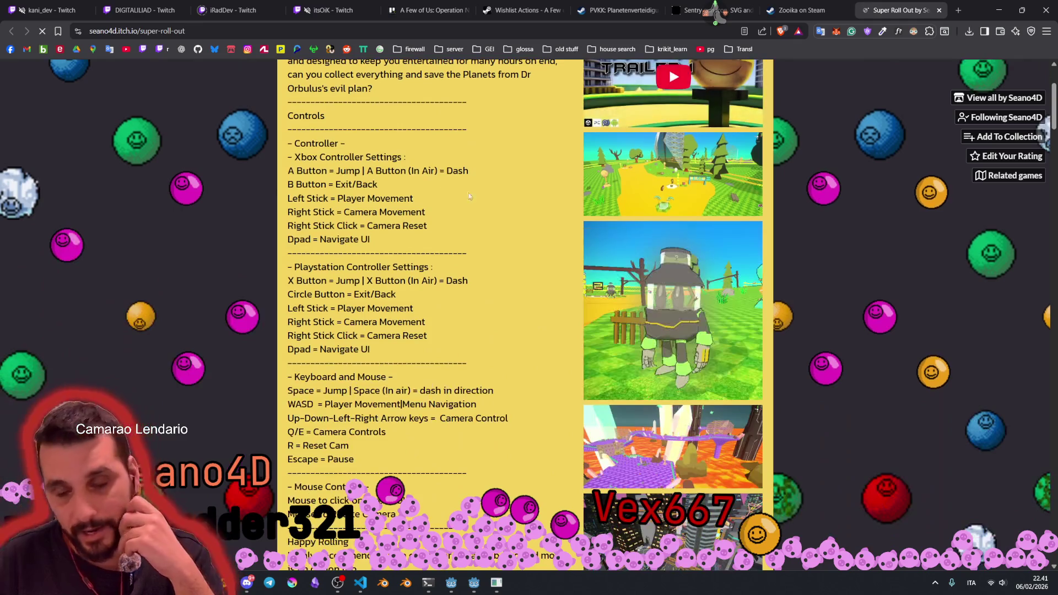
{"action": "scroll", "coordinate": [610, 266], "scroll_direction": "down", "scroll_amount": 5}
{"action": "scroll", "coordinate": [681, 333], "scroll_direction": "up", "scroll_amount": 7}
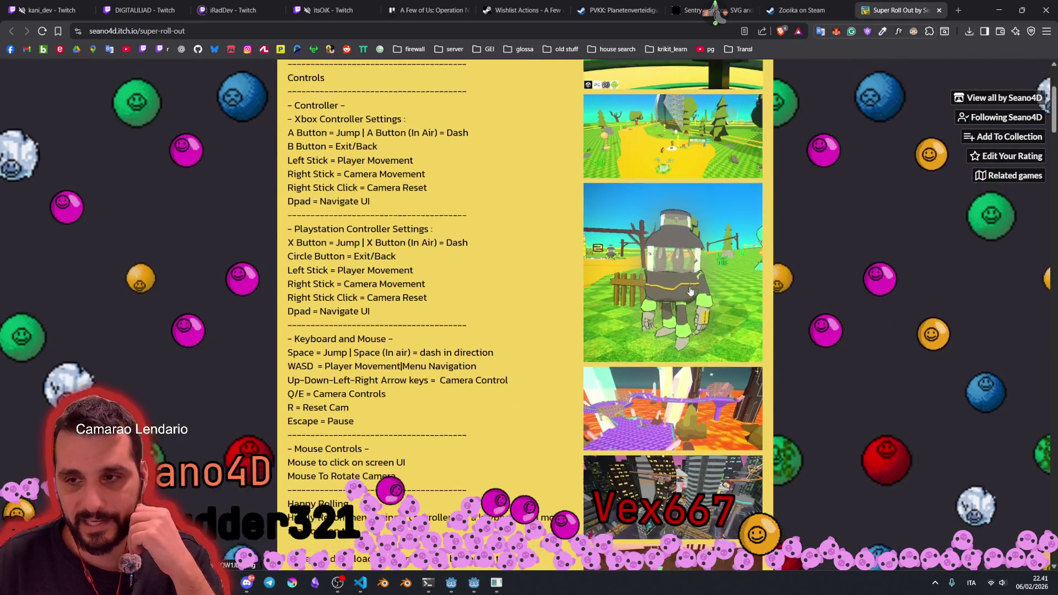
{"action": "scroll", "coordinate": [682, 308], "scroll_direction": "up", "scroll_amount": 2}
{"action": "scroll", "coordinate": [685, 281], "scroll_direction": "down", "scroll_amount": 8}
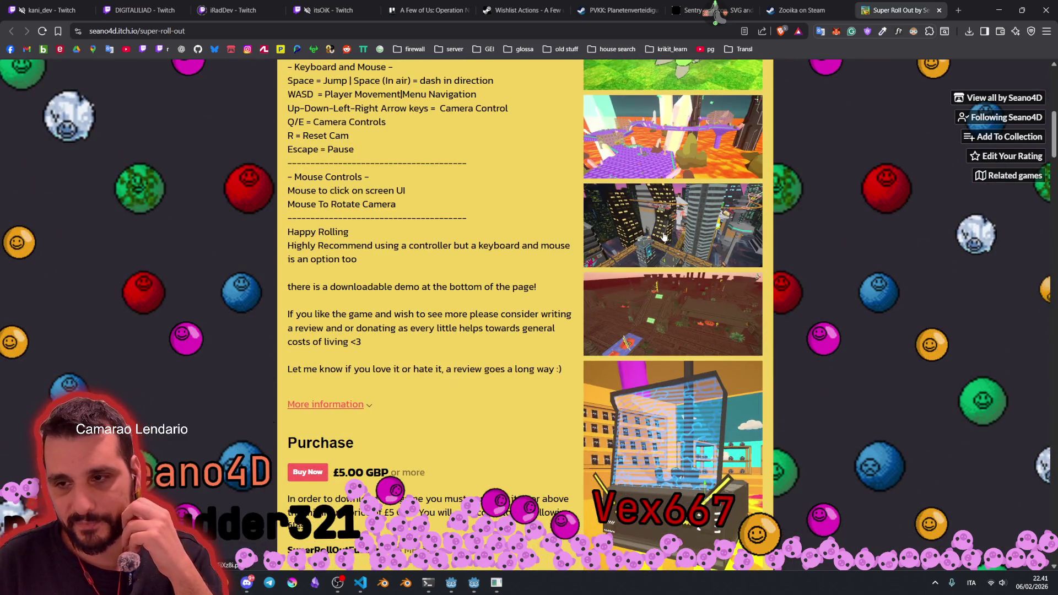
{"action": "scroll", "coordinate": [664, 236], "scroll_direction": "down", "scroll_amount": 5}
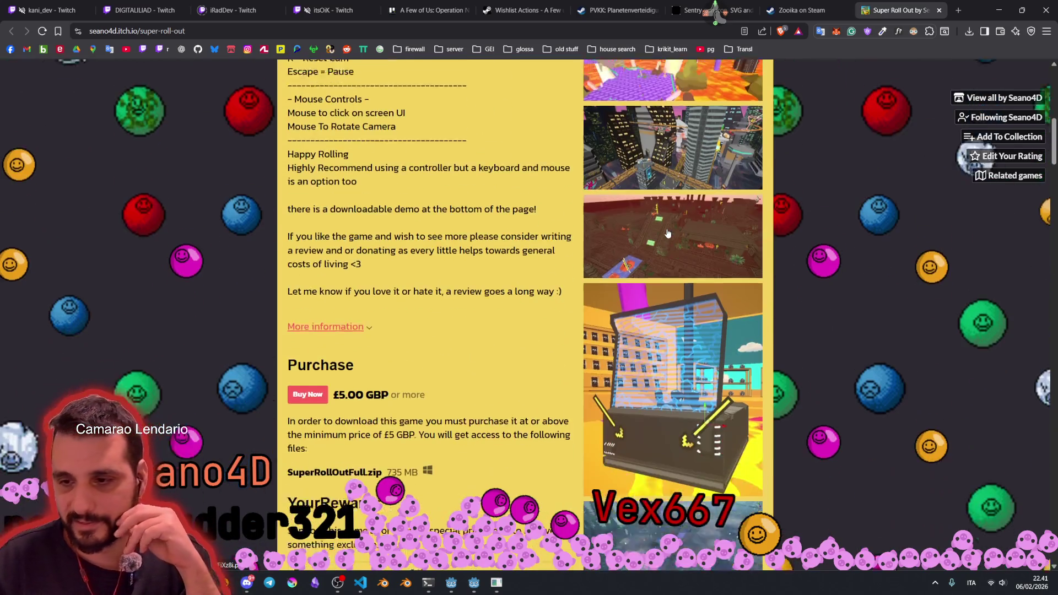
{"action": "scroll", "coordinate": [668, 230], "scroll_direction": "down", "scroll_amount": 7}
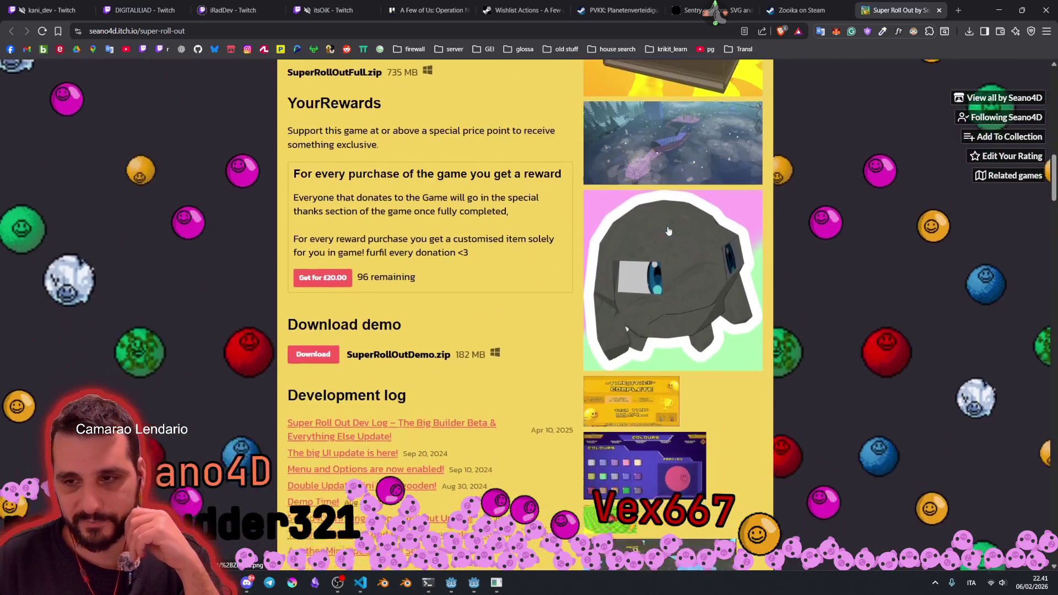
{"action": "left_click", "coordinate": [625, 133]}
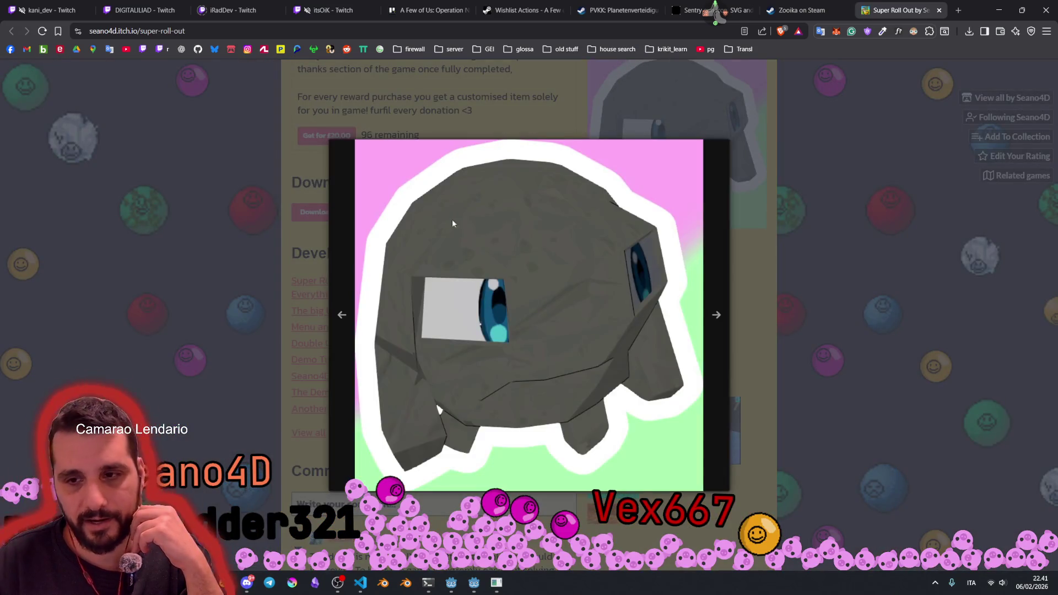
{"action": "left_click", "coordinate": [714, 306]}
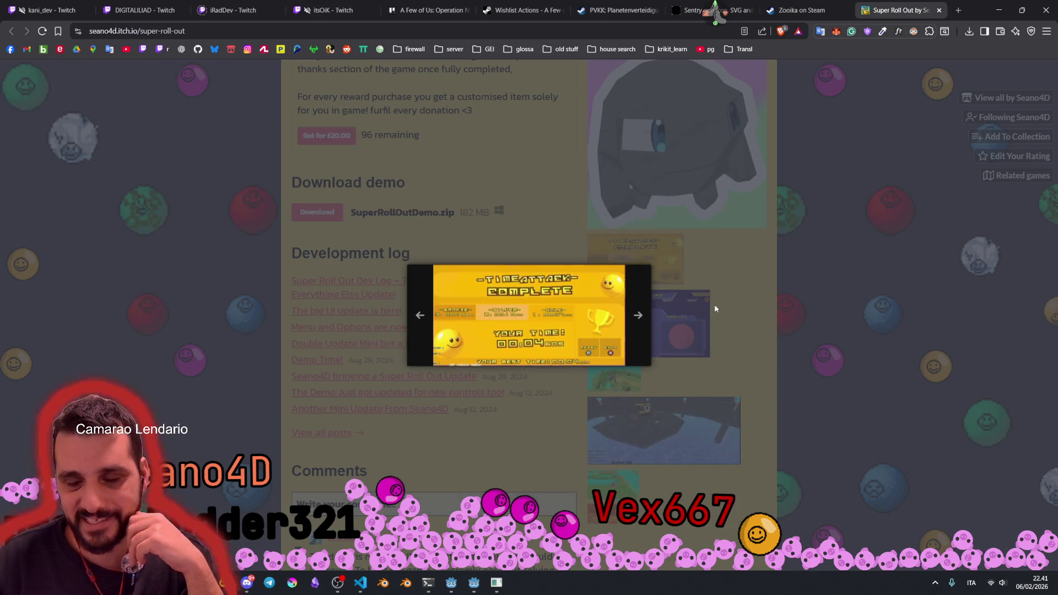
{"action": "left_click", "coordinate": [640, 318]}
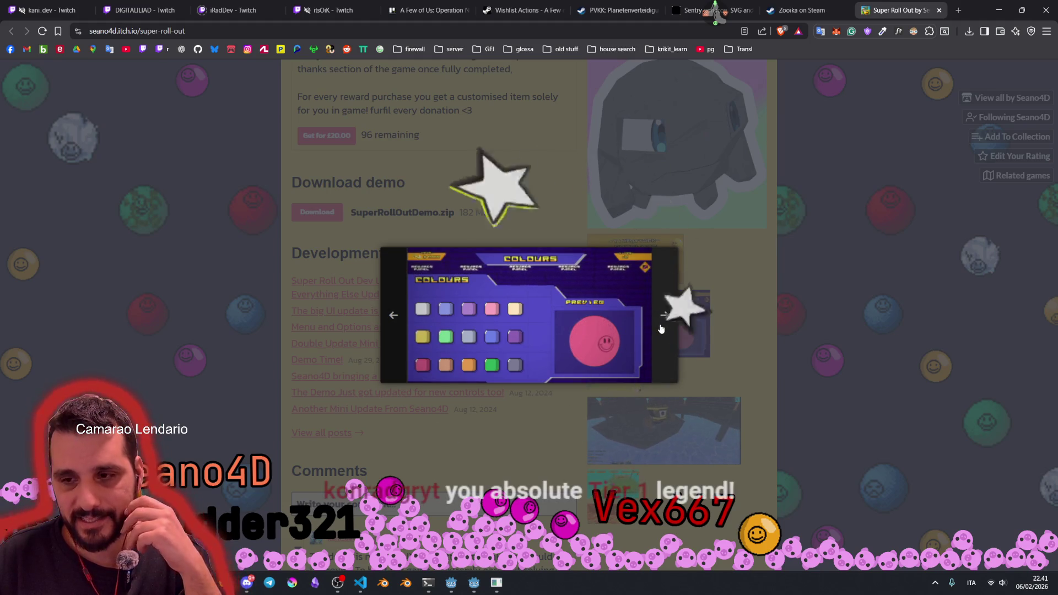
{"action": "left_click", "coordinate": [661, 325]}
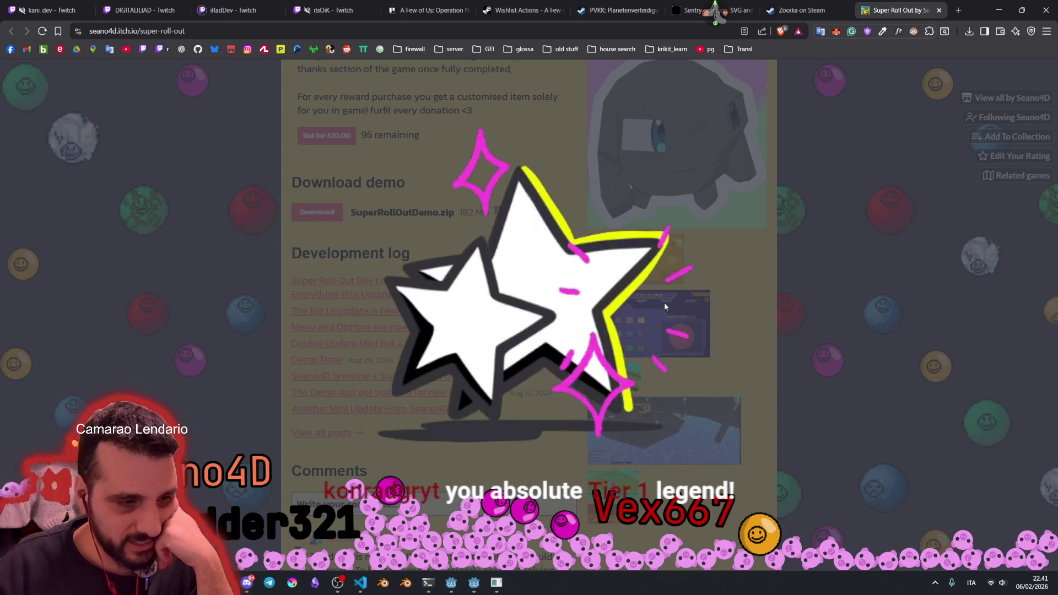
Step: Open another screenshot and page through the remaining Super Roll Out screenshots
{"action": "left_click", "coordinate": [664, 302]}
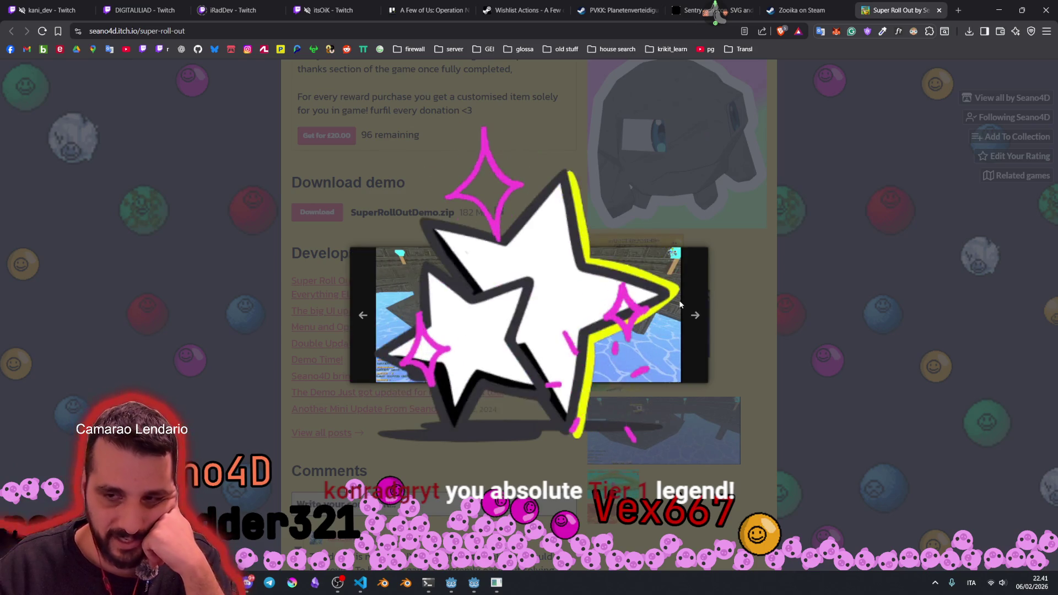
{"action": "key", "text": "Escape"}
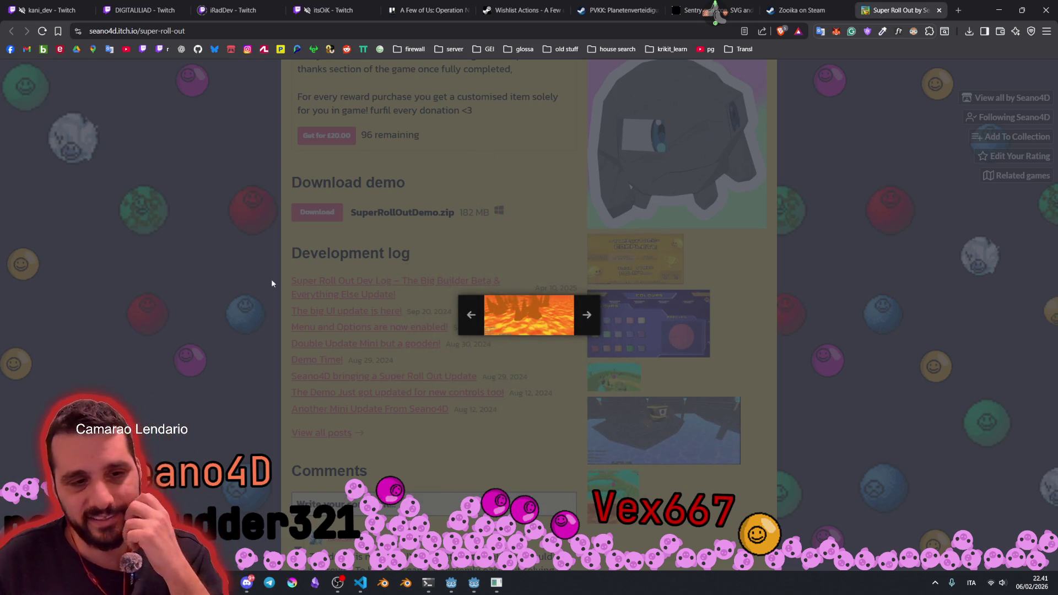
{"action": "left_click", "coordinate": [598, 315]}
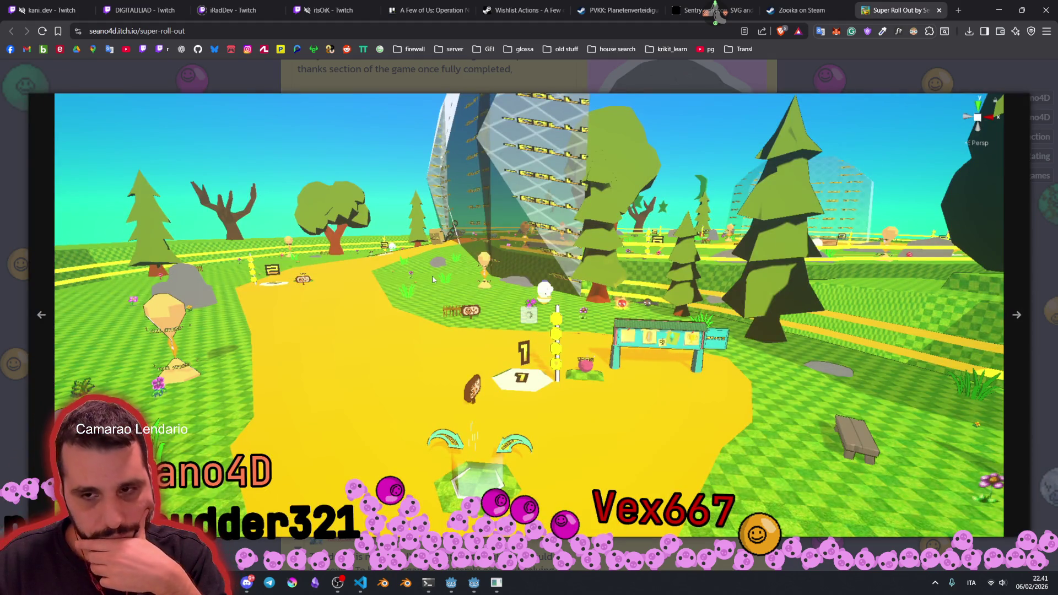
{"action": "left_click", "coordinate": [1016, 314]}
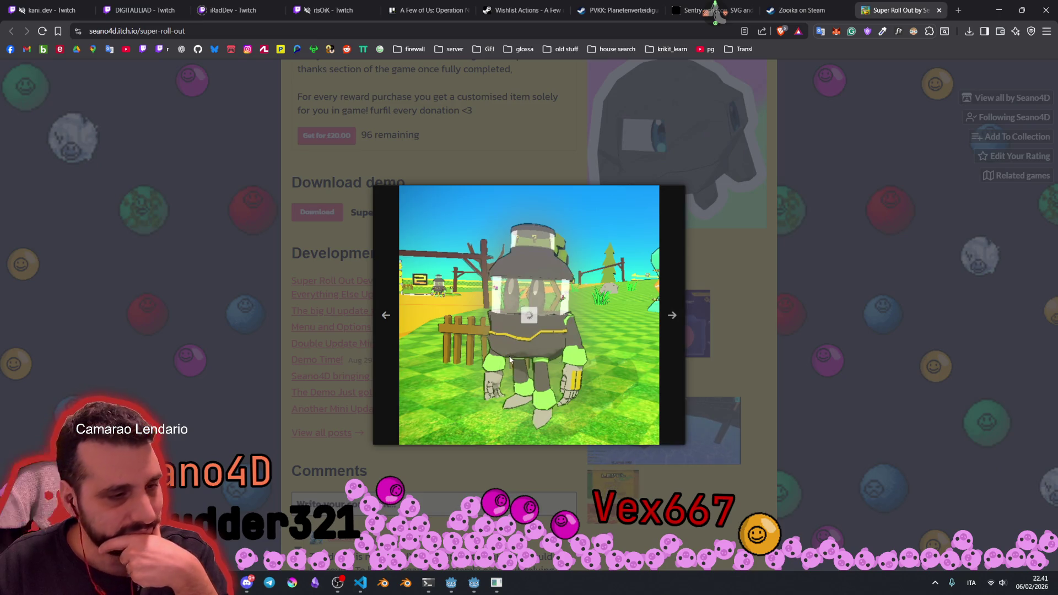
{"action": "left_click", "coordinate": [672, 315]}
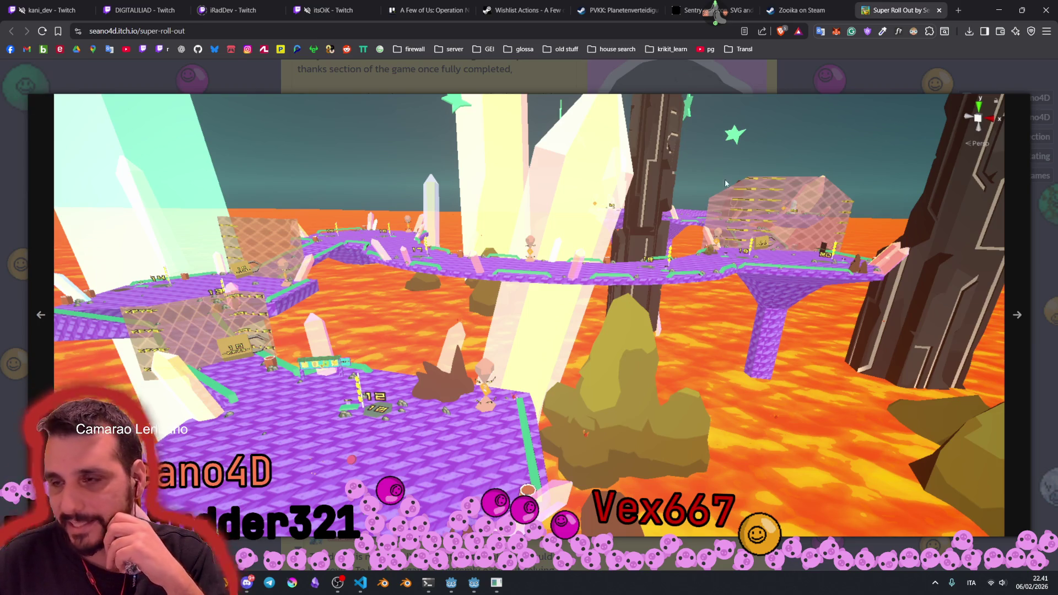
Step: Close the Super Roll Out tab and return to the Godot editor
{"action": "middle_click", "coordinate": [914, 16]}
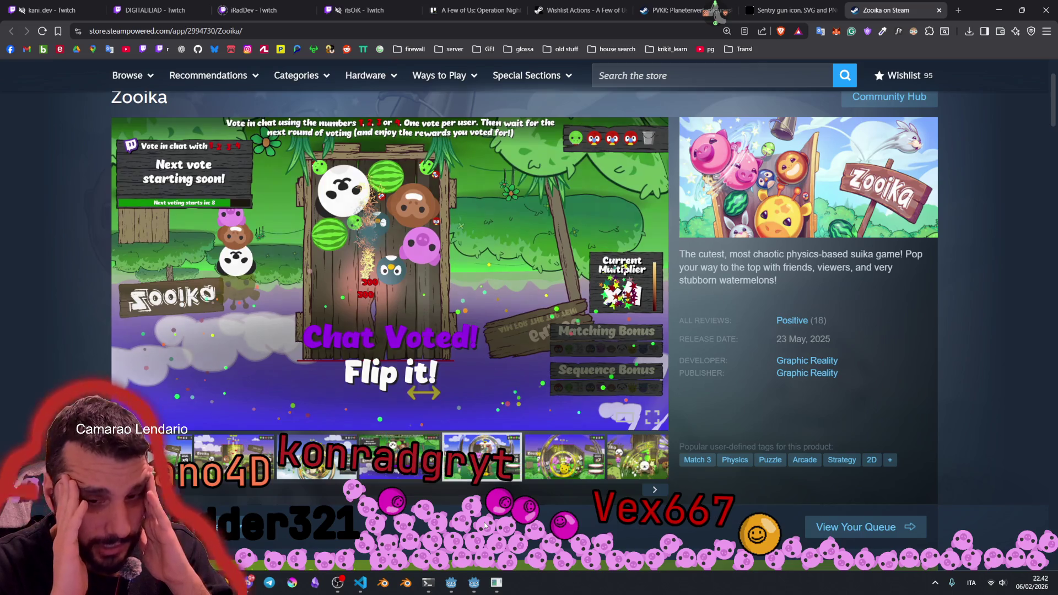
{"action": "mouse_move", "coordinate": [474, 583]}
{"action": "left_click", "coordinate": [468, 529]}
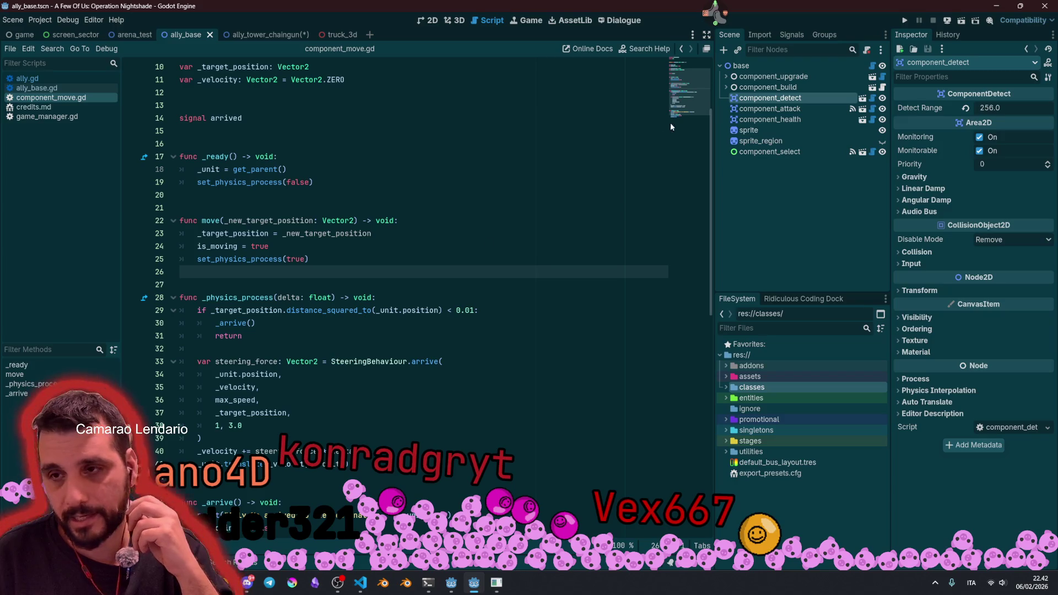
Step: Open game_manager.gd and select the 3D World variable lines 13–17
{"action": "left_click", "coordinate": [682, 67]}
{"action": "left_click", "coordinate": [541, 135]}
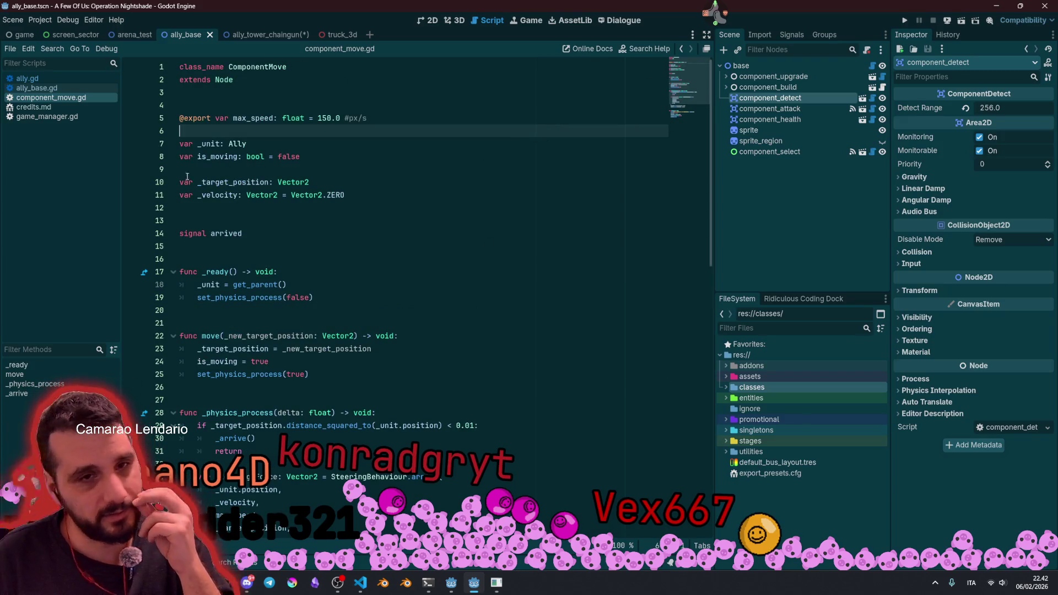
{"action": "left_click", "coordinate": [47, 117]}
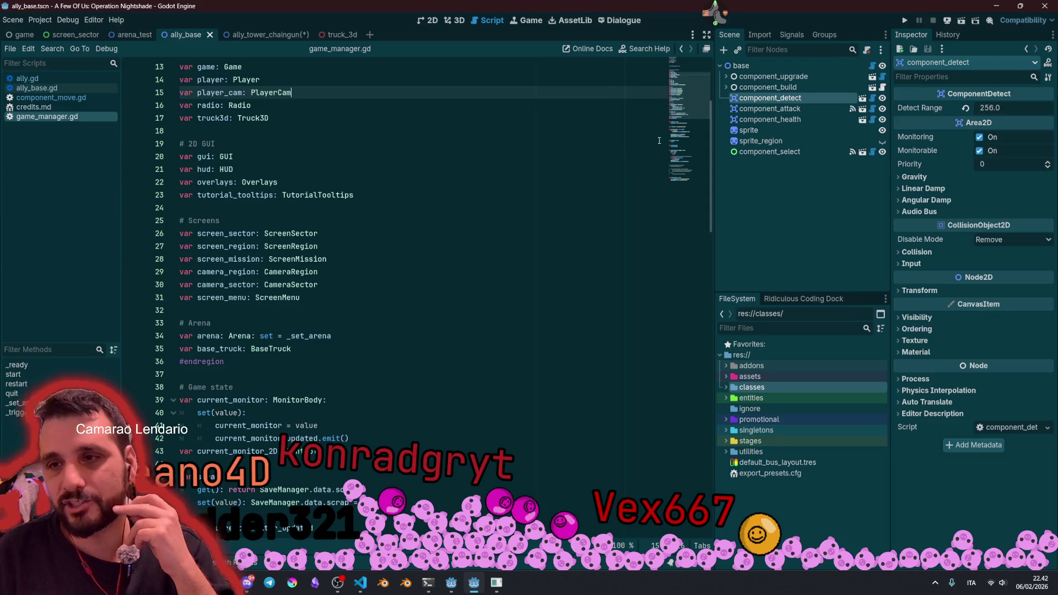
{"action": "scroll", "coordinate": [659, 140], "scroll_direction": "up", "scroll_amount": 5}
{"action": "left_click", "coordinate": [233, 233]}
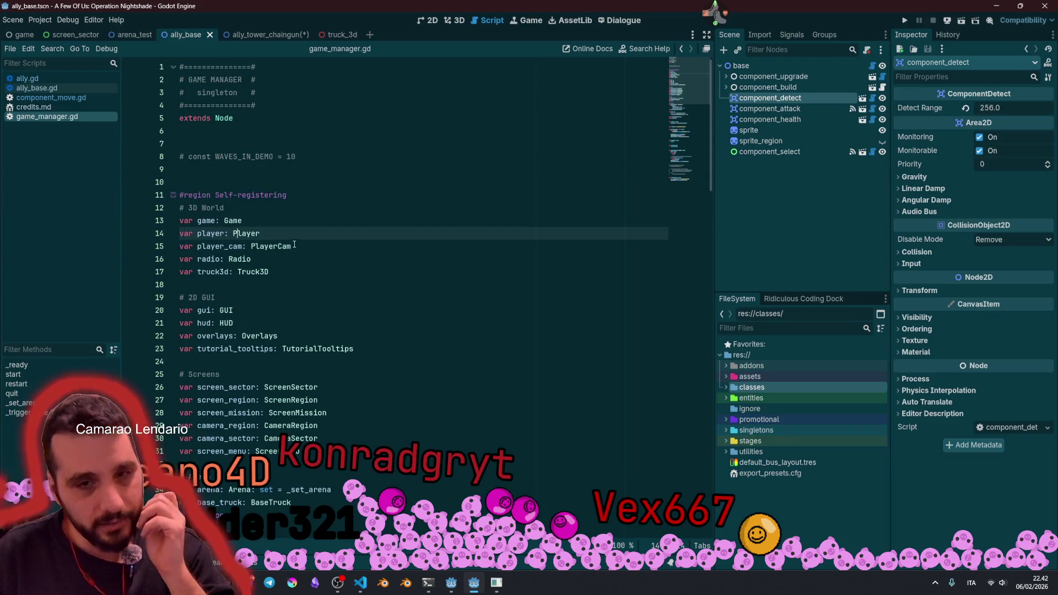
{"action": "mouse_move", "coordinate": [189, 221]}
{"action": "left_mouse_down"}
{"action": "mouse_move", "coordinate": [259, 234]}
{"action": "mouse_move", "coordinate": [309, 259]}
{"action": "mouse_move", "coordinate": [175, 222]}
{"action": "left_mouse_up"}
{"action": "left_click", "coordinate": [283, 272]}
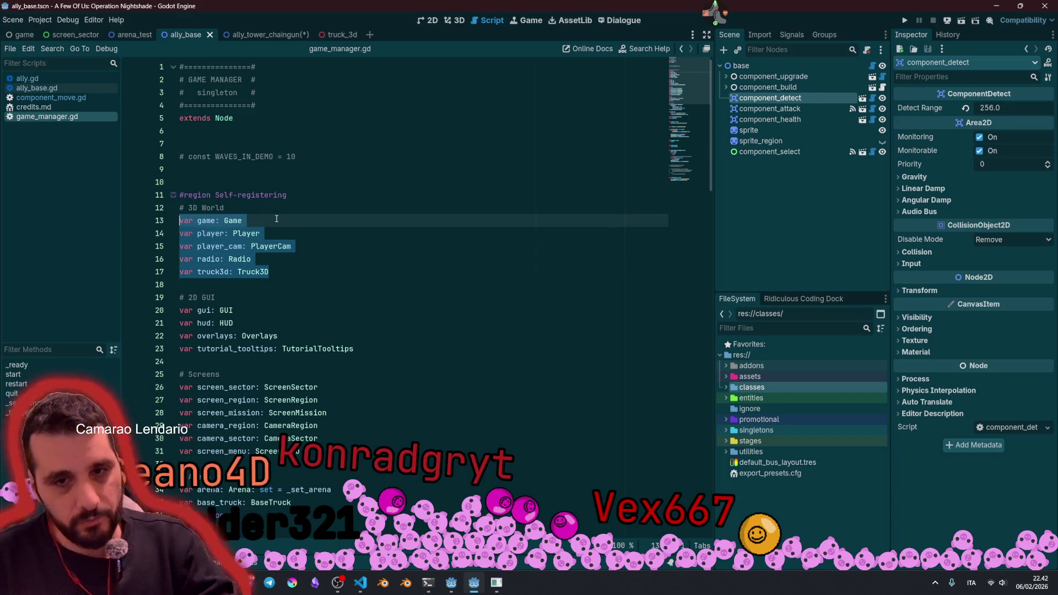
{"action": "left_click", "coordinate": [263, 219]}
Step: Jump to the Game class, select its name and State enum, then open the base node's script
{"action": "left_click", "coordinate": [236, 220], "text": "ctrl"}
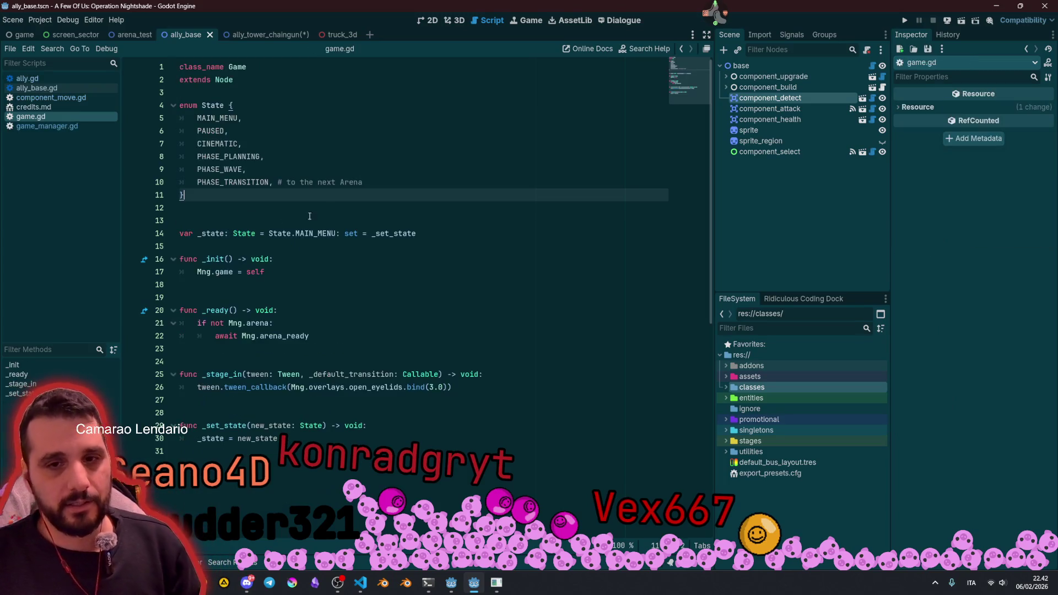
{"action": "left_click_drag", "start_coordinate": [217, 71], "coordinate": [305, 201]}
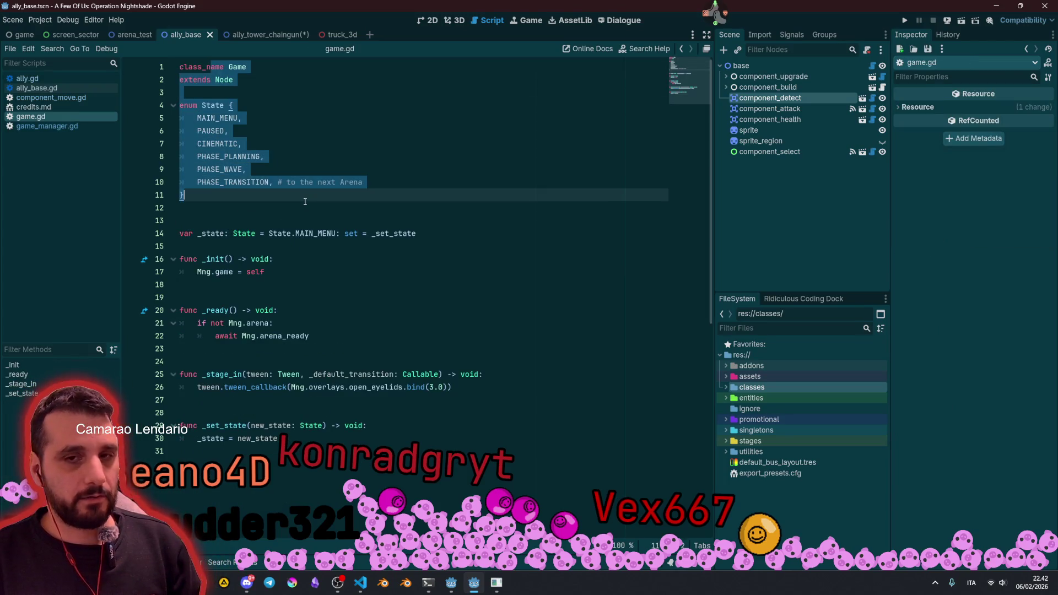
{"action": "left_click", "coordinate": [801, 66]}
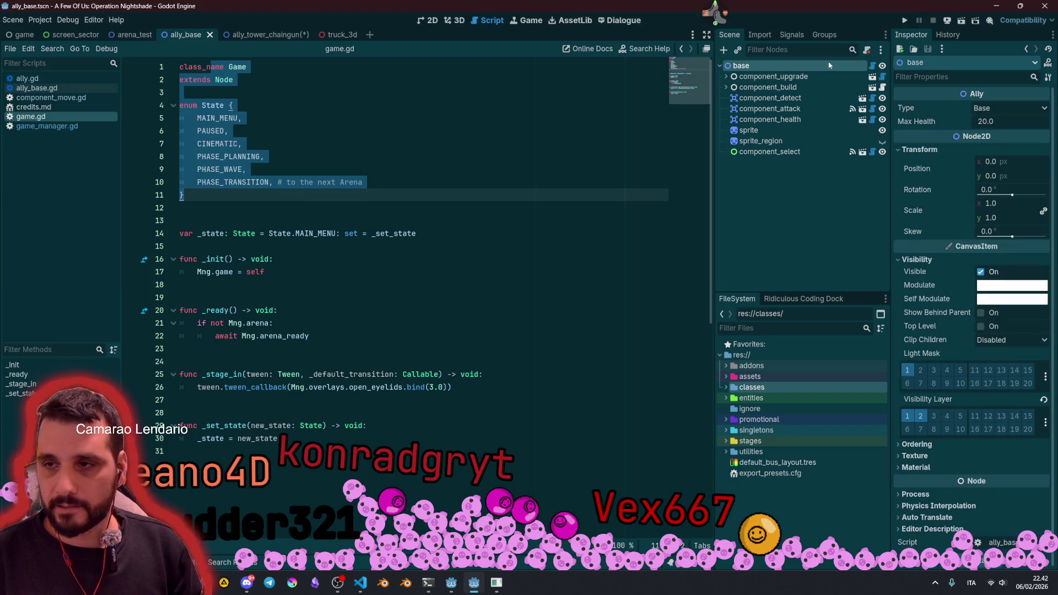
{"action": "left_click", "coordinate": [871, 67]}
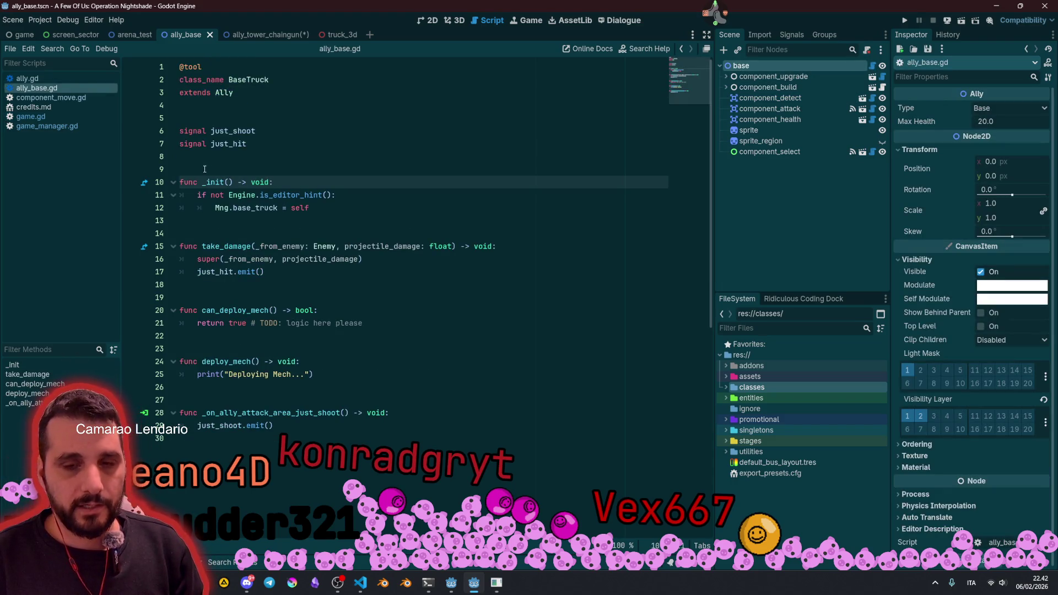
Step: Select Mng and base_truck on line 12 of ally_base.gd to inspect the self-registration
{"action": "left_click", "coordinate": [223, 209]}
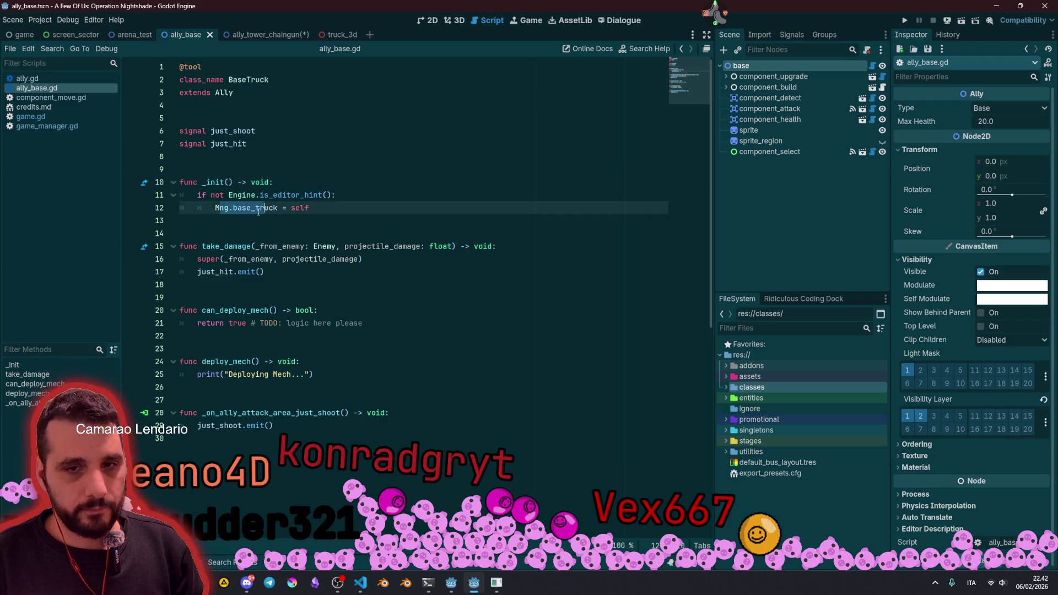
{"action": "double_click", "coordinate": [222, 209]}
{"action": "left_click", "coordinate": [219, 207]}
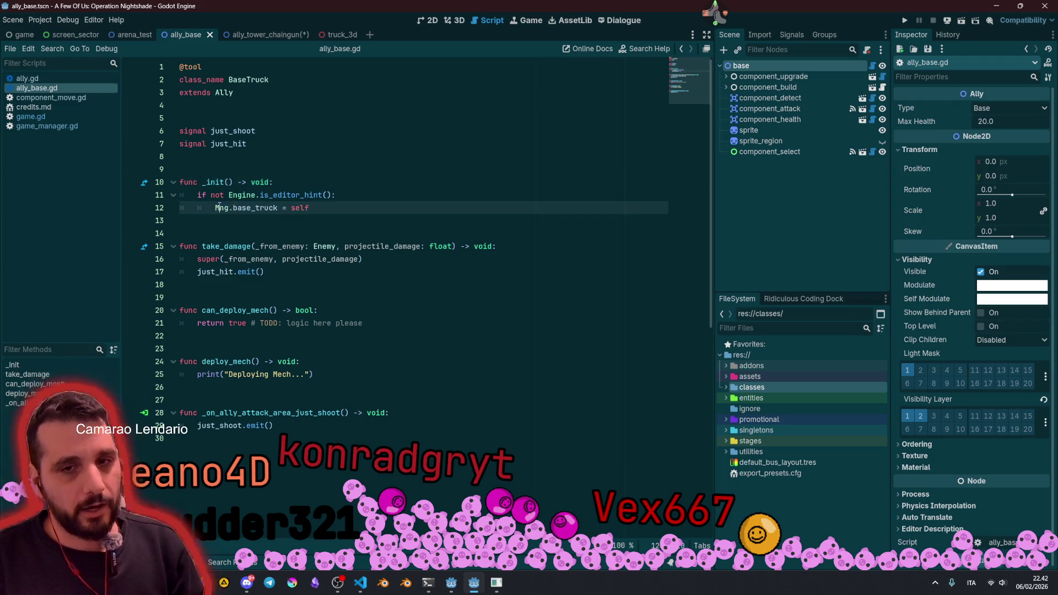
{"action": "double_click", "coordinate": [220, 208]}
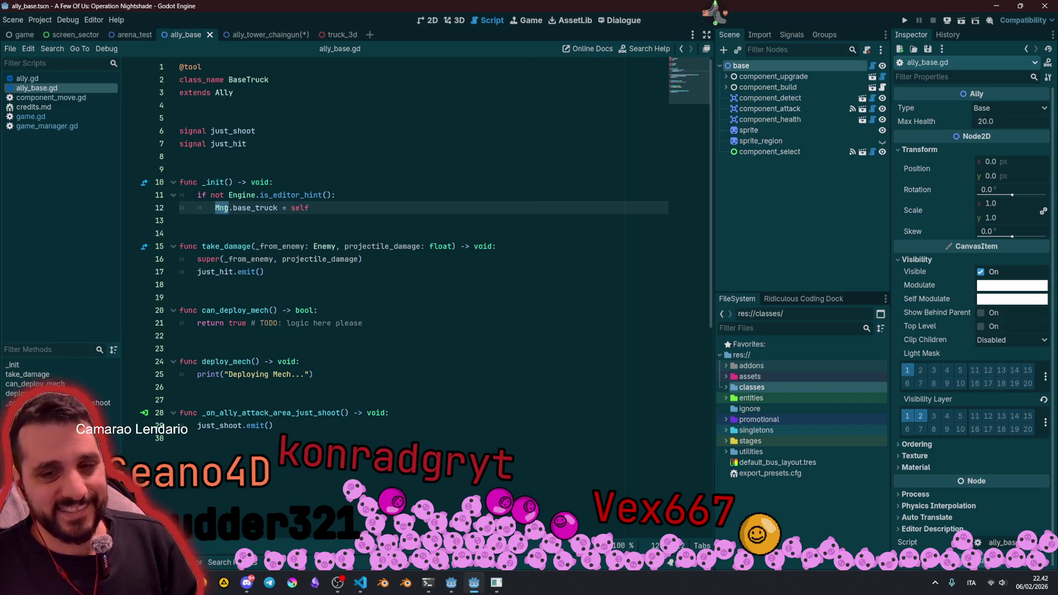
{"action": "double_click", "coordinate": [251, 212]}
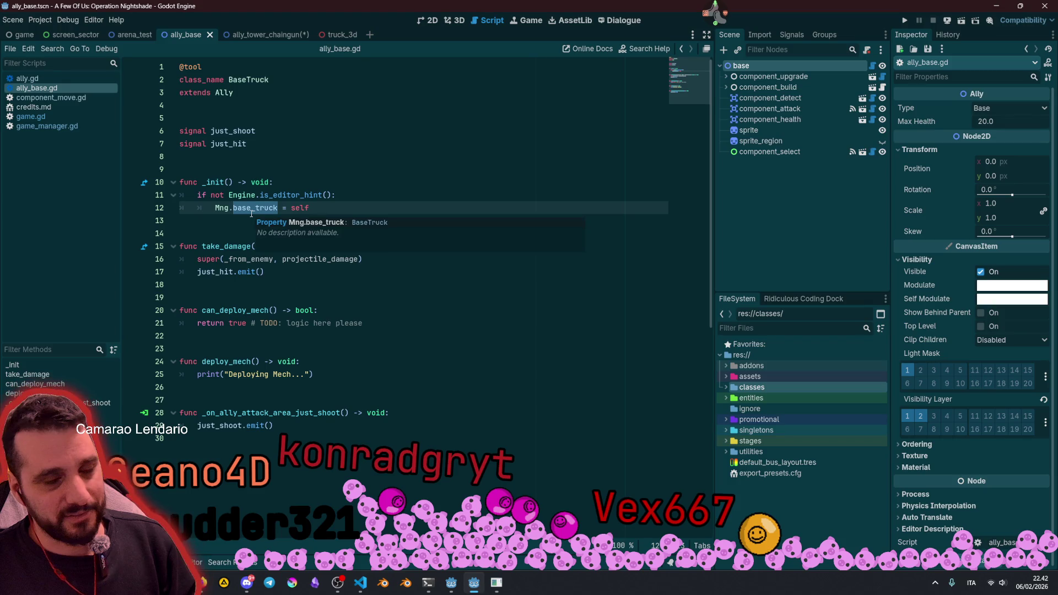
{"action": "left_click", "coordinate": [230, 183]}
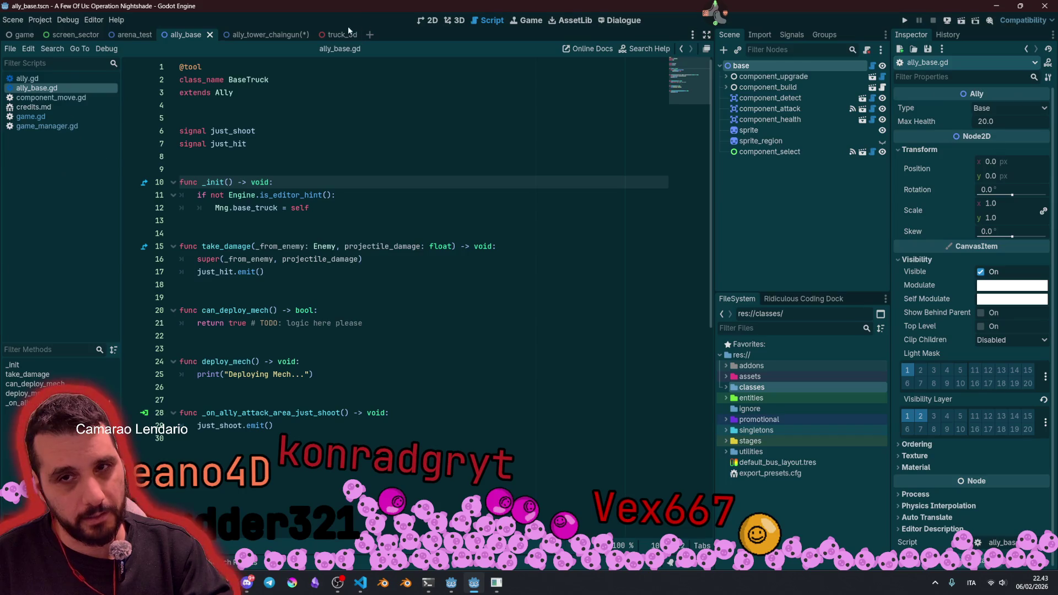
{"action": "left_click", "coordinate": [427, 20]}
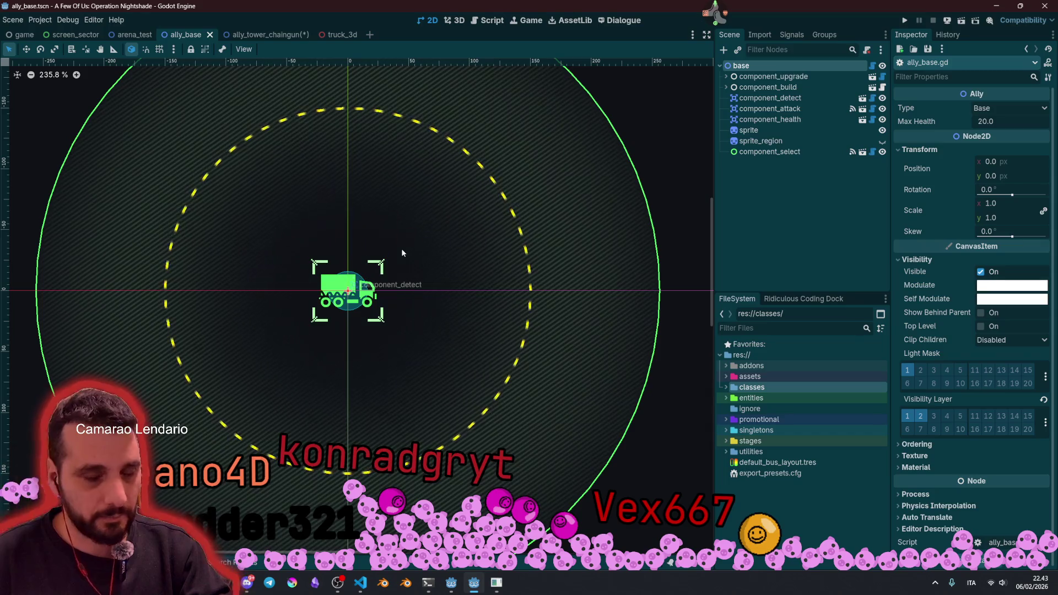
Step: Open the truck_3d scene, select its root node and open truck_3d.gd
{"action": "left_click", "coordinate": [341, 34]}
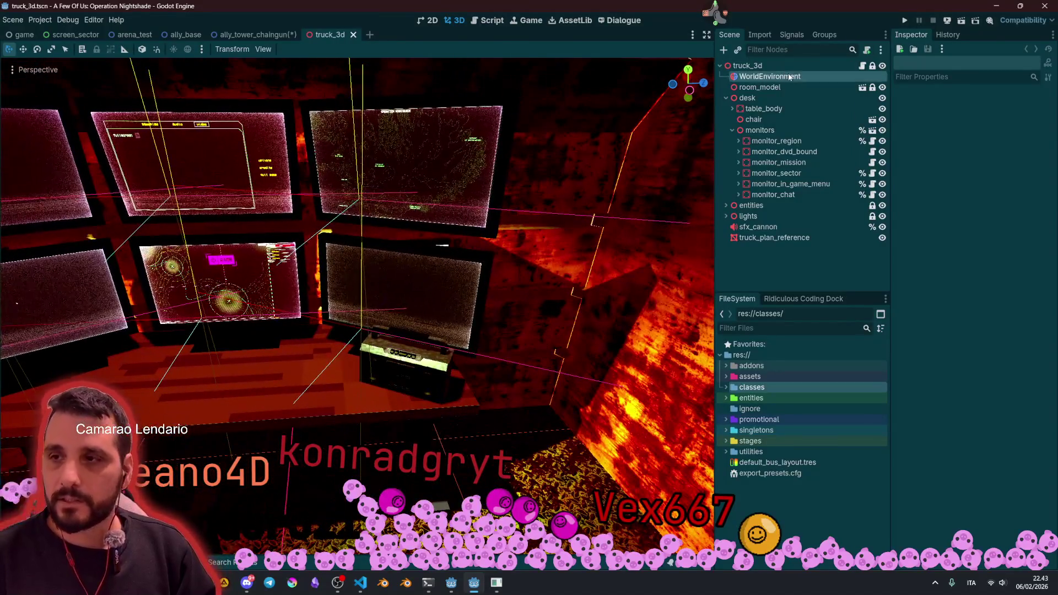
{"action": "left_click", "coordinate": [851, 67]}
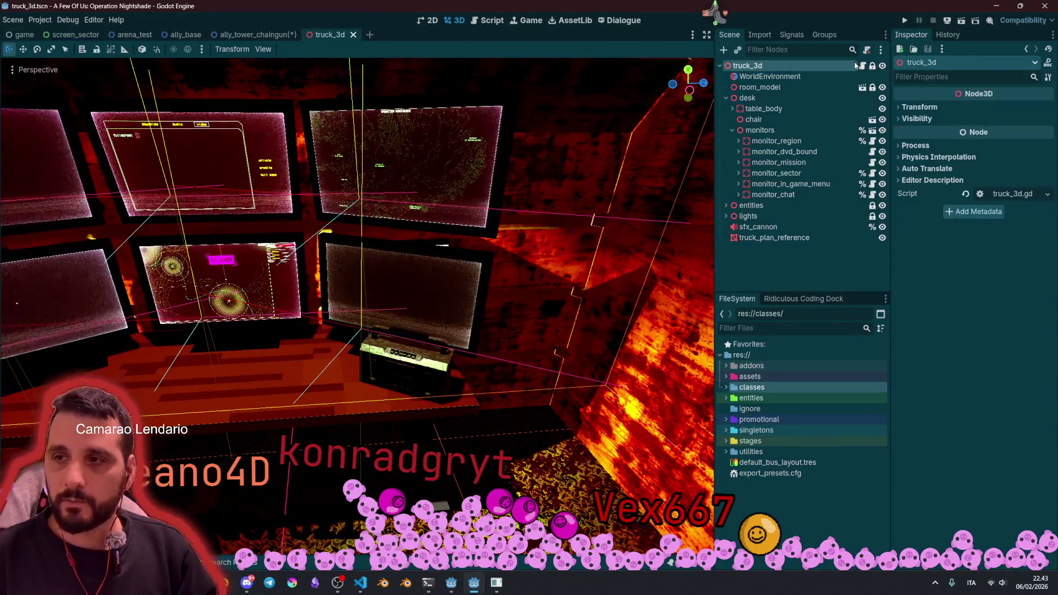
{"action": "left_click", "coordinate": [862, 66]}
{"action": "scroll", "coordinate": [210, 149], "scroll_direction": "down", "scroll_amount": 3}
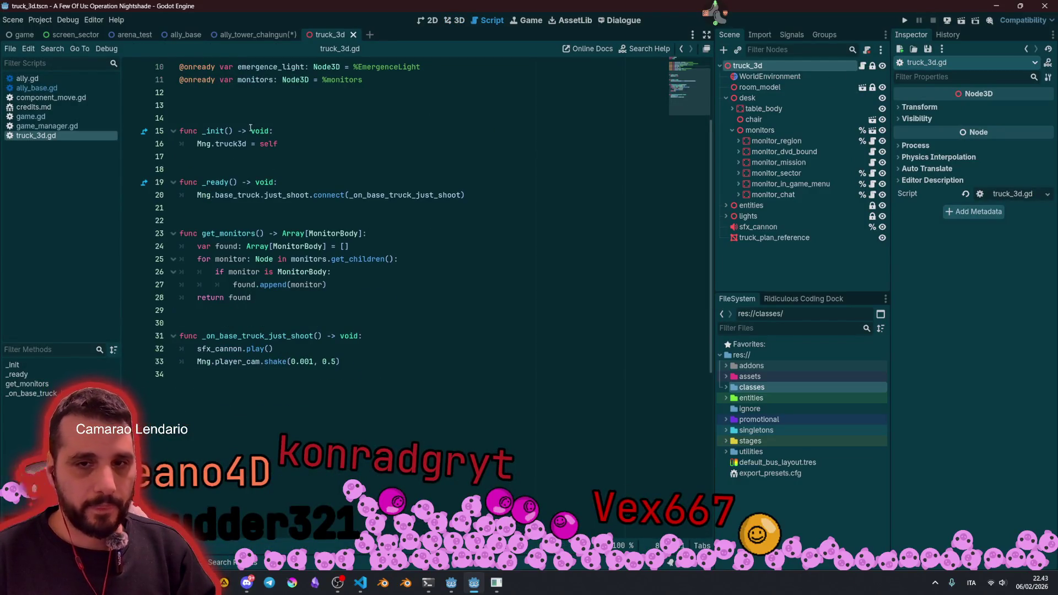
Step: Move the Mng.truck3d = self line into _ready with Alt+Down, then back into _init with Alt+Up
{"action": "left_click", "coordinate": [210, 144]}
{"action": "double_click", "coordinate": [268, 144]}
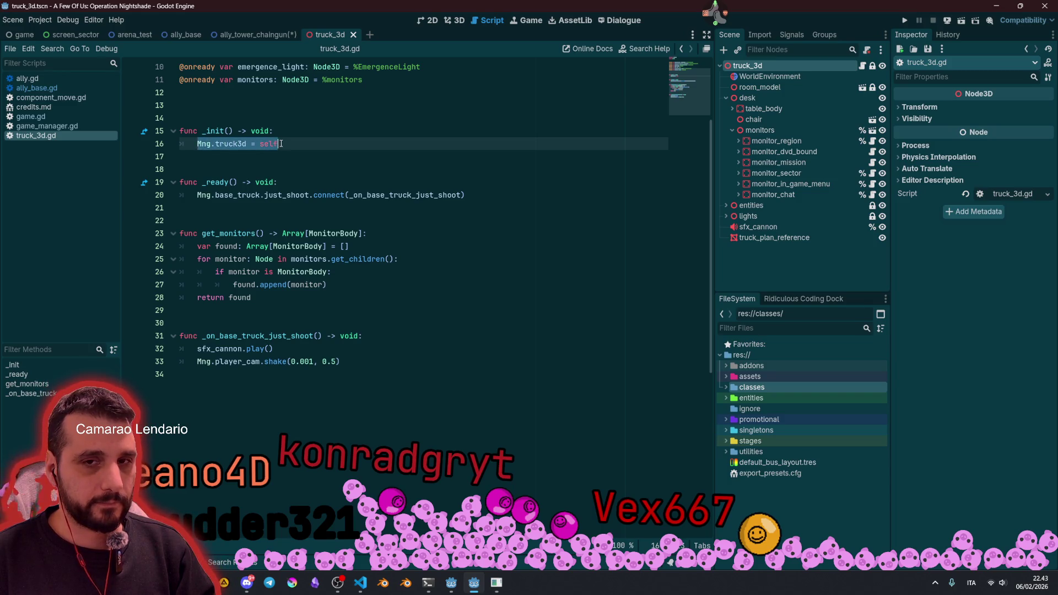
{"action": "left_click", "coordinate": [216, 130]}
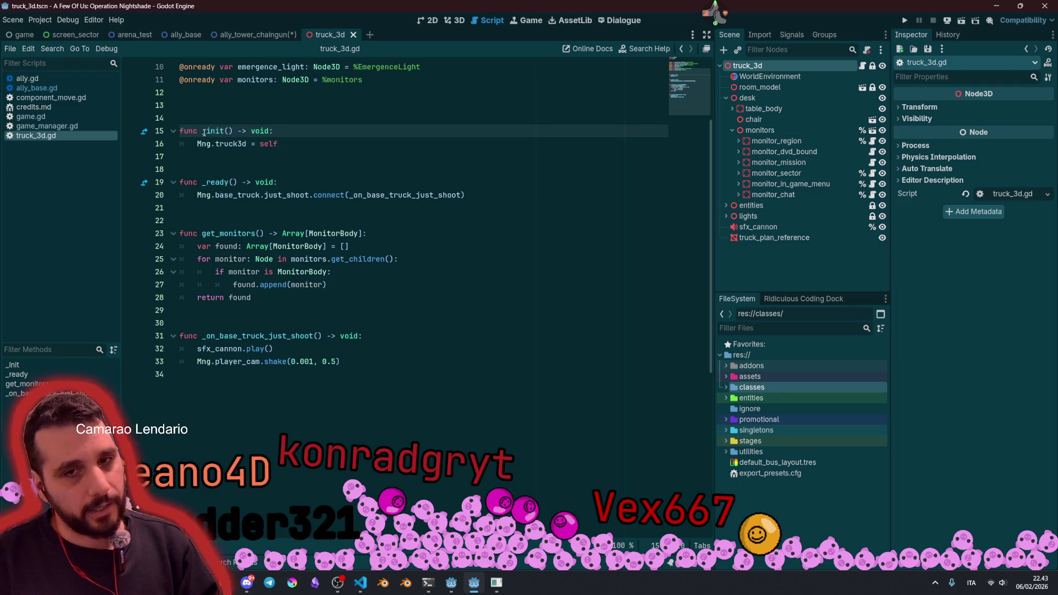
{"action": "left_click_drag", "start_coordinate": [197, 143], "coordinate": [386, 139]}
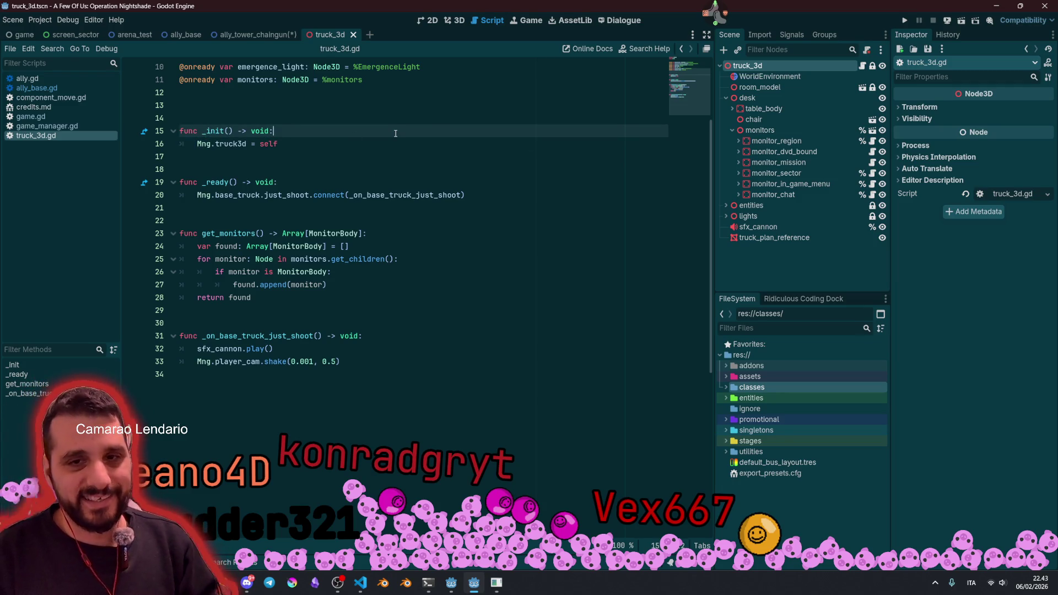
{"action": "key", "text": "alt+Down"}
{"action": "key", "text": "alt+Down"}
{"action": "key", "text": "alt+Down"}
{"action": "left_click", "coordinate": [353, 144]}
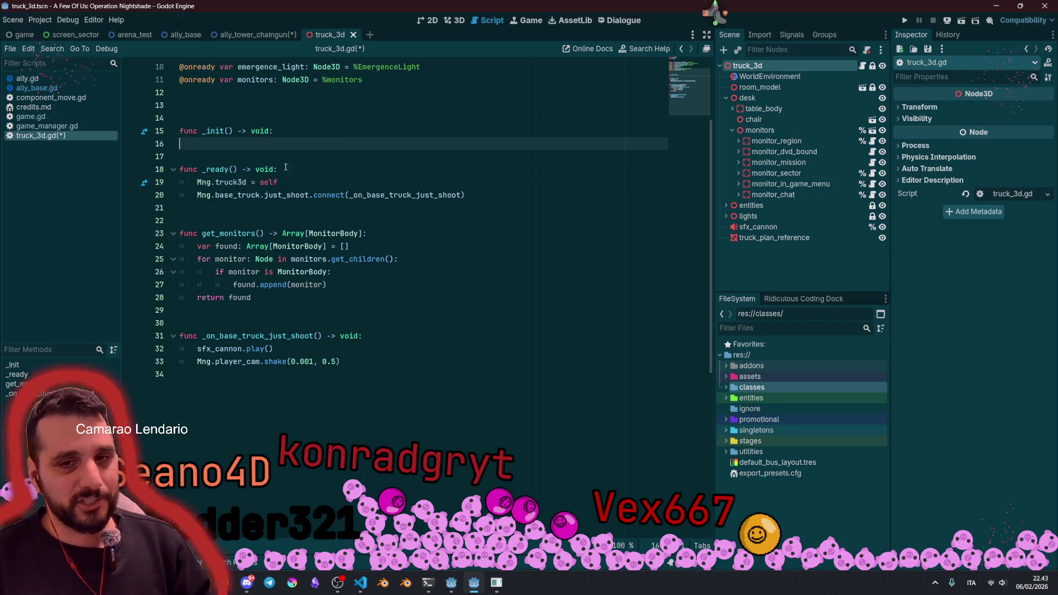
{"action": "left_click", "coordinate": [229, 182]}
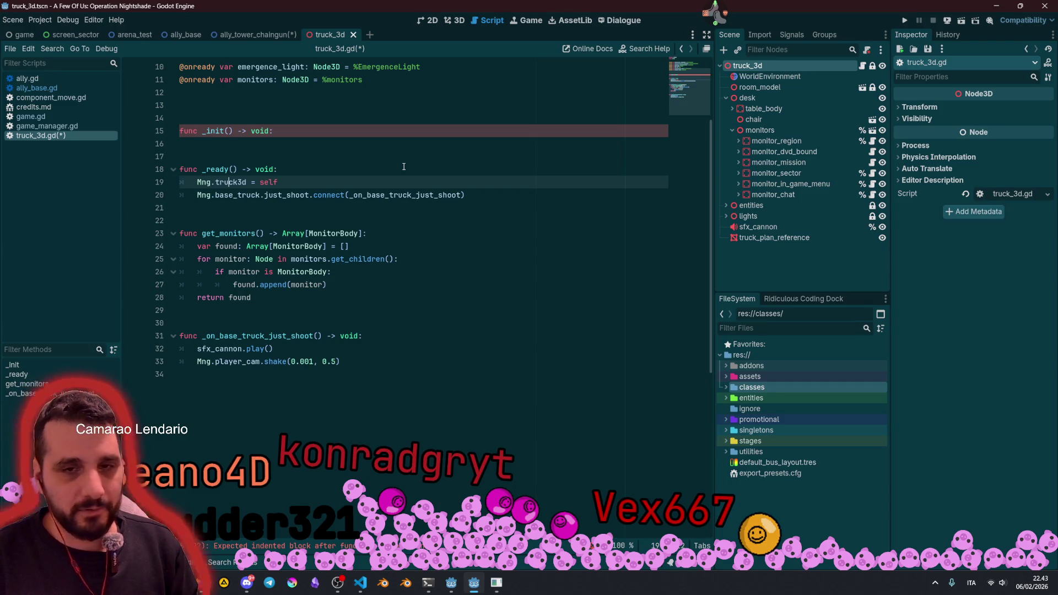
{"action": "key", "text": "alt+Up"}
{"action": "key", "text": "alt+Up"}
{"action": "key", "text": "alt+Up"}
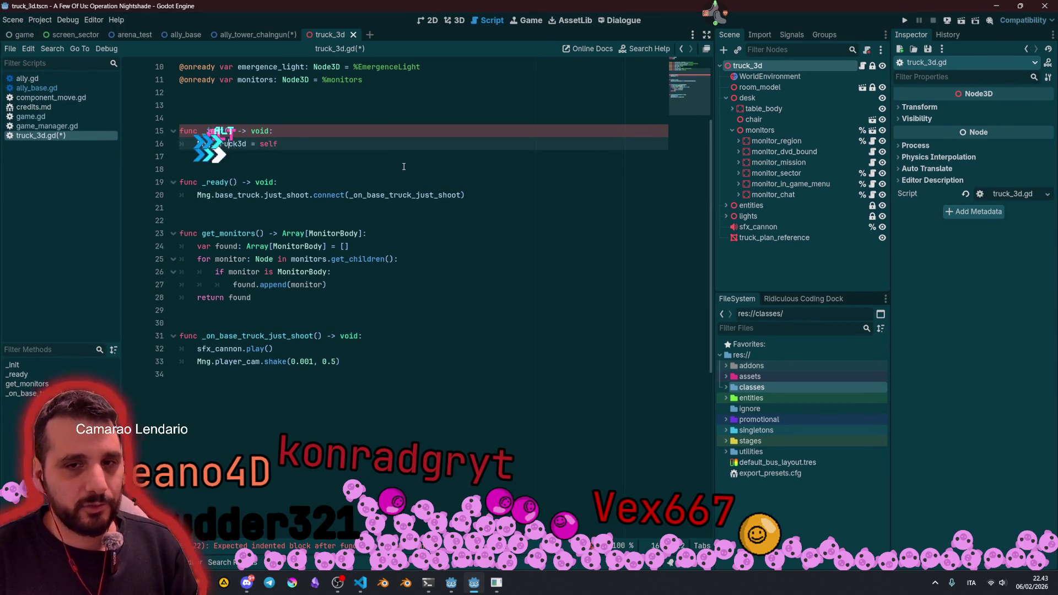
Step: Inspect _init, truck3d, the _ready function and base_truck, then switch to ally_base.gd
{"action": "double_click", "coordinate": [220, 130]}
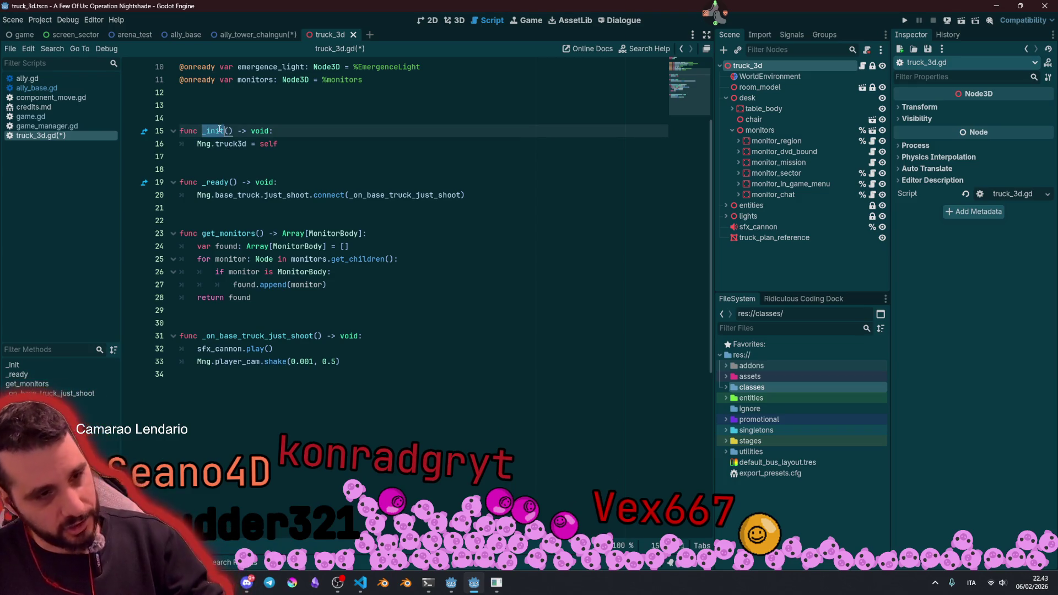
{"action": "left_click", "coordinate": [207, 143]}
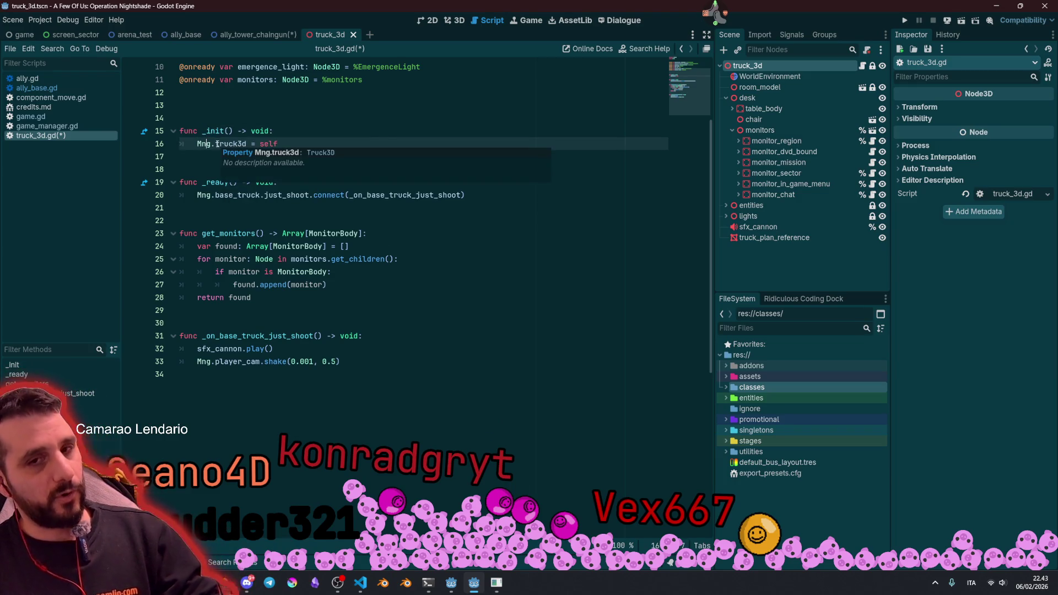
{"action": "double_click", "coordinate": [232, 141]}
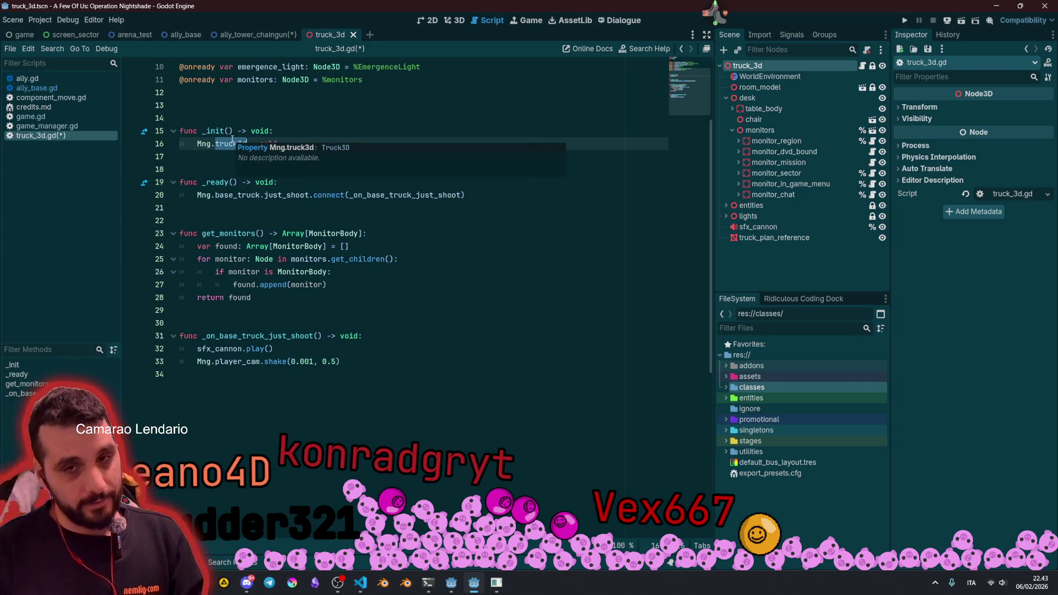
{"action": "left_click_drag", "start_coordinate": [207, 182], "coordinate": [364, 196]}
{"action": "left_click", "coordinate": [291, 196]}
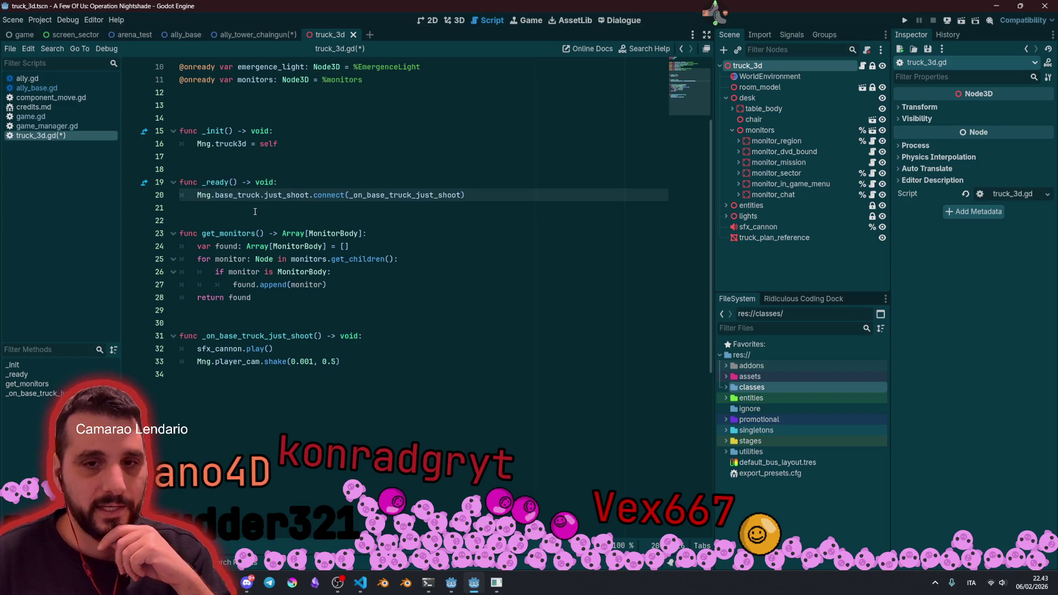
{"action": "double_click", "coordinate": [221, 196]}
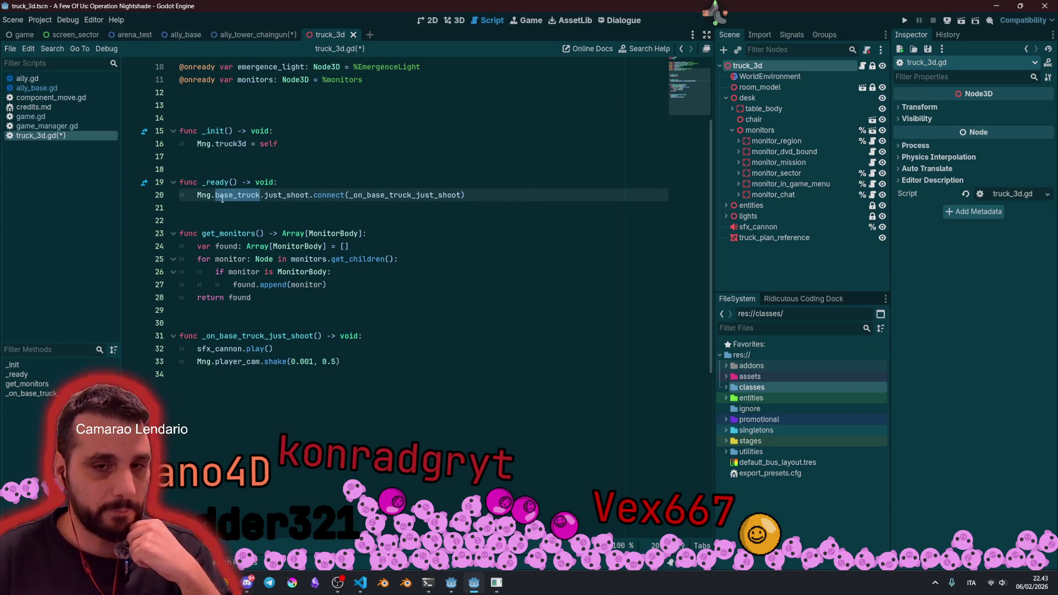
{"action": "left_click", "coordinate": [36, 87]}
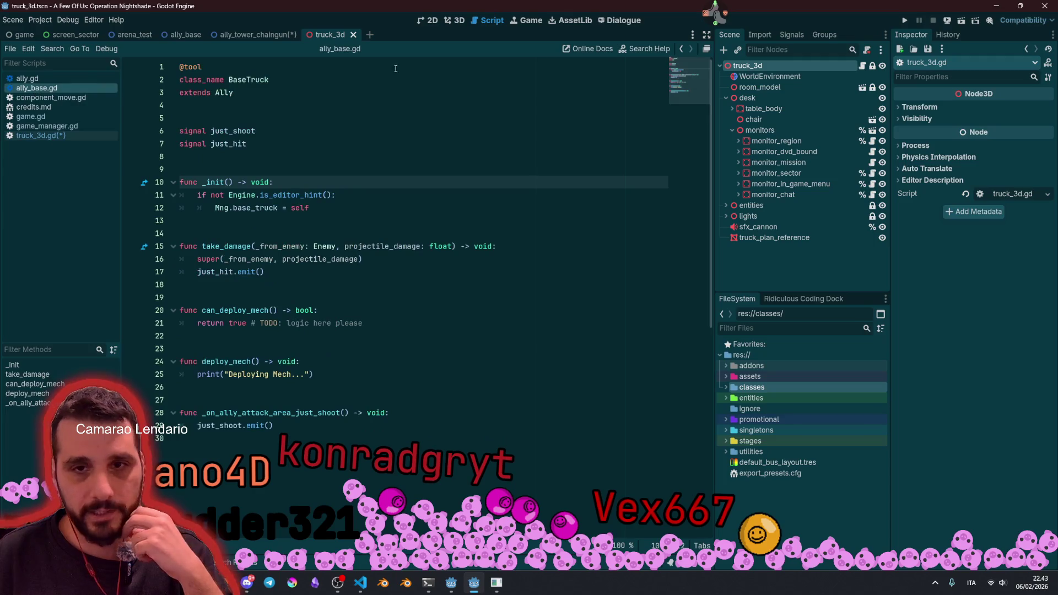
Step: Return to the ally_base scene, reopen its script at the base_truck line, and open game_manager.gd
{"action": "left_click_drag", "start_coordinate": [212, 211], "coordinate": [362, 205]}
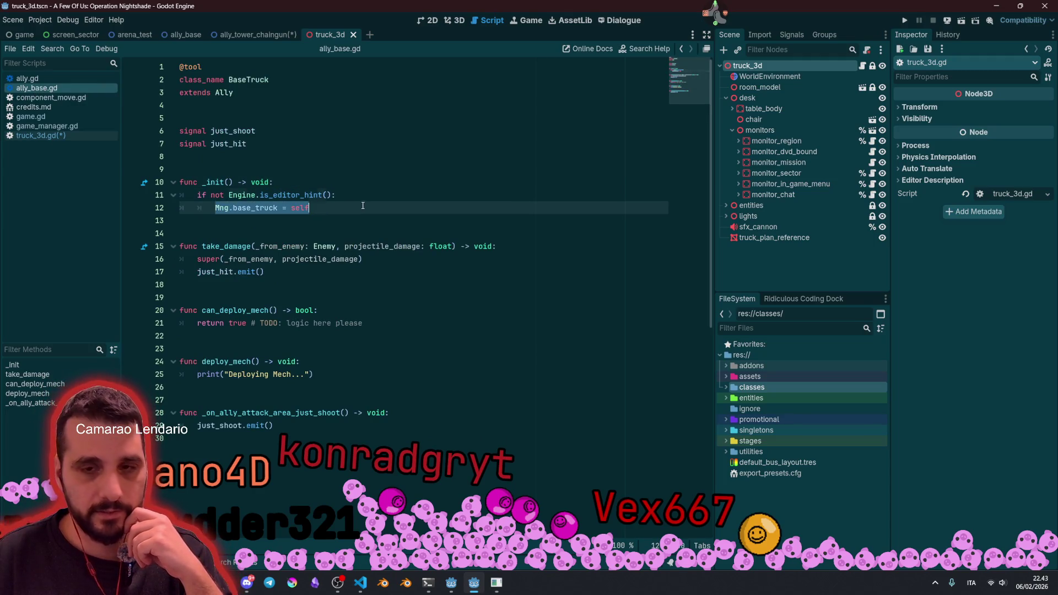
{"action": "key", "text": "ctrl+F1"}
{"action": "scroll", "coordinate": [331, 176], "scroll_direction": "down", "scroll_amount": 1}
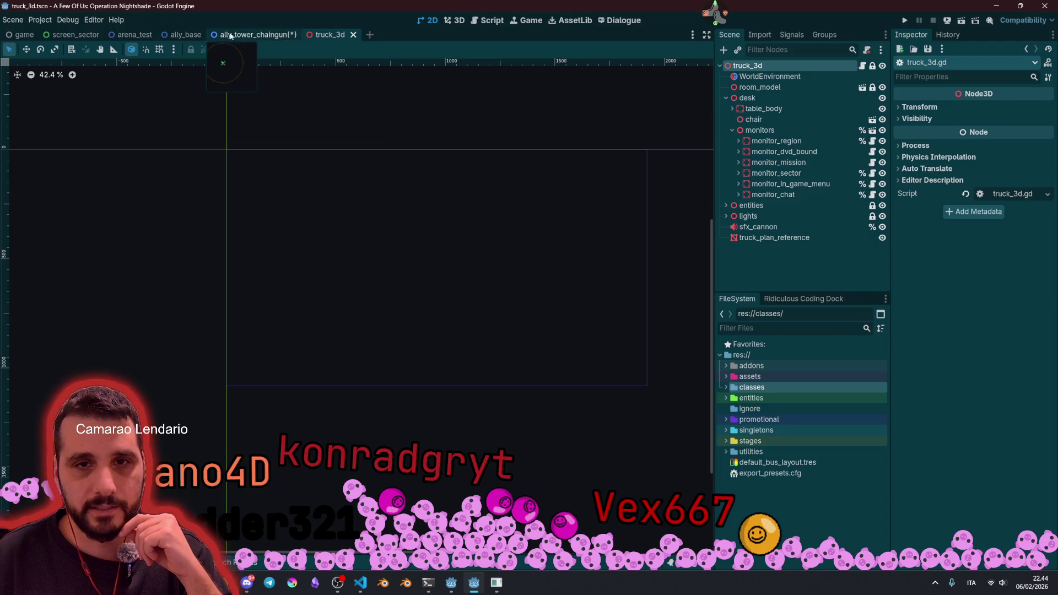
{"action": "left_click", "coordinate": [184, 34]}
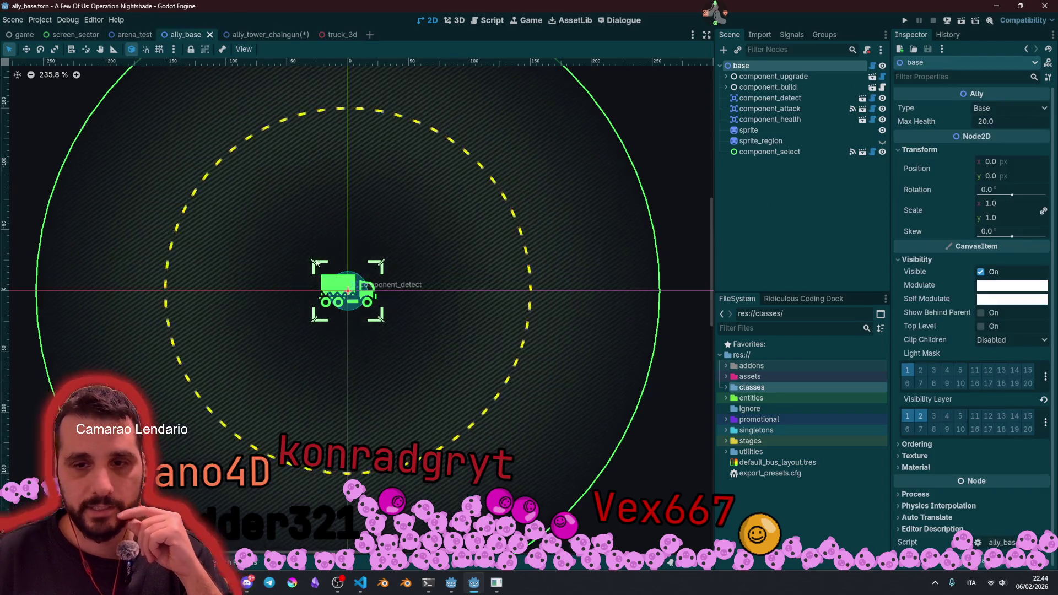
{"action": "left_click", "coordinate": [871, 66]}
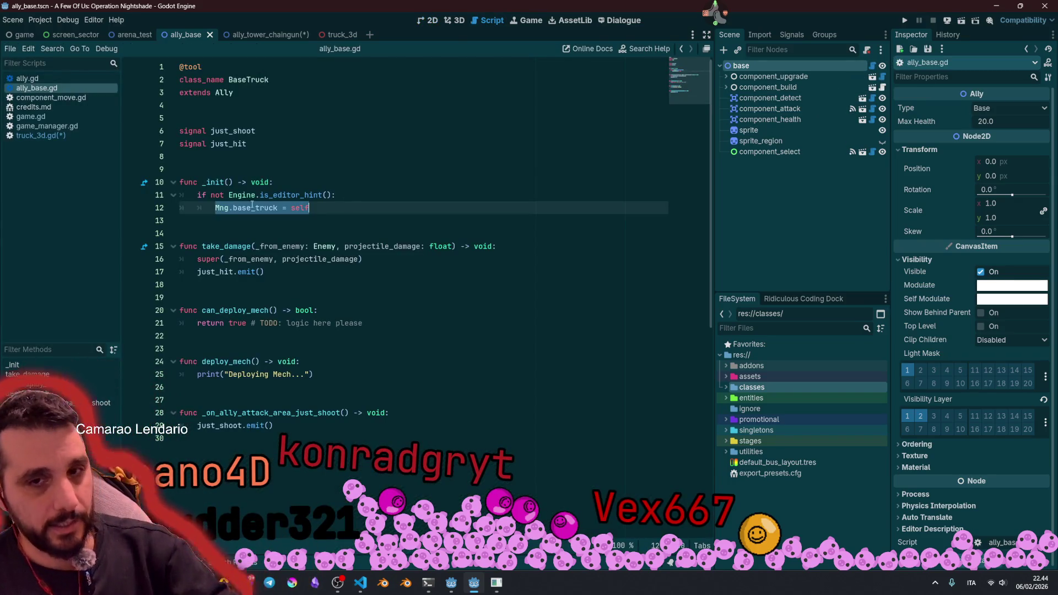
{"action": "left_click", "coordinate": [208, 182]}
{"action": "left_click_drag", "start_coordinate": [207, 183], "coordinate": [248, 195]}
{"action": "left_click", "coordinate": [220, 208]}
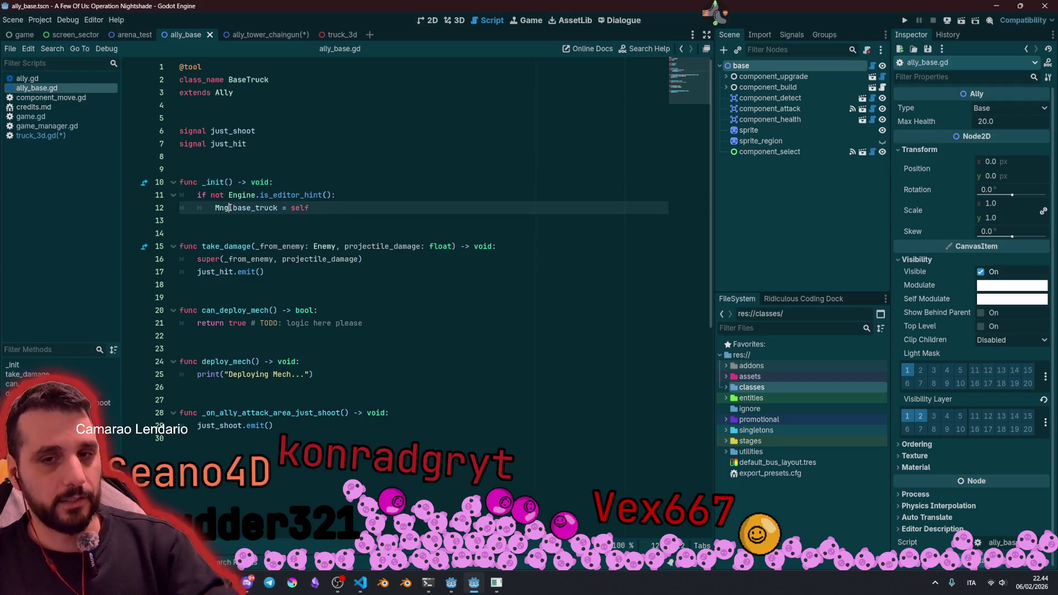
{"action": "left_click", "coordinate": [221, 209], "text": "ctrl"}
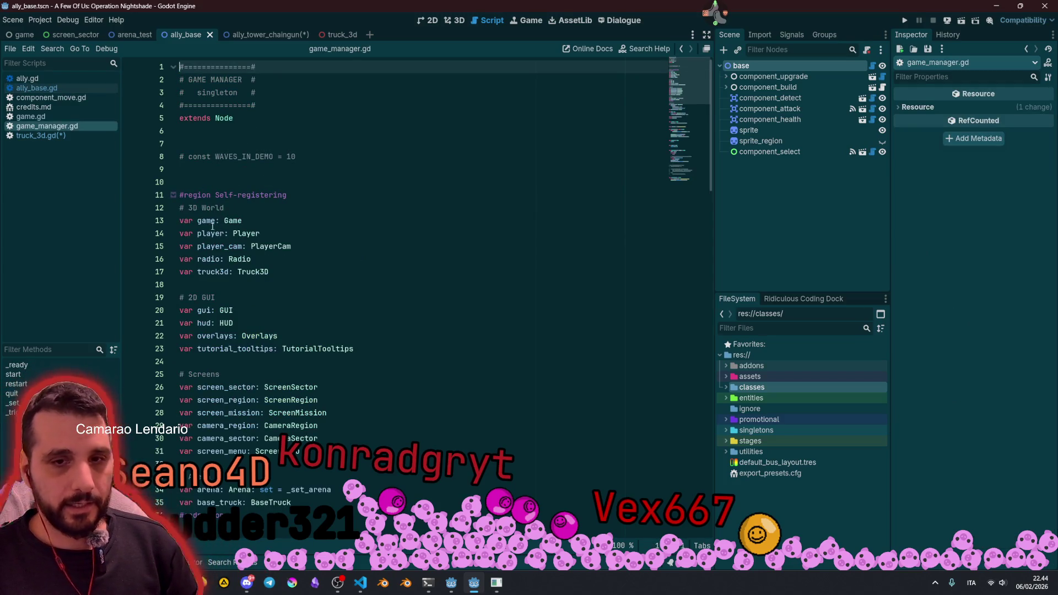
Step: Scroll to the Arena section of game_manager.gd and select the base_truck declaration
{"action": "left_click", "coordinate": [204, 304]}
{"action": "scroll", "coordinate": [215, 314], "scroll_direction": "down", "scroll_amount": 2}
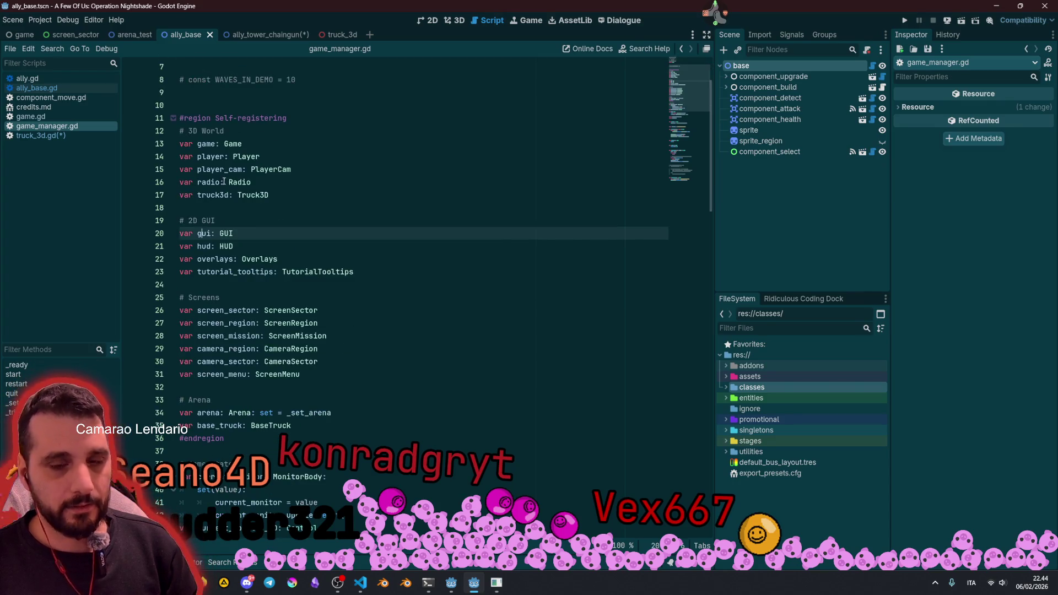
{"action": "left_click", "coordinate": [203, 132]}
{"action": "scroll", "coordinate": [202, 137], "scroll_direction": "down", "scroll_amount": 1}
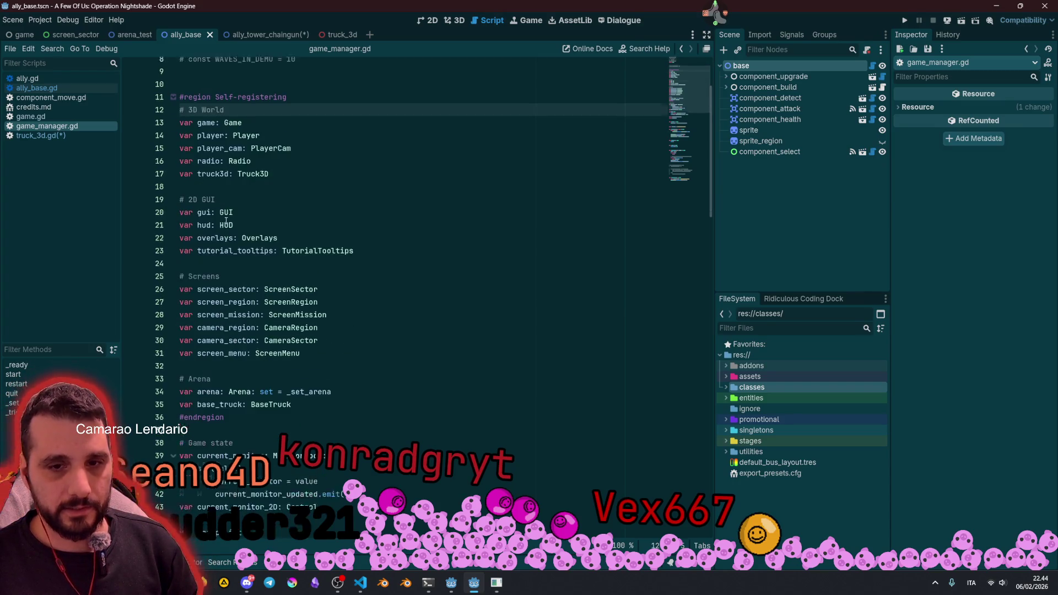
{"action": "left_click", "coordinate": [198, 365]}
{"action": "double_click", "coordinate": [219, 387]}
{"action": "scroll", "coordinate": [219, 387], "scroll_direction": "down", "scroll_amount": 3}
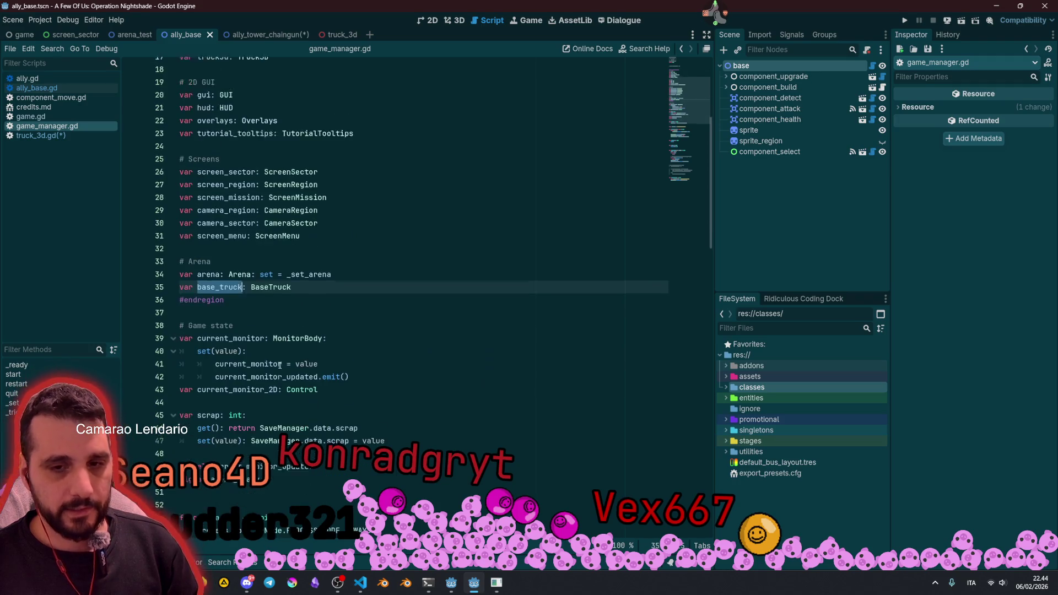
{"action": "left_click", "coordinate": [313, 272]}
{"action": "triple_click", "coordinate": [190, 274]}
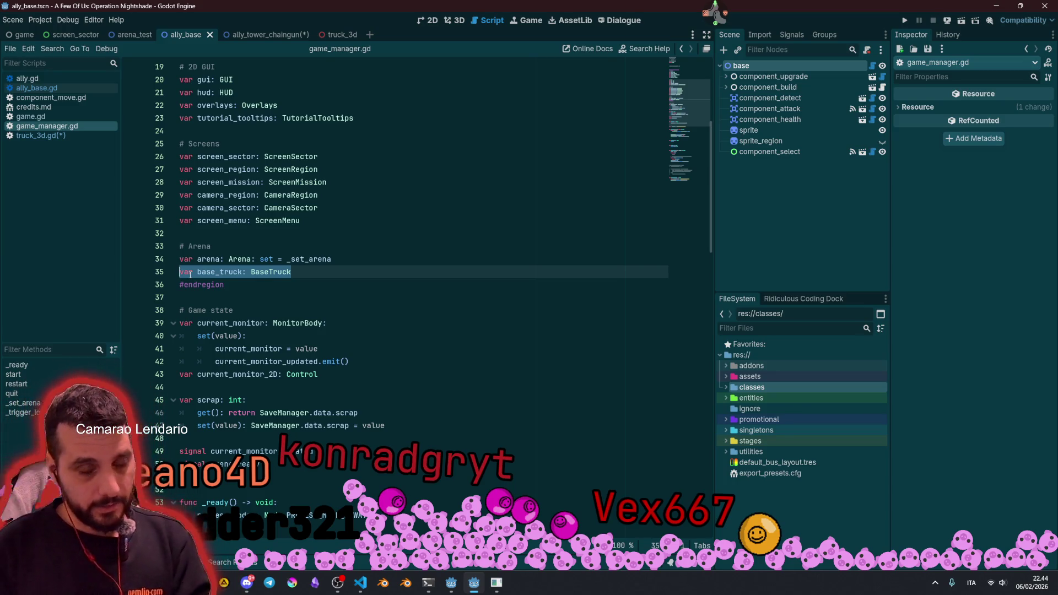
{"action": "left_click", "coordinate": [273, 105]}
Step: Select the Truck3D type on the truck3d variable, then open truck_3d.gd
{"action": "mouse_move", "coordinate": [197, 157]}
{"action": "left_mouse_down"}
{"action": "mouse_move", "coordinate": [308, 195]}
{"action": "mouse_move", "coordinate": [304, 208]}
{"action": "left_mouse_up"}
{"action": "left_click", "coordinate": [295, 208]}
{"action": "scroll", "coordinate": [267, 208], "scroll_direction": "up", "scroll_amount": 3}
{"action": "scroll", "coordinate": [267, 208], "scroll_direction": "up", "scroll_amount": 3}
{"action": "left_click", "coordinate": [205, 104]}
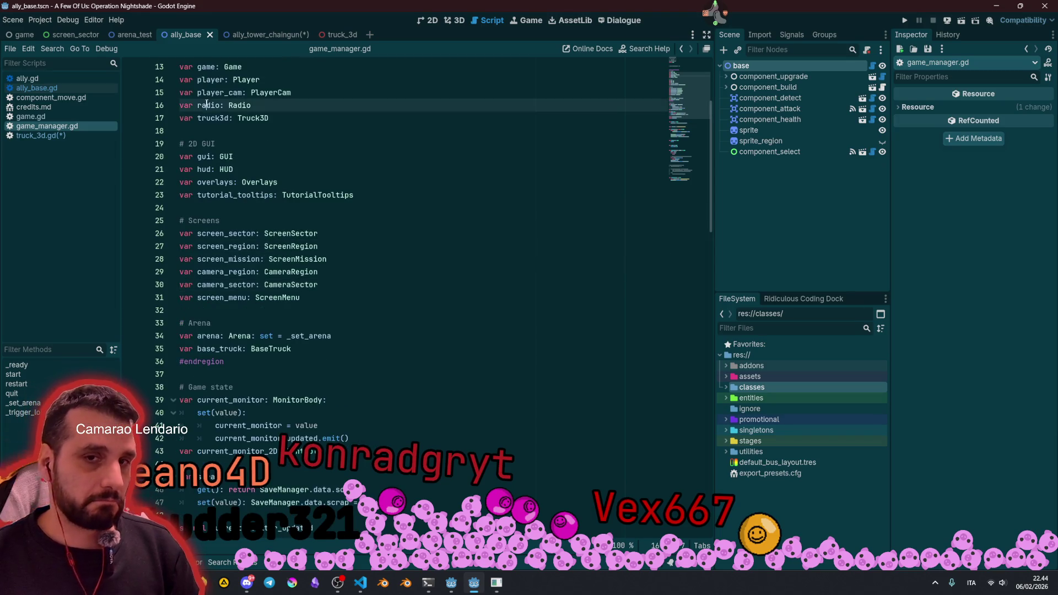
{"action": "double_click", "coordinate": [253, 118]}
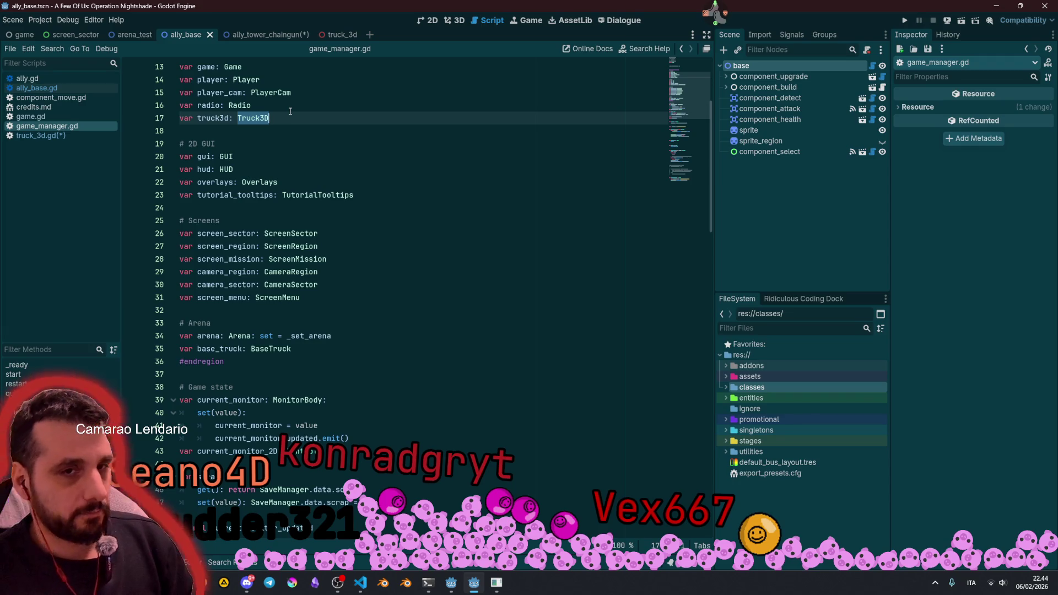
{"action": "left_click", "coordinate": [69, 134]}
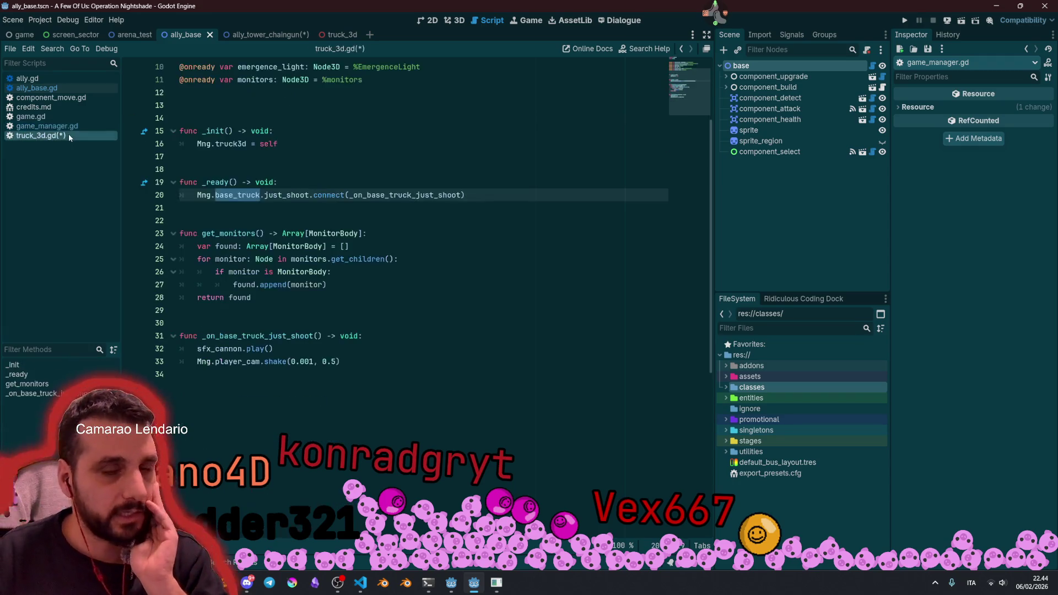
{"action": "left_click", "coordinate": [246, 144]}
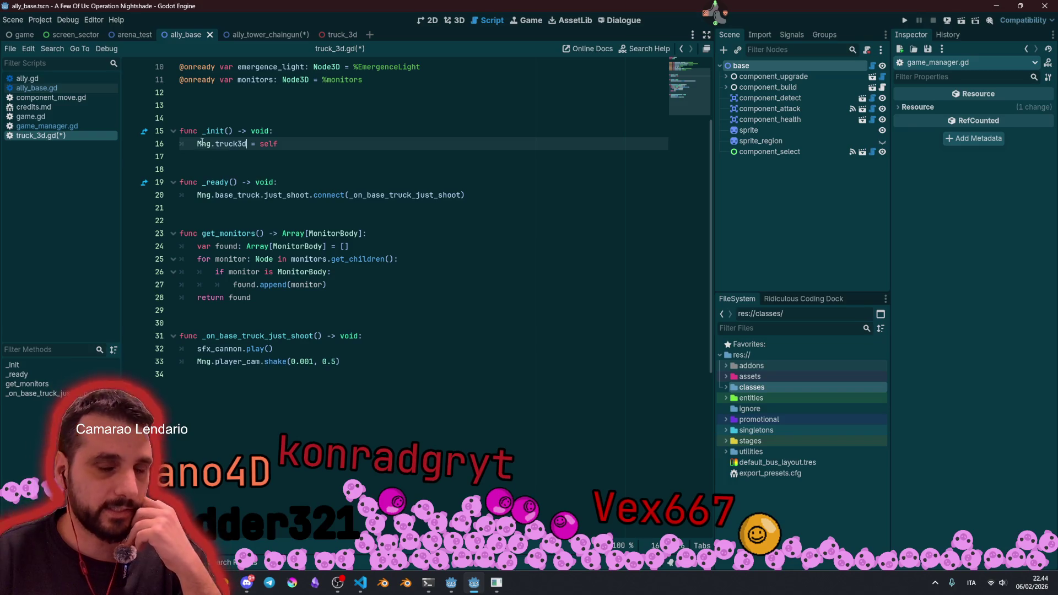
{"action": "mouse_move", "coordinate": [197, 130]}
{"action": "left_mouse_down"}
{"action": "mouse_move", "coordinate": [468, 197]}
{"action": "mouse_move", "coordinate": [470, 184]}
{"action": "mouse_move", "coordinate": [495, 194]}
{"action": "left_mouse_up"}
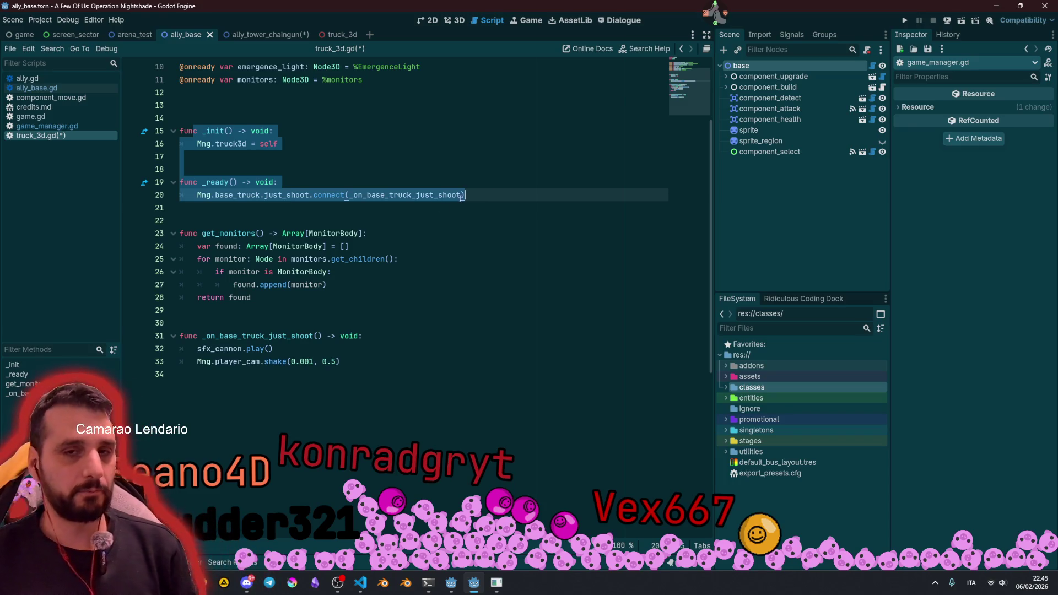
{"action": "scroll", "coordinate": [411, 220], "scroll_direction": "up", "scroll_amount": 3}
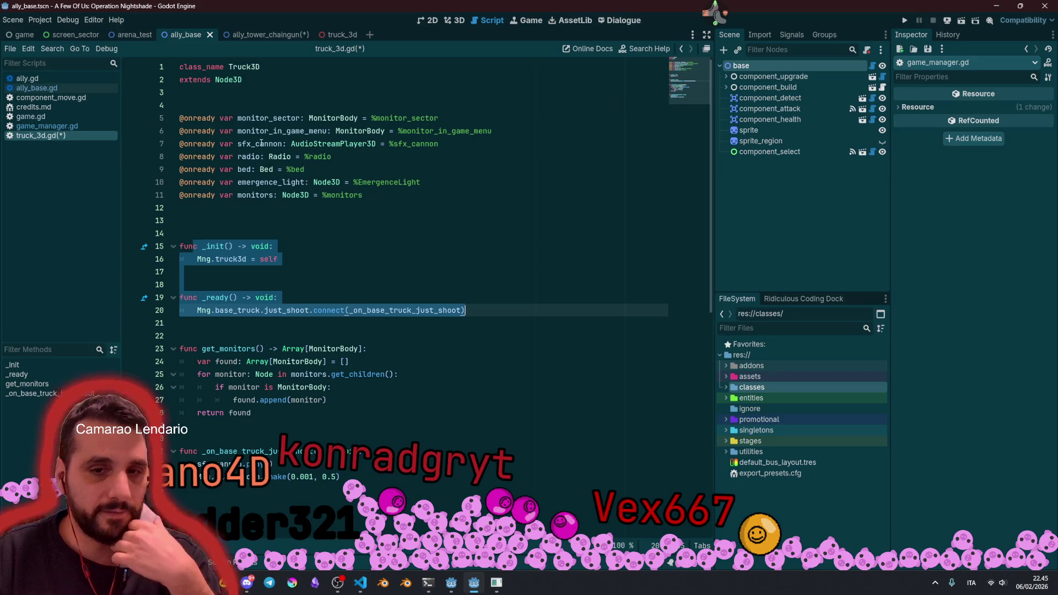
{"action": "left_click", "coordinate": [244, 213]}
{"action": "left_click", "coordinate": [276, 66]}
{"action": "left_click", "coordinate": [279, 106]}
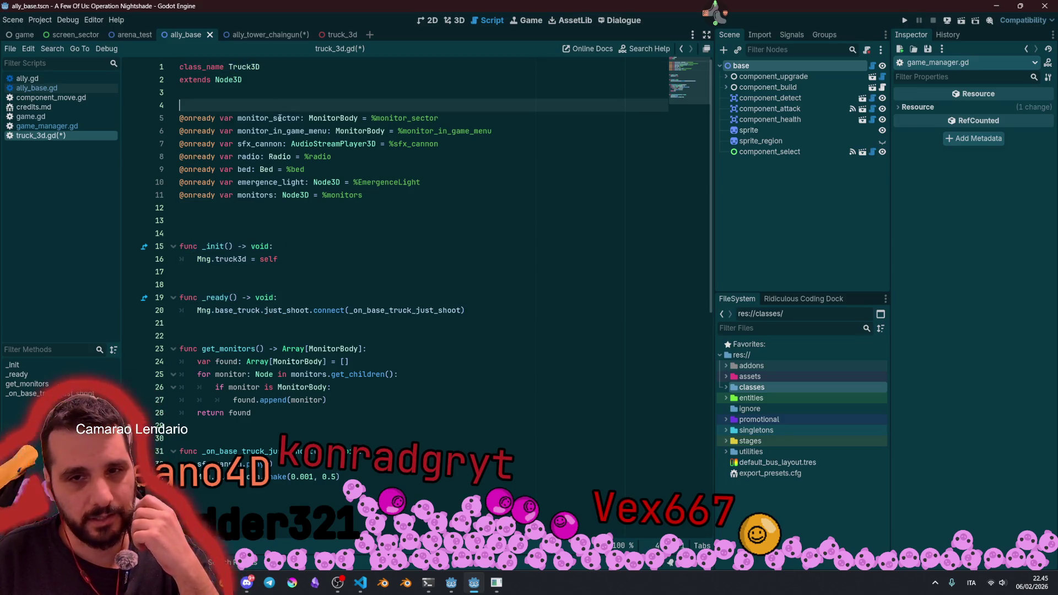
{"action": "double_click", "coordinate": [242, 119]}
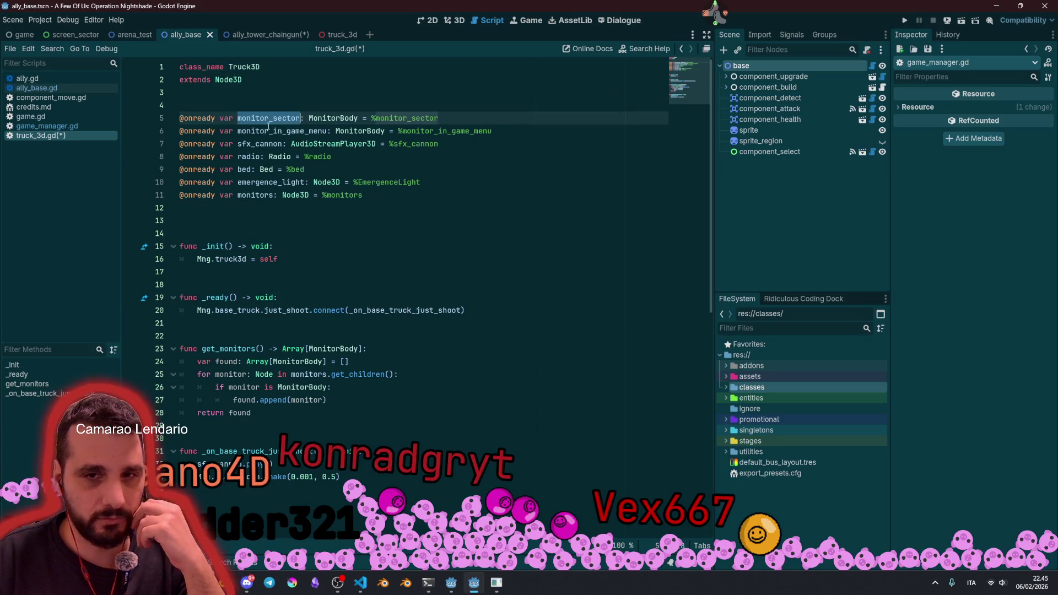
{"action": "left_click", "coordinate": [252, 144]}
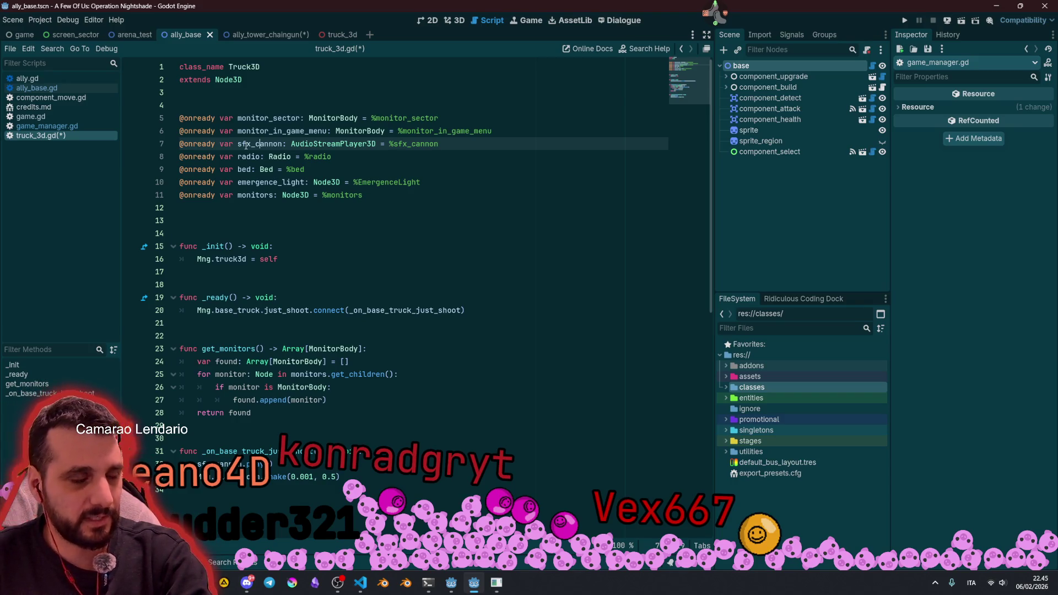
{"action": "double_click", "coordinate": [246, 145]}
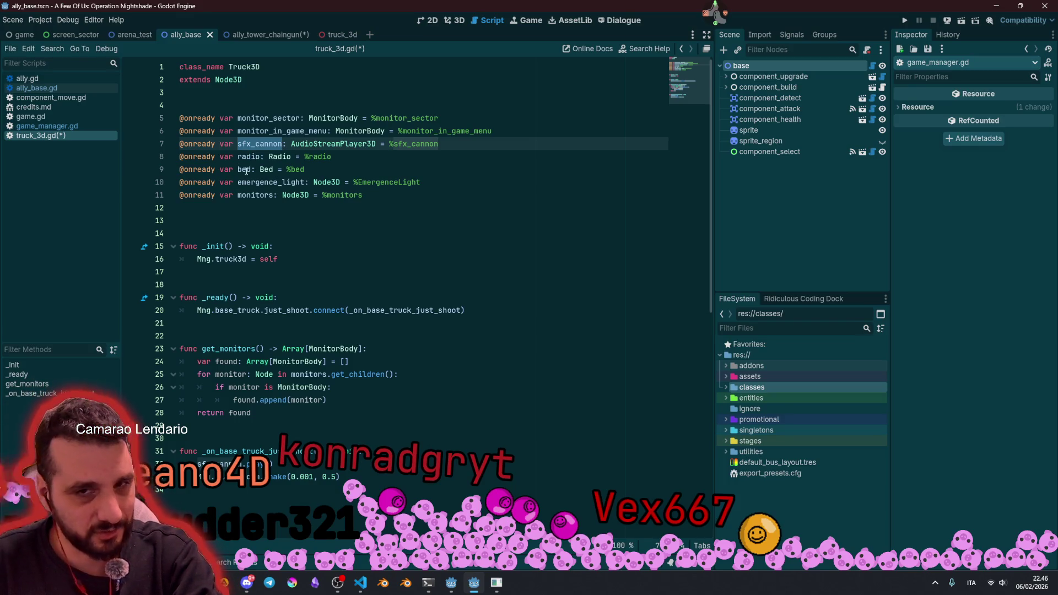
{"action": "double_click", "coordinate": [245, 170]}
{"action": "left_click", "coordinate": [311, 167]}
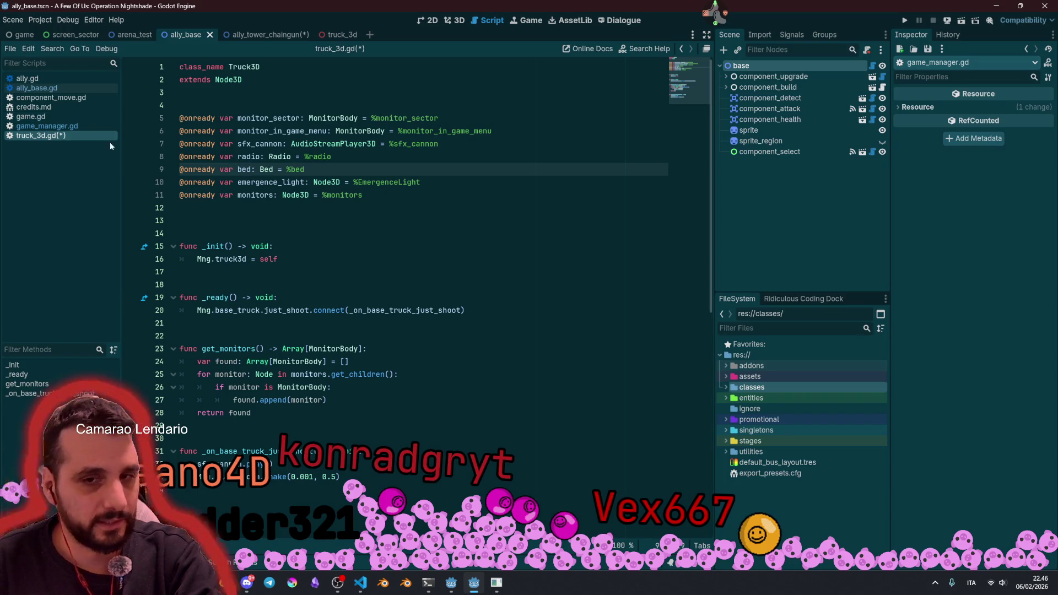
{"action": "left_click", "coordinate": [235, 210]}
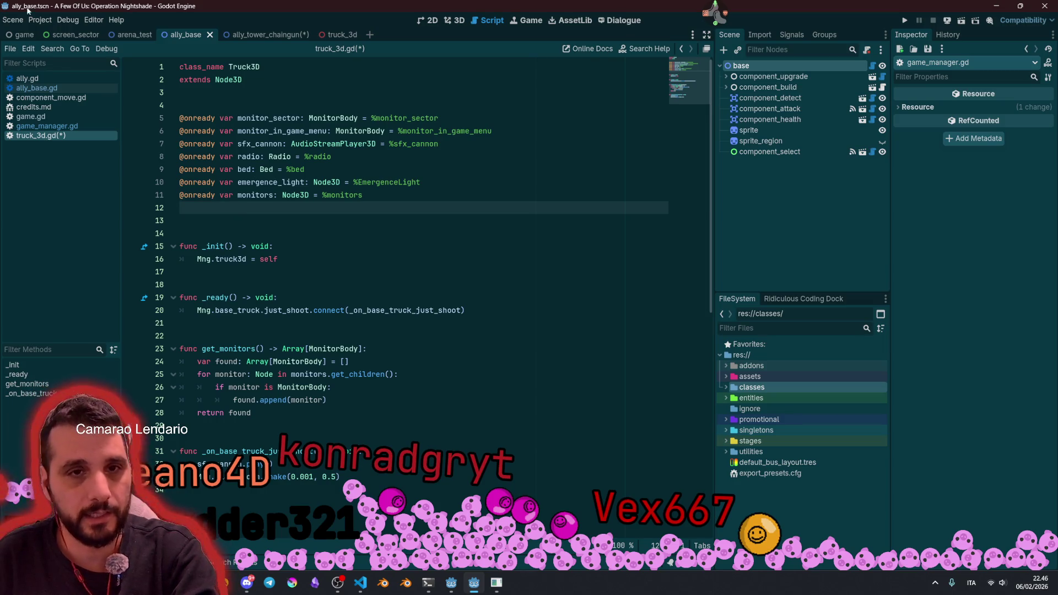
{"action": "left_click", "coordinate": [42, 21]}
Step: Review the SaveManager and Mng autoload entries in Project Settings, then close it
{"action": "left_click", "coordinate": [58, 34]}
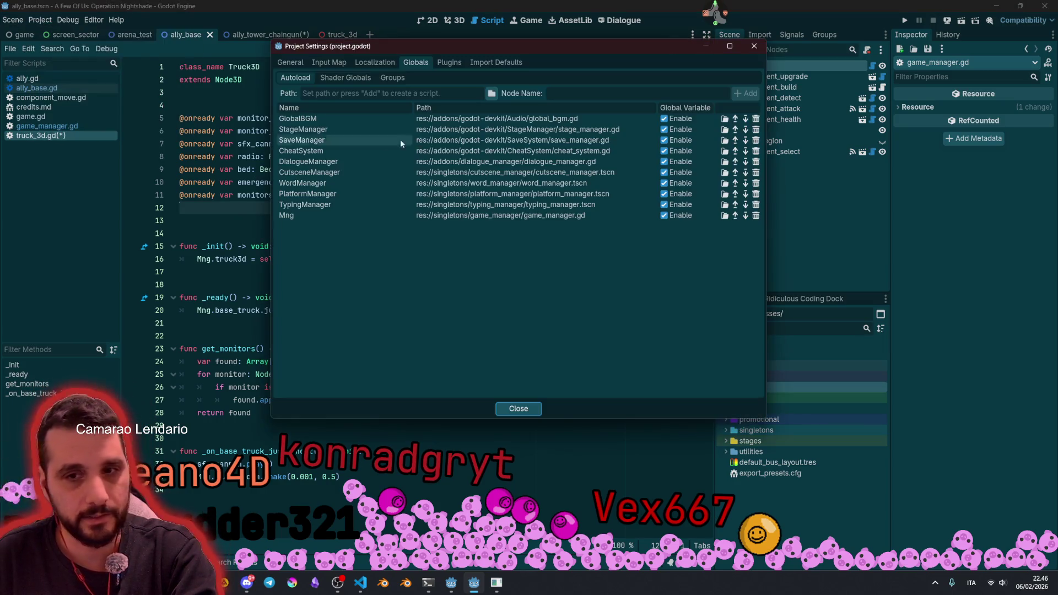
{"action": "left_click", "coordinate": [356, 140]}
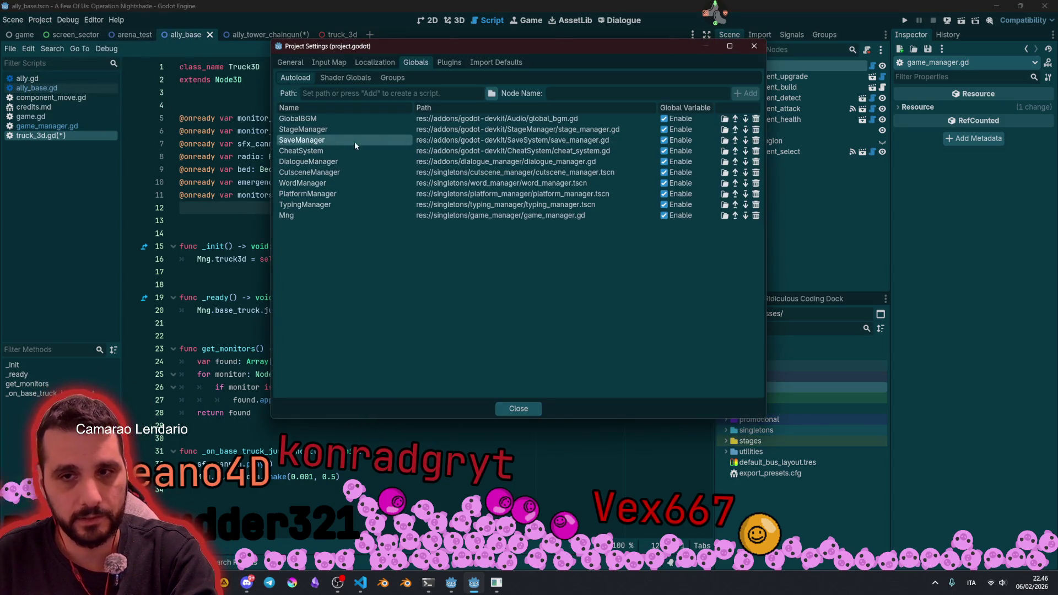
{"action": "left_click", "coordinate": [485, 140]}
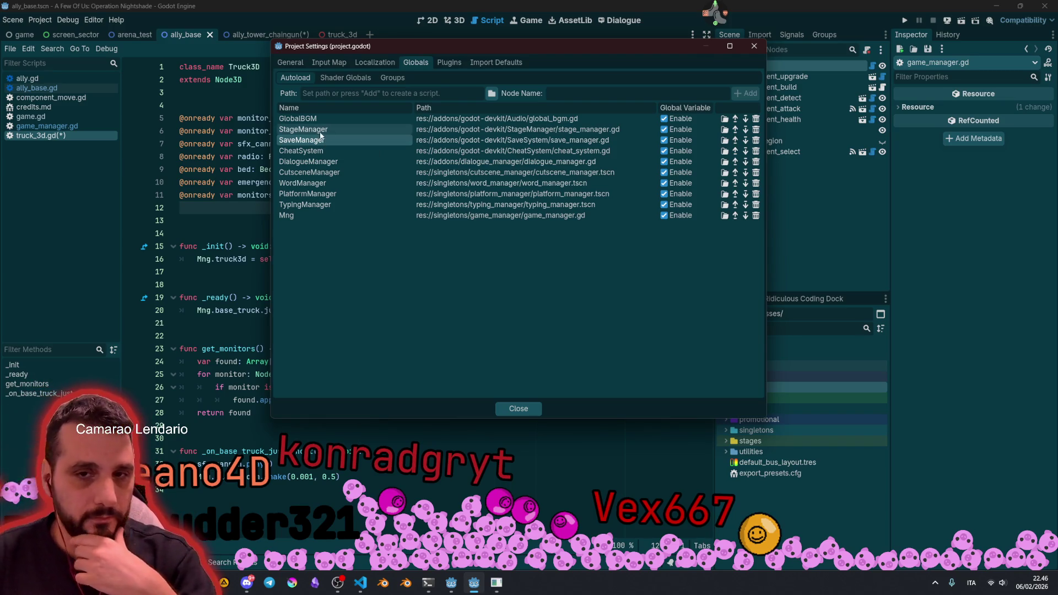
{"action": "left_click", "coordinate": [475, 141]}
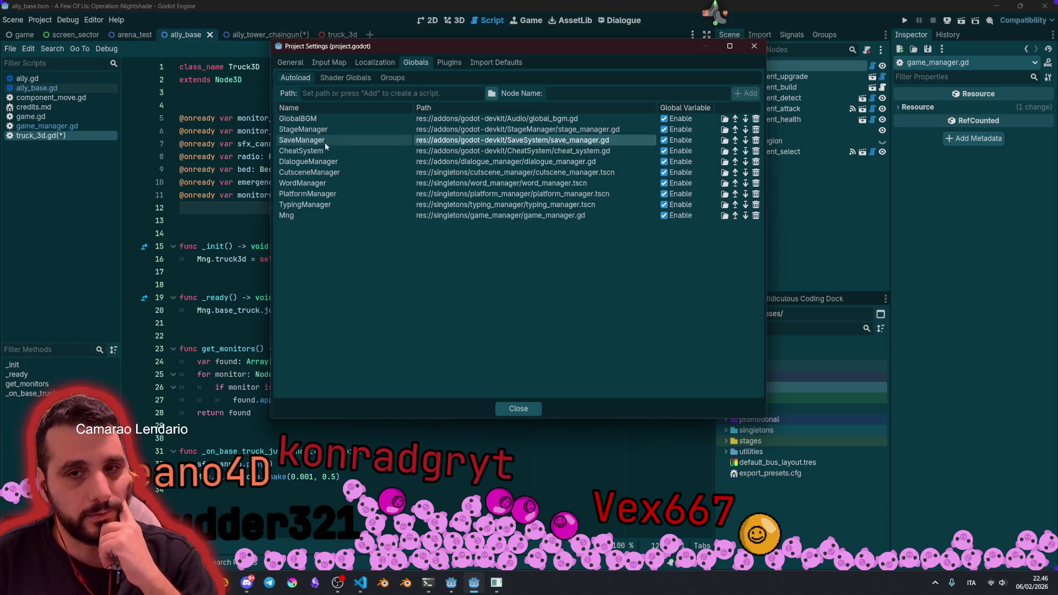
{"action": "left_click", "coordinate": [386, 140]}
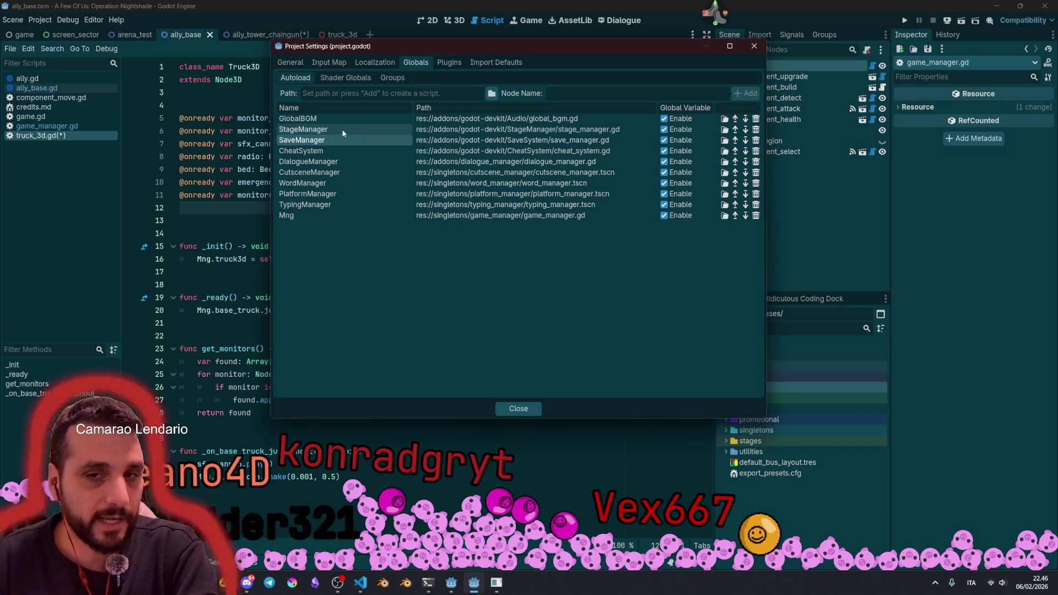
{"action": "left_click", "coordinate": [299, 218]}
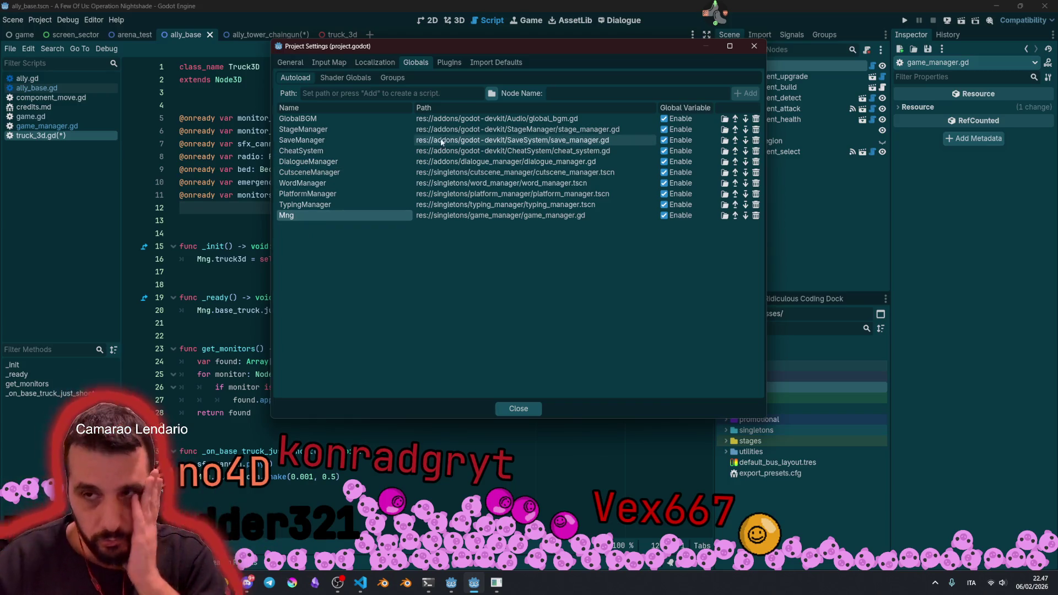
{"action": "left_click", "coordinate": [753, 44]}
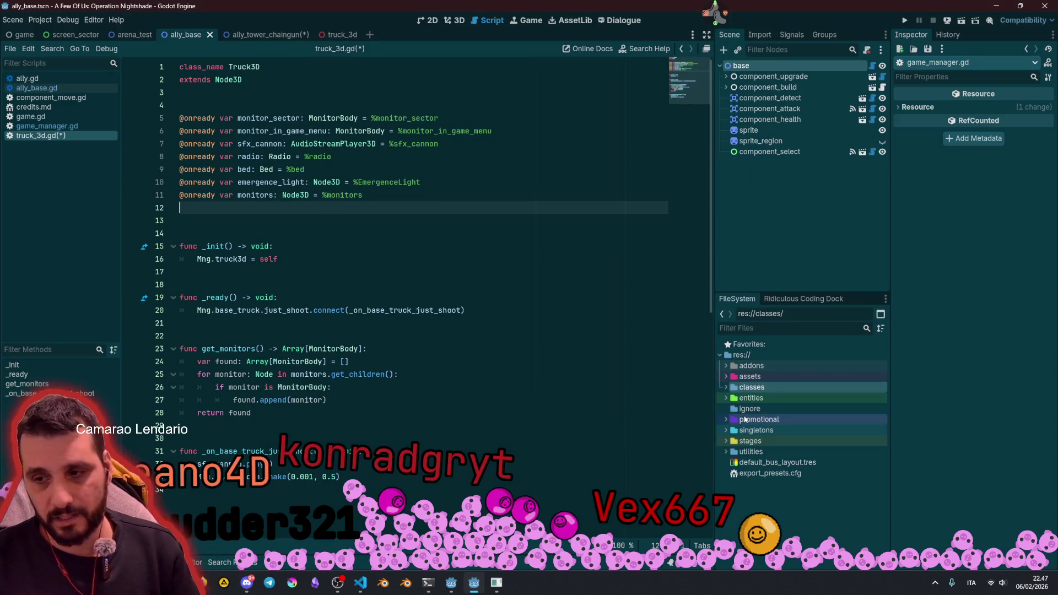
Step: Filter the FileSystem for 'steeri' and select SteeringBehaviour.gd
{"action": "left_click", "coordinate": [754, 329]}
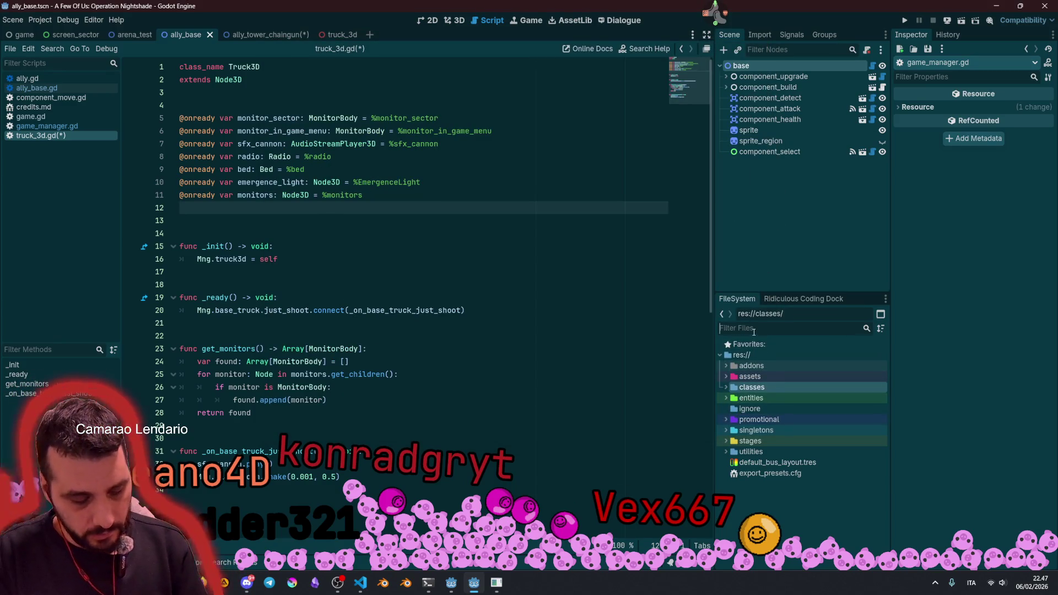
{"action": "type", "text": "steeri"}
{"action": "left_click", "coordinate": [787, 387]}
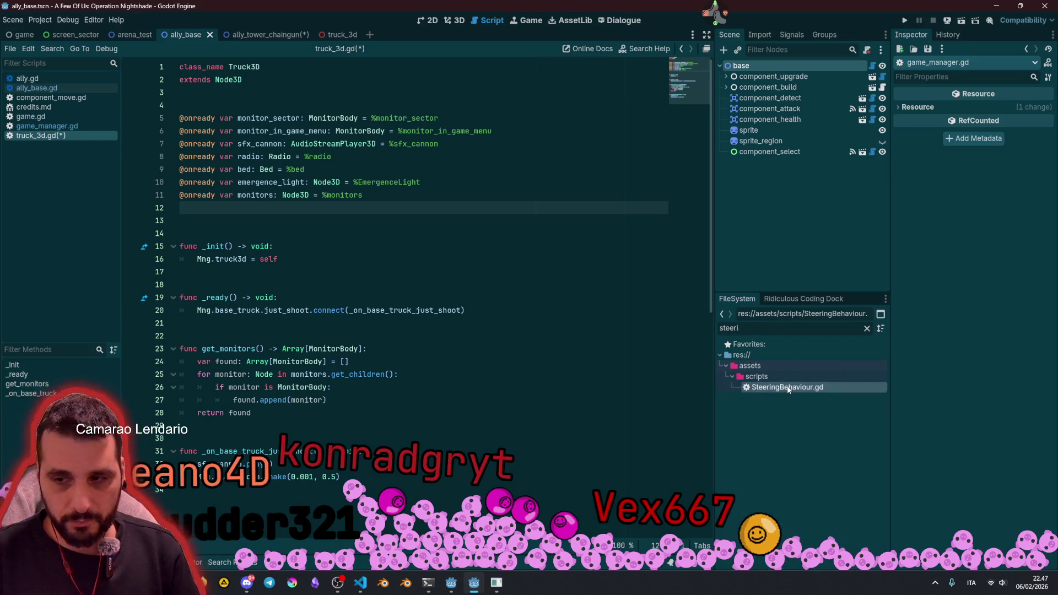
{"action": "key", "text": "Return"}
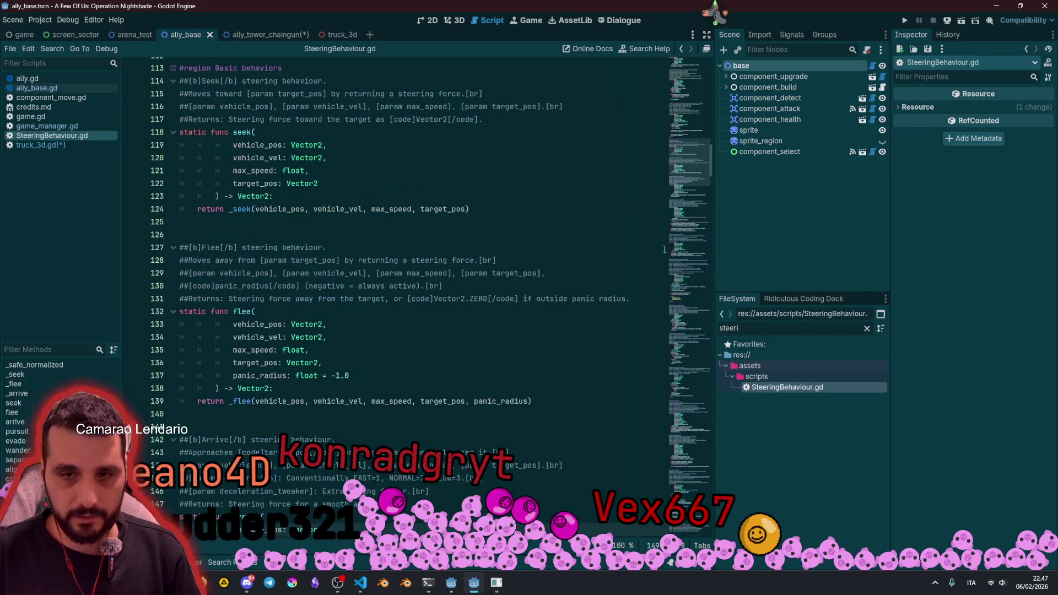
{"action": "left_click", "coordinate": [703, 95]}
{"action": "left_click", "coordinate": [388, 147]}
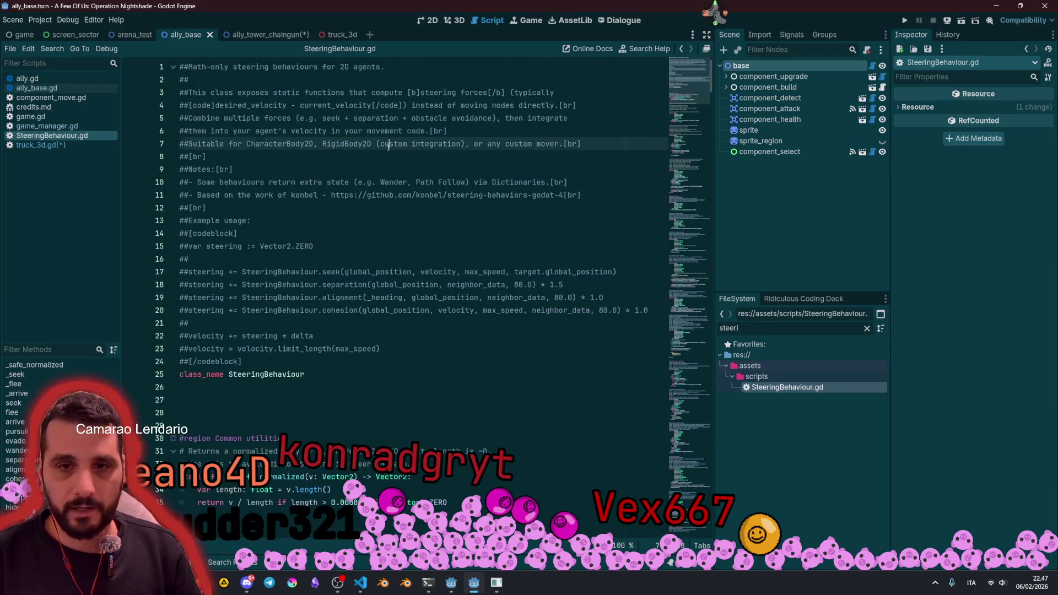
{"action": "mouse_move", "coordinate": [319, 328]}
{"action": "left_mouse_down"}
{"action": "mouse_move", "coordinate": [182, 117]}
{"action": "mouse_move", "coordinate": [232, 105]}
{"action": "mouse_move", "coordinate": [311, 330]}
{"action": "left_mouse_up"}
{"action": "left_click", "coordinate": [172, 141]}
{"action": "left_click", "coordinate": [310, 330]}
{"action": "scroll", "coordinate": [311, 335], "scroll_direction": "down", "scroll_amount": 2}
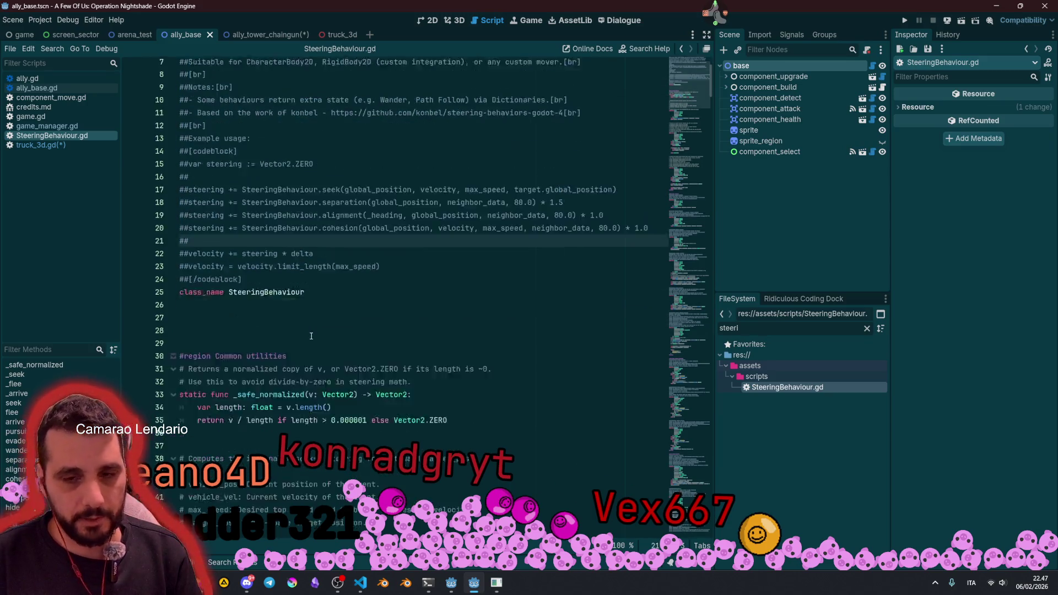
{"action": "scroll", "coordinate": [311, 336], "scroll_direction": "down", "scroll_amount": 3}
{"action": "left_click", "coordinate": [314, 195]}
{"action": "scroll", "coordinate": [314, 195], "scroll_direction": "up", "scroll_amount": 5}
{"action": "left_click", "coordinate": [226, 131]}
{"action": "mouse_move", "coordinate": [226, 118]}
{"action": "left_mouse_down"}
{"action": "mouse_move", "coordinate": [298, 291]}
{"action": "mouse_move", "coordinate": [344, 334]}
{"action": "left_mouse_up"}
{"action": "scroll", "coordinate": [344, 334], "scroll_direction": "down", "scroll_amount": 3}
{"action": "left_click", "coordinate": [247, 312]}
{"action": "scroll", "coordinate": [246, 336], "scroll_direction": "down", "scroll_amount": 1}
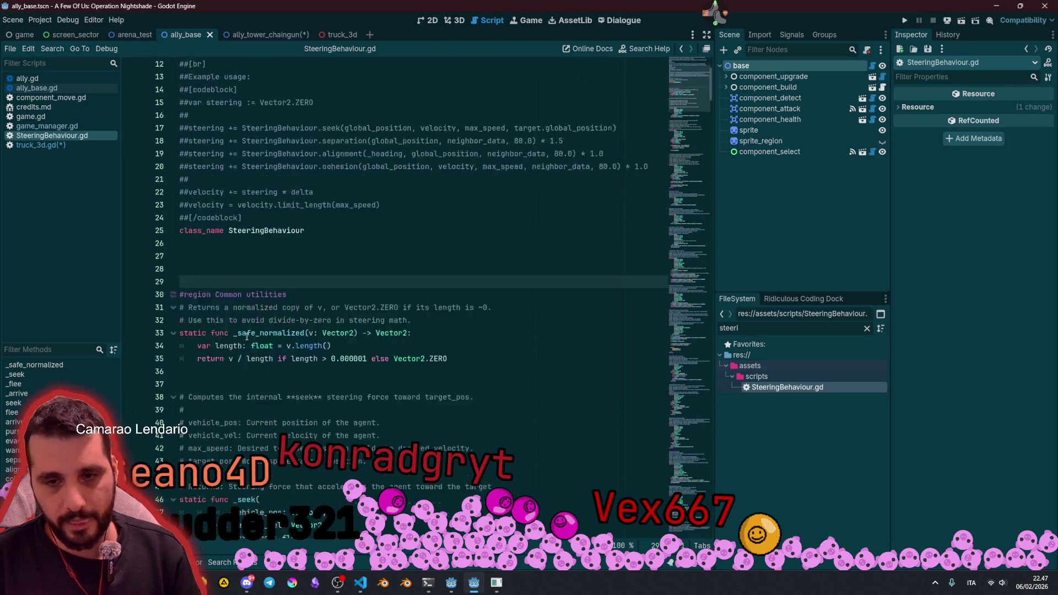
{"action": "scroll", "coordinate": [246, 336], "scroll_direction": "down", "scroll_amount": 5}
{"action": "left_click_drag", "start_coordinate": [182, 189], "coordinate": [285, 253]}
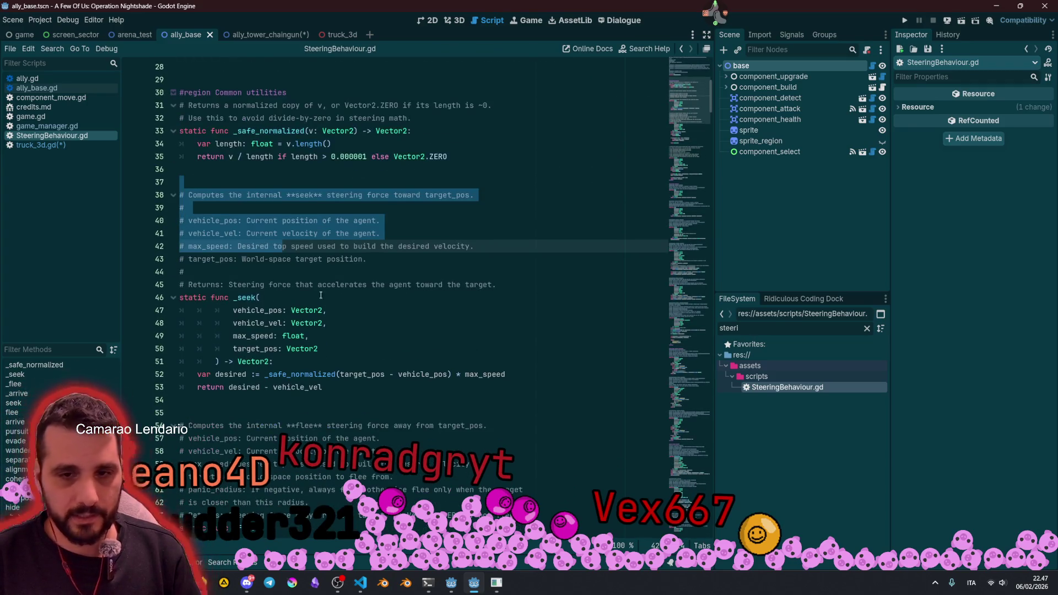
{"action": "left_click", "coordinate": [254, 232]}
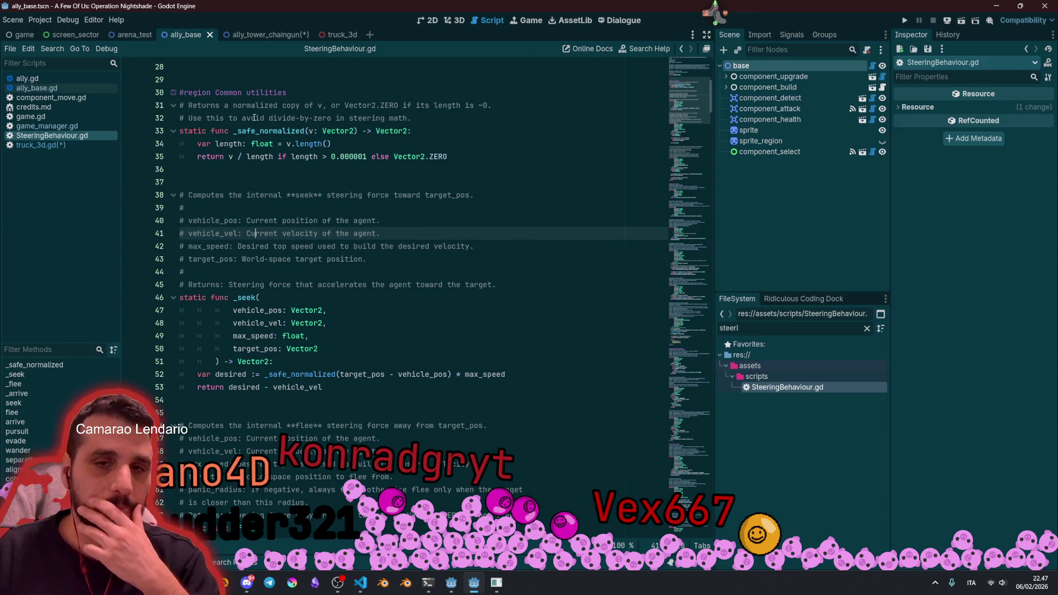
{"action": "double_click", "coordinate": [212, 130]}
{"action": "scroll", "coordinate": [250, 164], "scroll_direction": "up", "scroll_amount": 9}
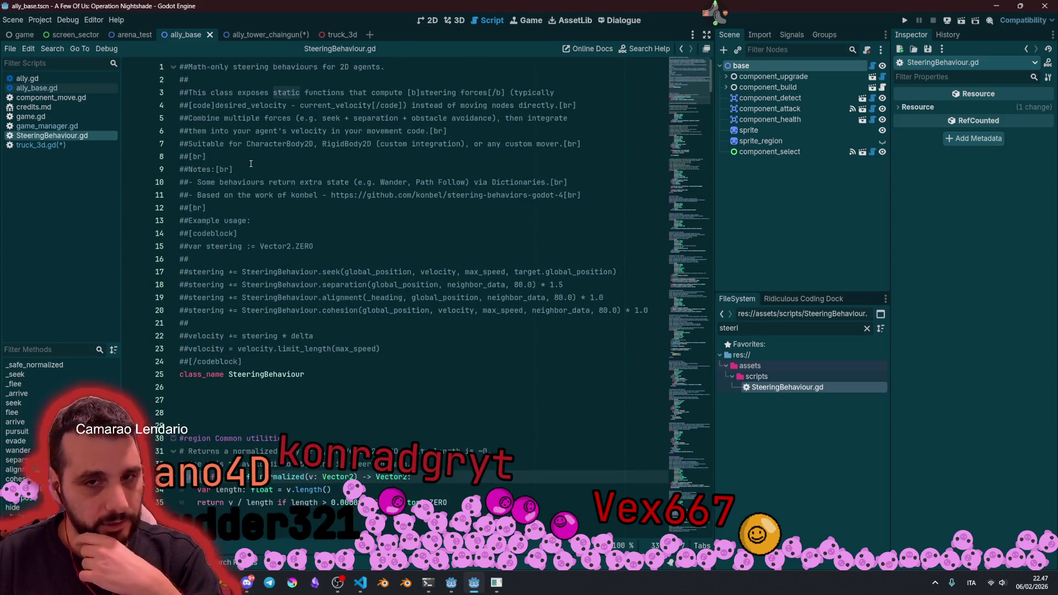
{"action": "double_click", "coordinate": [246, 375]}
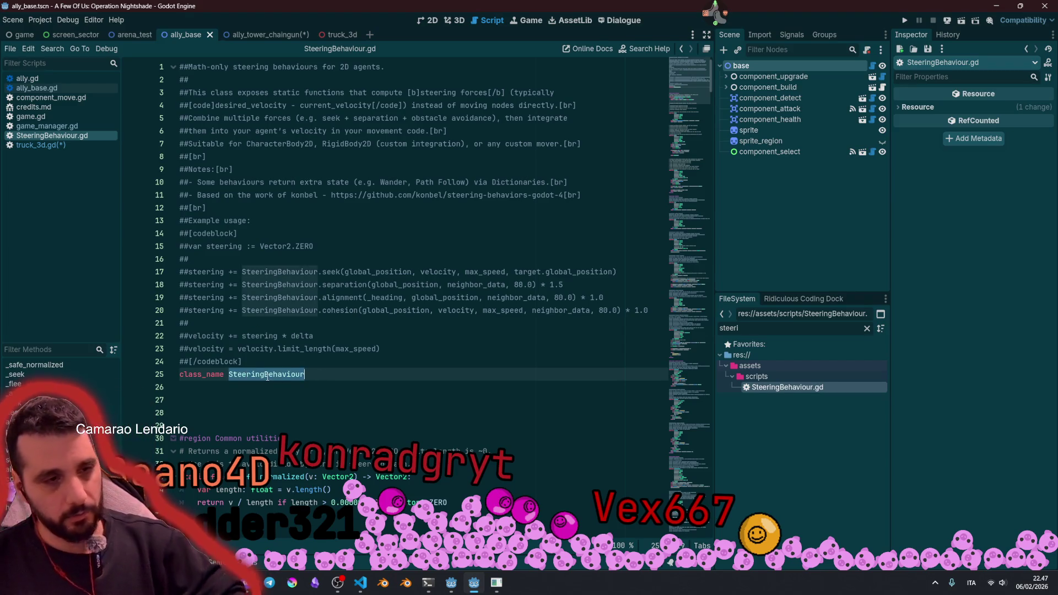
{"action": "scroll", "coordinate": [266, 258], "scroll_direction": "down", "scroll_amount": 4}
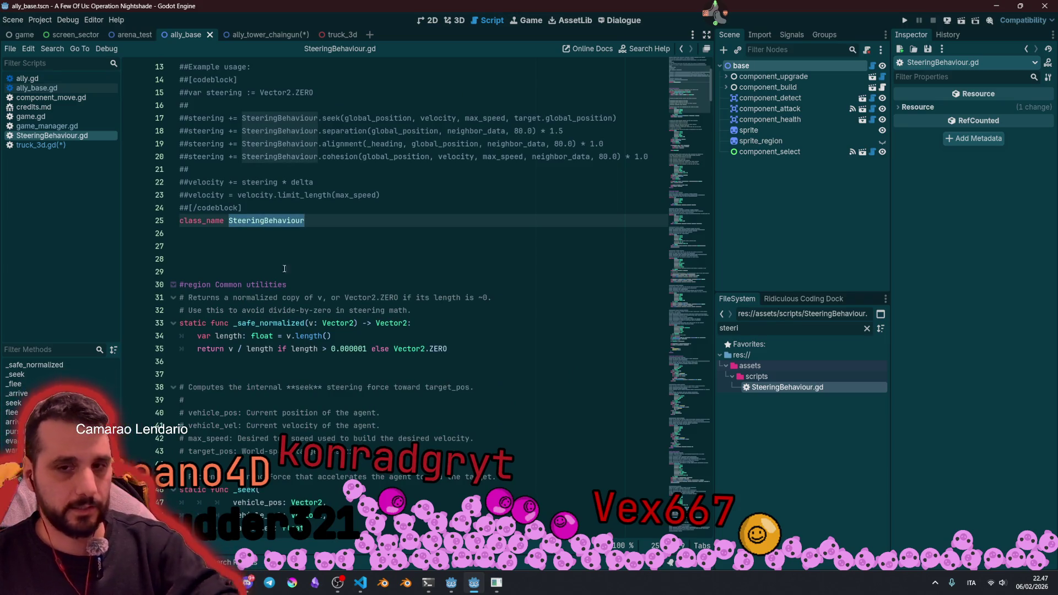
{"action": "scroll", "coordinate": [284, 268], "scroll_direction": "down", "scroll_amount": 5}
{"action": "scroll", "coordinate": [292, 291], "scroll_direction": "down", "scroll_amount": 8}
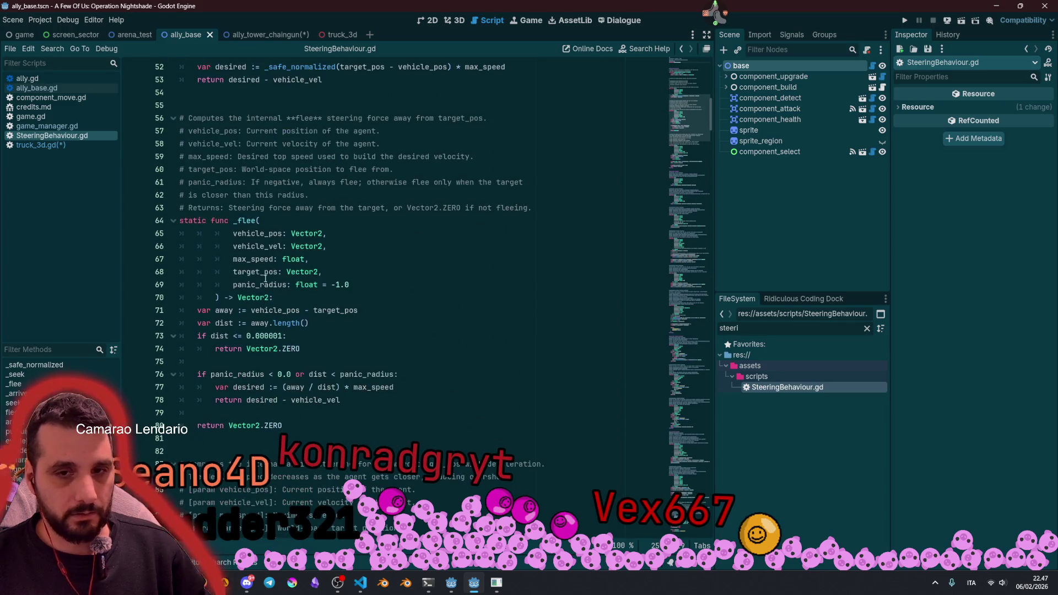
{"action": "double_click", "coordinate": [247, 220]}
{"action": "scroll", "coordinate": [262, 251], "scroll_direction": "down", "scroll_amount": 2}
{"action": "left_click_drag", "start_coordinate": [238, 221], "coordinate": [271, 220]}
{"action": "mouse_move", "coordinate": [271, 220]}
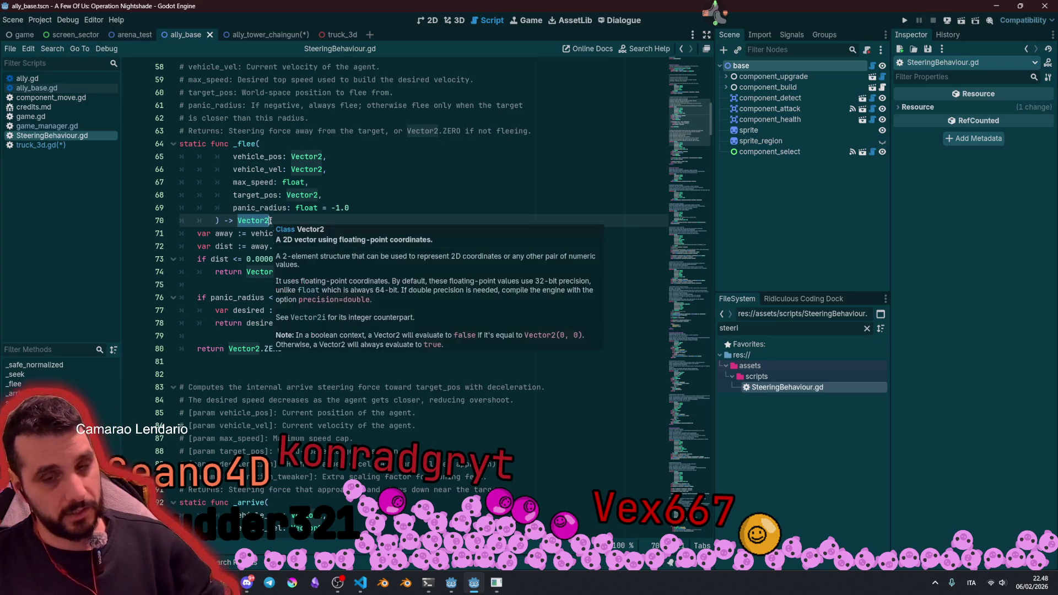
{"action": "double_click", "coordinate": [263, 155]}
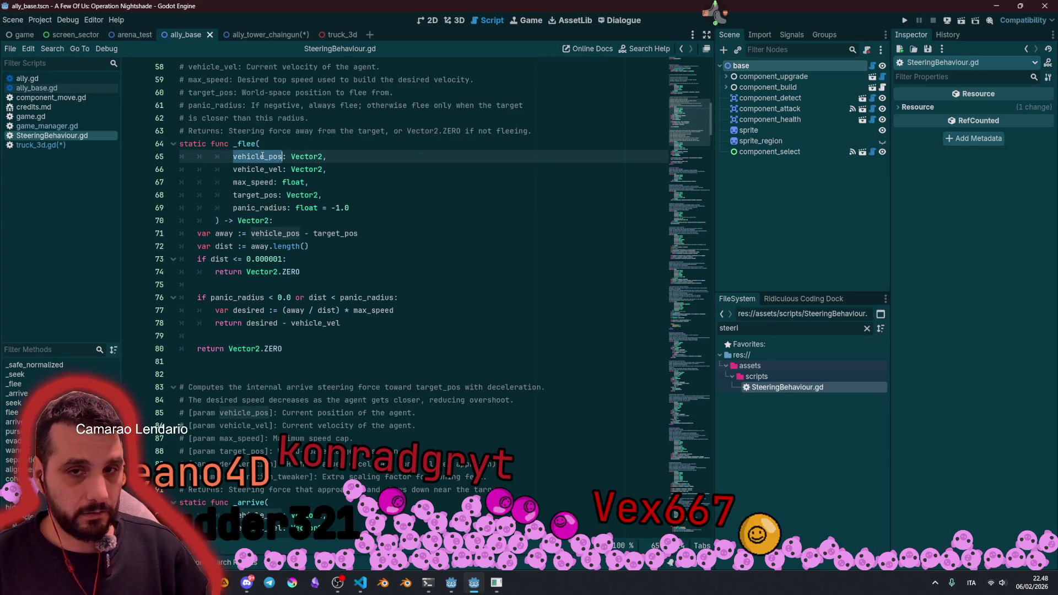
{"action": "left_click", "coordinate": [242, 145]}
{"action": "key", "text": "Down"}
{"action": "key", "text": "Down"}
{"action": "key", "text": "Down"}
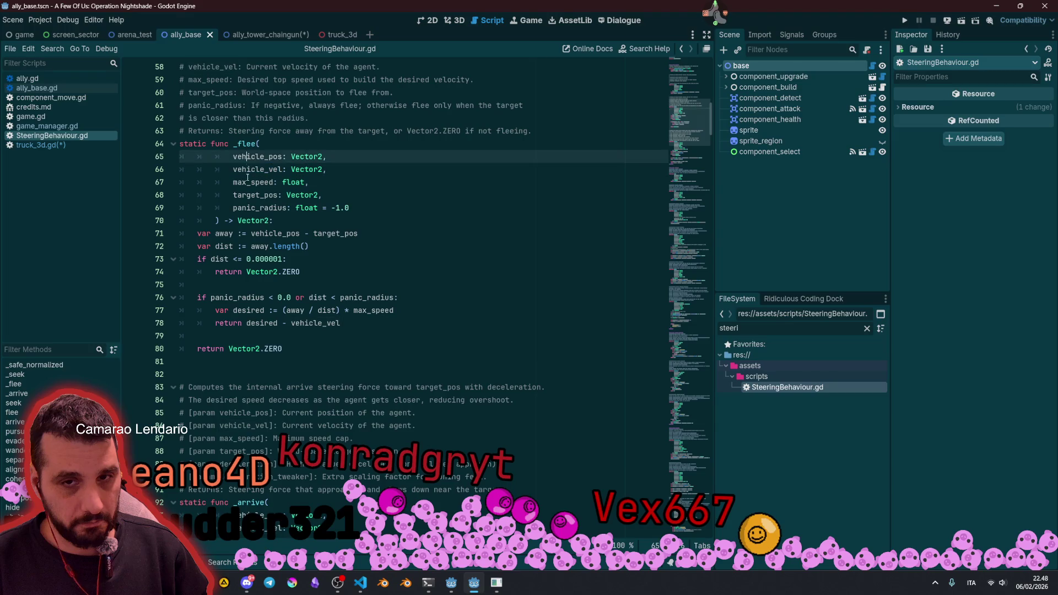
{"action": "left_click", "coordinate": [252, 206]}
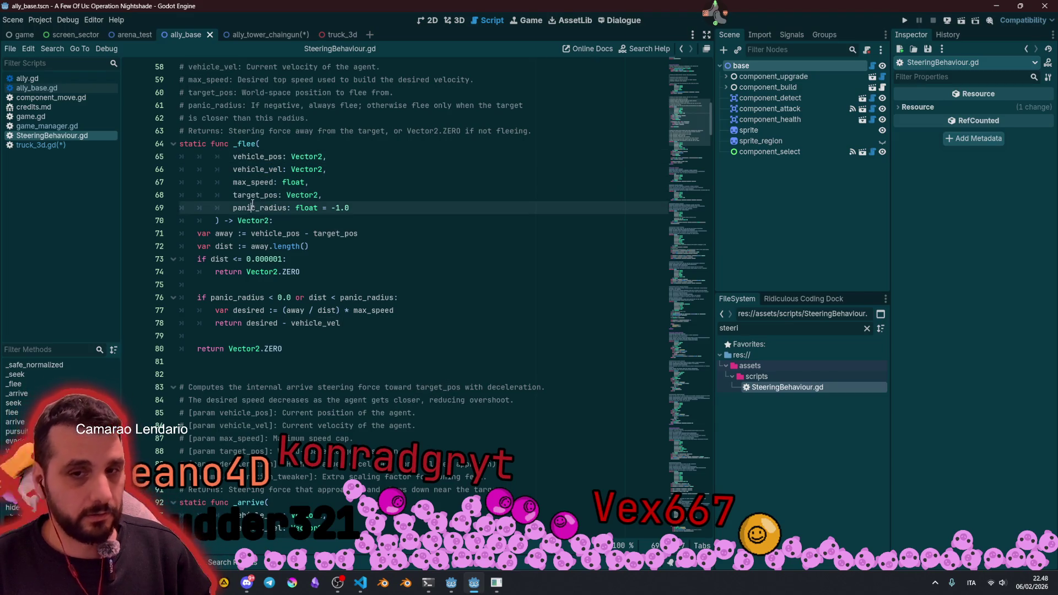
{"action": "left_click_drag", "start_coordinate": [238, 156], "coordinate": [306, 195]}
{"action": "left_click", "coordinate": [267, 223]}
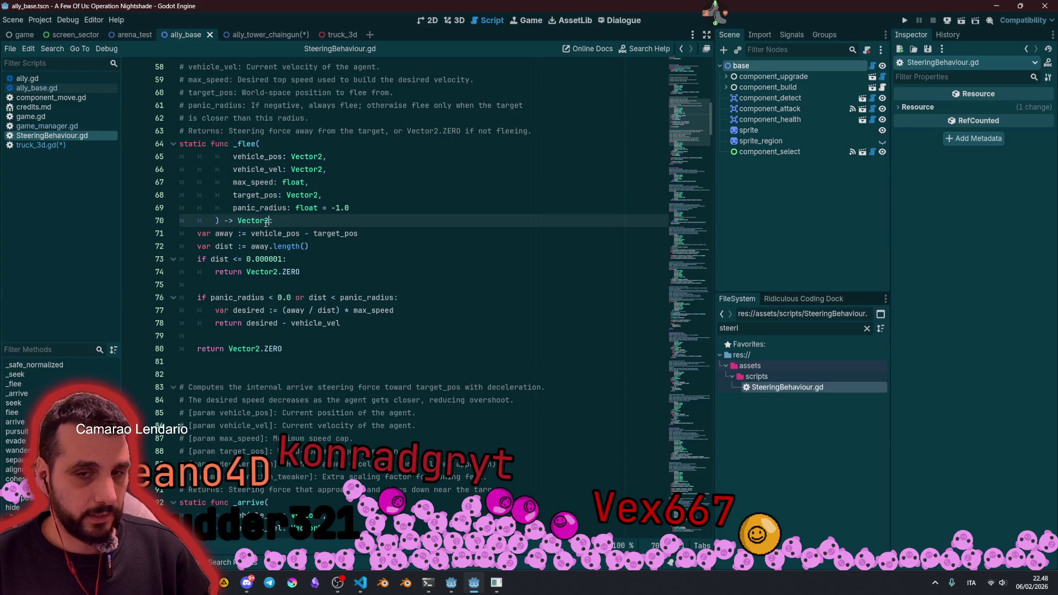
{"action": "double_click", "coordinate": [238, 222]}
{"action": "left_click", "coordinate": [385, 290]}
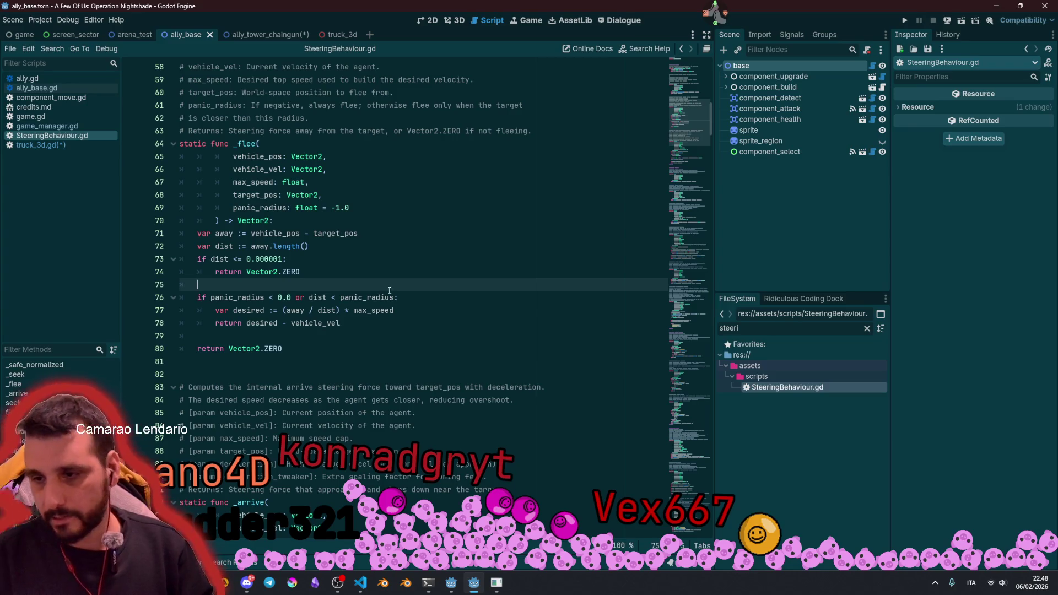
{"action": "double_click", "coordinate": [745, 333]}
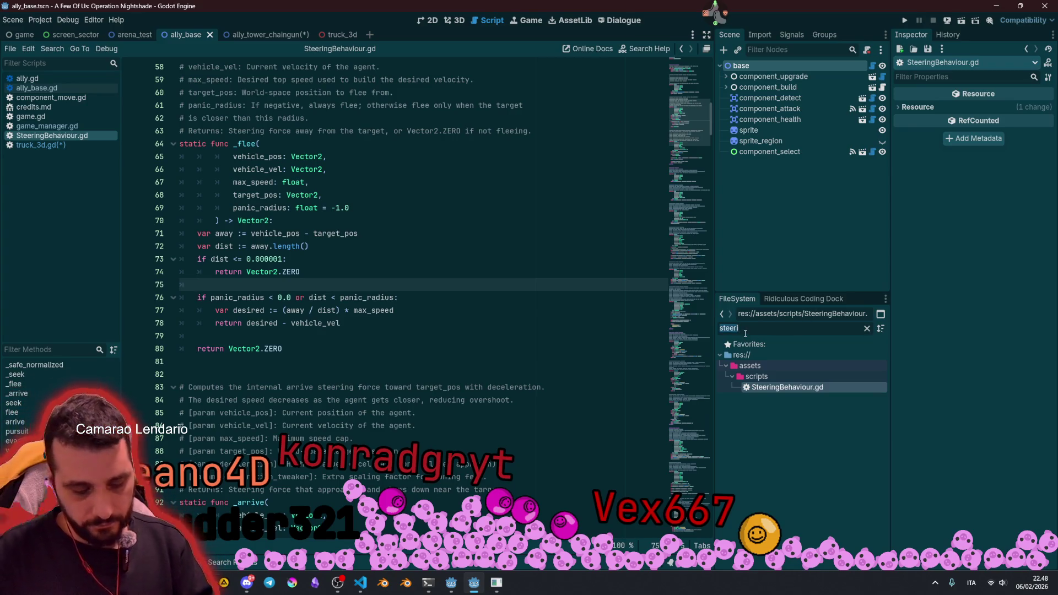
Step: Filter the FileSystem dock for 'Util' and open Utils.gd in the script editor
{"action": "type", "text": "Util"}
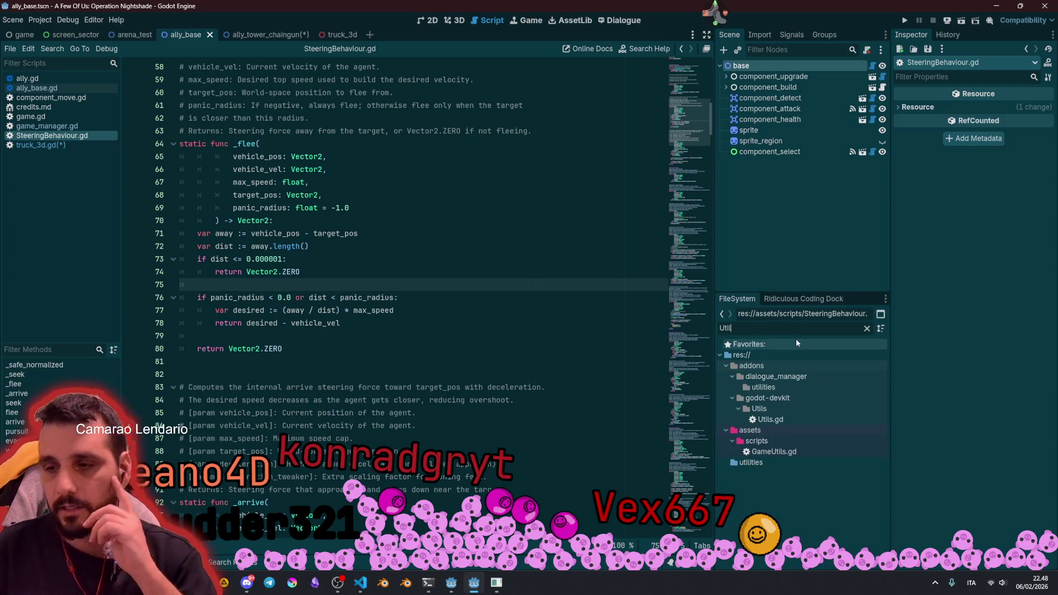
{"action": "left_click", "coordinate": [767, 421]}
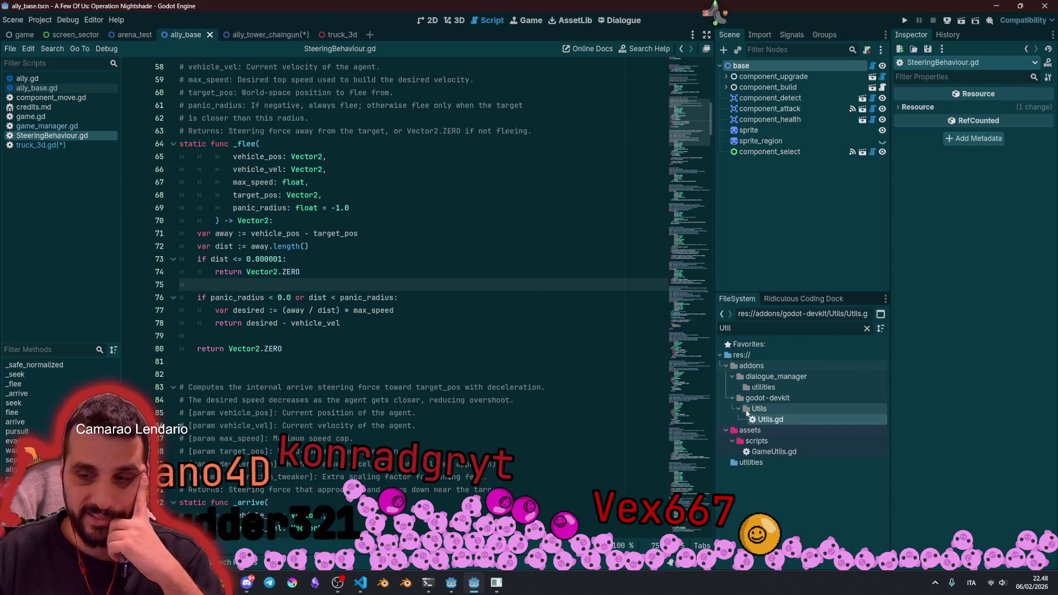
{"action": "double_click", "coordinate": [756, 422]}
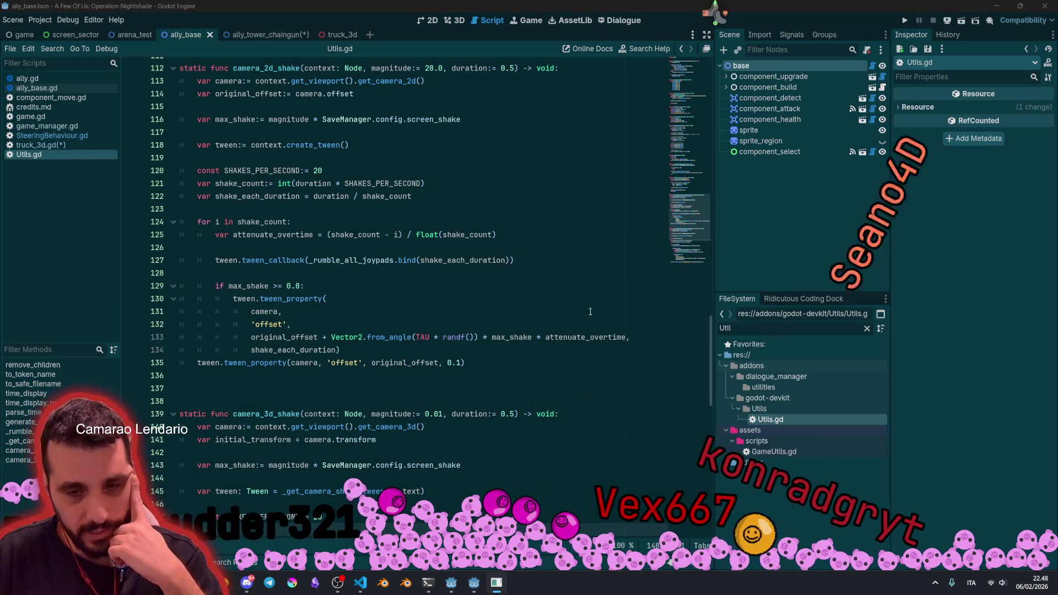
Step: Check the component_upgrade node and its attack_range upgrade settings in the Scene dock
{"action": "scroll", "coordinate": [589, 311], "scroll_direction": "up", "scroll_amount": 5}
{"action": "left_click", "coordinate": [318, 210]}
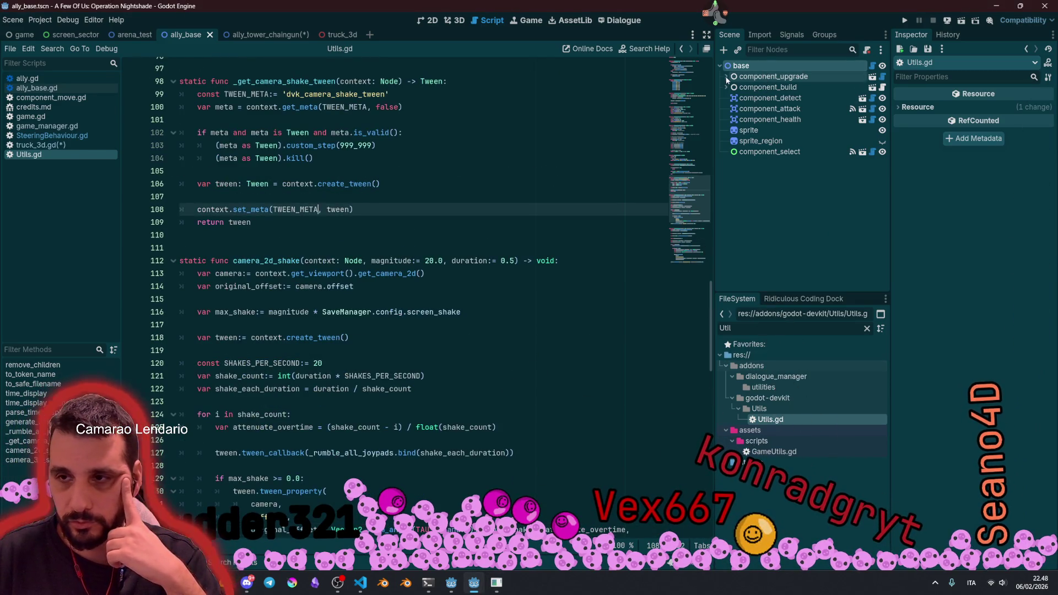
{"action": "left_click", "coordinate": [726, 77]}
{"action": "left_click", "coordinate": [757, 88]}
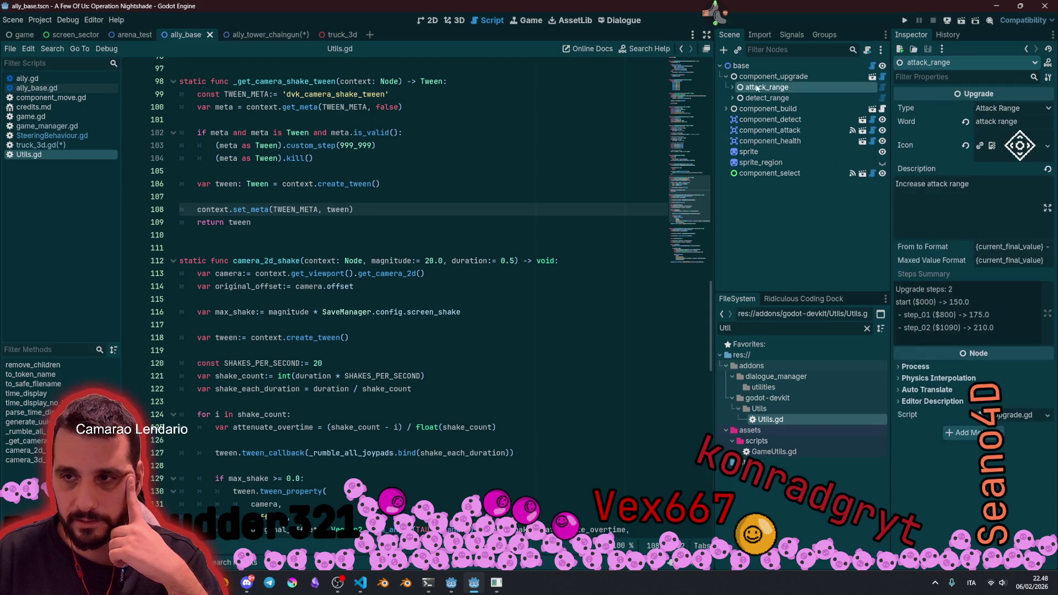
{"action": "left_click", "coordinate": [755, 79]}
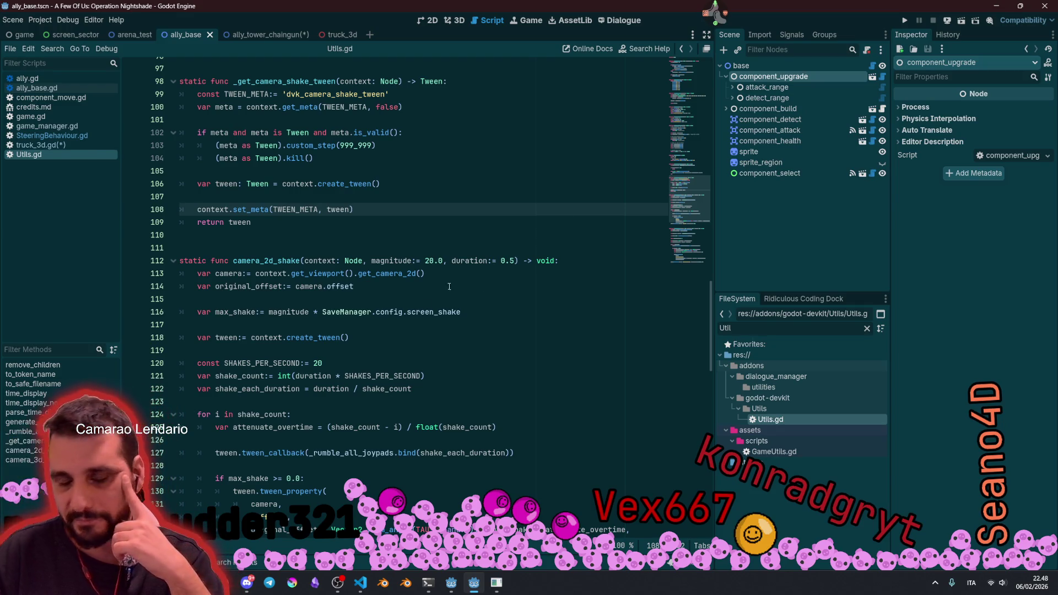
Step: Study the static camera_2d_shake function, highlighting its name, parameters and uses of context
{"action": "left_click", "coordinate": [268, 273]}
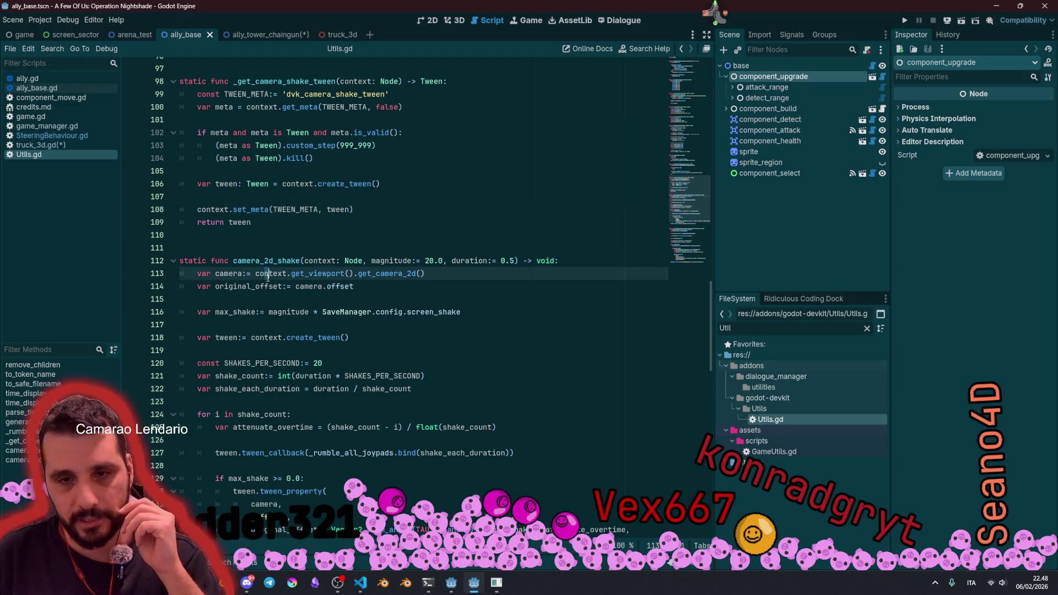
{"action": "double_click", "coordinate": [232, 260]}
{"action": "double_click", "coordinate": [193, 261]}
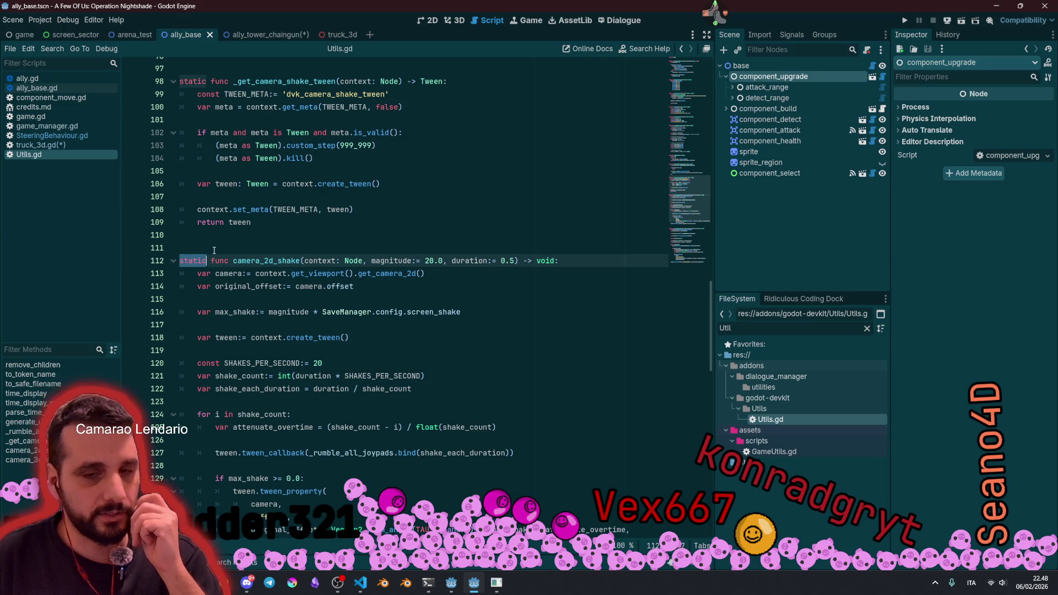
{"action": "left_click", "coordinate": [291, 260]}
{"action": "left_click_drag", "start_coordinate": [305, 260], "coordinate": [518, 261]}
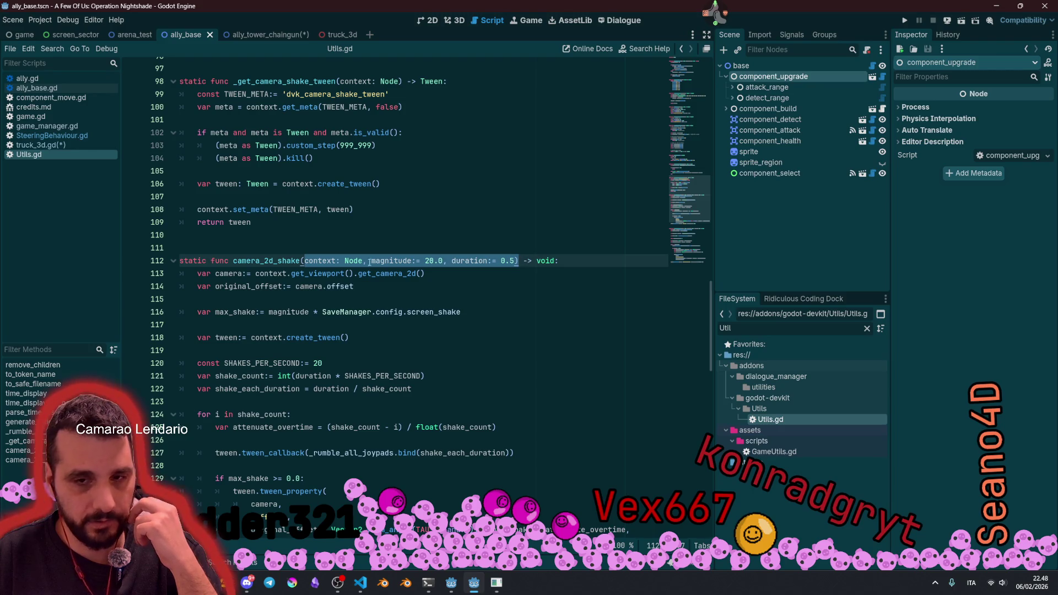
{"action": "double_click", "coordinate": [249, 264]}
{"action": "left_click", "coordinate": [306, 260]}
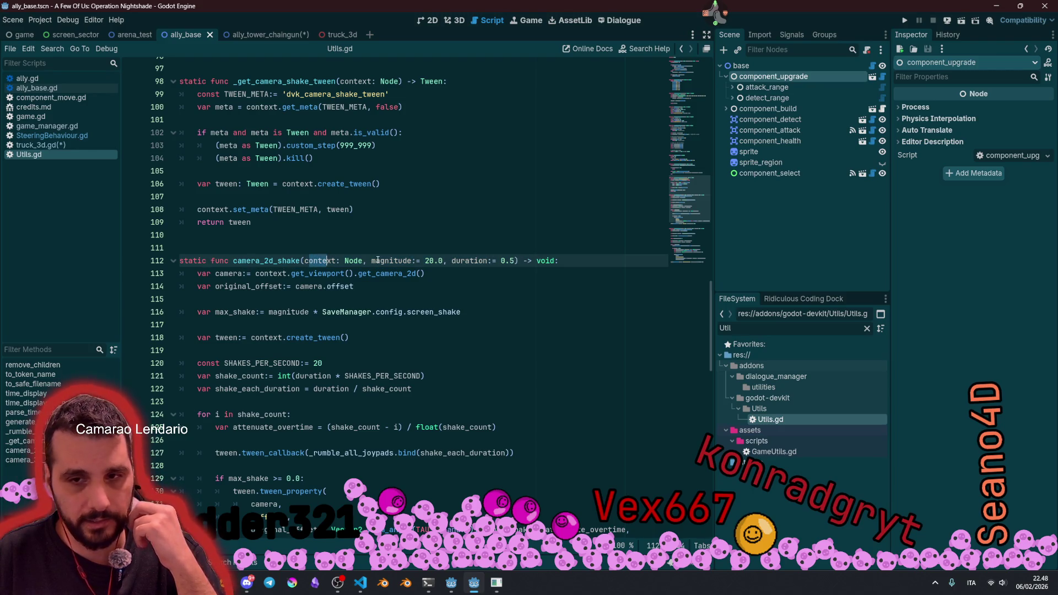
{"action": "double_click", "coordinate": [309, 261]}
Step: Scroll down through Utils.gd to read the camera_3d_shake helper
{"action": "scroll", "coordinate": [246, 192], "scroll_direction": "down", "scroll_amount": 2}
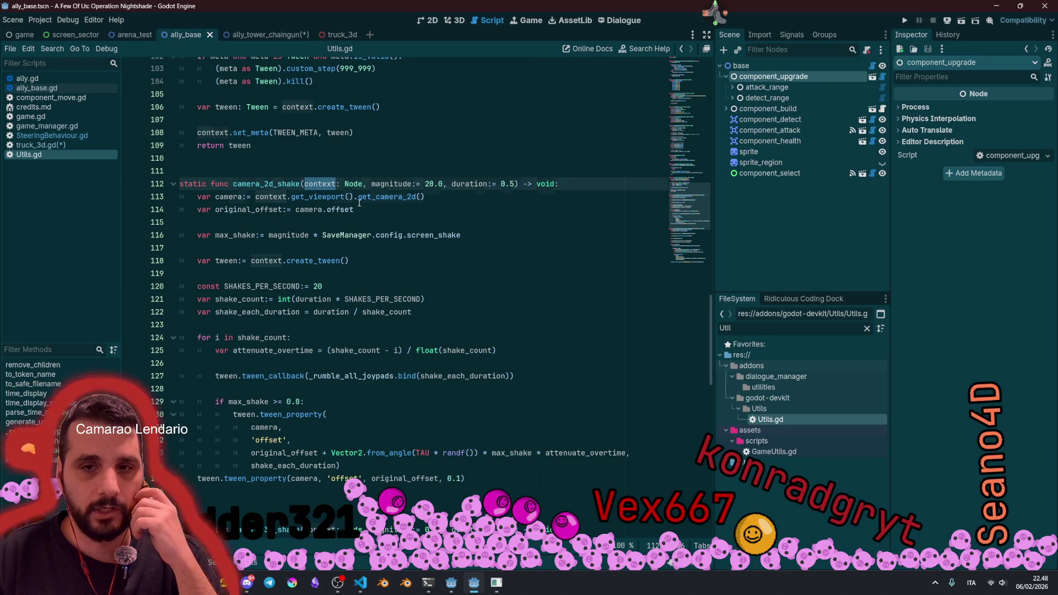
{"action": "double_click", "coordinate": [229, 197]}
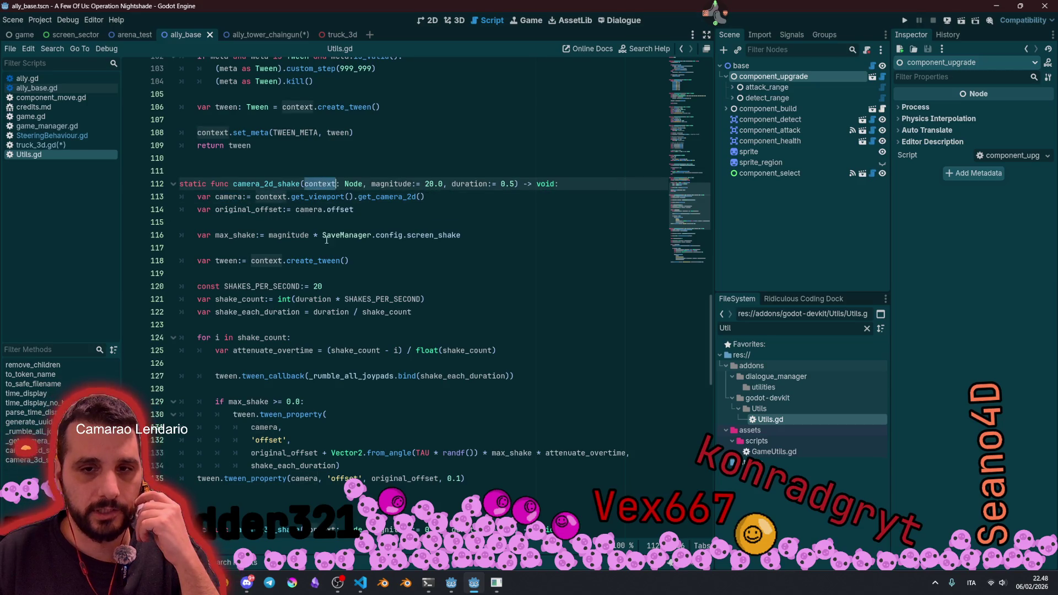
{"action": "scroll", "coordinate": [315, 293], "scroll_direction": "down", "scroll_amount": 12}
{"action": "scroll", "coordinate": [314, 292], "scroll_direction": "down", "scroll_amount": 4}
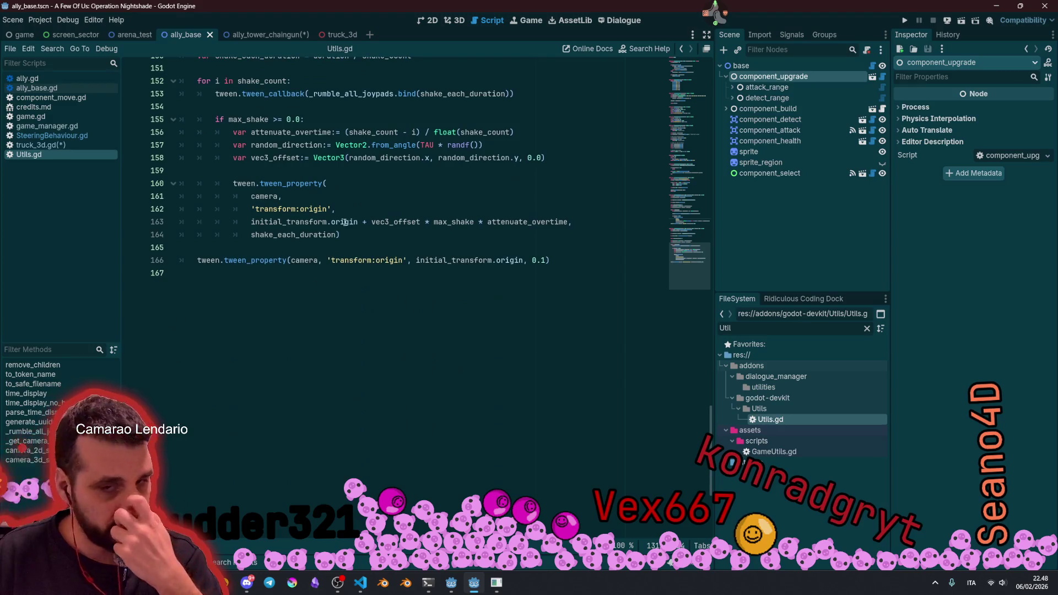
{"action": "left_click", "coordinate": [357, 222]}
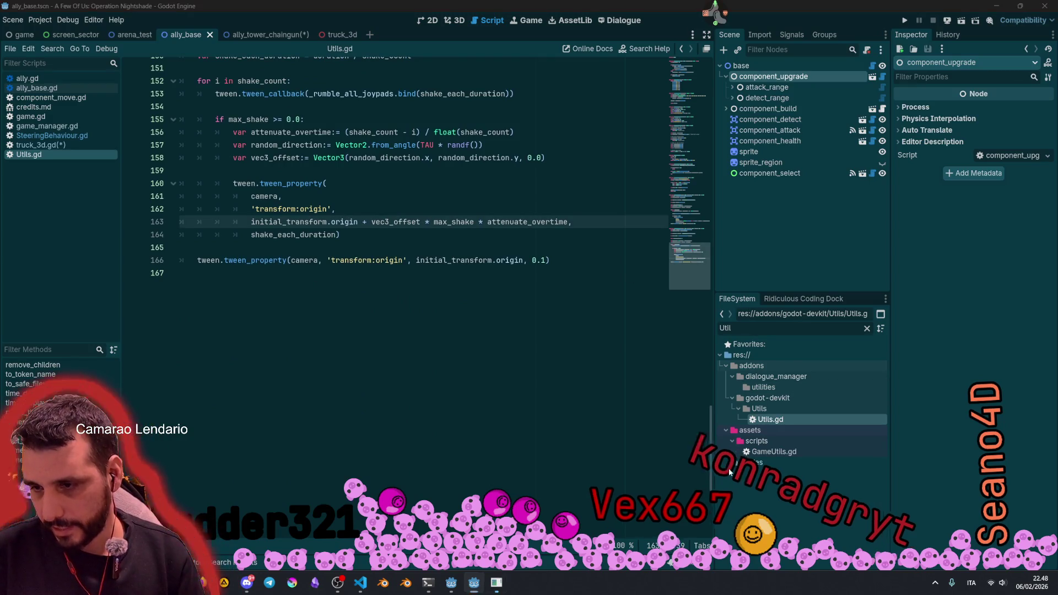
{"action": "left_click", "coordinate": [784, 453]}
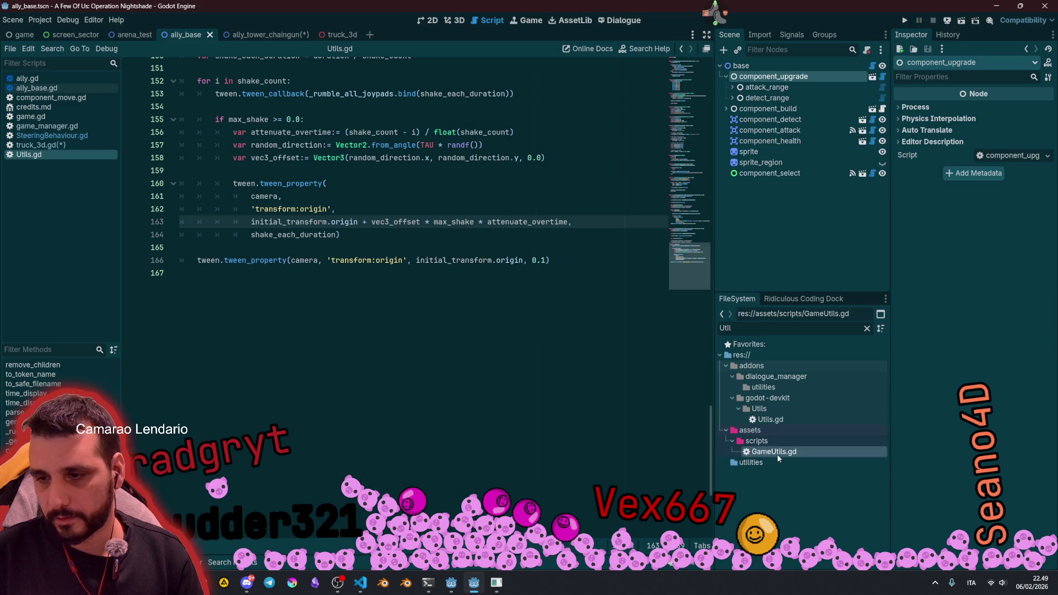
Step: Open GameUtils.gd and look over its circle_points function
{"action": "double_click", "coordinate": [773, 452]}
{"action": "scroll", "coordinate": [377, 197], "scroll_direction": "up", "scroll_amount": 15}
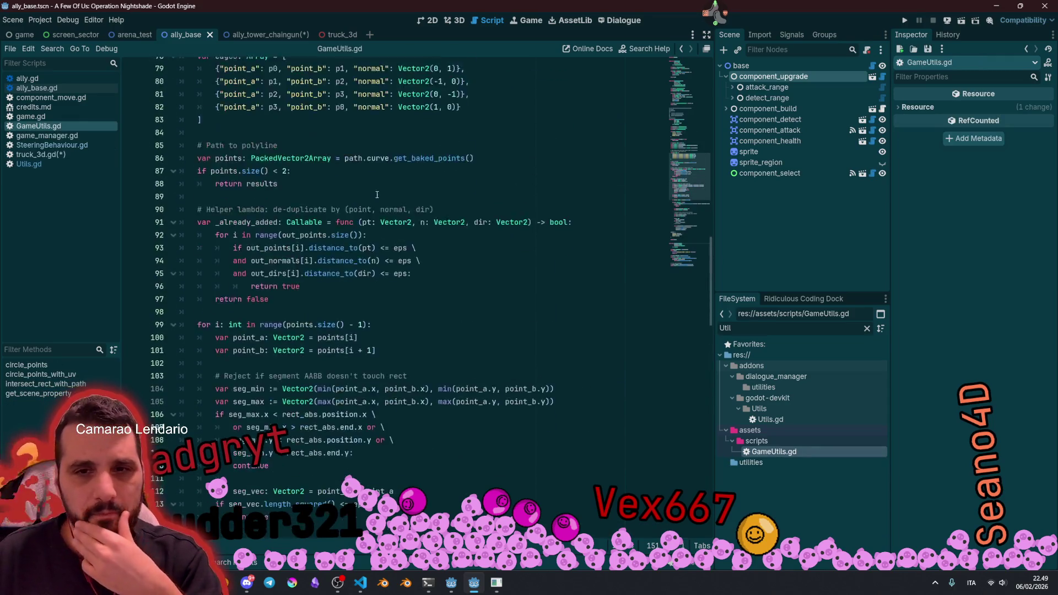
{"action": "scroll", "coordinate": [377, 196], "scroll_direction": "up", "scroll_amount": 13}
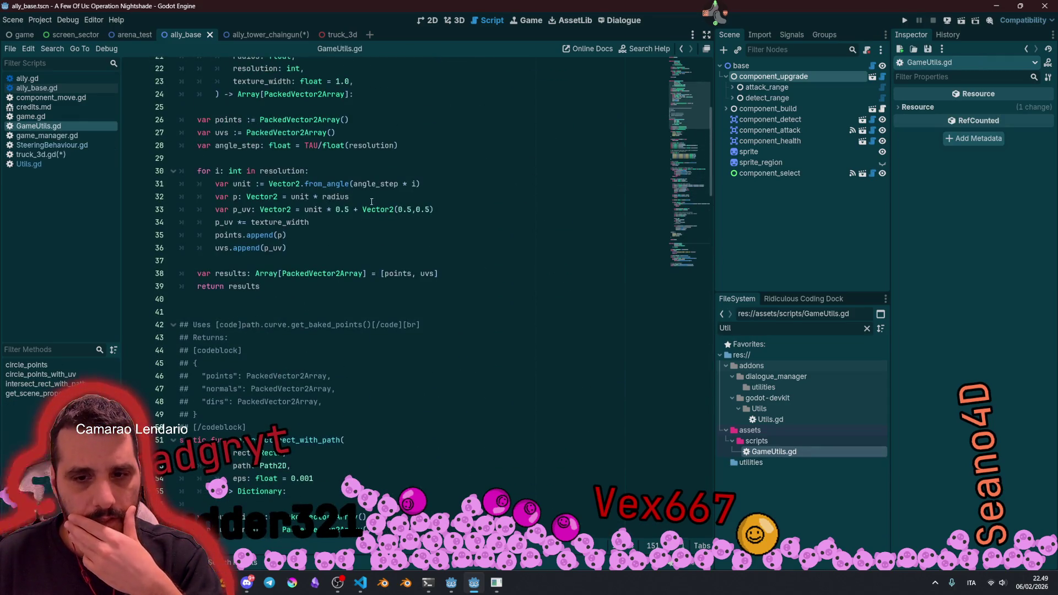
{"action": "scroll", "coordinate": [316, 244], "scroll_direction": "up", "scroll_amount": 7}
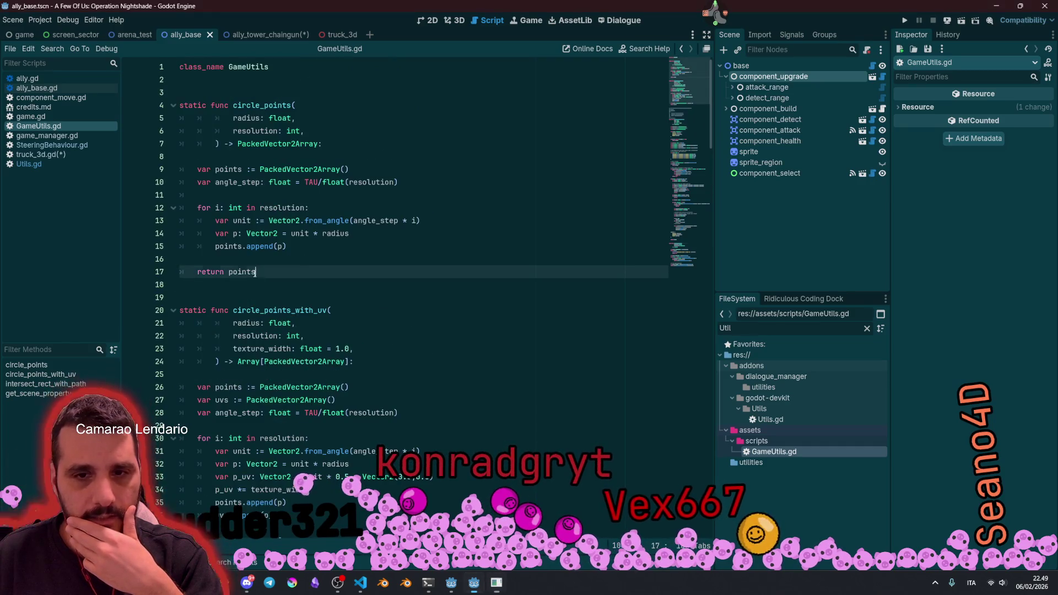
{"action": "left_click_drag", "start_coordinate": [233, 105], "coordinate": [311, 247]}
{"action": "left_click", "coordinate": [283, 181]}
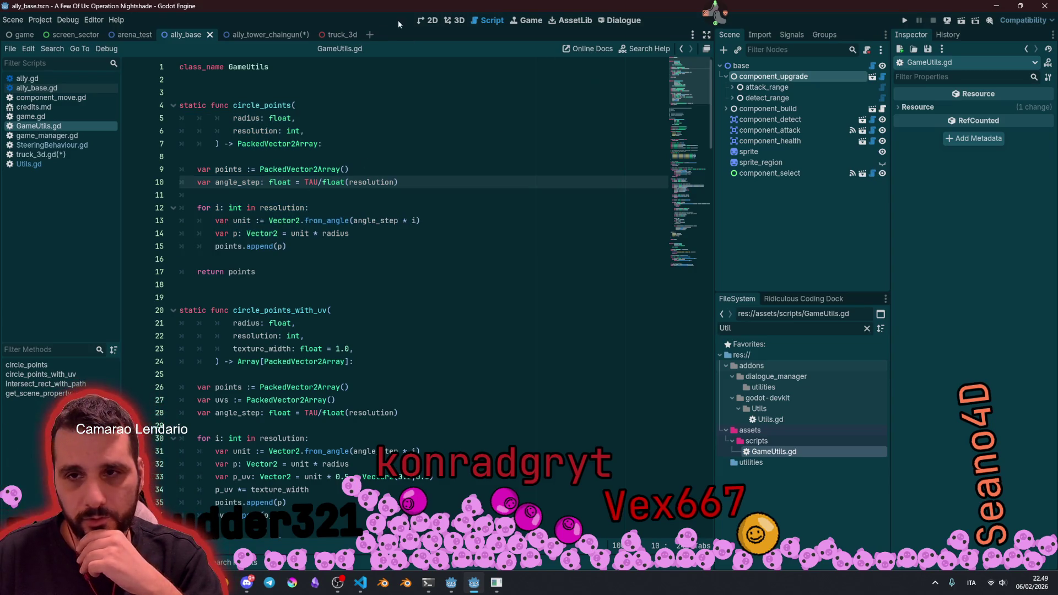
Step: Switch to the 2D view and open the component_attack scene in its own tab
{"action": "left_click", "coordinate": [430, 21]}
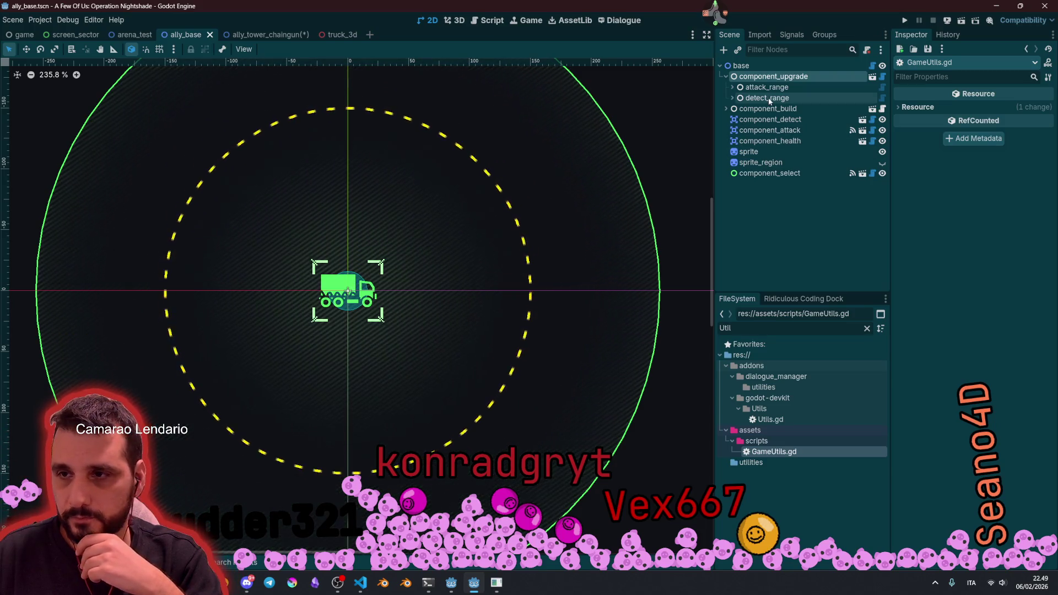
{"action": "left_click", "coordinate": [790, 122]}
{"action": "left_click", "coordinate": [792, 130]}
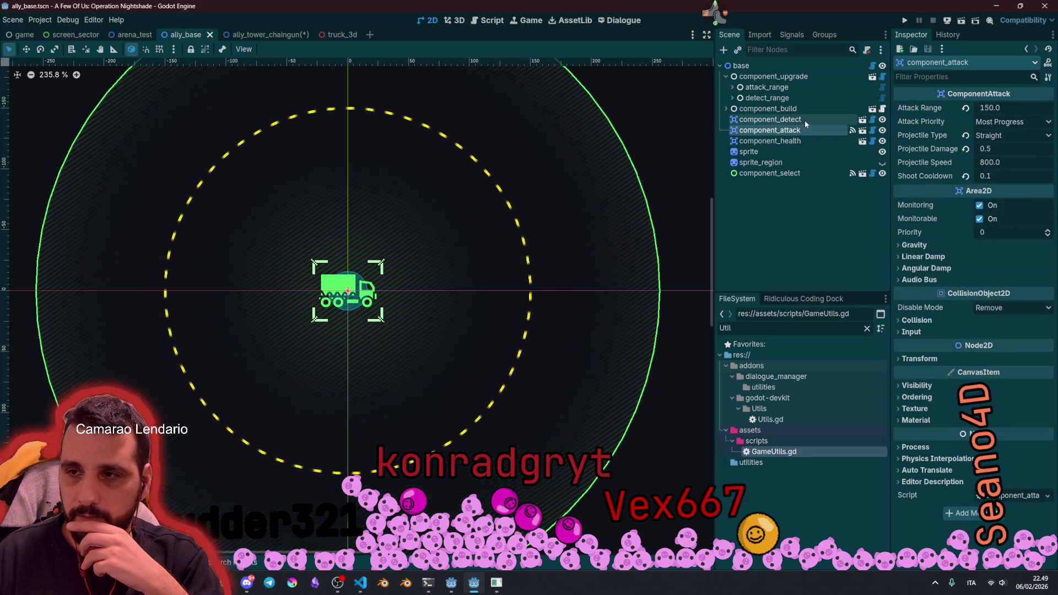
{"action": "left_click", "coordinate": [861, 130]}
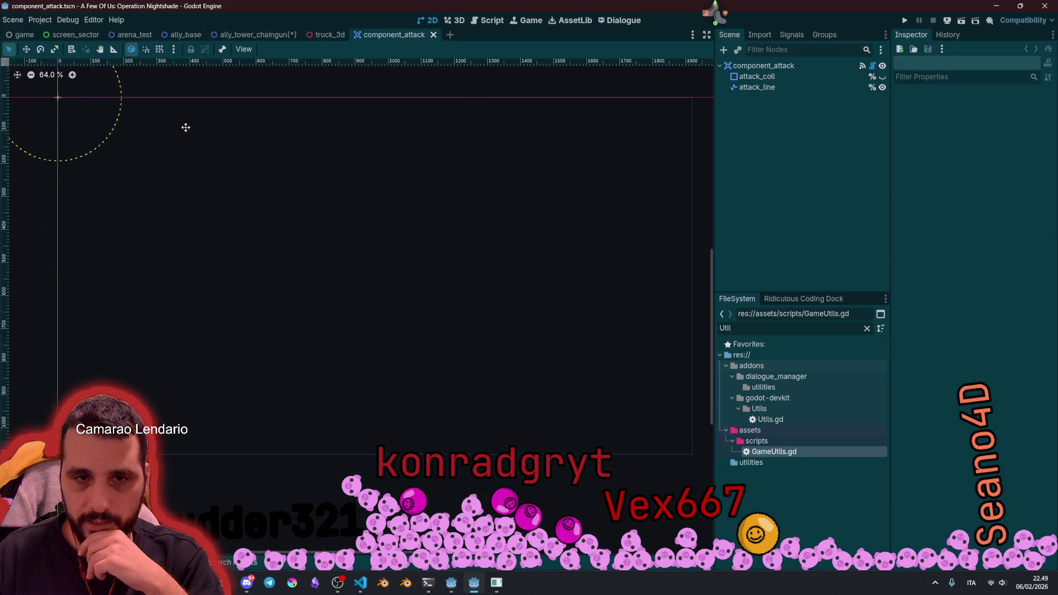
Step: Open component_attack.gd, the ComponentAttack script with attack_range 192.0, from the Scene dock
{"action": "left_click", "coordinate": [757, 87]}
{"action": "scroll", "coordinate": [258, 166], "scroll_direction": "up", "scroll_amount": 5}
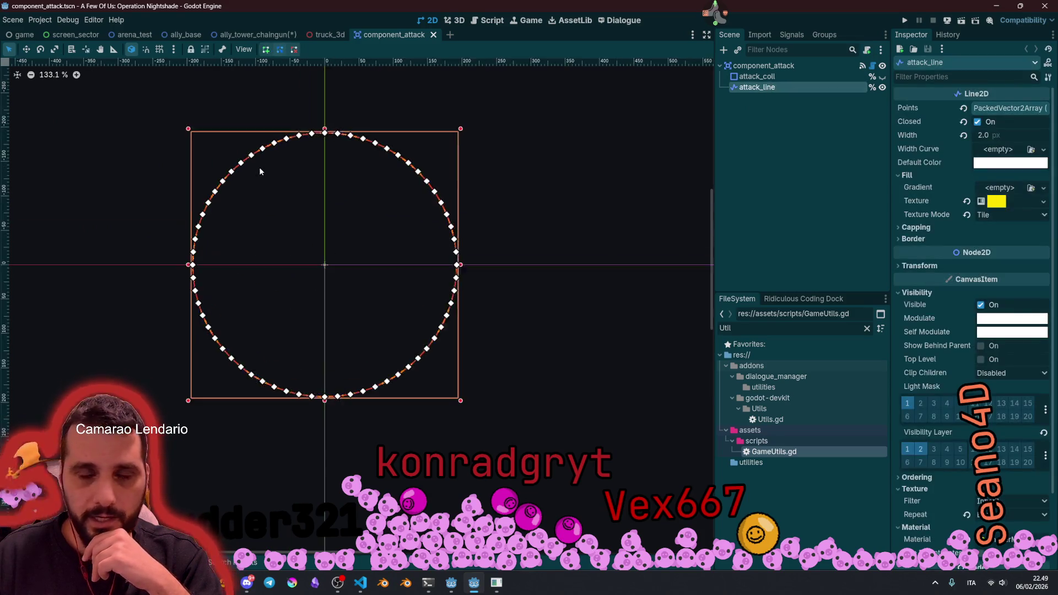
{"action": "scroll", "coordinate": [229, 154], "scroll_direction": "up", "scroll_amount": 2}
{"action": "scroll", "coordinate": [621, 295], "scroll_direction": "down", "scroll_amount": 3}
{"action": "scroll", "coordinate": [536, 267], "scroll_direction": "down", "scroll_amount": 5}
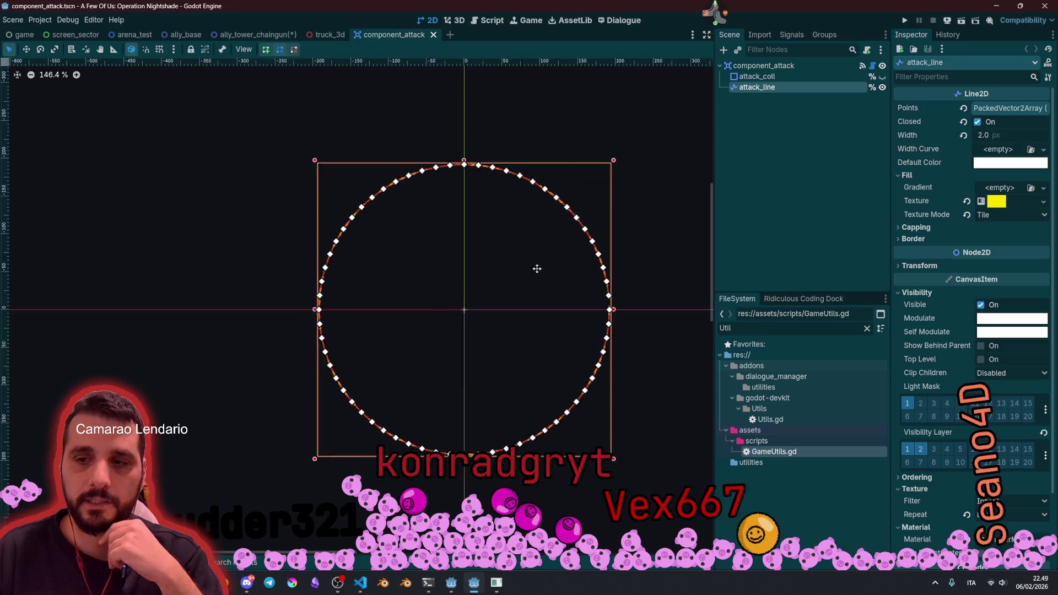
{"action": "left_click", "coordinate": [872, 66]}
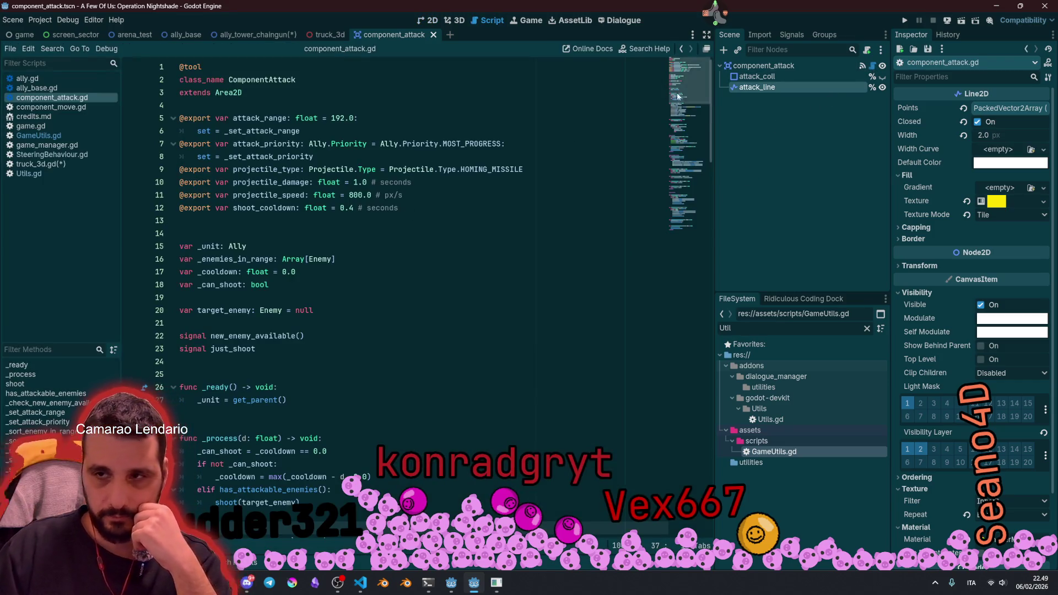
{"action": "left_click", "coordinate": [697, 203]}
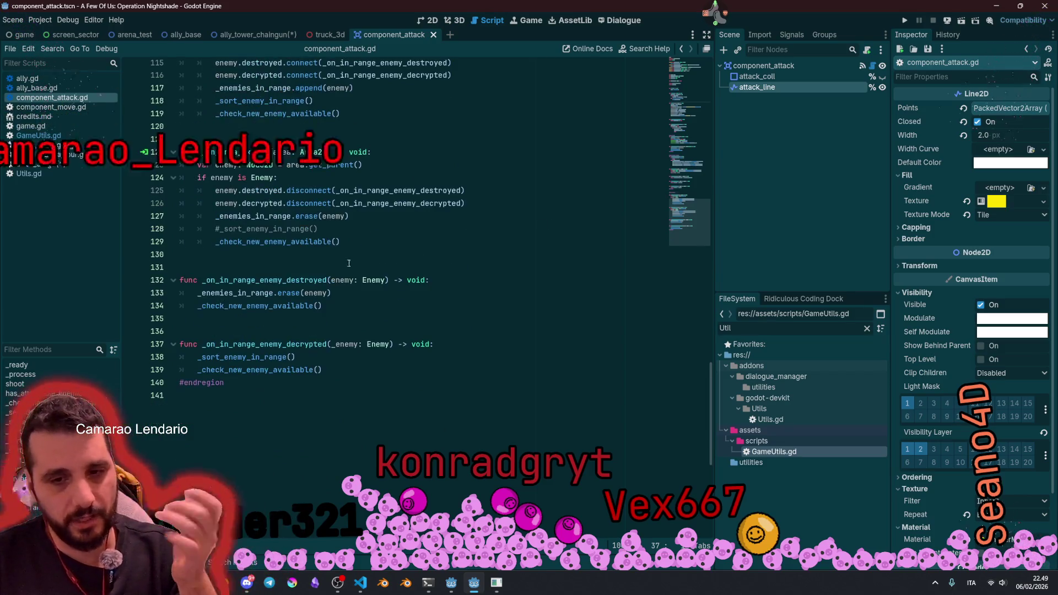
{"action": "mouse_move", "coordinate": [419, 472]}
{"action": "left_mouse_down"}
{"action": "mouse_move", "coordinate": [309, 82]}
{"action": "mouse_move", "coordinate": [285, 41]}
{"action": "left_mouse_up"}
{"action": "left_click", "coordinate": [520, 157]}
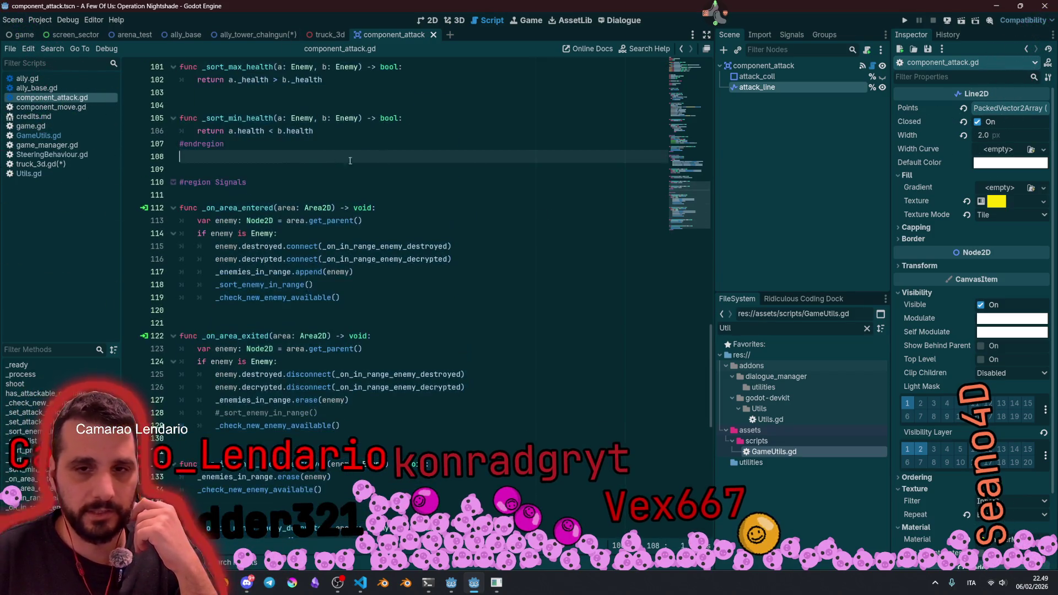
{"action": "scroll", "coordinate": [520, 151], "scroll_direction": "up", "scroll_amount": 20}
{"action": "left_click", "coordinate": [520, 152]}
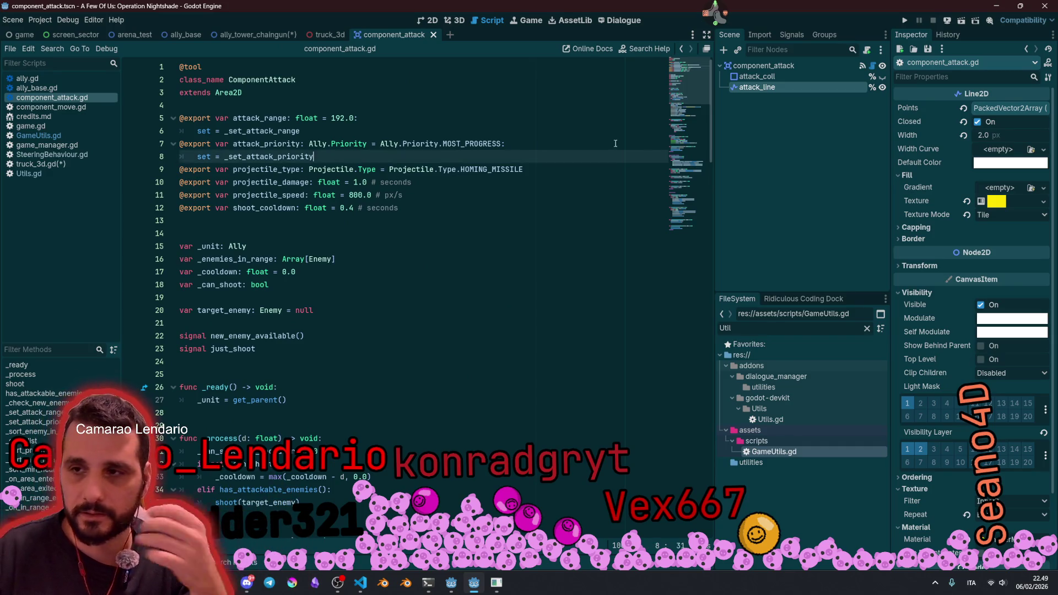
{"action": "scroll", "coordinate": [209, 155], "scroll_direction": "down", "scroll_amount": 8}
{"action": "left_click", "coordinate": [210, 156]}
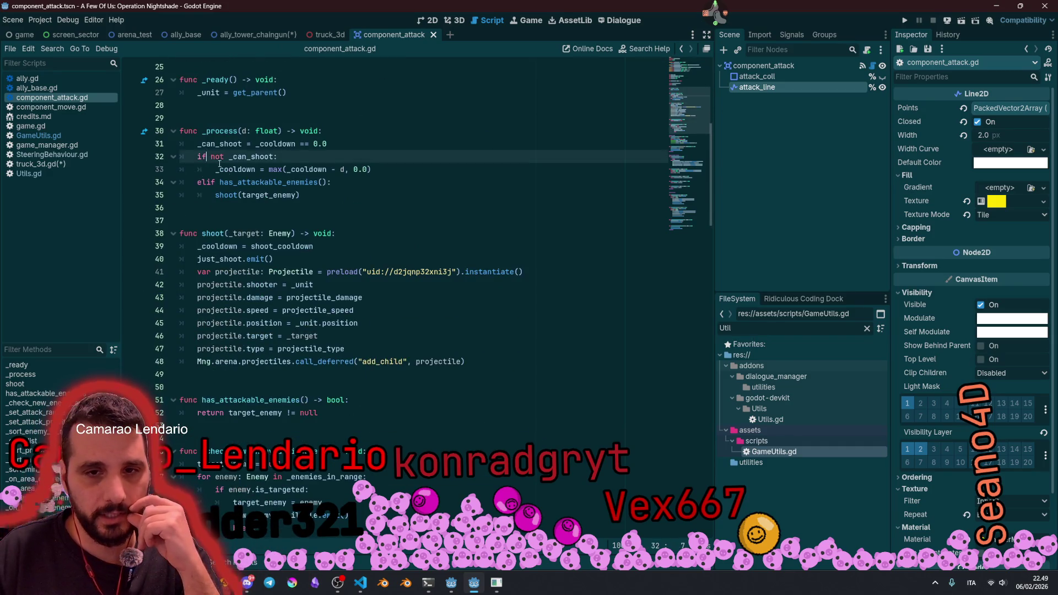
{"action": "scroll", "coordinate": [210, 156], "scroll_direction": "up", "scroll_amount": 2}
{"action": "left_click", "coordinate": [209, 156]}
{"action": "scroll", "coordinate": [209, 156], "scroll_direction": "down", "scroll_amount": 5}
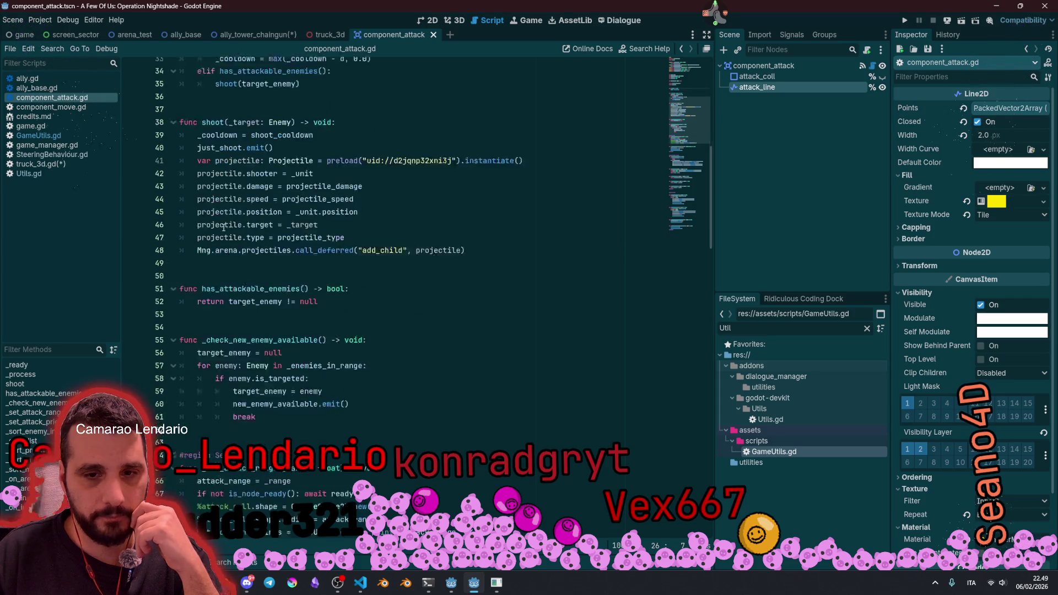
{"action": "scroll", "coordinate": [265, 230], "scroll_direction": "up", "scroll_amount": 4}
{"action": "scroll", "coordinate": [264, 230], "scroll_direction": "up", "scroll_amount": 9}
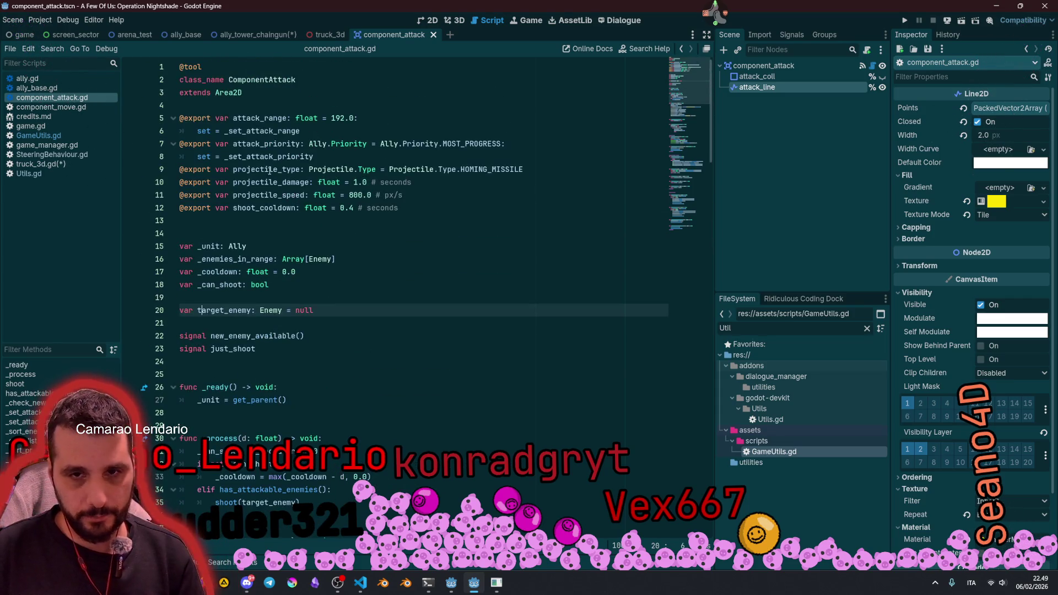
{"action": "left_click", "coordinate": [241, 118]}
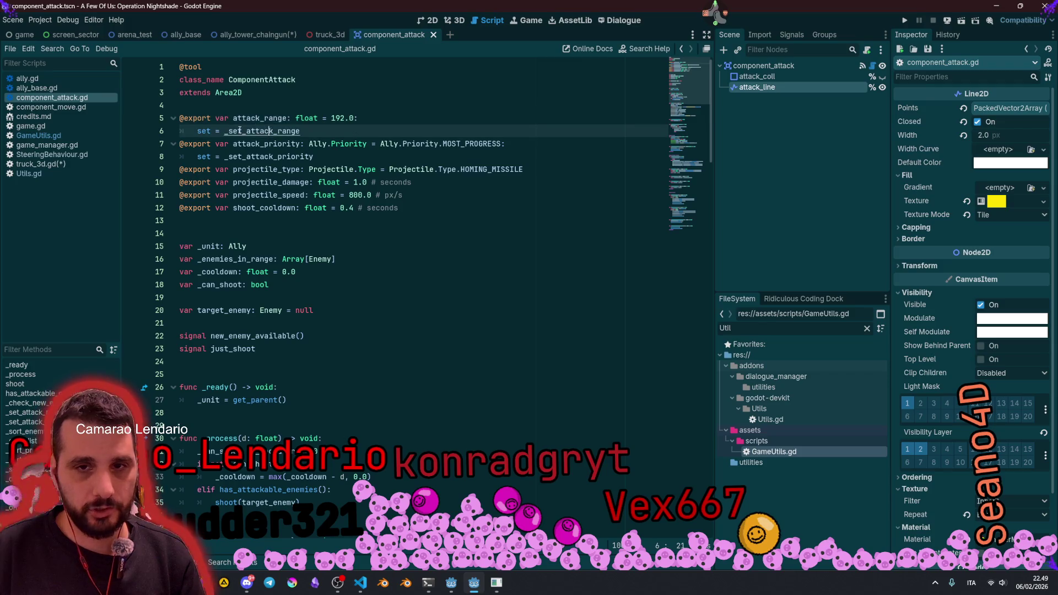
{"action": "left_click", "coordinate": [264, 130], "text": "ctrl"}
{"action": "scroll", "coordinate": [302, 266], "scroll_direction": "down", "scroll_amount": 1}
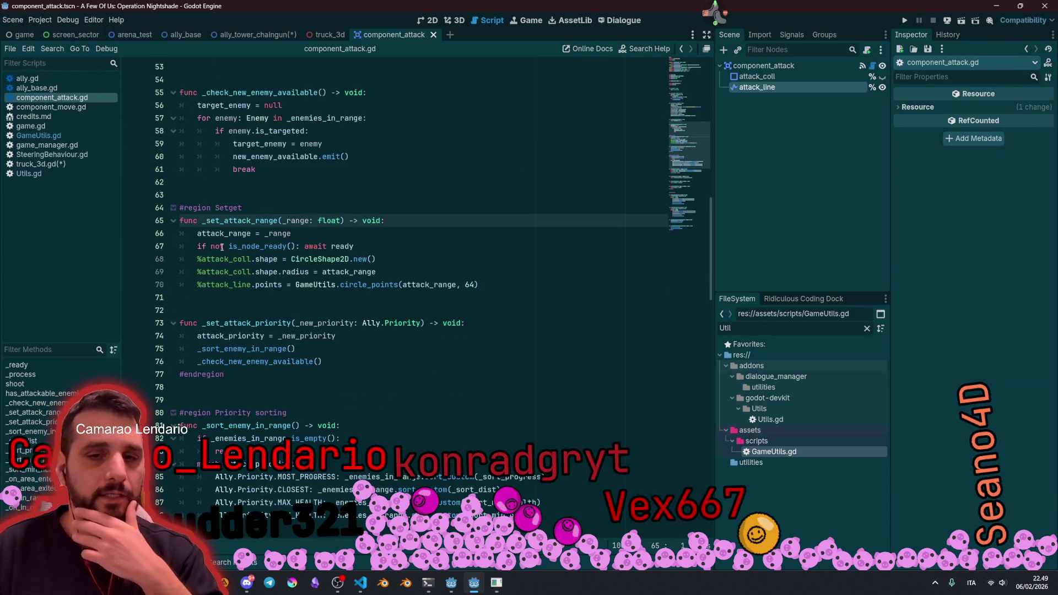
{"action": "double_click", "coordinate": [304, 284]}
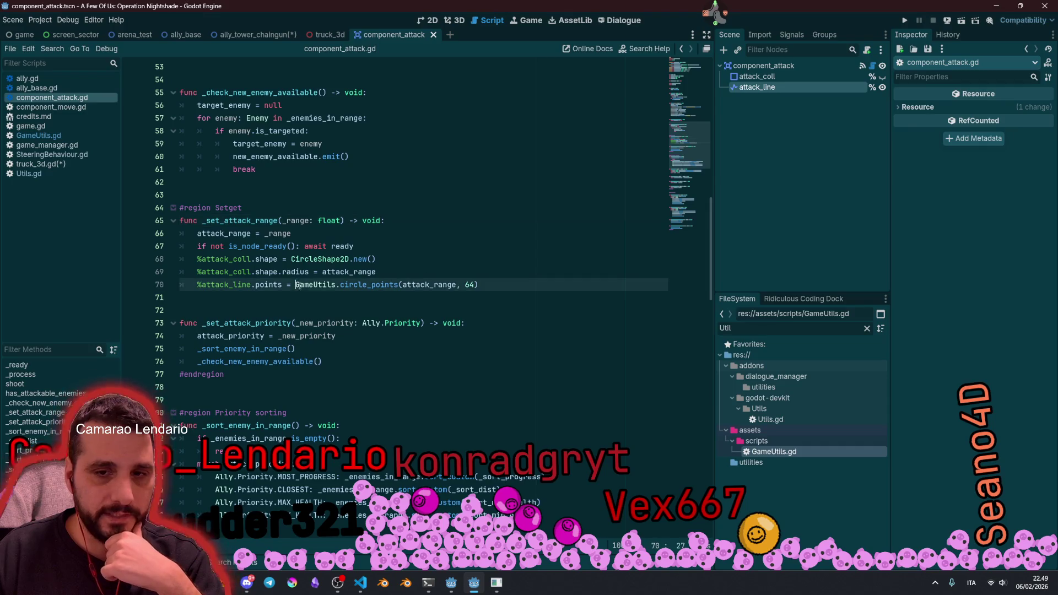
{"action": "scroll", "coordinate": [347, 285], "scroll_direction": "down", "scroll_amount": 2}
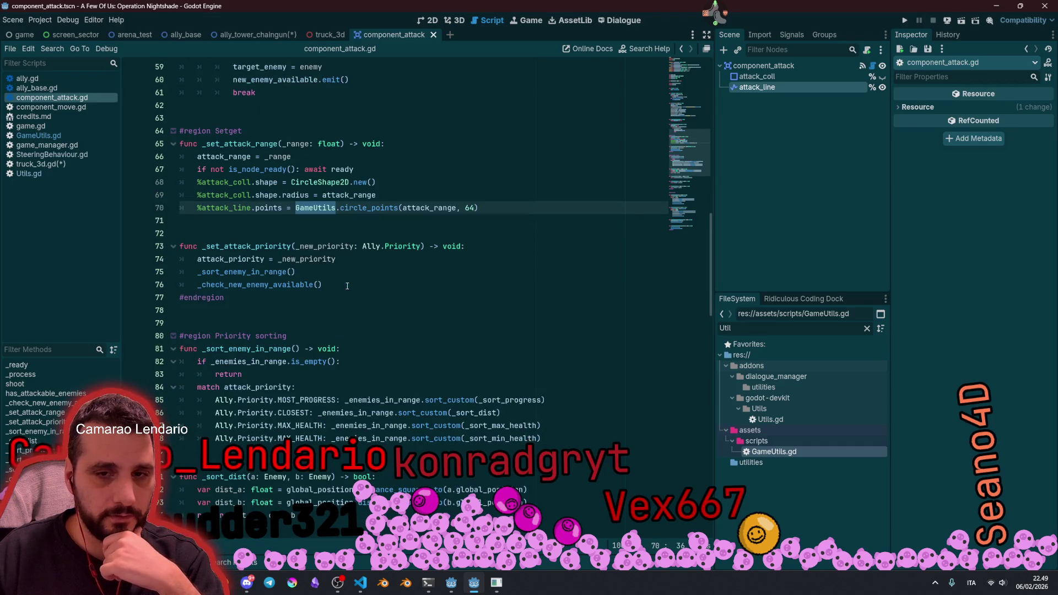
{"action": "double_click", "coordinate": [366, 209]}
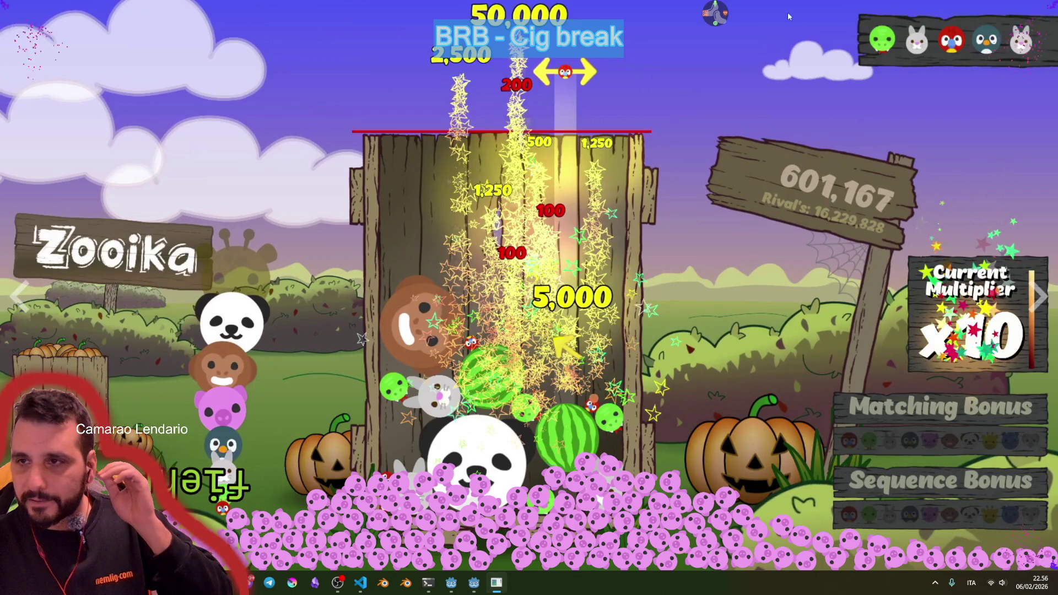
Step: Exit the full-screen Zooika trailer and browse the DIGITALILIAD and iRadDev streams
{"action": "right_click", "coordinate": [742, 283]}
{"action": "left_click", "coordinate": [1047, 580]}
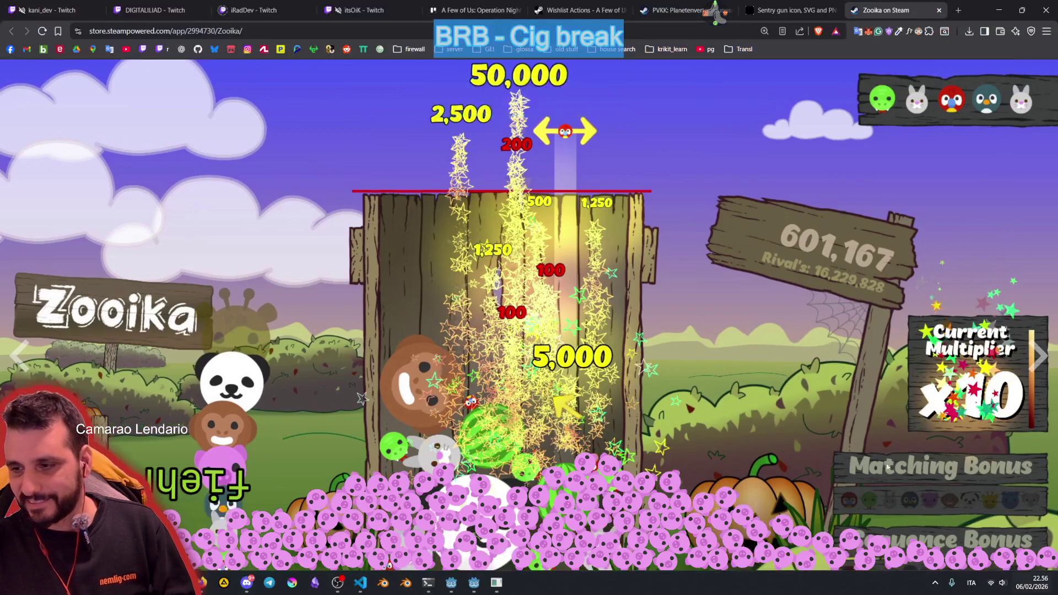
{"action": "scroll", "coordinate": [31, 266], "scroll_direction": "up", "scroll_amount": 2}
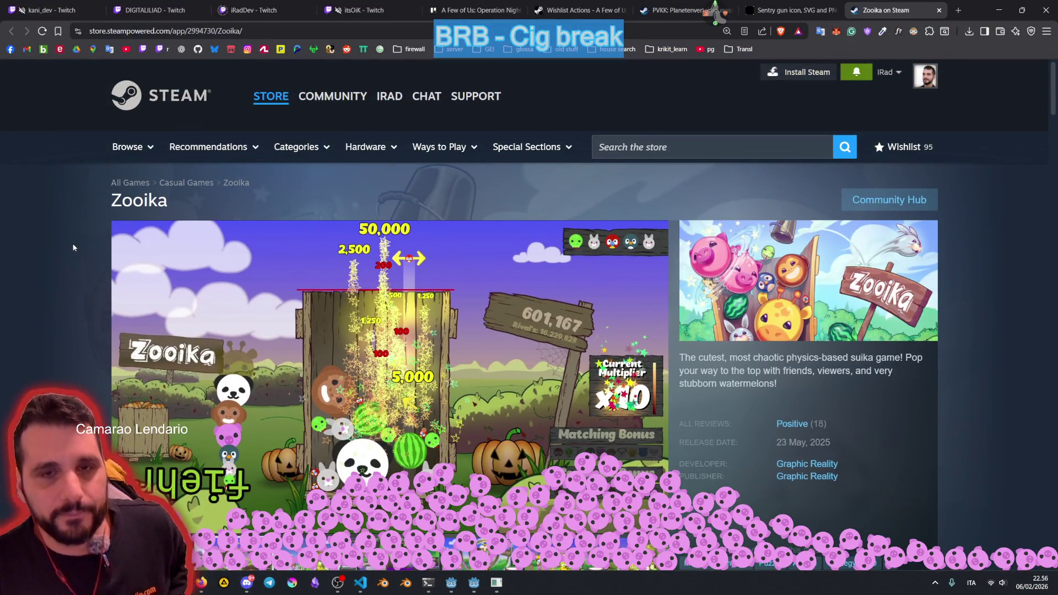
{"action": "left_click", "coordinate": [165, 10]}
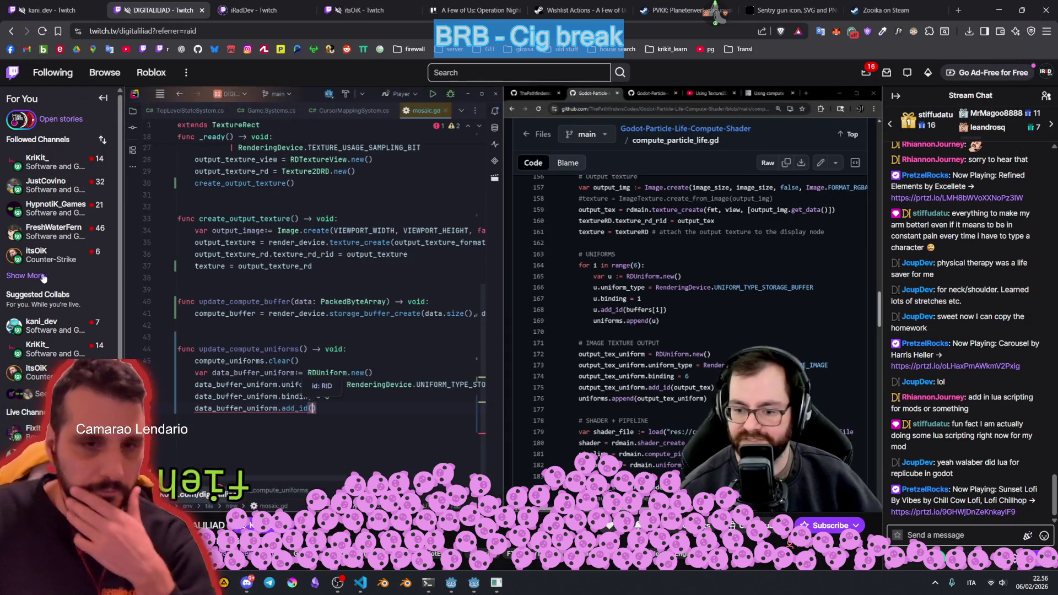
{"action": "left_click", "coordinate": [26, 275]}
{"action": "mouse_move", "coordinate": [114, 250]}
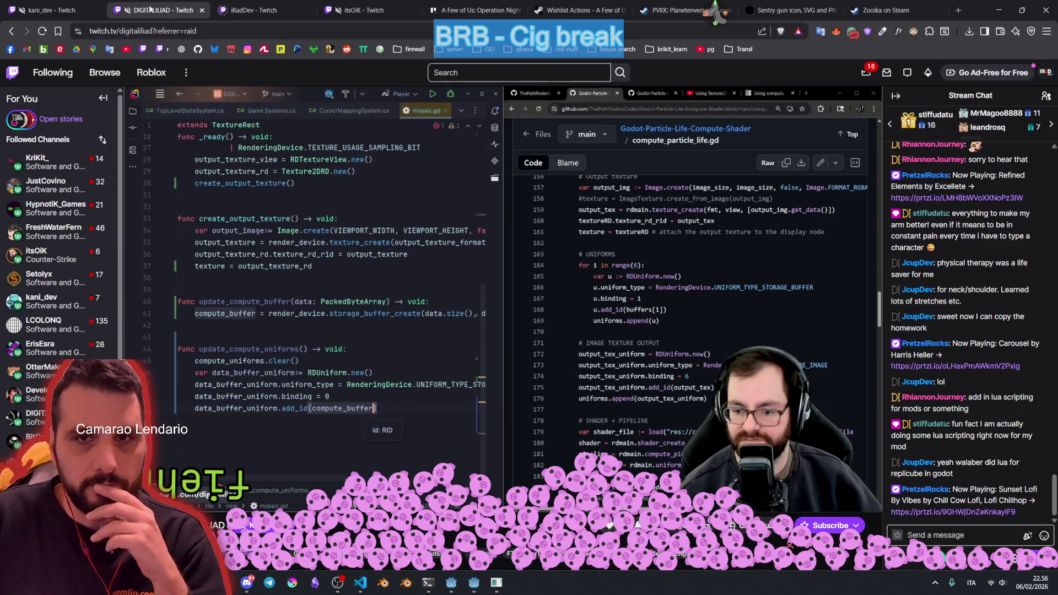
{"action": "left_click", "coordinate": [257, 9]}
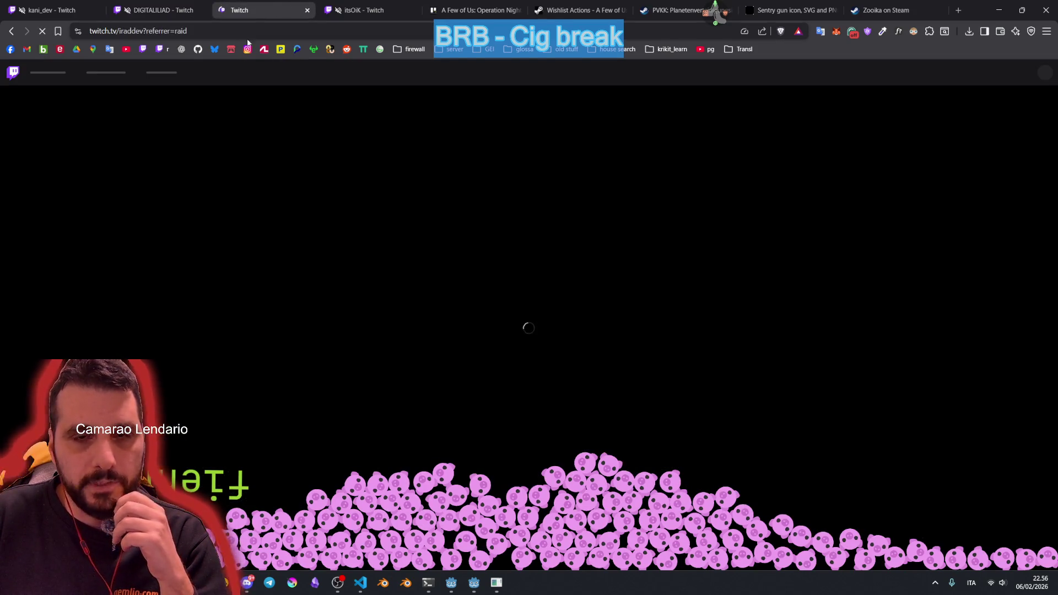
Step: Close the iRadDev tab, glance at the Trello board, and return to Godot
{"action": "key", "text": "ctrl+w"}
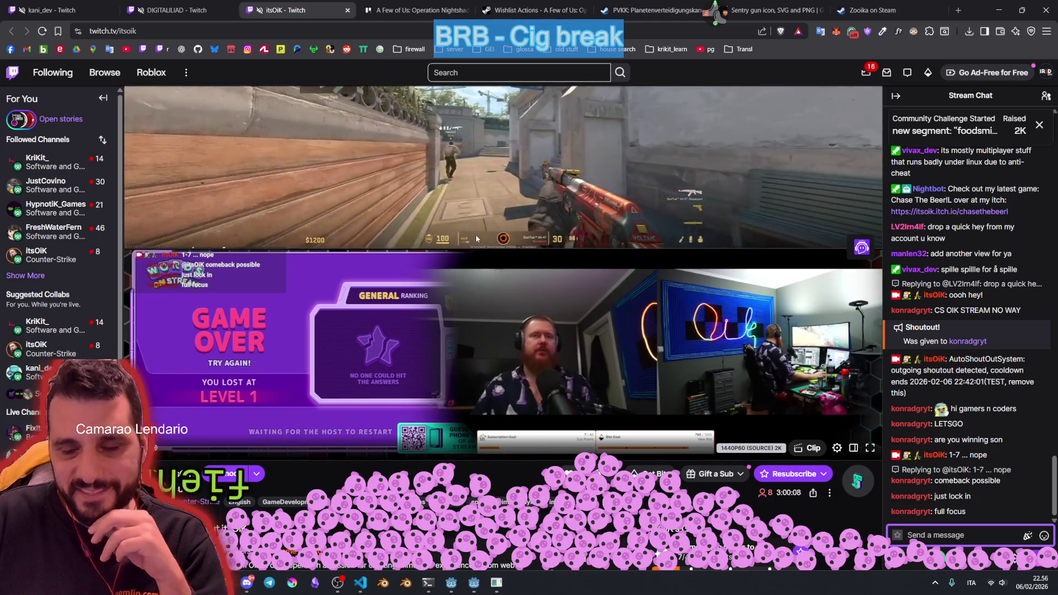
{"action": "key", "text": "ctrl+Tab"}
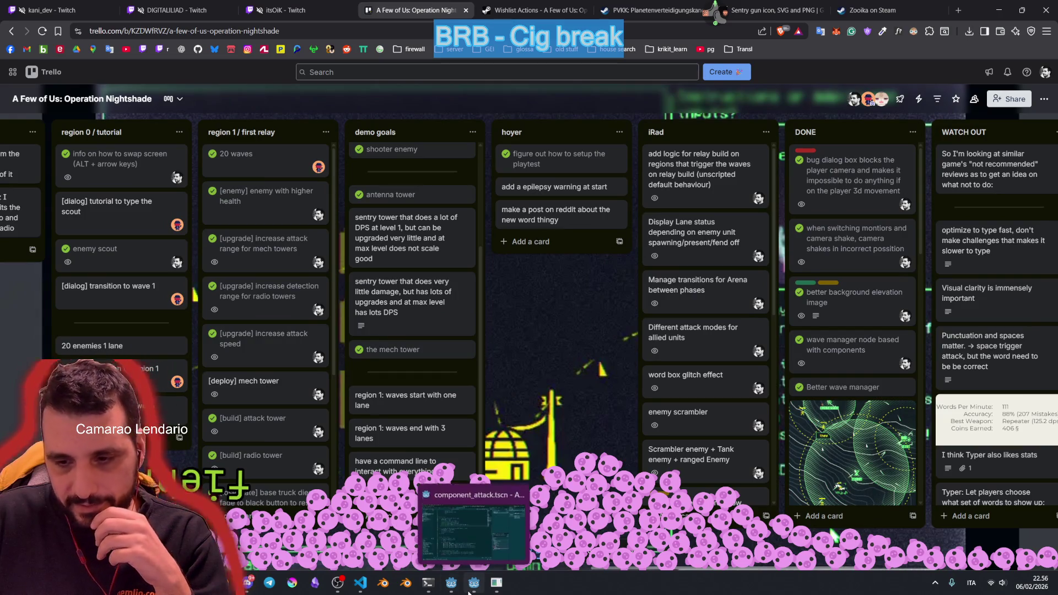
{"action": "left_click", "coordinate": [474, 582]}
{"action": "left_click", "coordinate": [371, 237]}
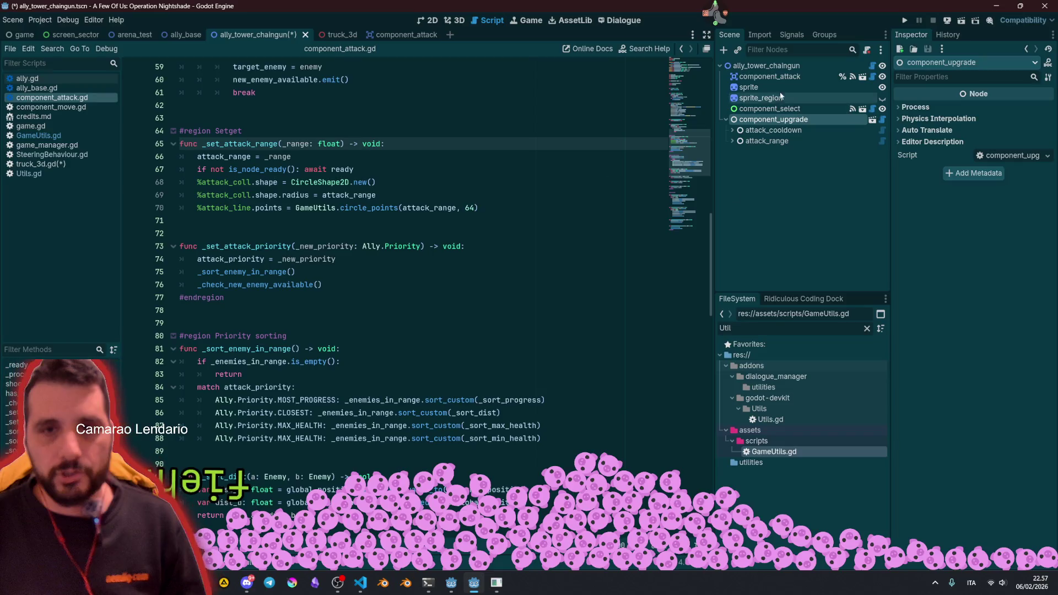
Step: Open ally_tower_chaingun, check its component_attack and Ally properties, and save the scene
{"action": "left_click", "coordinate": [778, 120]}
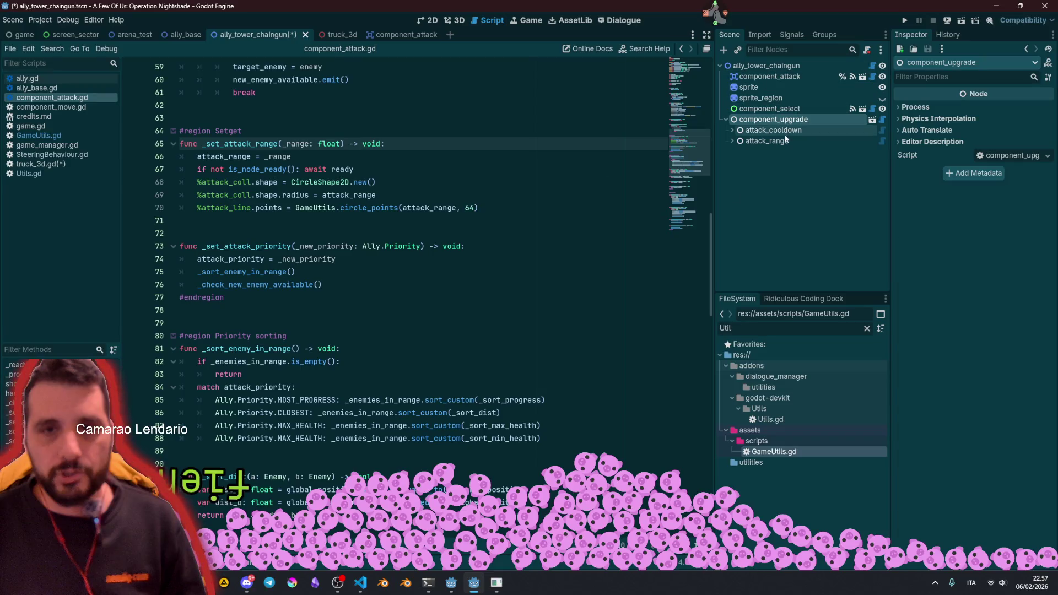
{"action": "left_click", "coordinate": [766, 78]}
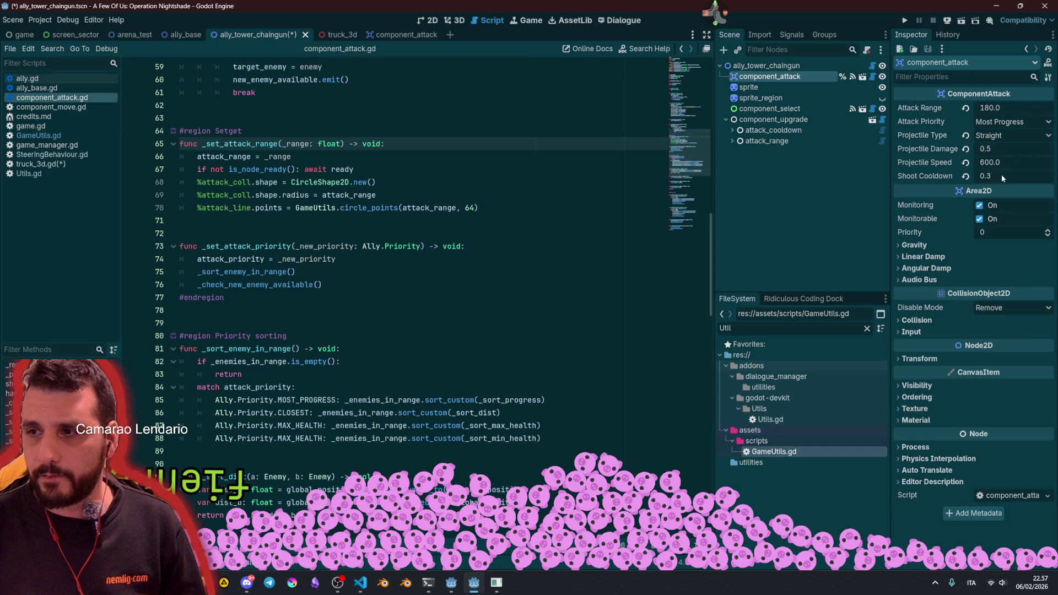
{"action": "key", "text": "ctrl+s"}
{"action": "left_click", "coordinate": [461, 118]}
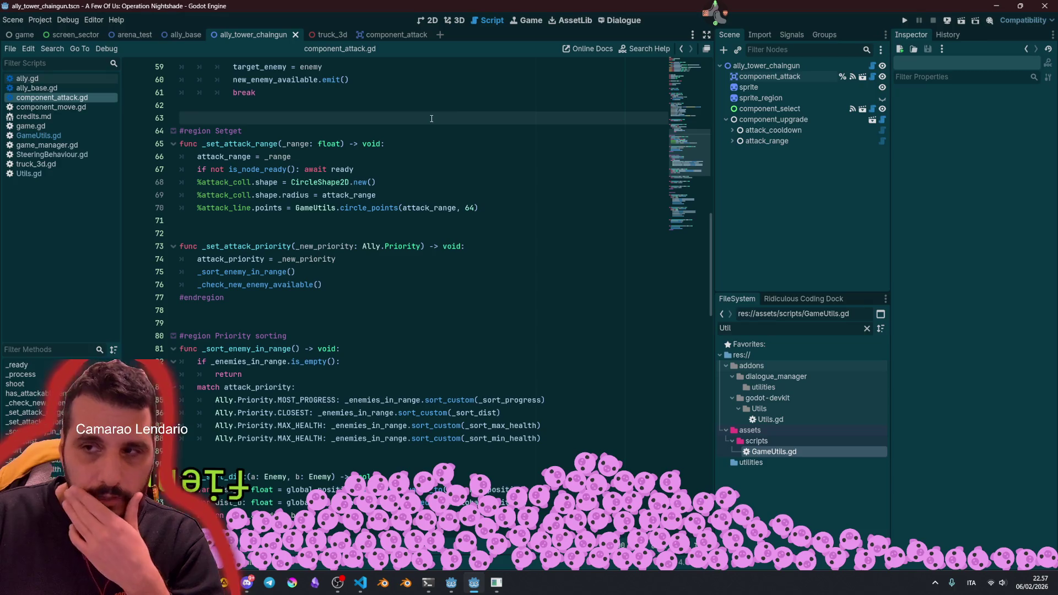
{"action": "left_click", "coordinate": [765, 66]}
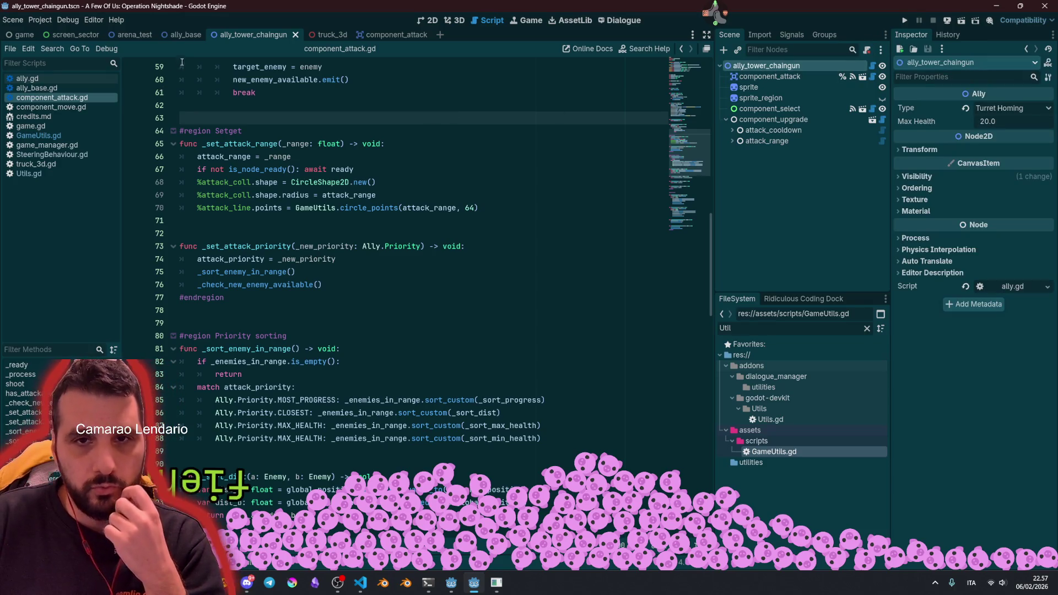
Step: In ally_base, expand component_build and review the antenna, homing and sniper towers' build info
{"action": "left_click", "coordinate": [185, 34]}
{"action": "left_click", "coordinate": [726, 76]}
{"action": "left_click", "coordinate": [726, 87]}
{"action": "left_click", "coordinate": [771, 98]}
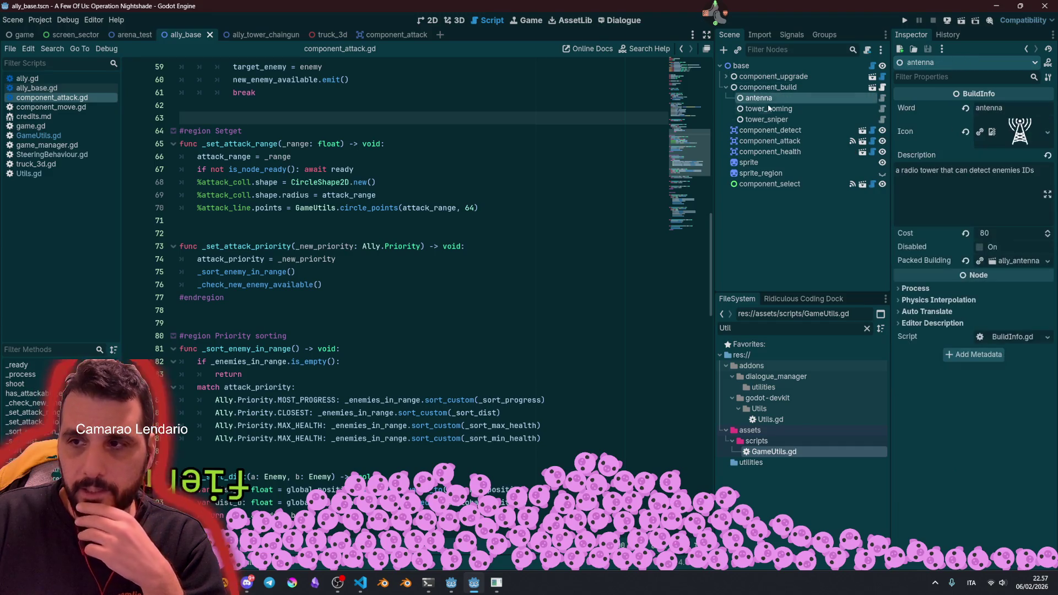
{"action": "left_click", "coordinate": [768, 109]}
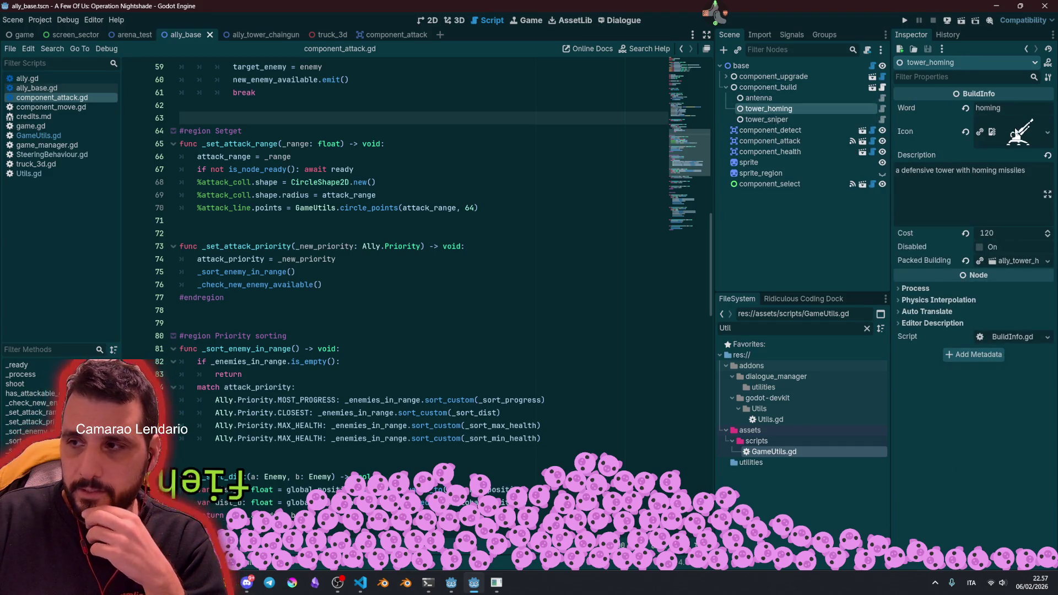
{"action": "left_click", "coordinate": [781, 120]}
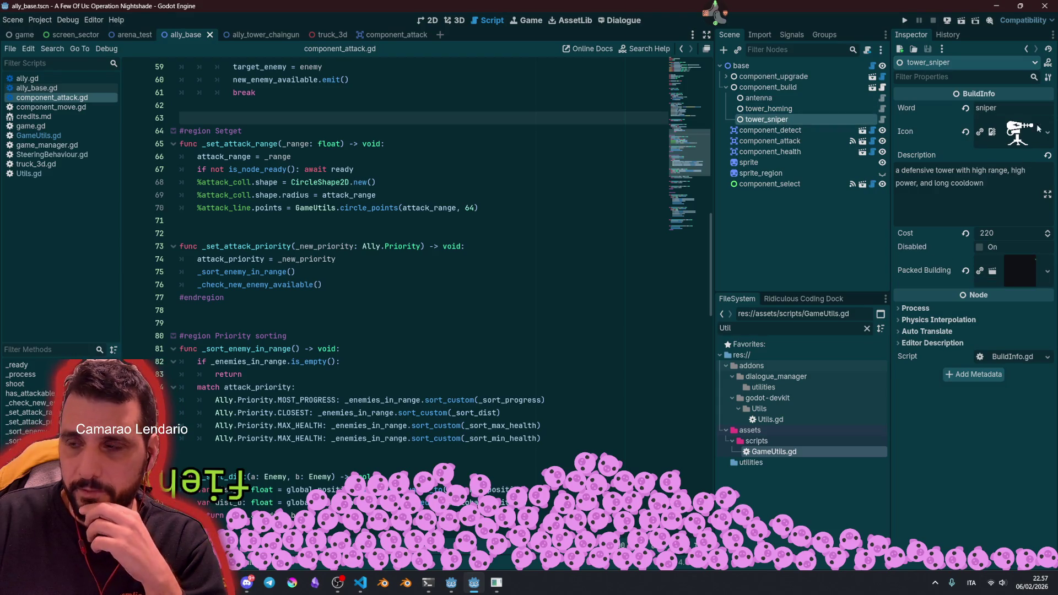
{"action": "key", "text": "Up"}
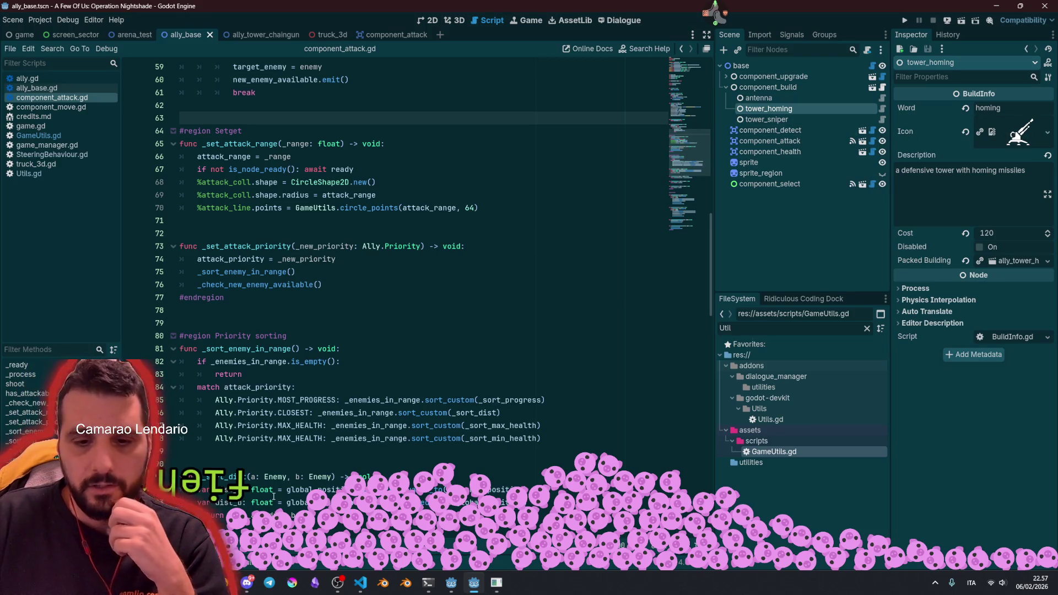
{"action": "key", "text": "alt+Tab"}
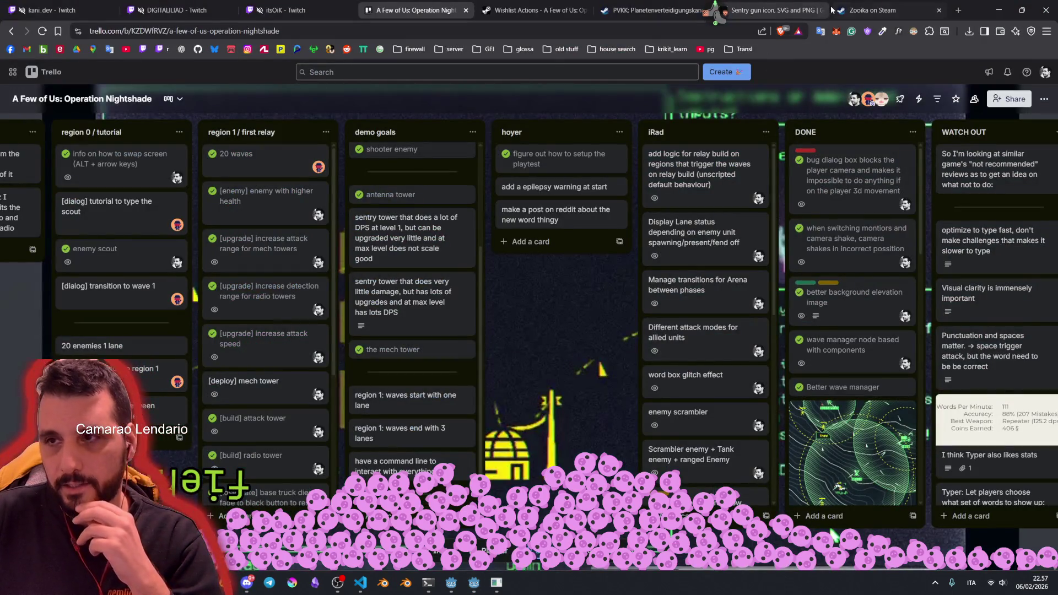
Step: Search game-icons.net for 'rocket' and view the Missile pod icon and science-fiction icons
{"action": "left_click", "coordinate": [763, 9]}
{"action": "left_click", "coordinate": [682, 81]}
{"action": "type", "text": "rocket"}
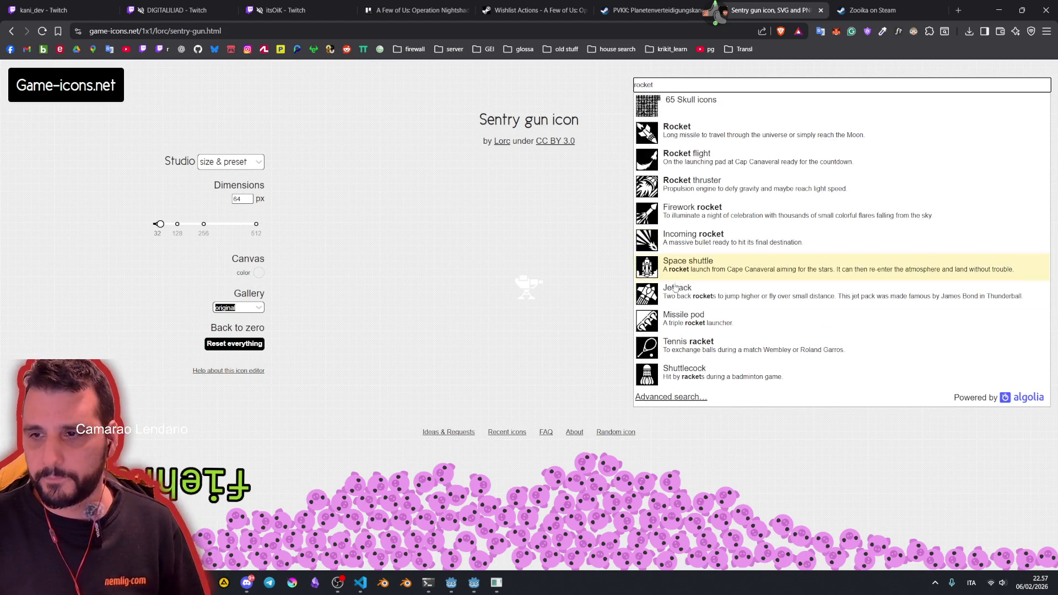
{"action": "left_click", "coordinate": [695, 316]}
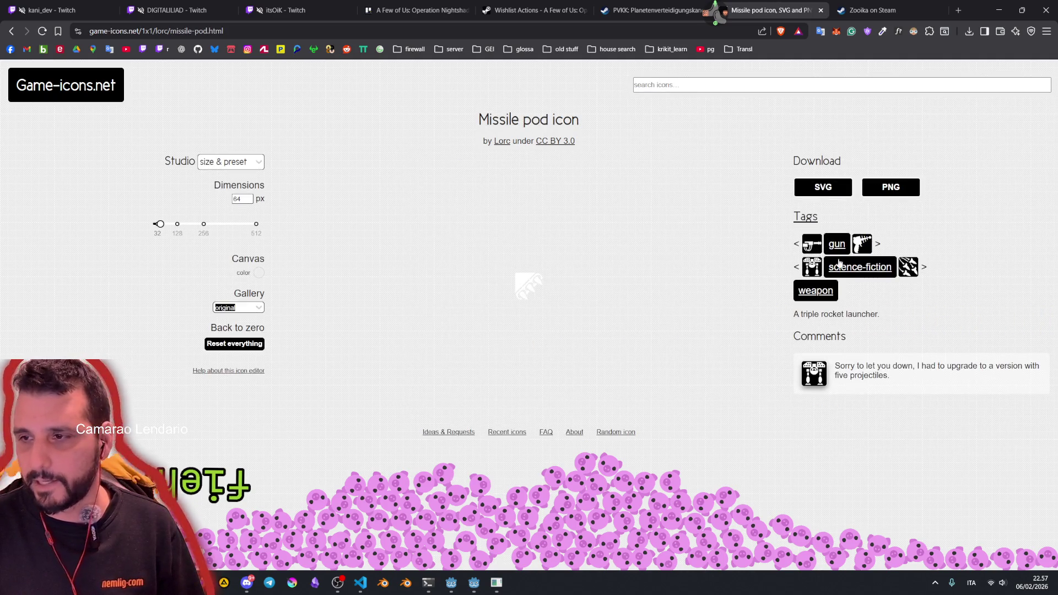
{"action": "left_click", "coordinate": [871, 268]}
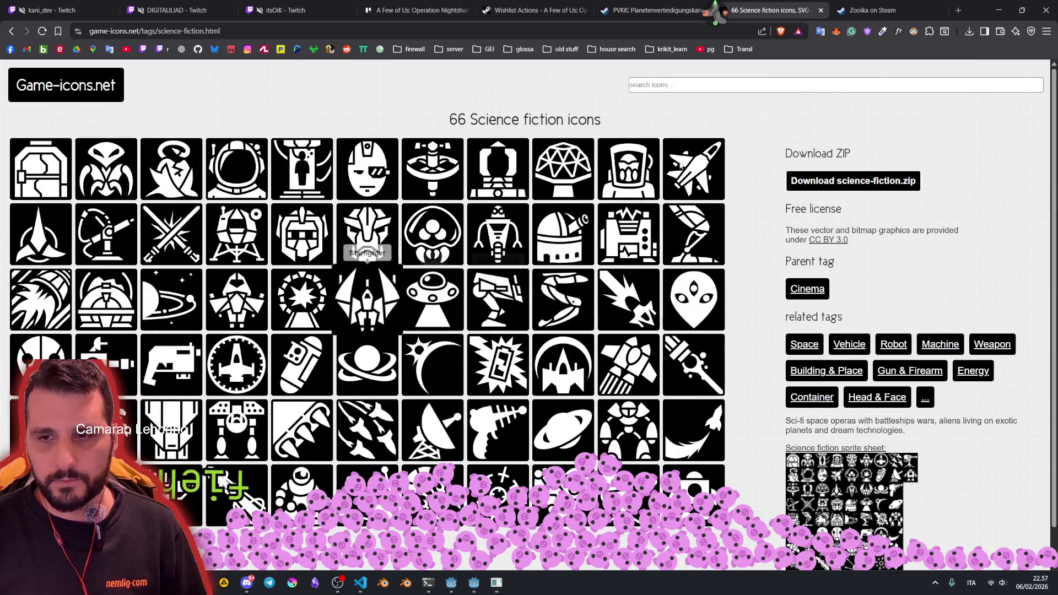
Step: Search for 'sentry', then 'rocket', and scroll through the full rocket results
{"action": "left_click", "coordinate": [712, 83]}
{"action": "type", "text": "sentry"}
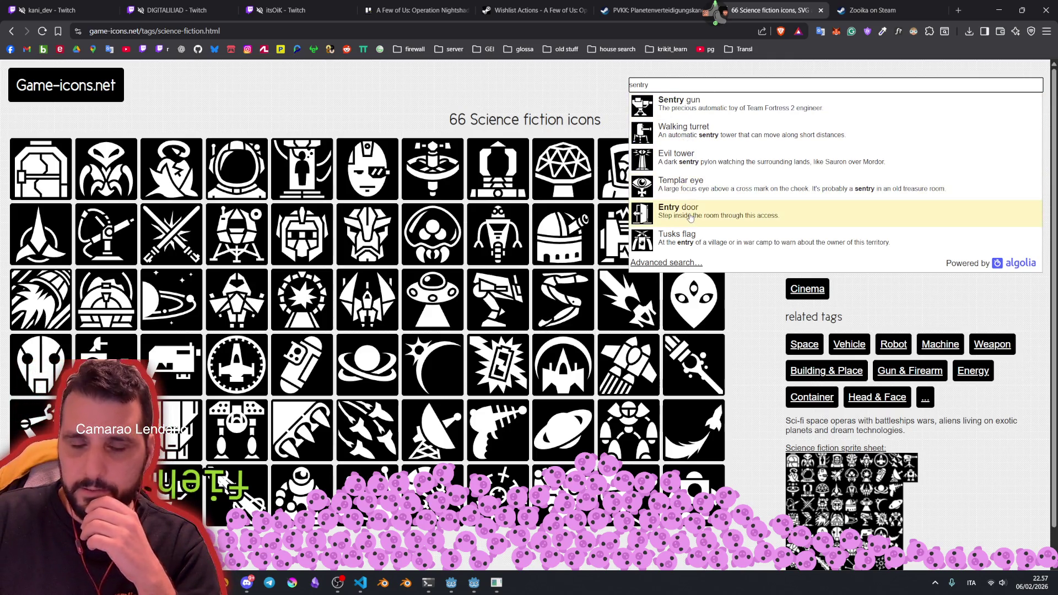
{"action": "left_click", "coordinate": [324, 98]}
{"action": "scroll", "coordinate": [358, 138], "scroll_direction": "down", "scroll_amount": 1}
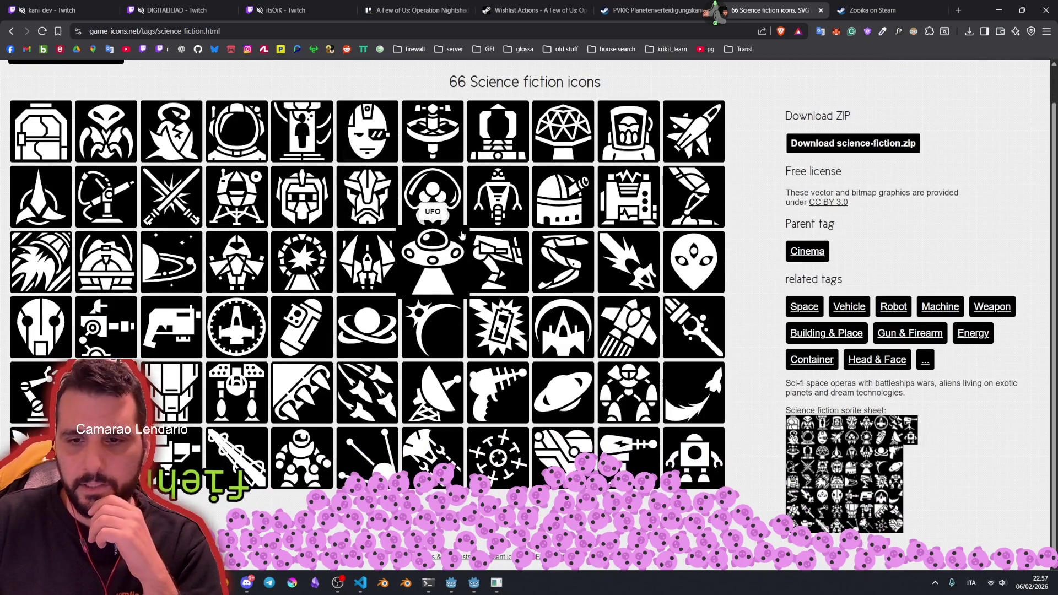
{"action": "scroll", "coordinate": [744, 113], "scroll_direction": "up", "scroll_amount": 1}
{"action": "left_click", "coordinate": [722, 87]}
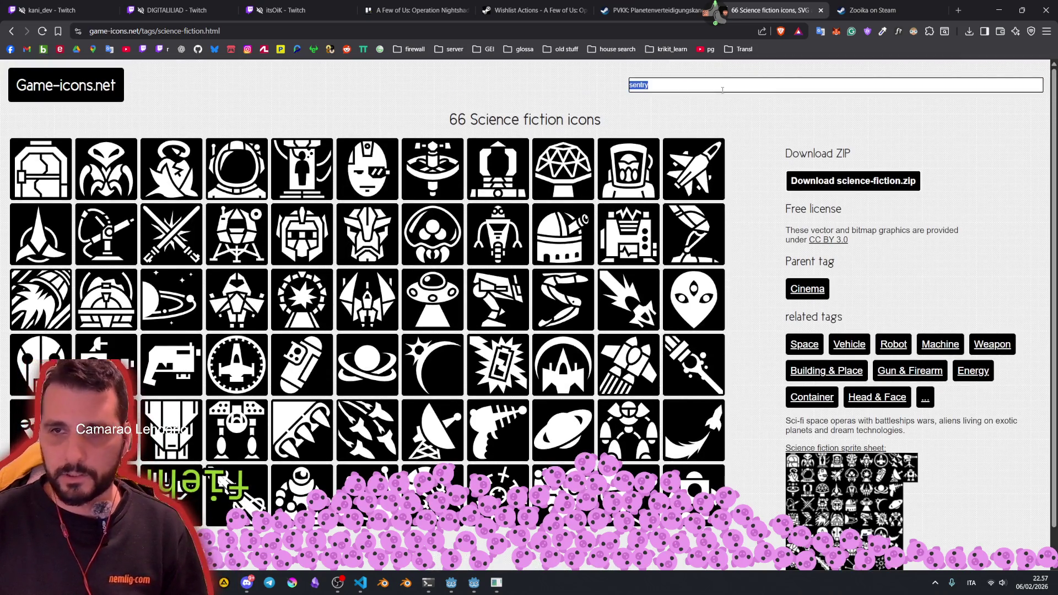
{"action": "type", "text": "rocket"}
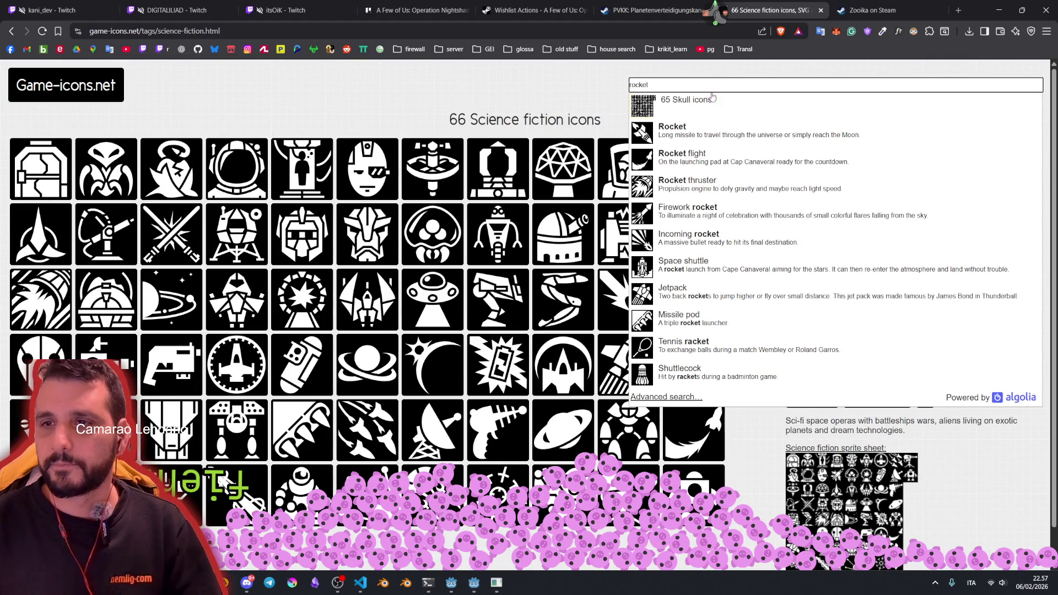
{"action": "left_click", "coordinate": [665, 397]}
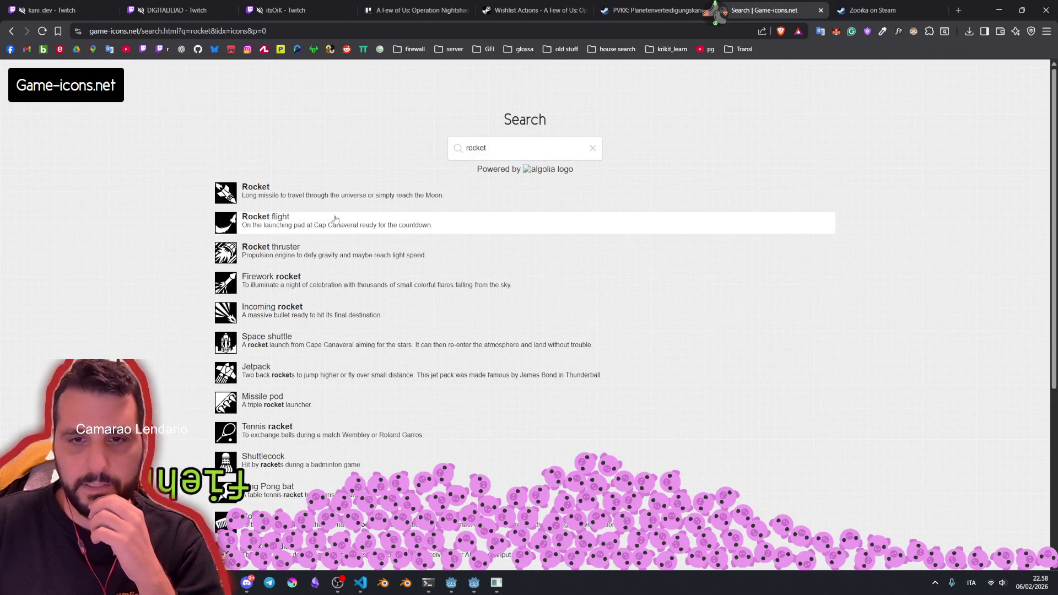
{"action": "scroll", "coordinate": [275, 253], "scroll_direction": "down", "scroll_amount": 5}
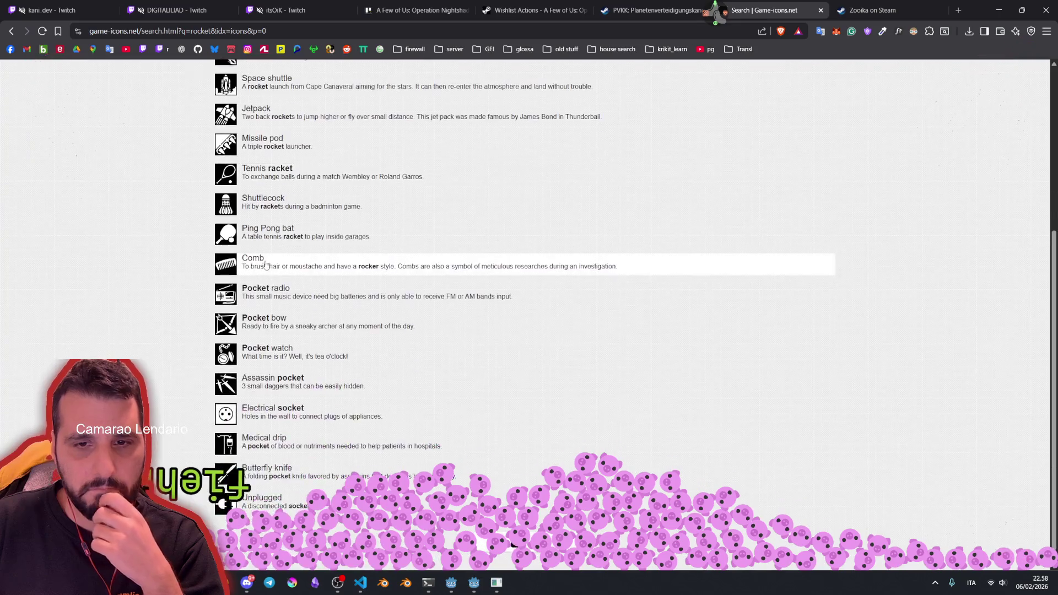
{"action": "scroll", "coordinate": [265, 265], "scroll_direction": "down", "scroll_amount": 1}
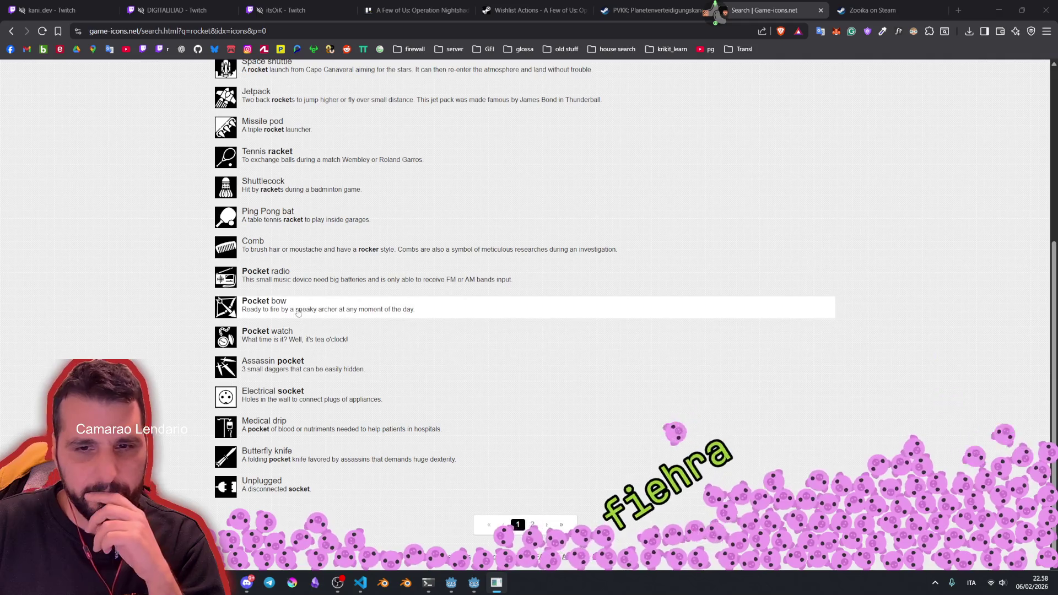
{"action": "scroll", "coordinate": [292, 331], "scroll_direction": "up", "scroll_amount": 4}
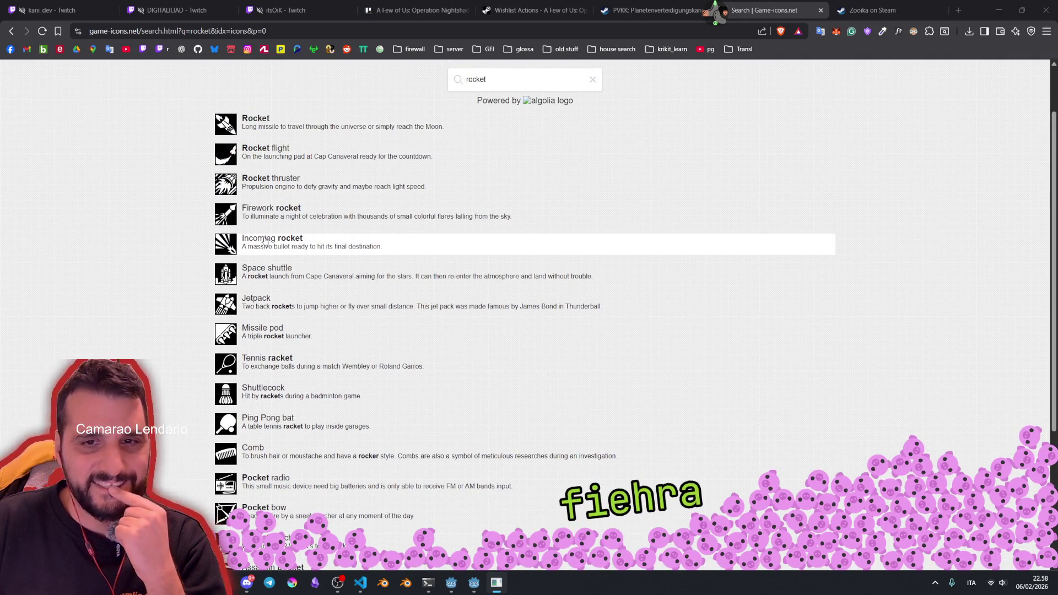
{"action": "scroll", "coordinate": [265, 241], "scroll_direction": "up", "scroll_amount": 2}
Step: Search for 'tank' and then 'artill', browsing the results of each
{"action": "double_click", "coordinate": [486, 148]}
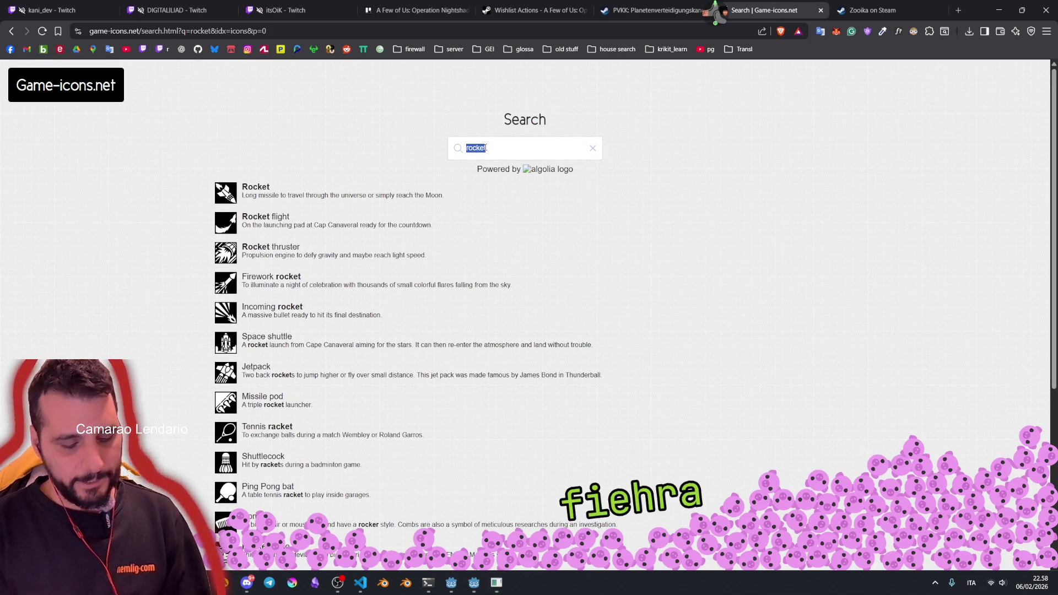
{"action": "type", "text": "tank"}
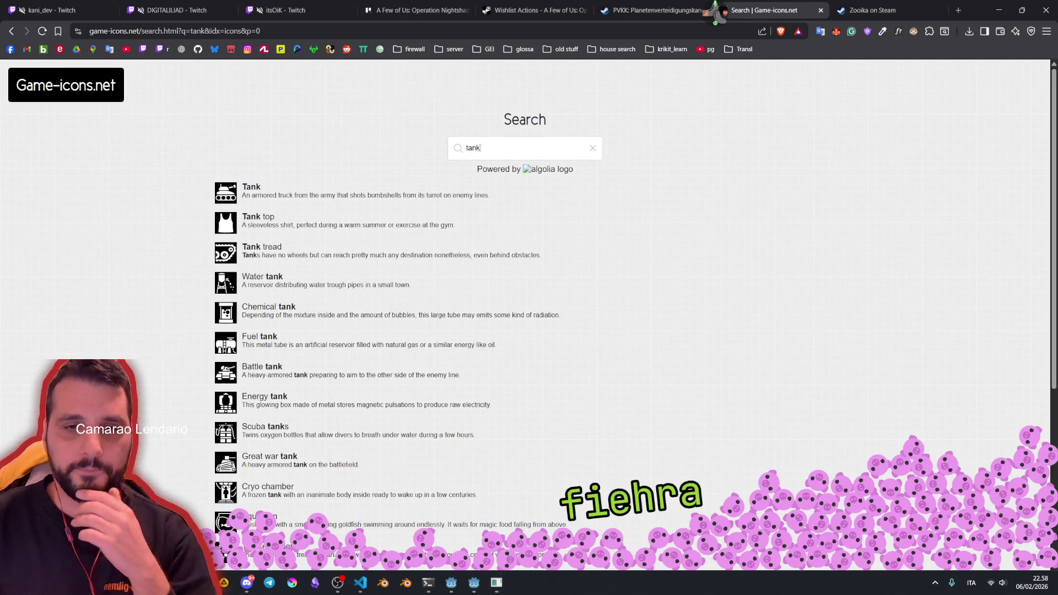
{"action": "scroll", "coordinate": [299, 230], "scroll_direction": "down", "scroll_amount": 4}
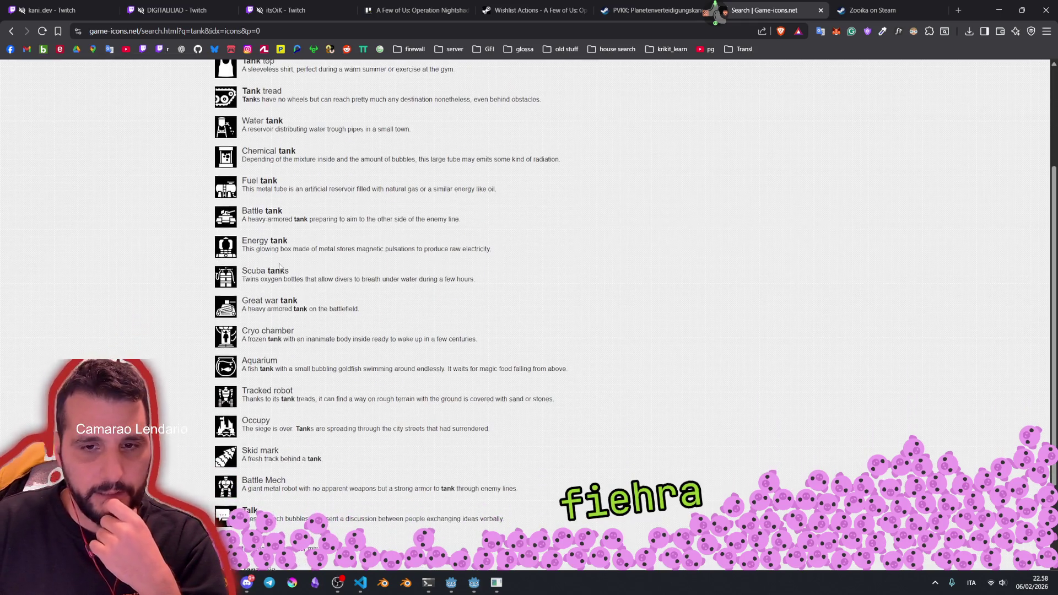
{"action": "scroll", "coordinate": [265, 258], "scroll_direction": "down", "scroll_amount": 2}
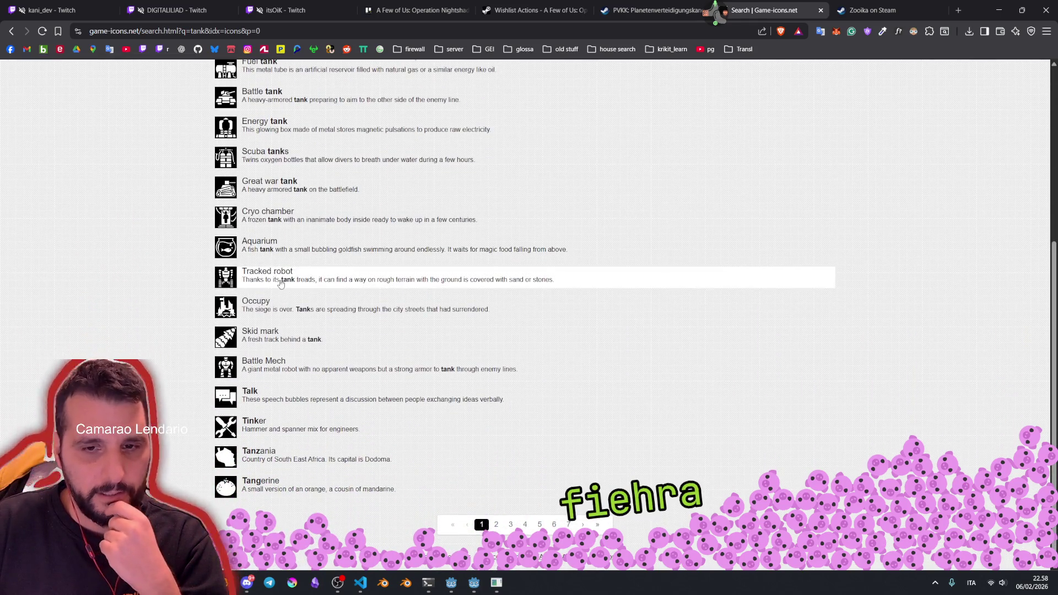
{"action": "scroll", "coordinate": [358, 275], "scroll_direction": "up", "scroll_amount": 5}
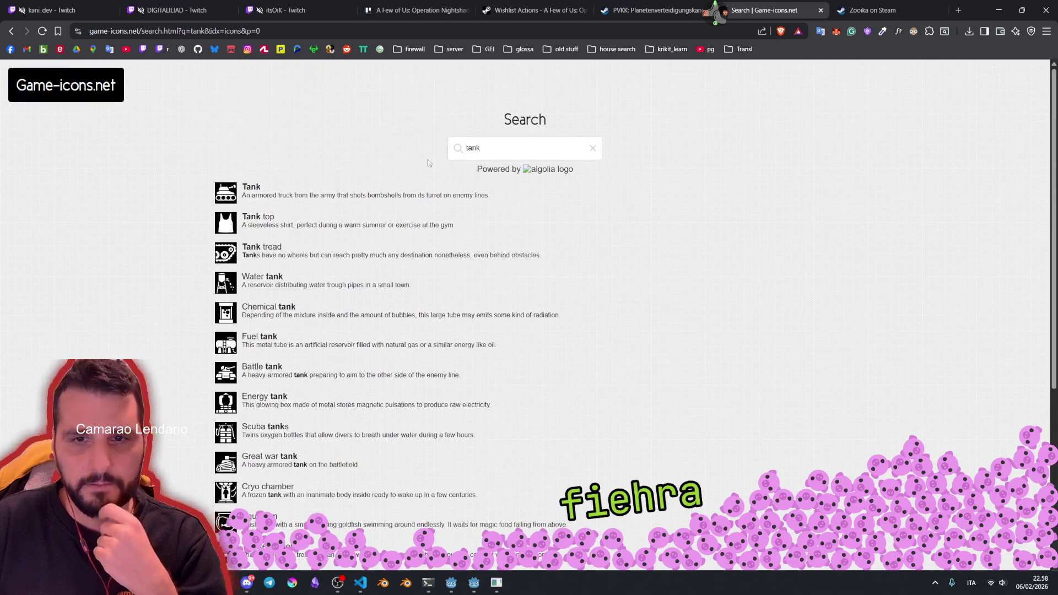
{"action": "type", "text": "artill"}
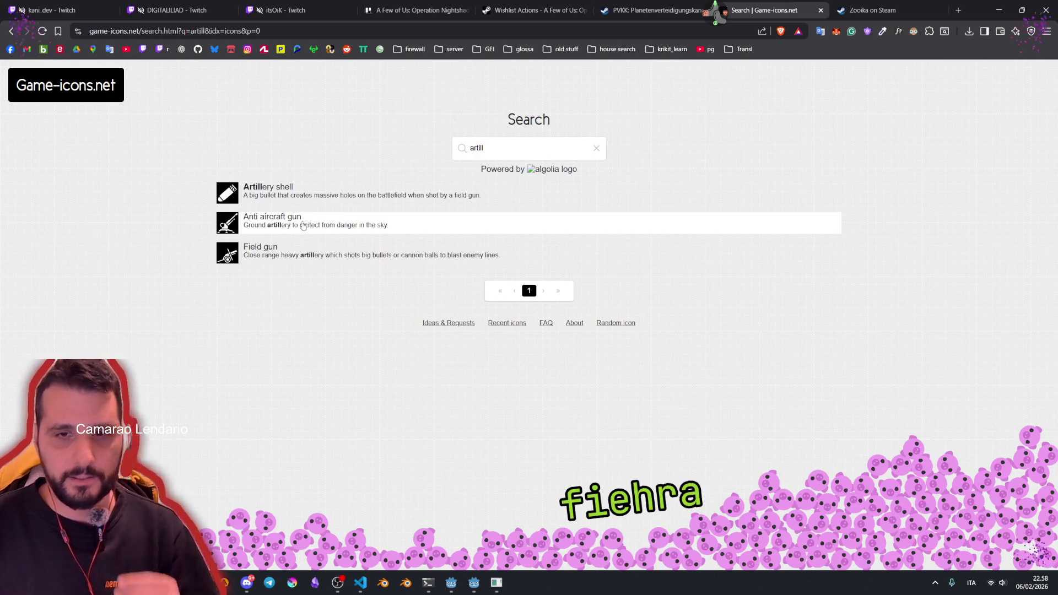
Step: Search again for rocket ('rockt'), scroll the results, and open the Twitch chat side panel
{"action": "double_click", "coordinate": [483, 147]}
{"action": "type", "text": "rock"}
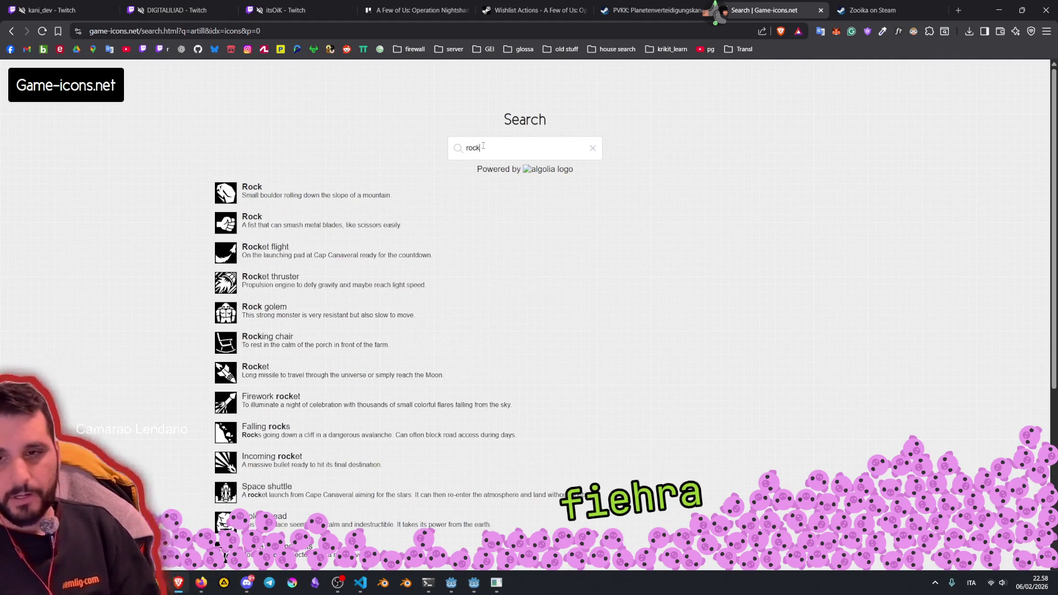
{"action": "type", "text": "et"}
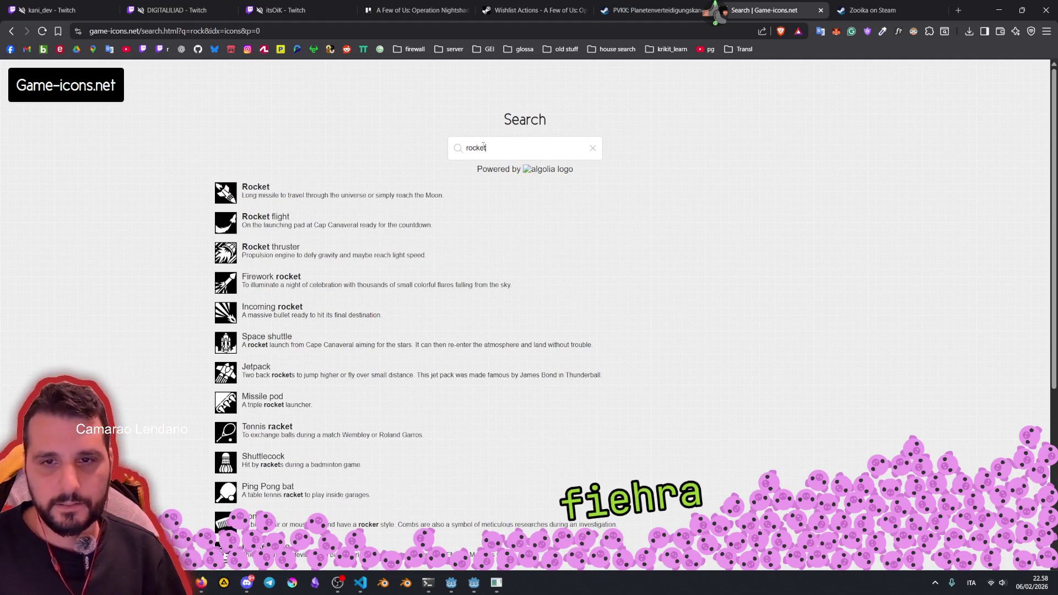
{"action": "scroll", "coordinate": [347, 293], "scroll_direction": "down", "scroll_amount": 3}
{"action": "scroll", "coordinate": [348, 297], "scroll_direction": "down", "scroll_amount": 2}
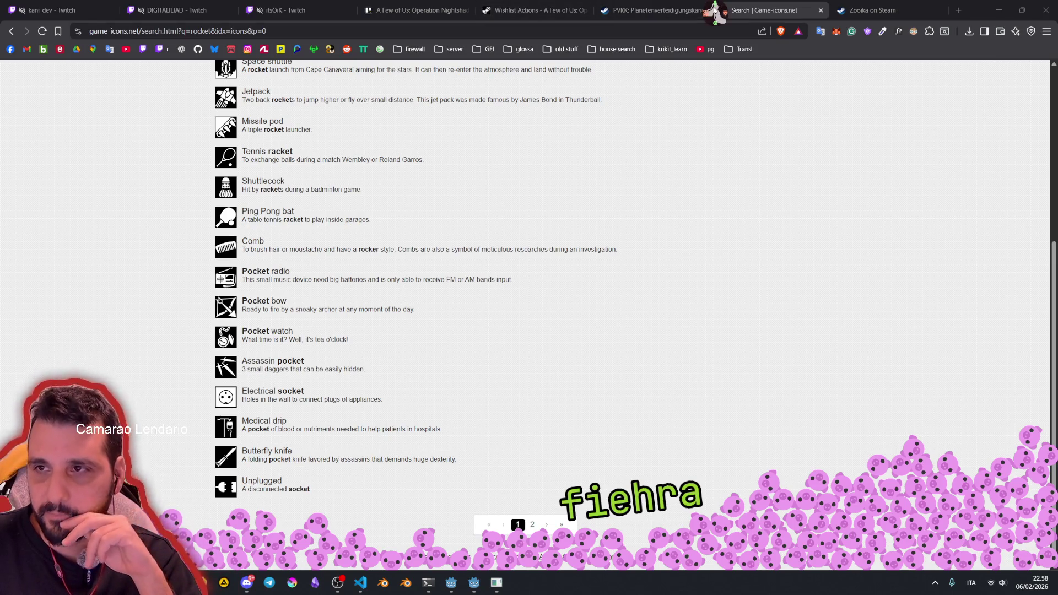
{"action": "middle_click", "coordinate": [715, 25]}
{"action": "left_click", "coordinate": [725, 42]}
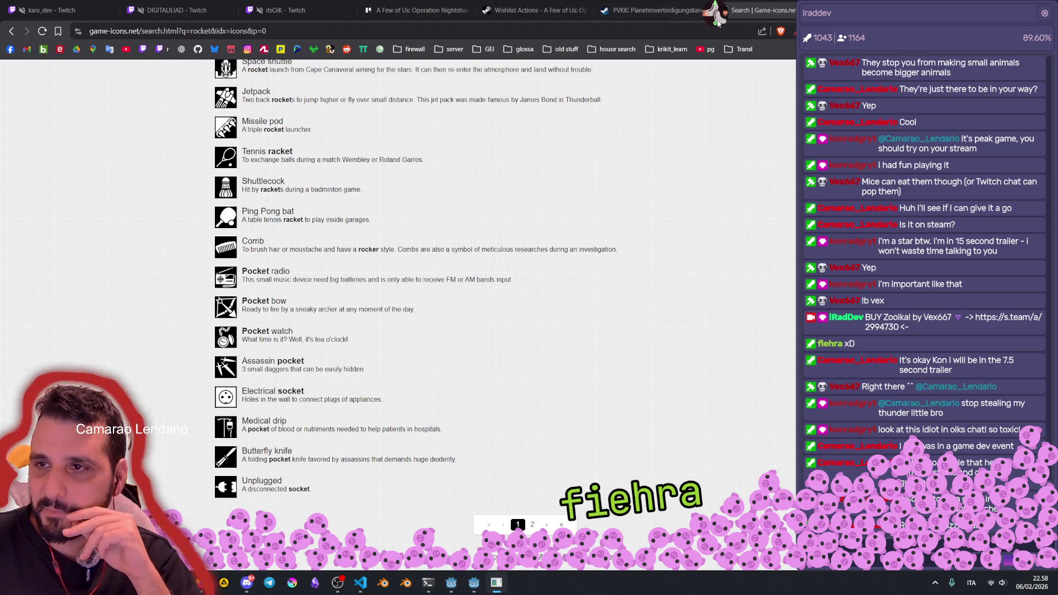
Step: Switch to the user manager and clear the user search filter to list all users
{"action": "middle_click", "coordinate": [715, 22]}
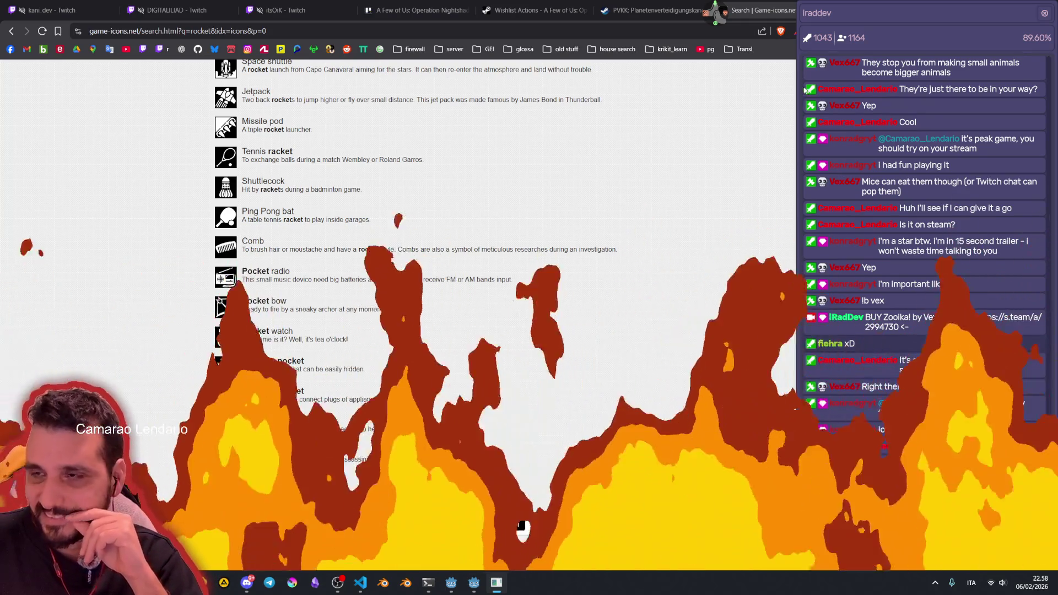
{"action": "key", "text": "alt+Tab"}
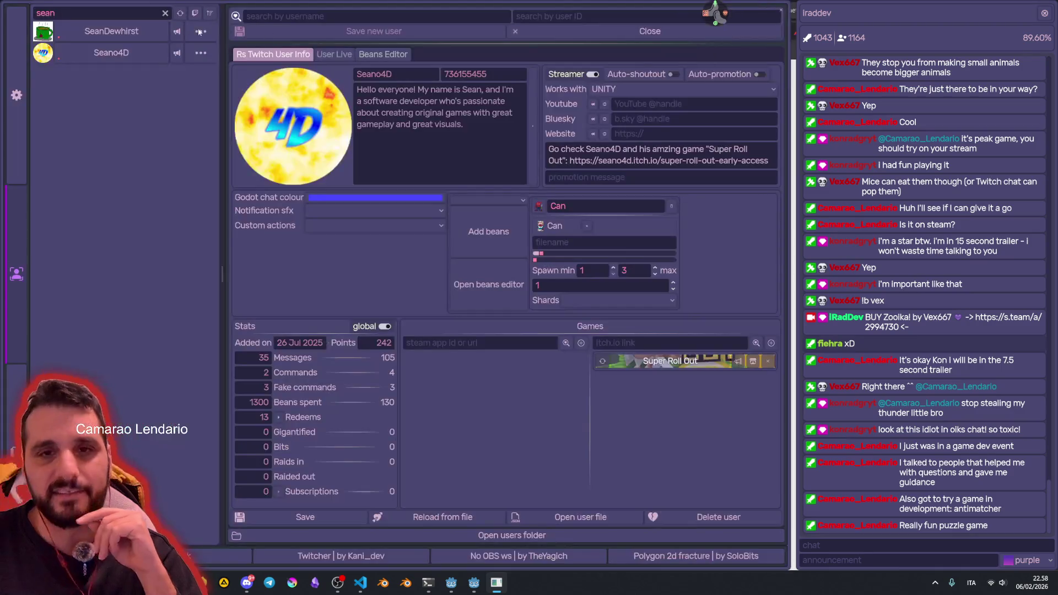
{"action": "left_click", "coordinate": [94, 18]}
{"action": "key", "text": "BackSpace"}
{"action": "key", "text": "BackSpace"}
{"action": "key", "text": "BackSpace"}
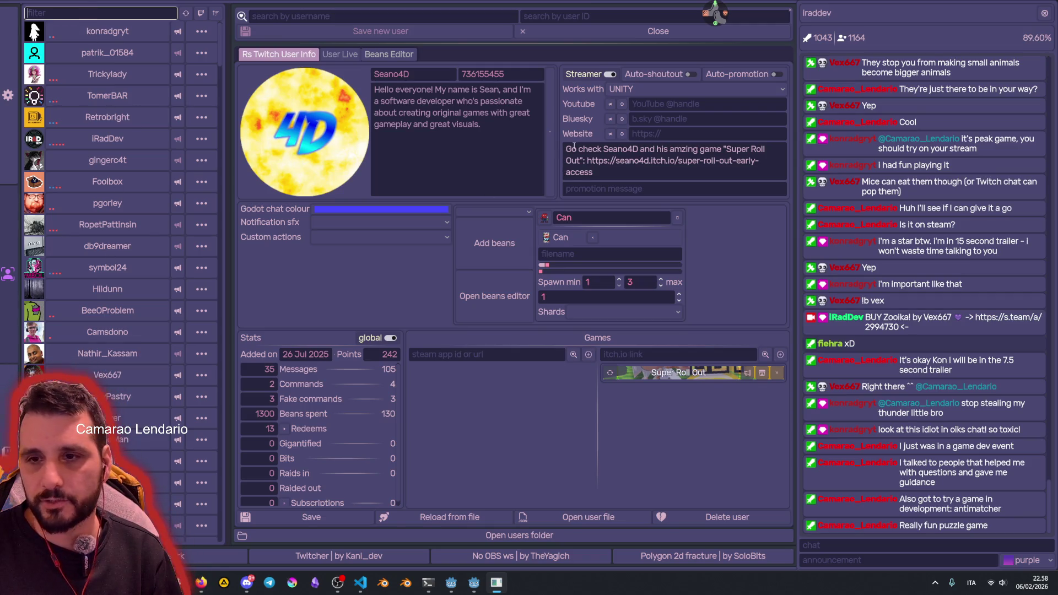
Step: Bring the Godot script editor with component_attack.gd back to the front
{"action": "left_click", "coordinate": [474, 582]}
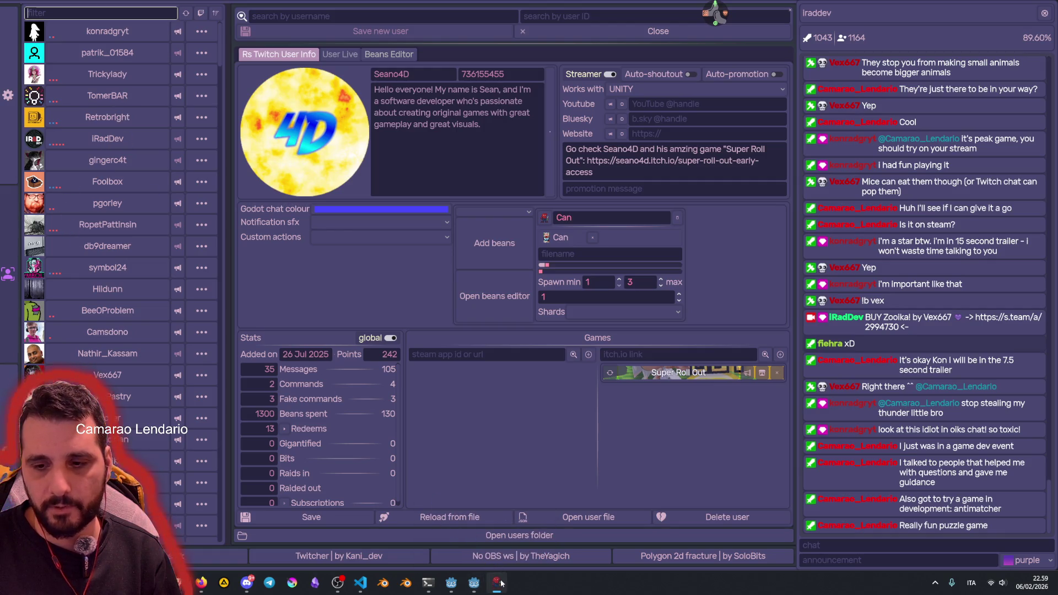
{"action": "left_click", "coordinate": [496, 582]}
{"action": "left_click", "coordinate": [497, 582]}
{"action": "left_click", "coordinate": [496, 582]}
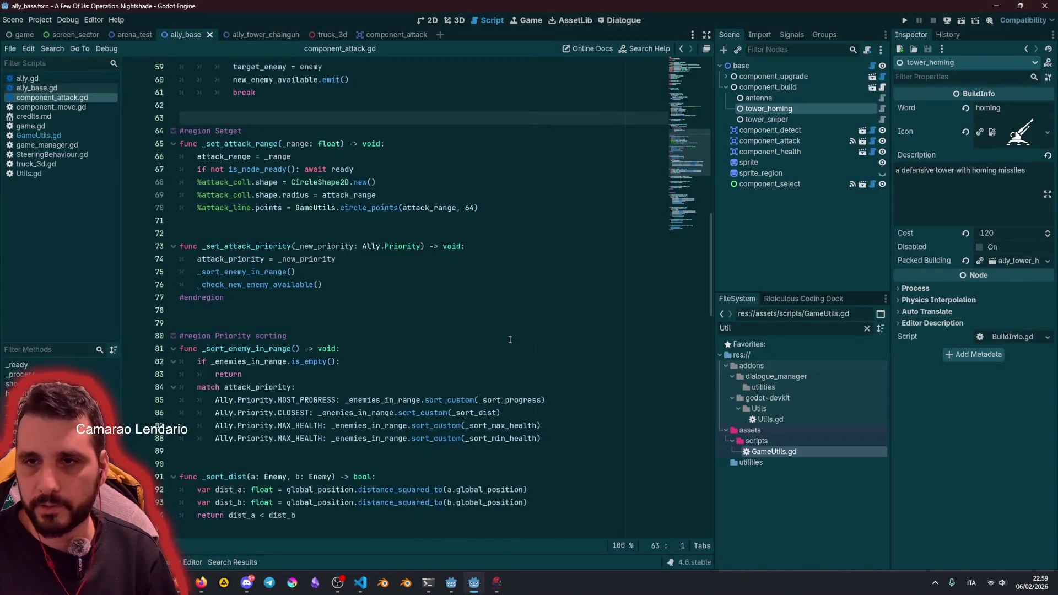
Step: In the Ridiculous Stream editor, run the .NET project so the user manager launches
{"action": "left_click", "coordinate": [451, 582]}
{"action": "left_click", "coordinate": [471, 251]}
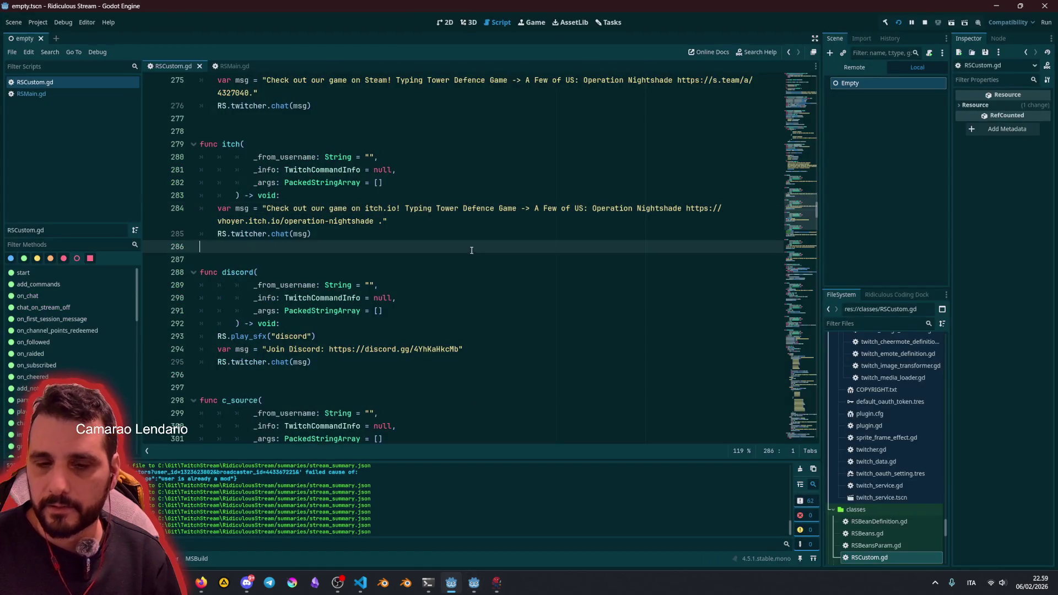
{"action": "left_click", "coordinate": [896, 23]}
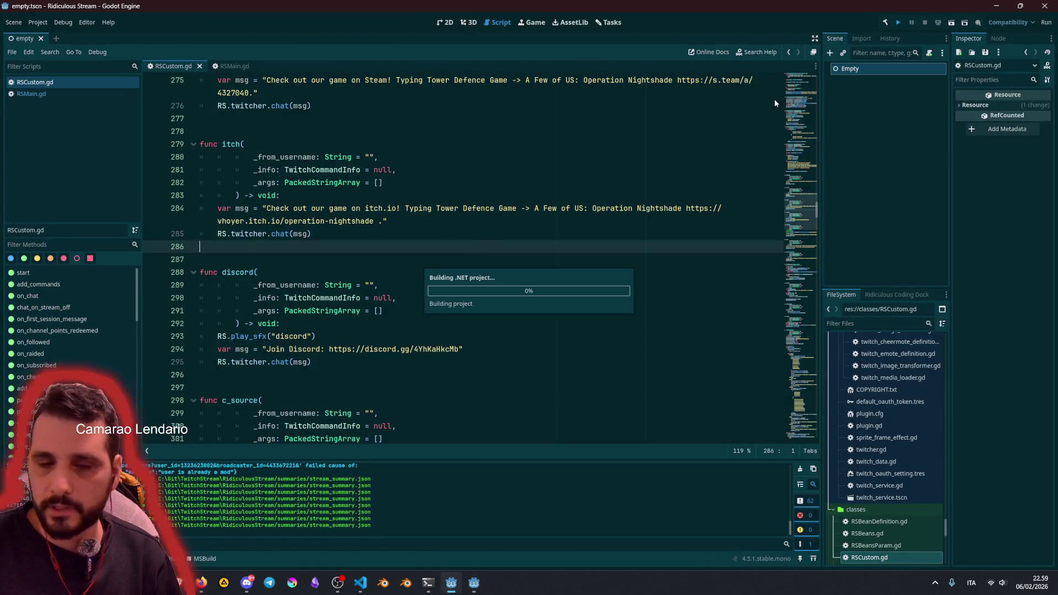
{"action": "left_click", "coordinate": [414, 181]}
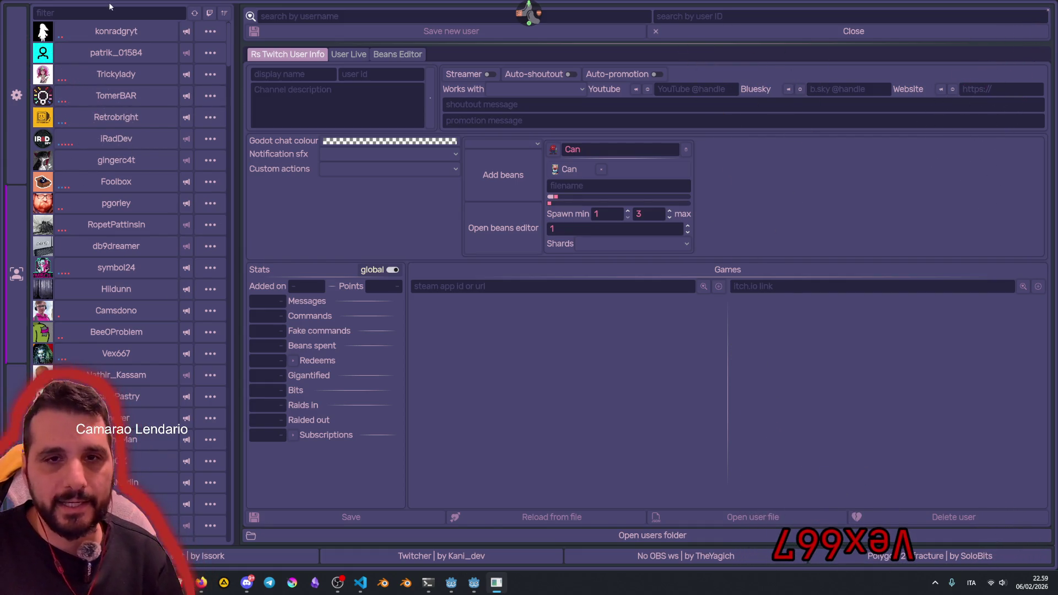
Step: Filter users by 'f', open the chatter's profile, and open Pollinate or Die's Steam store page
{"action": "scroll", "coordinate": [140, 201], "scroll_direction": "down", "scroll_amount": 15}
{"action": "scroll", "coordinate": [134, 226], "scroll_direction": "up", "scroll_amount": 15}
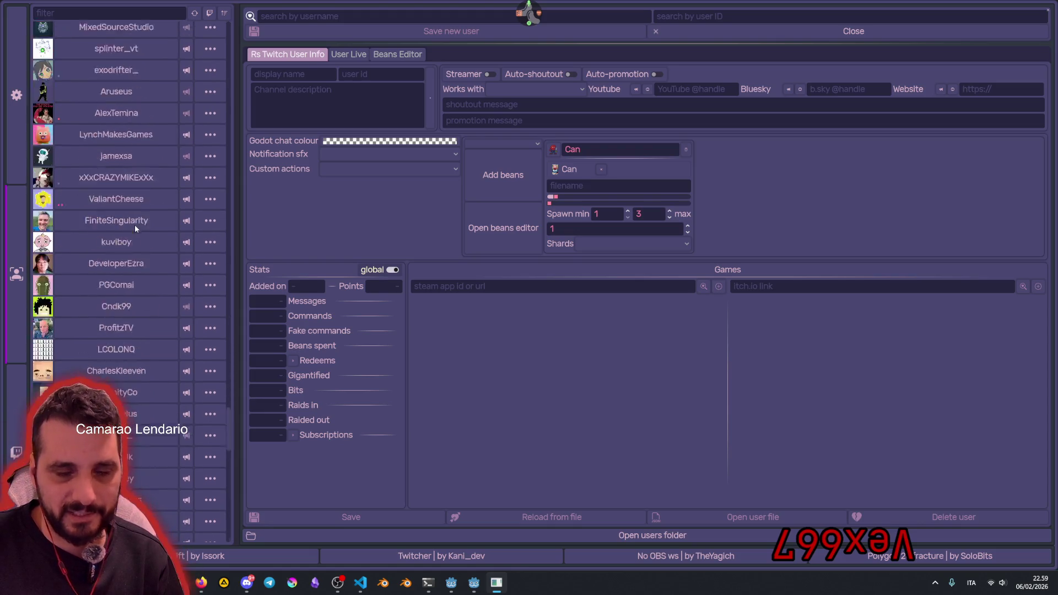
{"action": "left_click", "coordinate": [108, 11]}
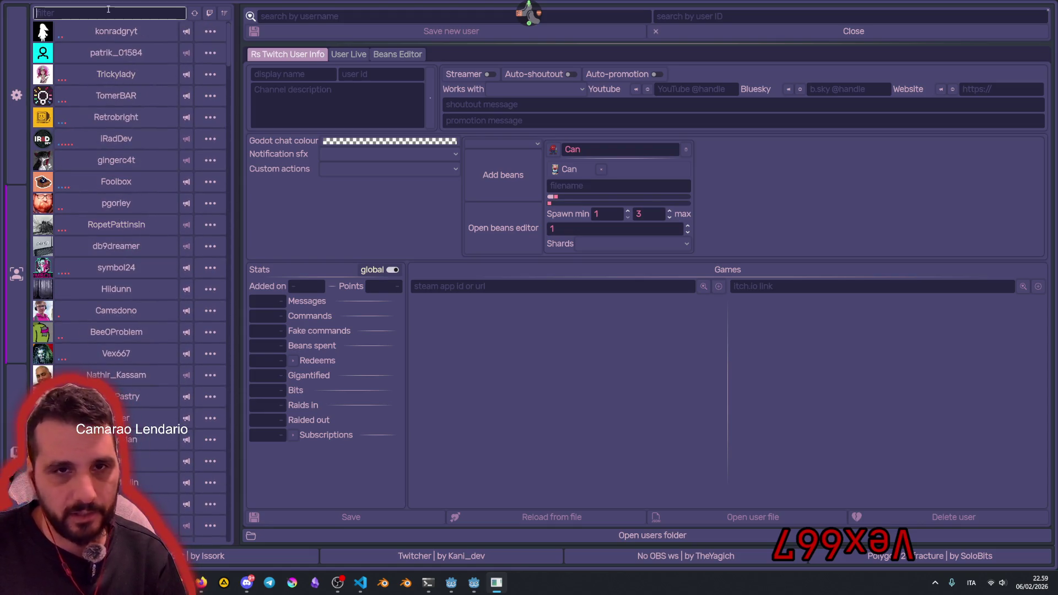
{"action": "type", "text": "fie"}
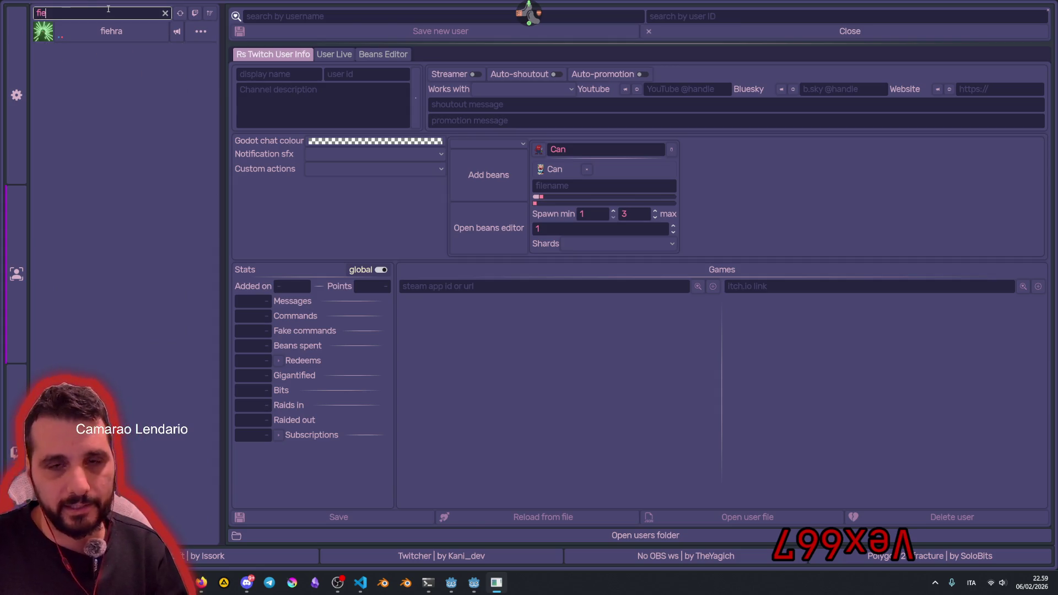
{"action": "left_click", "coordinate": [111, 31]}
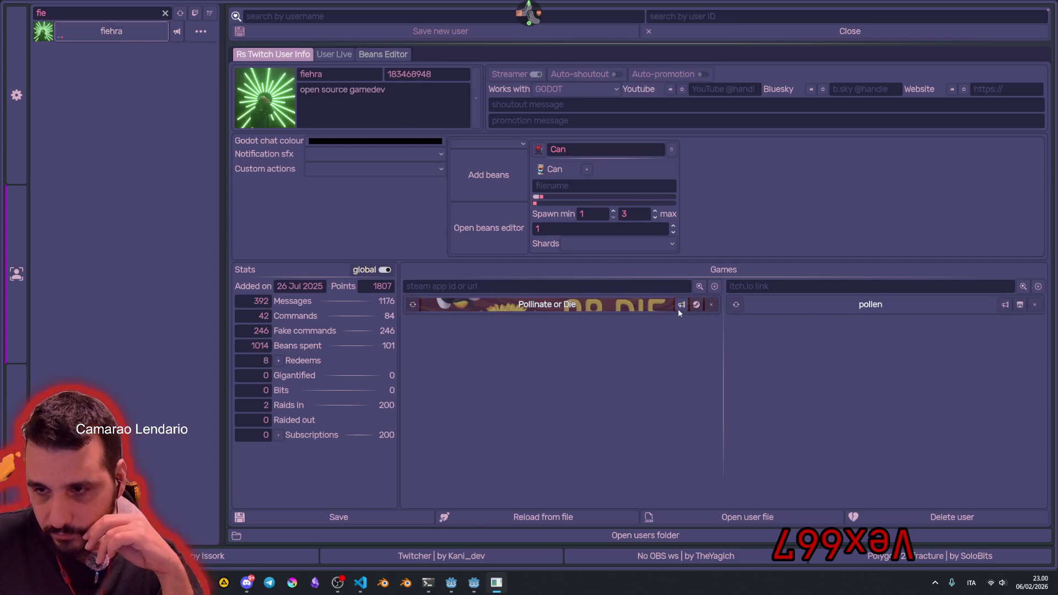
{"action": "left_click", "coordinate": [697, 304]}
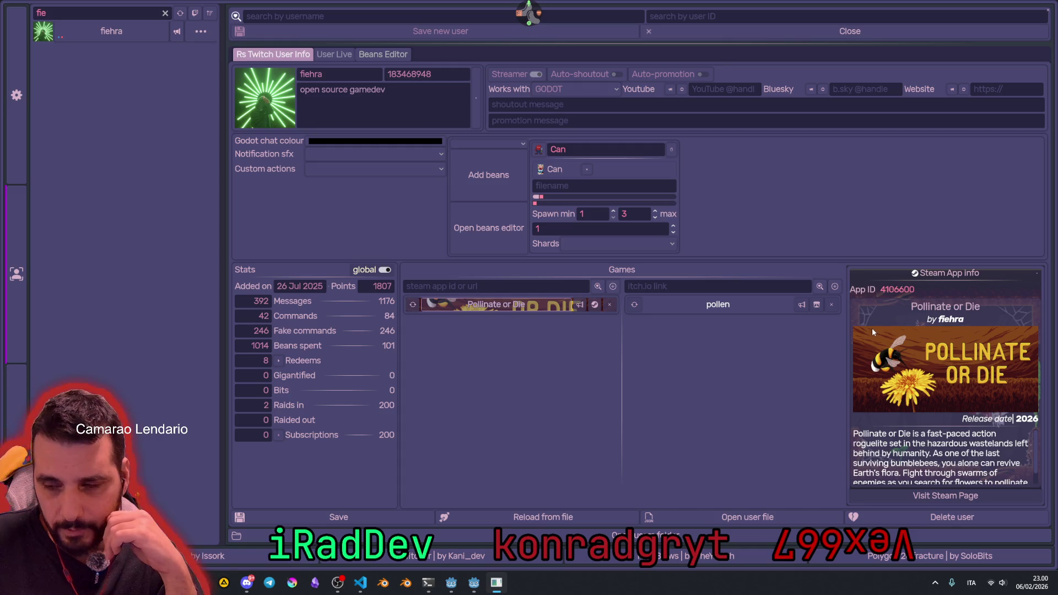
{"action": "left_click", "coordinate": [589, 304]}
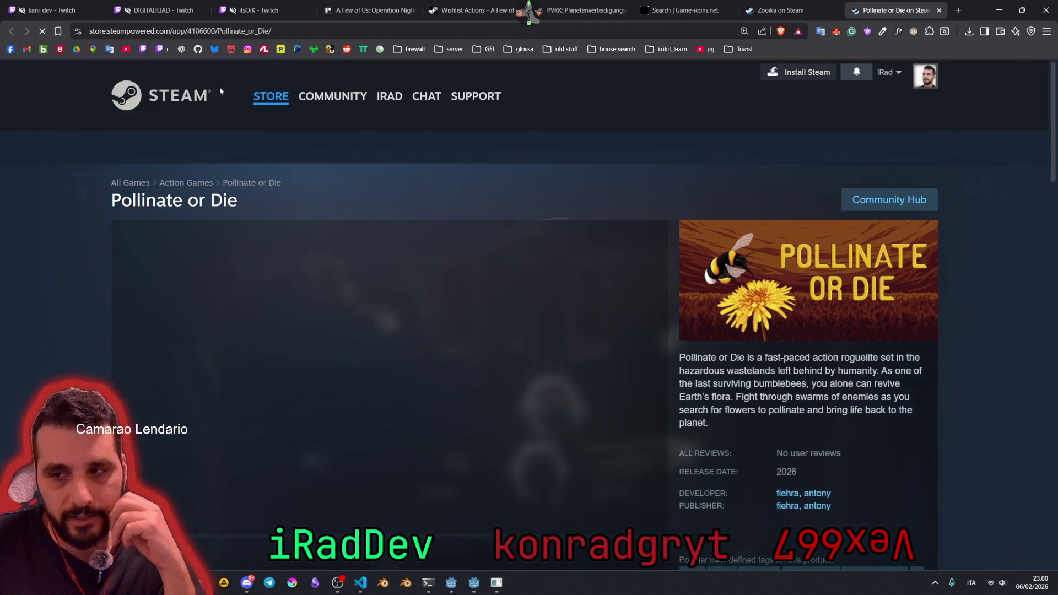
Step: Scroll the Pollinate or Die Steam page to the demo, highlight its title, and scroll back up
{"action": "scroll", "coordinate": [624, 265], "scroll_direction": "down", "scroll_amount": 6}
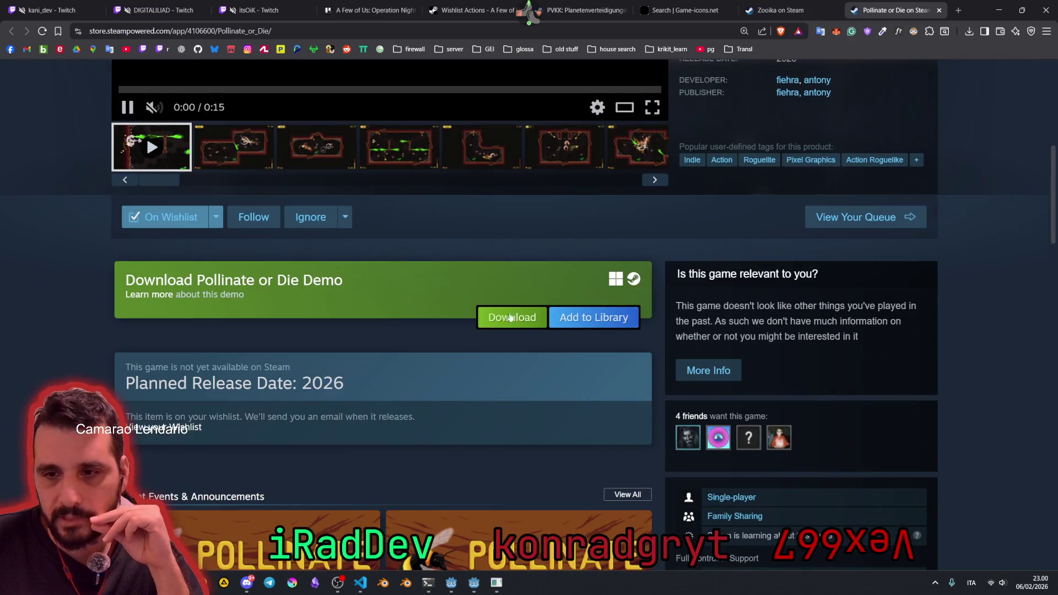
{"action": "left_click_drag", "start_coordinate": [176, 281], "coordinate": [321, 288]}
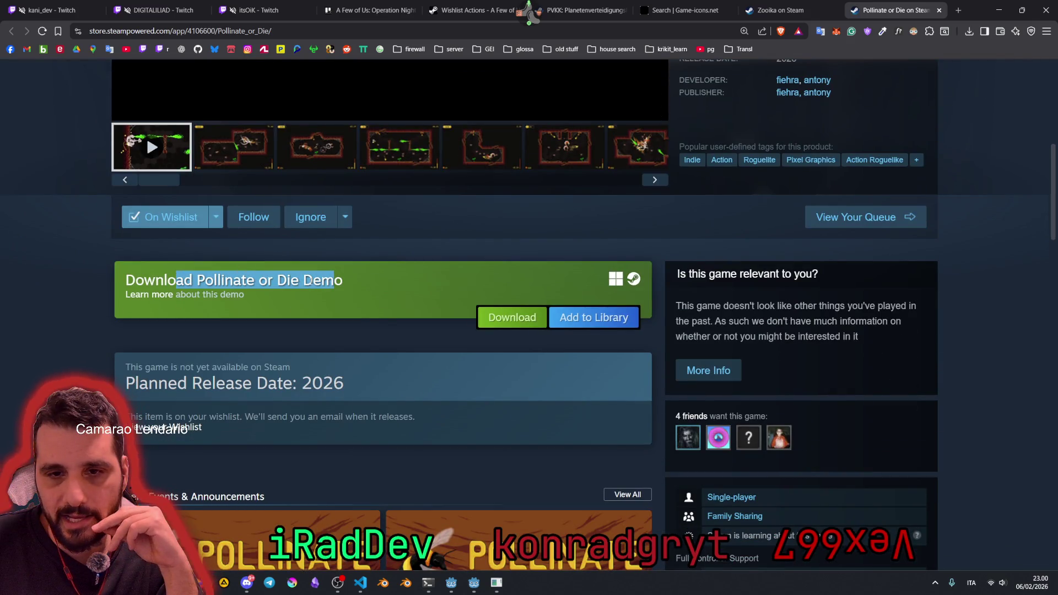
{"action": "scroll", "coordinate": [374, 330], "scroll_direction": "up", "scroll_amount": 5}
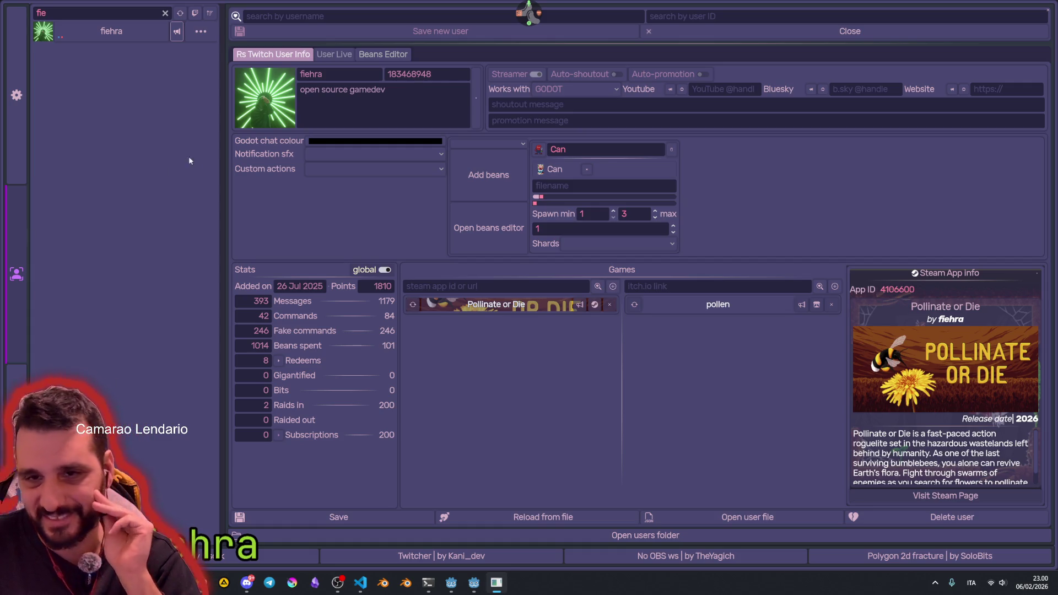
Step: Clear the user filter, filter by the viewer's name, and load their profile
{"action": "left_click", "coordinate": [165, 13]}
{"action": "type", "text": "camar"}
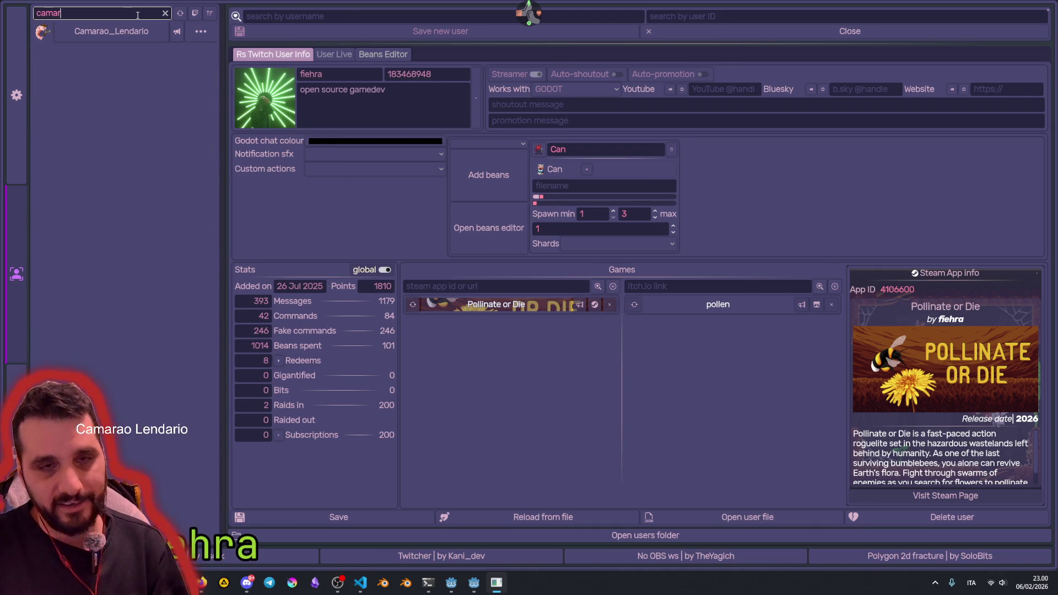
{"action": "left_click", "coordinate": [138, 31]}
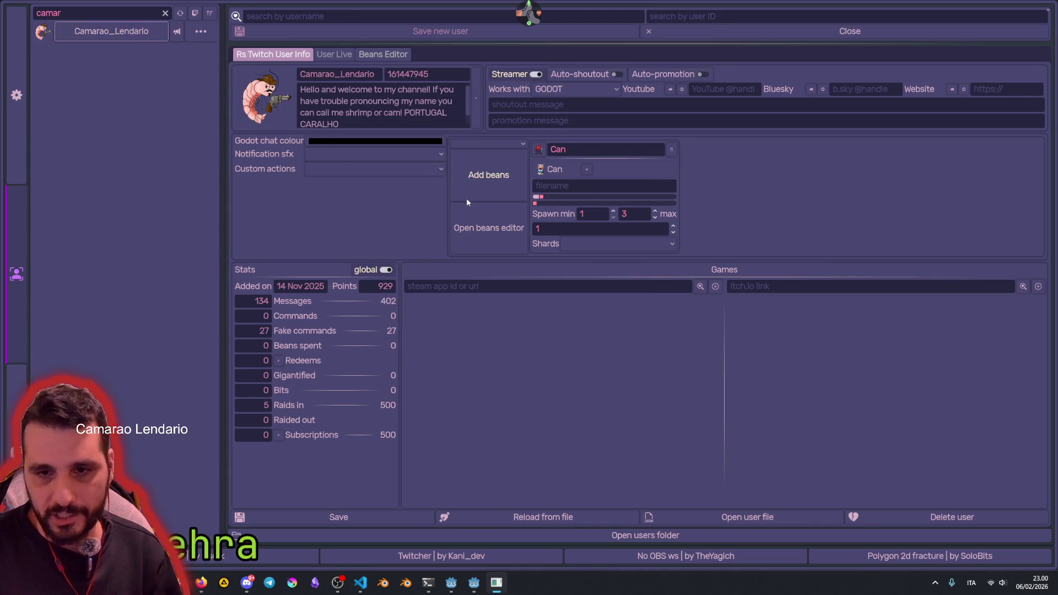
Step: Check the profile's itch.io link and name fields, then hide the tool to reveal the Steam page
{"action": "left_click", "coordinate": [583, 283]}
{"action": "key", "text": "Tab"}
{"action": "left_click", "coordinate": [320, 74]}
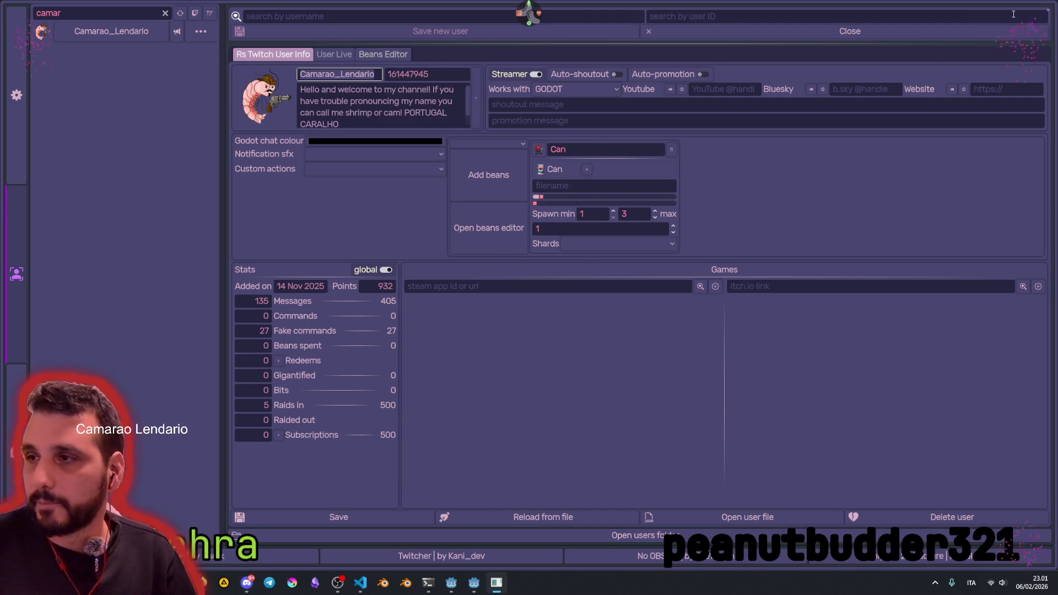
{"action": "left_click", "coordinate": [1045, 13]}
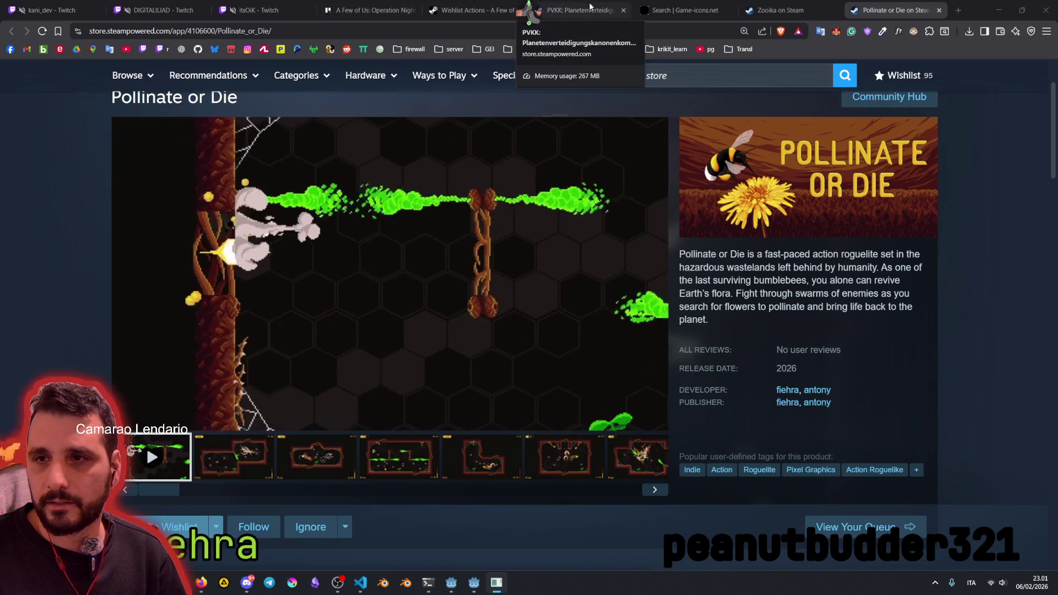
Step: Go back to the Game-icons.net rocket search results
{"action": "left_click", "coordinate": [671, 8]}
{"action": "left_click", "coordinate": [292, 31]}
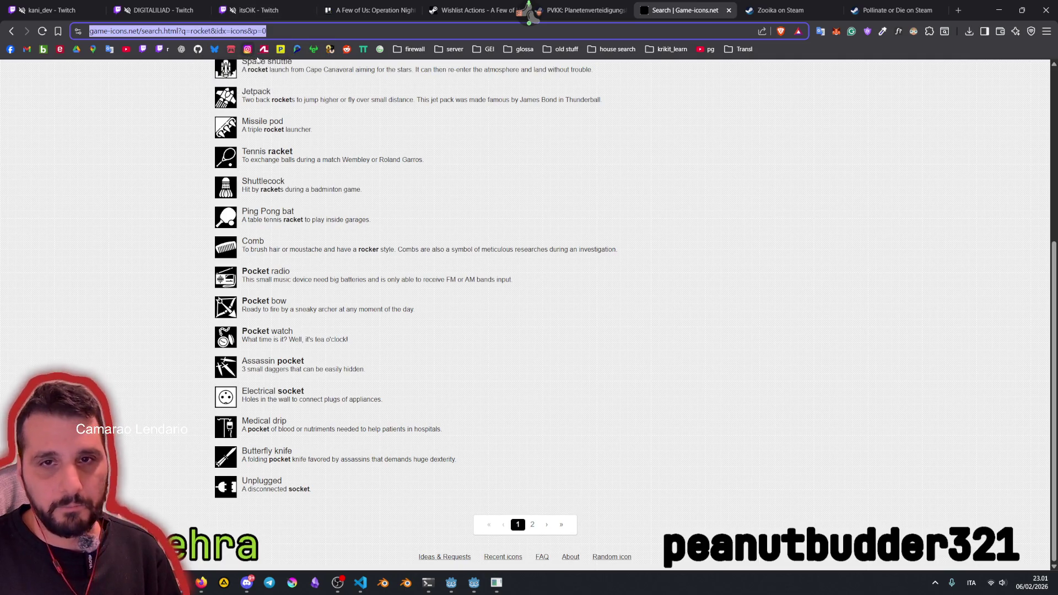
{"action": "key", "text": "alt+Tab"}
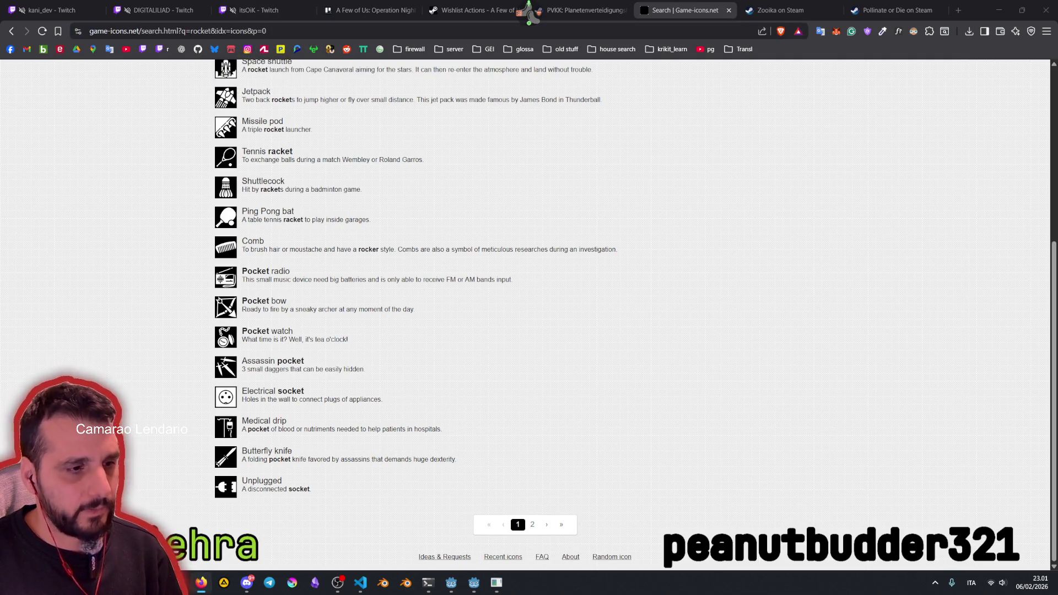
{"action": "scroll", "coordinate": [316, 331], "scroll_direction": "up", "scroll_amount": 5}
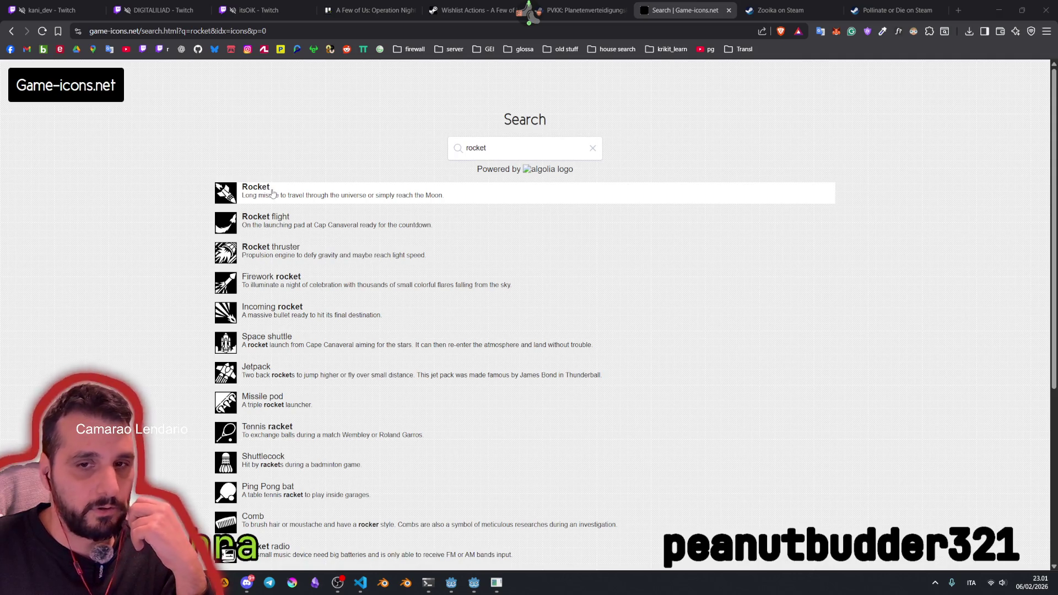
{"action": "scroll", "coordinate": [281, 292], "scroll_direction": "down", "scroll_amount": 1}
Step: Open the Missile pod icon page and follow its 'under CC BY 3.0' license link
{"action": "left_click", "coordinate": [281, 295]}
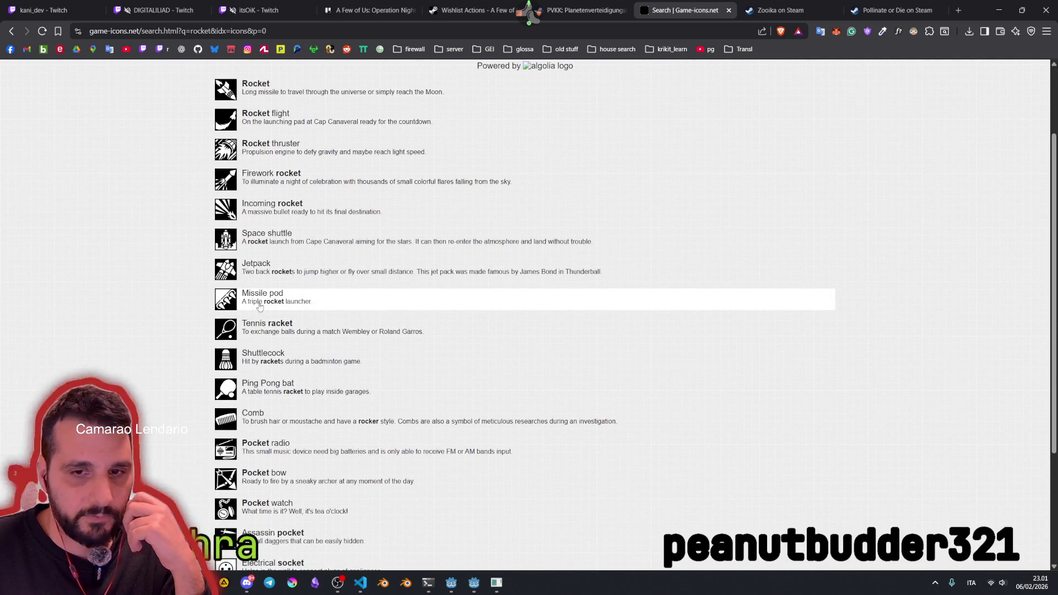
{"action": "mouse_move", "coordinate": [482, 142]}
{"action": "left_mouse_down"}
{"action": "mouse_move", "coordinate": [574, 143]}
{"action": "mouse_move", "coordinate": [554, 149]}
{"action": "left_mouse_up"}
{"action": "left_click", "coordinate": [504, 144]}
{"action": "left_click", "coordinate": [540, 142]}
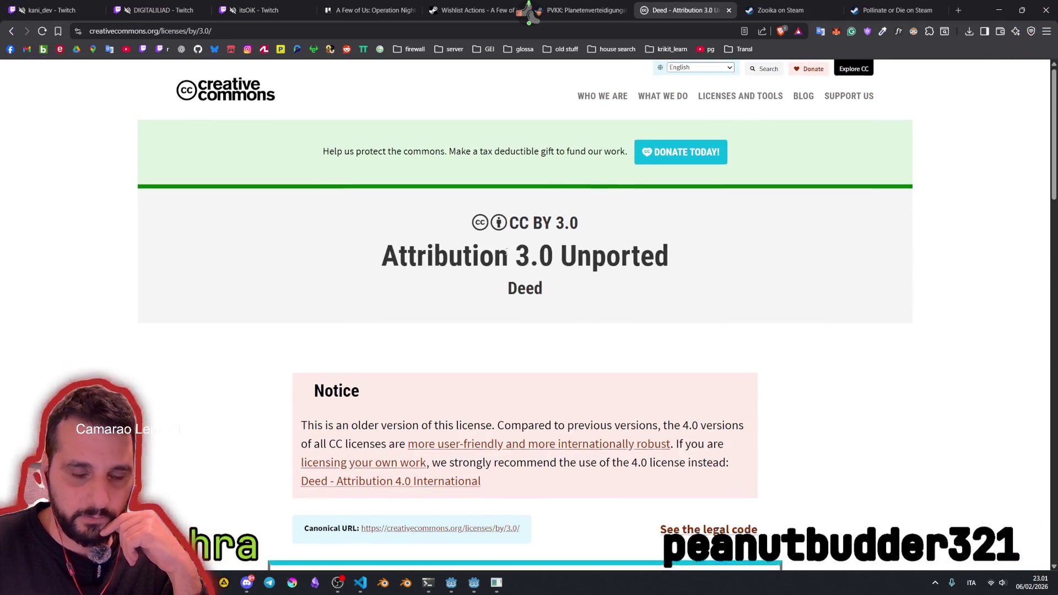
{"action": "scroll", "coordinate": [557, 124], "scroll_direction": "down", "scroll_amount": 3}
{"action": "mouse_move", "coordinate": [361, 273]}
{"action": "left_mouse_down"}
{"action": "mouse_move", "coordinate": [407, 292]}
{"action": "mouse_move", "coordinate": [451, 337]}
{"action": "left_mouse_up"}
{"action": "scroll", "coordinate": [469, 343], "scroll_direction": "down", "scroll_amount": 10}
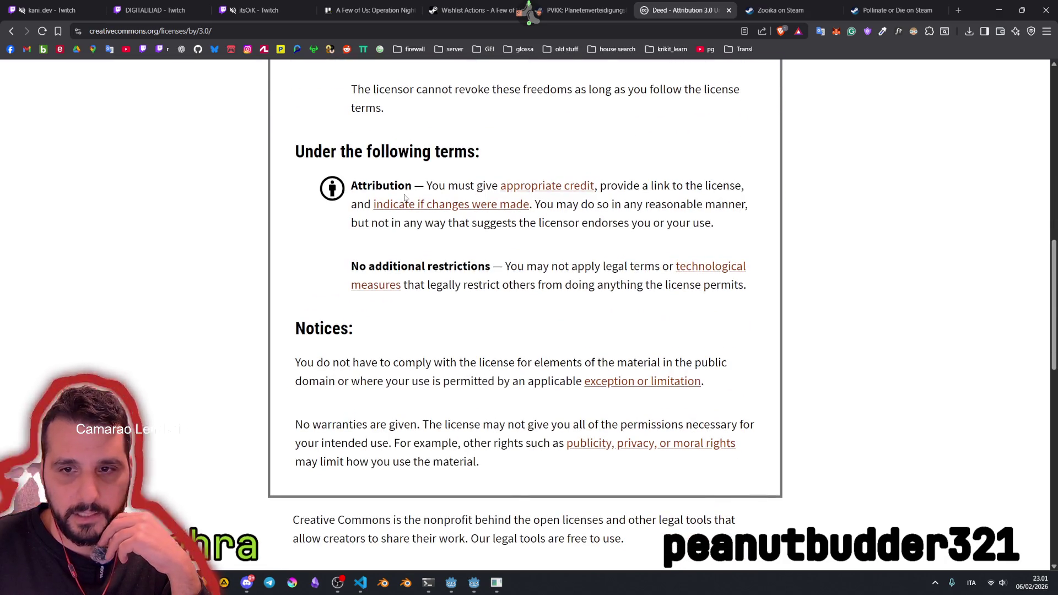
{"action": "left_click_drag", "start_coordinate": [367, 186], "coordinate": [426, 187]}
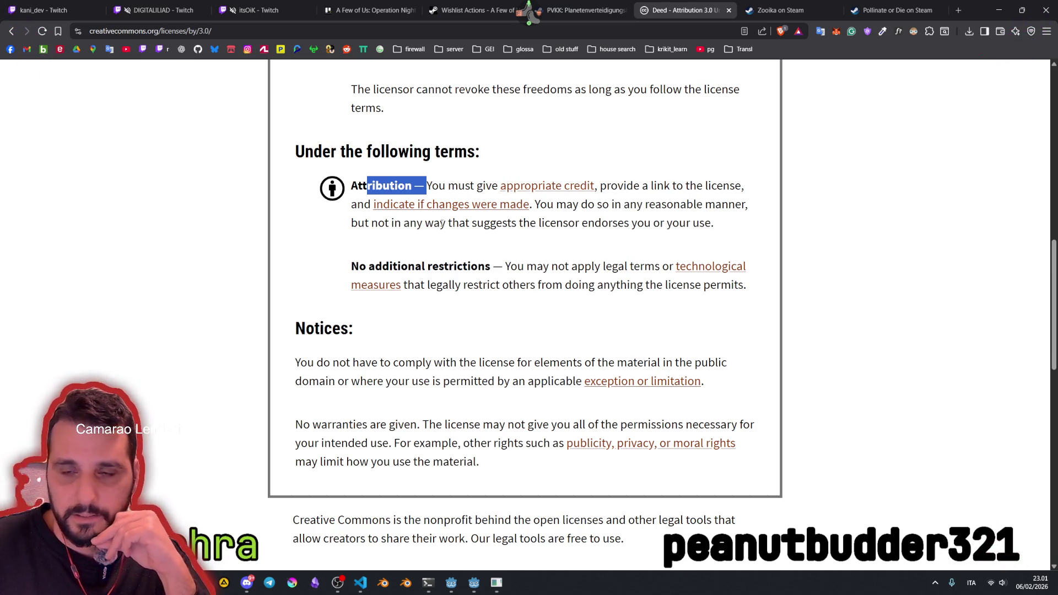
{"action": "mouse_move", "coordinate": [534, 205]}
{"action": "left_mouse_down"}
{"action": "mouse_move", "coordinate": [708, 204]}
{"action": "mouse_move", "coordinate": [738, 190]}
{"action": "mouse_move", "coordinate": [478, 223]}
{"action": "mouse_move", "coordinate": [551, 253]}
{"action": "left_mouse_up"}
{"action": "scroll", "coordinate": [478, 288], "scroll_direction": "up", "scroll_amount": 3}
{"action": "mouse_move", "coordinate": [352, 172]}
{"action": "left_mouse_down"}
{"action": "mouse_move", "coordinate": [381, 187]}
{"action": "mouse_move", "coordinate": [422, 300]}
{"action": "left_mouse_up"}
{"action": "scroll", "coordinate": [377, 362], "scroll_direction": "down", "scroll_amount": 3}
{"action": "mouse_move", "coordinate": [377, 362]}
{"action": "left_mouse_down"}
{"action": "mouse_move", "coordinate": [552, 380]}
{"action": "mouse_move", "coordinate": [464, 395]}
{"action": "left_mouse_up"}
{"action": "left_click_drag", "start_coordinate": [321, 424], "coordinate": [431, 444]}
{"action": "scroll", "coordinate": [388, 347], "scroll_direction": "down", "scroll_amount": 4}
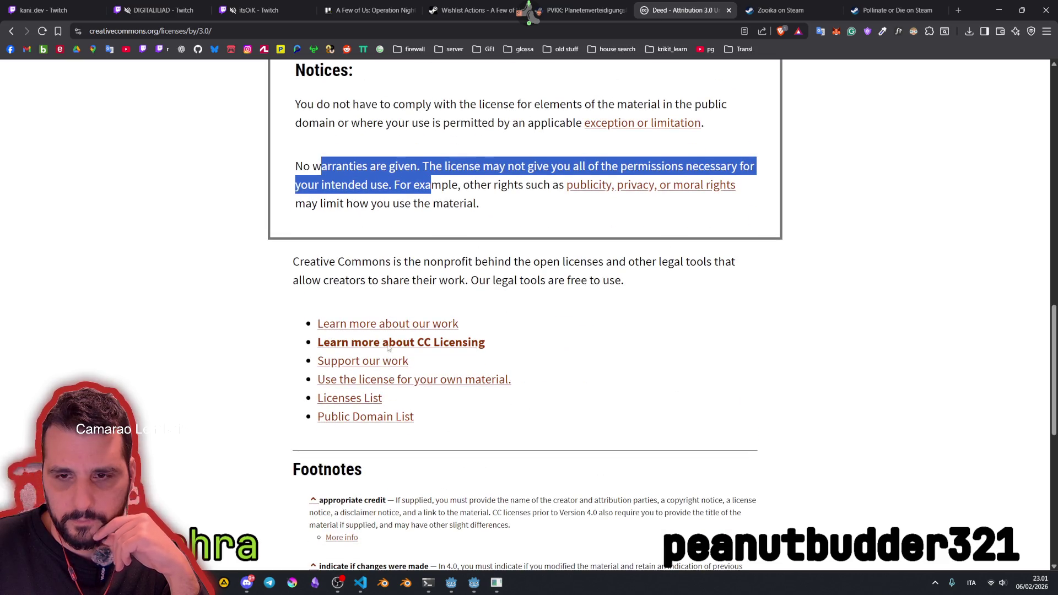
{"action": "mouse_move", "coordinate": [410, 261]}
{"action": "left_mouse_down"}
{"action": "mouse_move", "coordinate": [709, 261]}
{"action": "mouse_move", "coordinate": [341, 324]}
{"action": "mouse_move", "coordinate": [481, 282]}
{"action": "mouse_move", "coordinate": [614, 281]}
{"action": "left_mouse_up"}
{"action": "scroll", "coordinate": [353, 301], "scroll_direction": "down", "scroll_amount": 3}
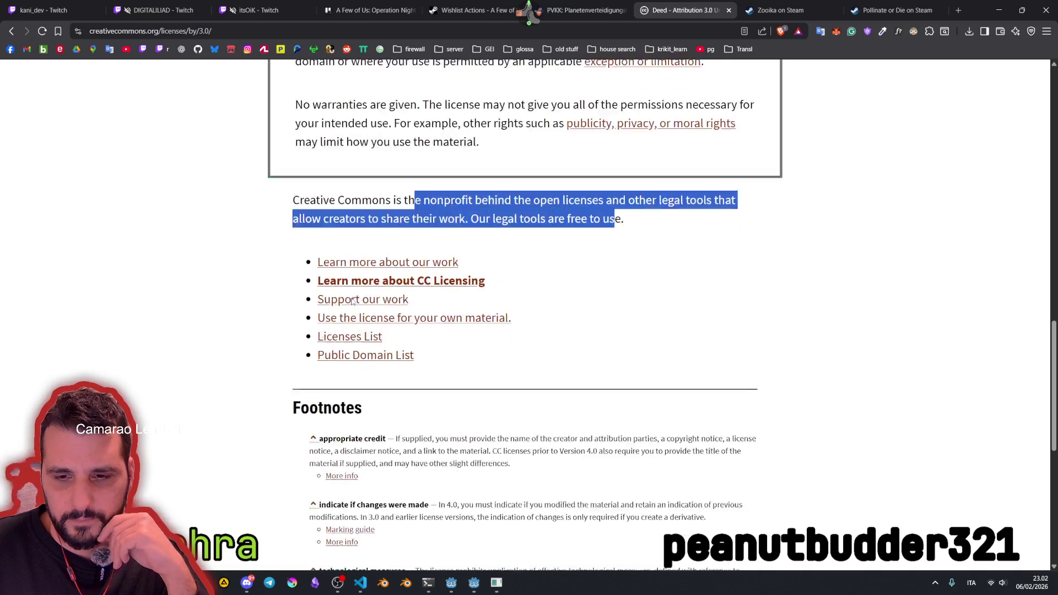
{"action": "scroll", "coordinate": [386, 275], "scroll_direction": "up", "scroll_amount": 20}
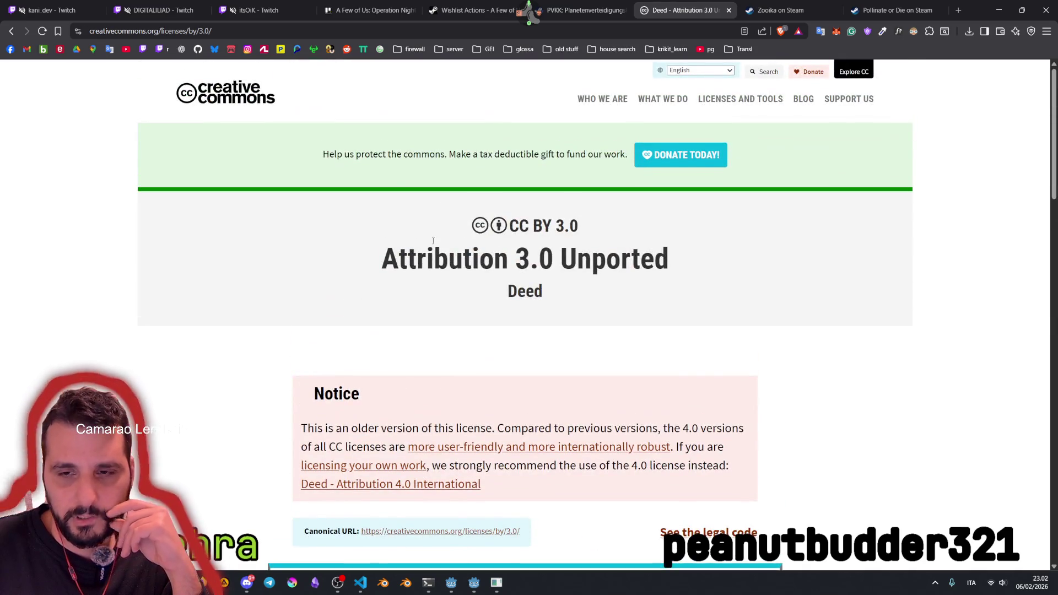
{"action": "left_click_drag", "start_coordinate": [388, 252], "coordinate": [732, 261]}
{"action": "left_click", "coordinate": [493, 303]}
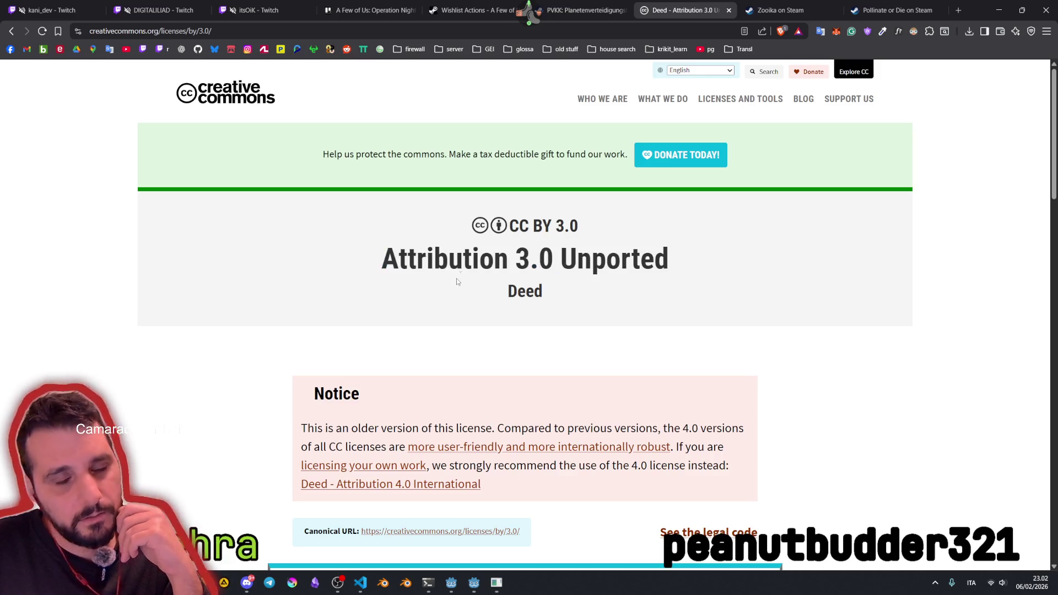
{"action": "left_click_drag", "start_coordinate": [676, 259], "coordinate": [618, 208]}
{"action": "left_click", "coordinate": [516, 228]}
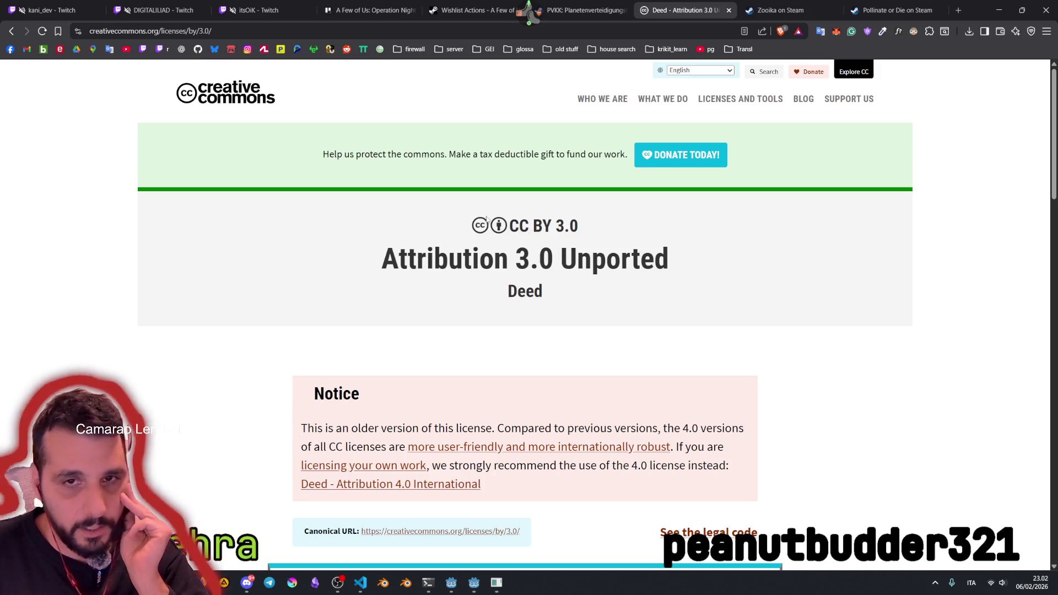
{"action": "key", "text": "alt+Left"}
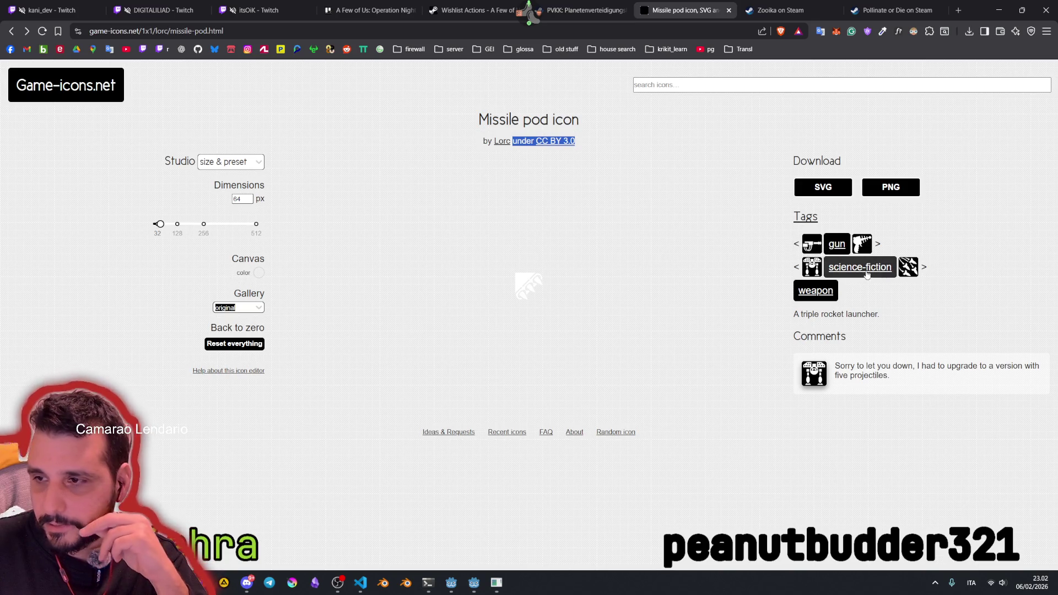
Step: Look through the science-fiction tag, then search 'missile' and open the Missile launcher result
{"action": "left_click", "coordinate": [839, 274]}
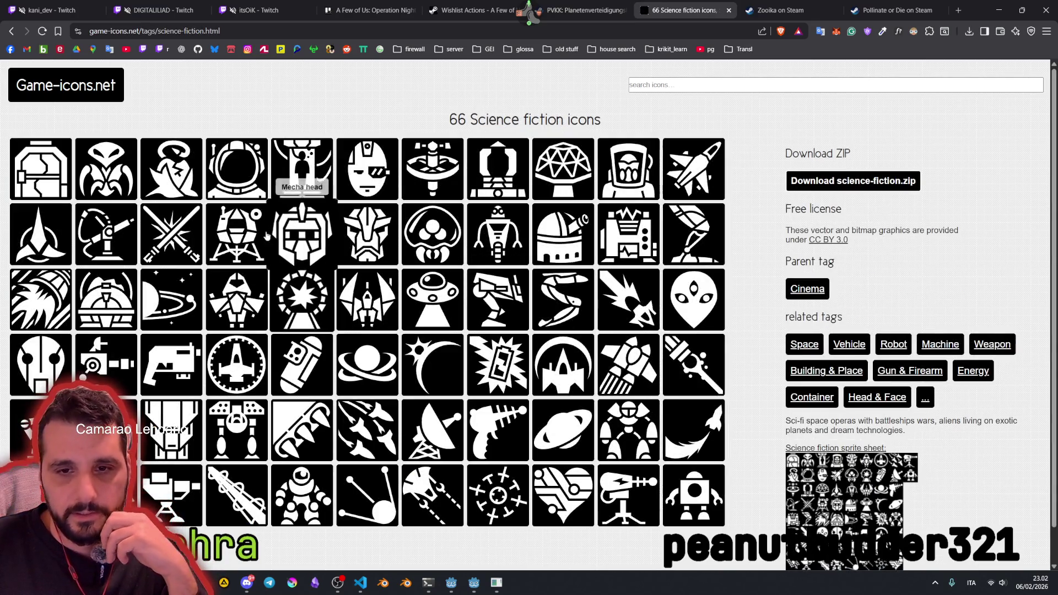
{"action": "scroll", "coordinate": [265, 286], "scroll_direction": "down", "scroll_amount": 1}
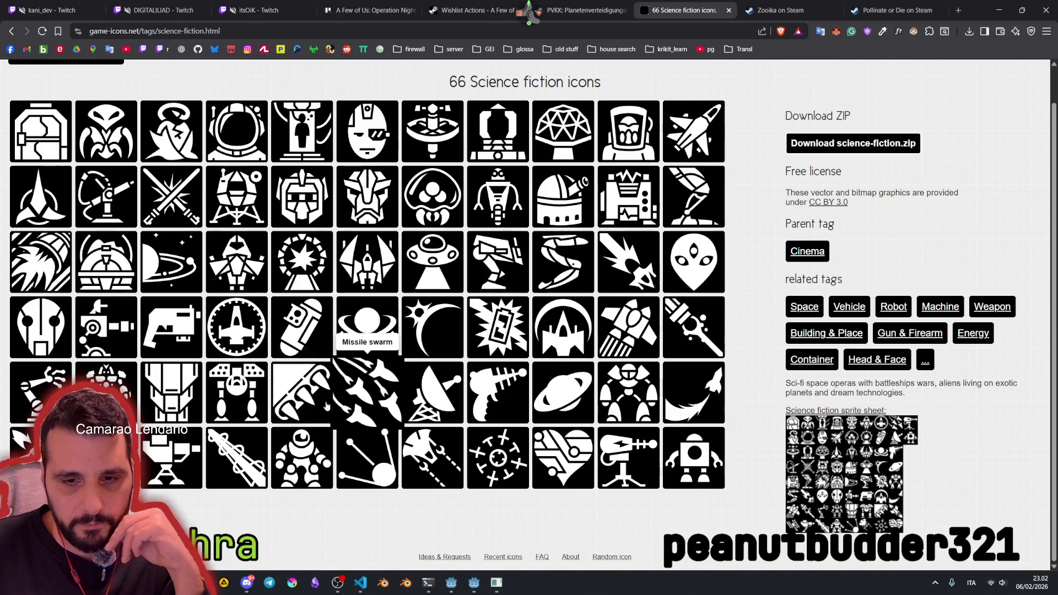
{"action": "scroll", "coordinate": [565, 373], "scroll_direction": "up", "scroll_amount": 1}
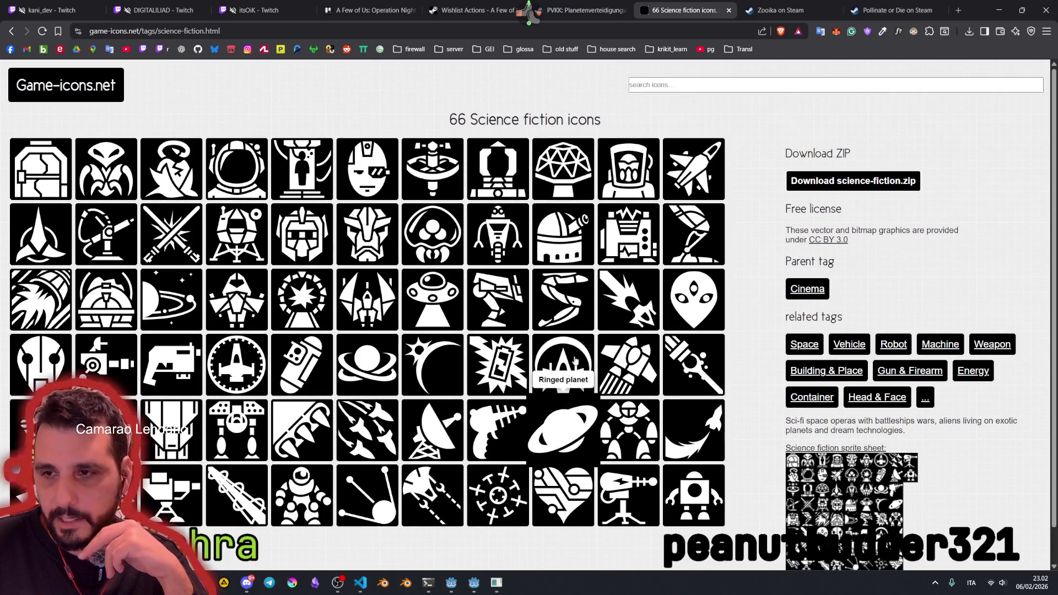
{"action": "left_click", "coordinate": [680, 81]}
{"action": "type", "text": "missile"}
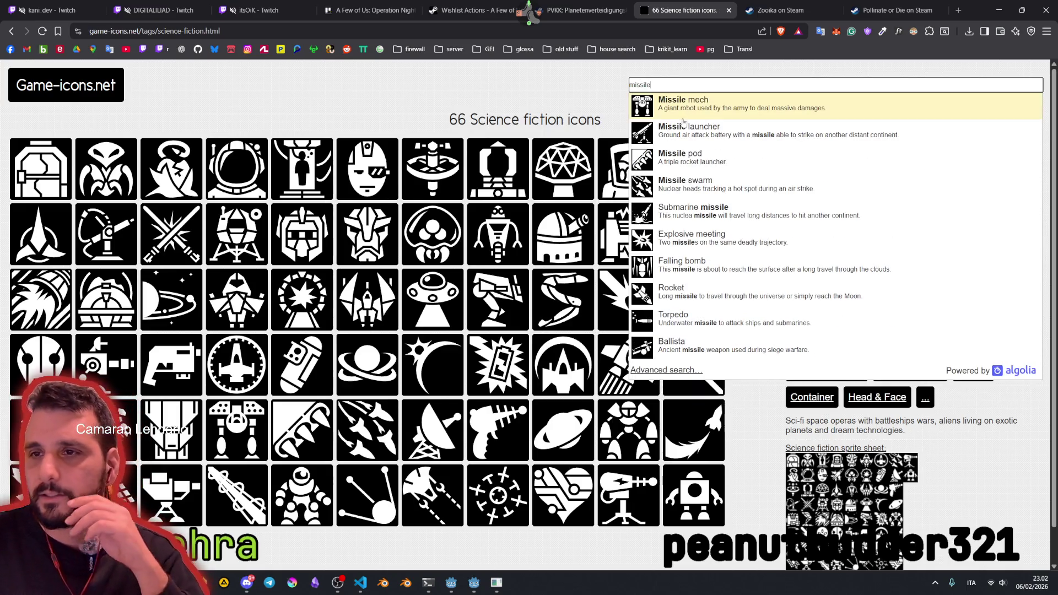
{"action": "left_click", "coordinate": [691, 127]}
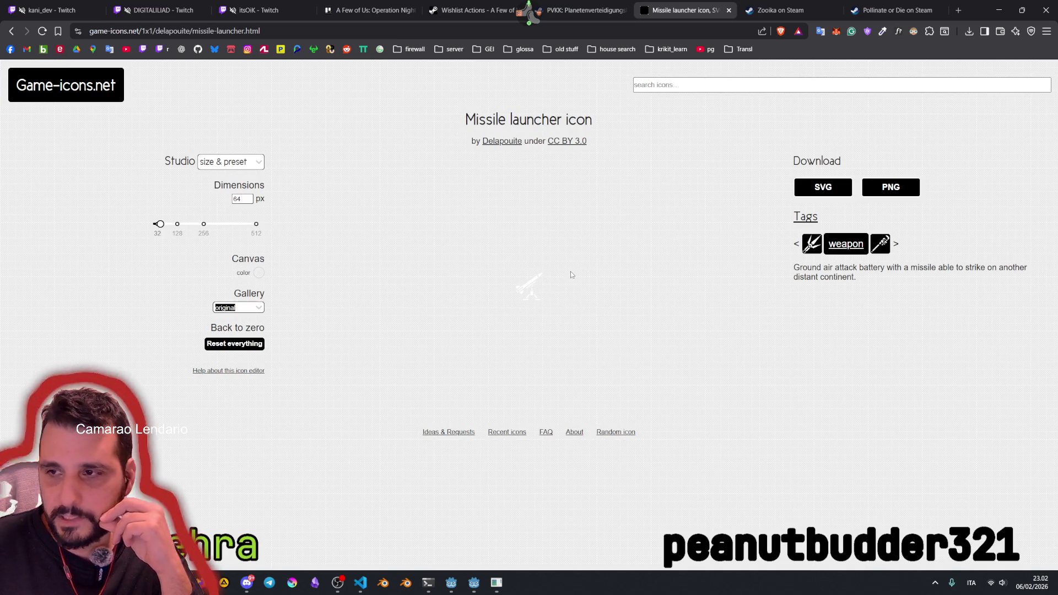
Step: Download the Missile launcher icon as an SVG and save the file
{"action": "left_click", "coordinate": [823, 187]}
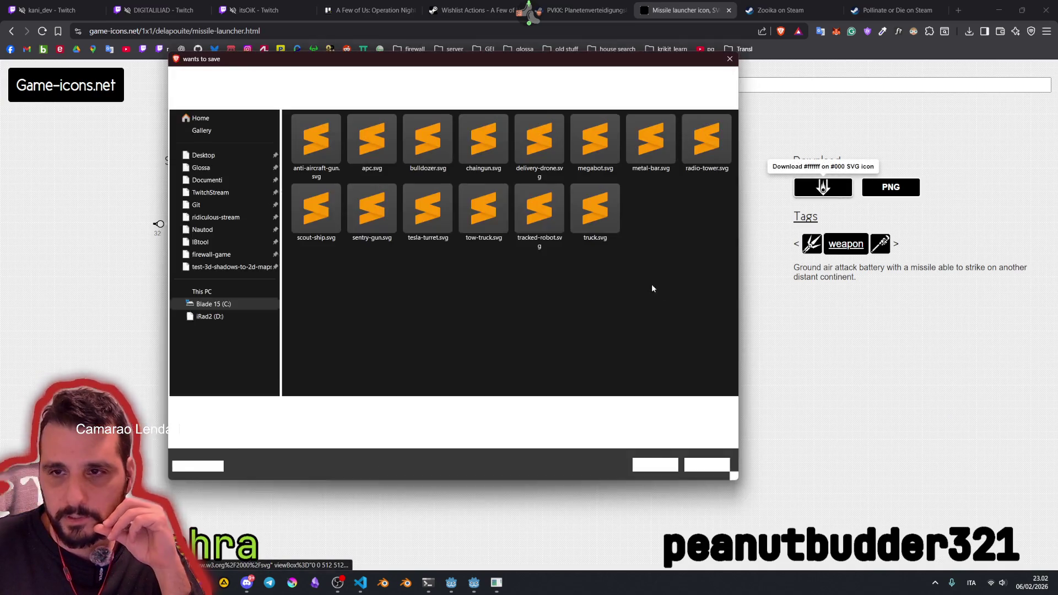
{"action": "left_click", "coordinate": [661, 464]}
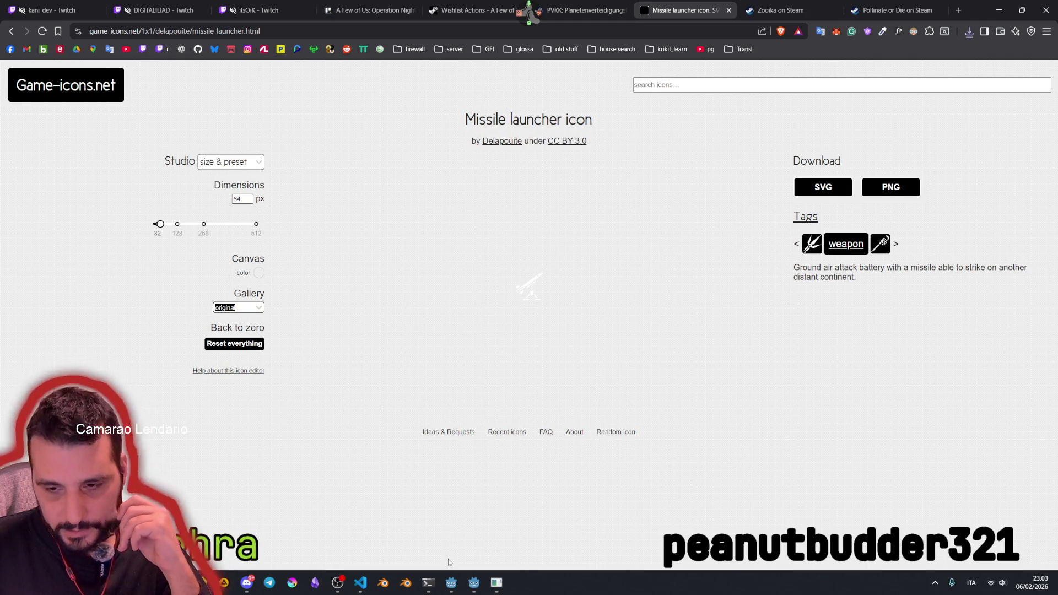
Step: Open credits.md in Godot and duplicate the Chaingun Icon credit line
{"action": "mouse_move", "coordinate": [474, 582]}
{"action": "left_click", "coordinate": [473, 523]}
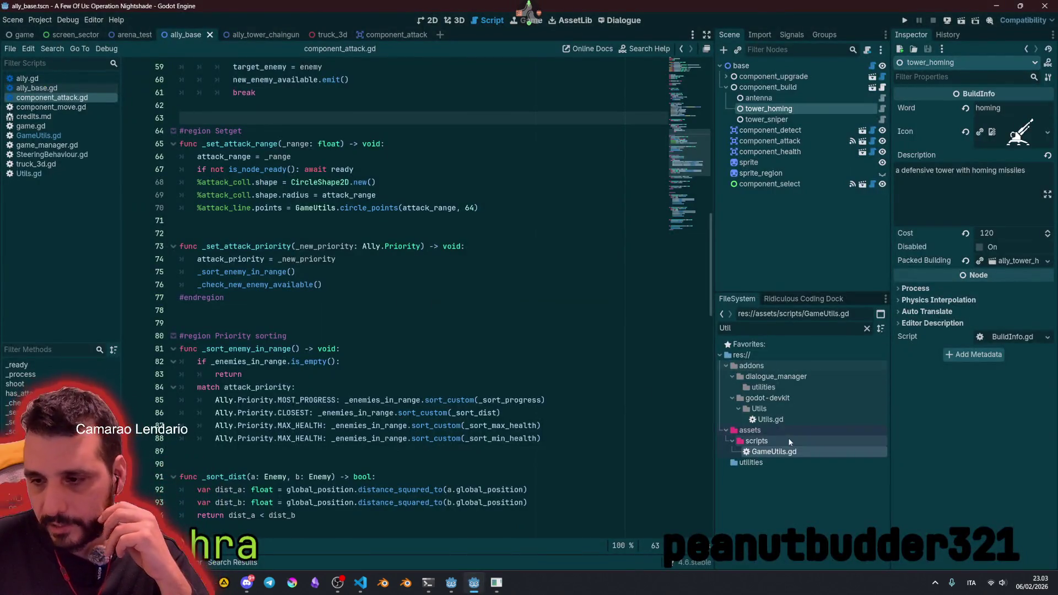
{"action": "left_click", "coordinate": [33, 116]}
{"action": "left_click", "coordinate": [287, 118]}
{"action": "left_click_drag", "start_coordinate": [217, 76], "coordinate": [385, 474]}
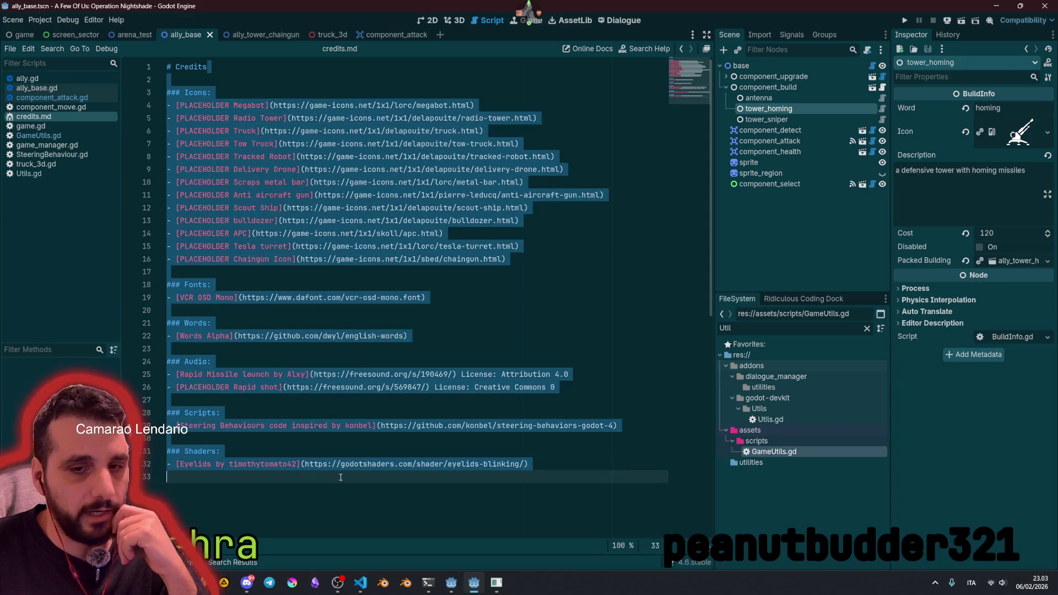
{"action": "left_click", "coordinate": [433, 284]}
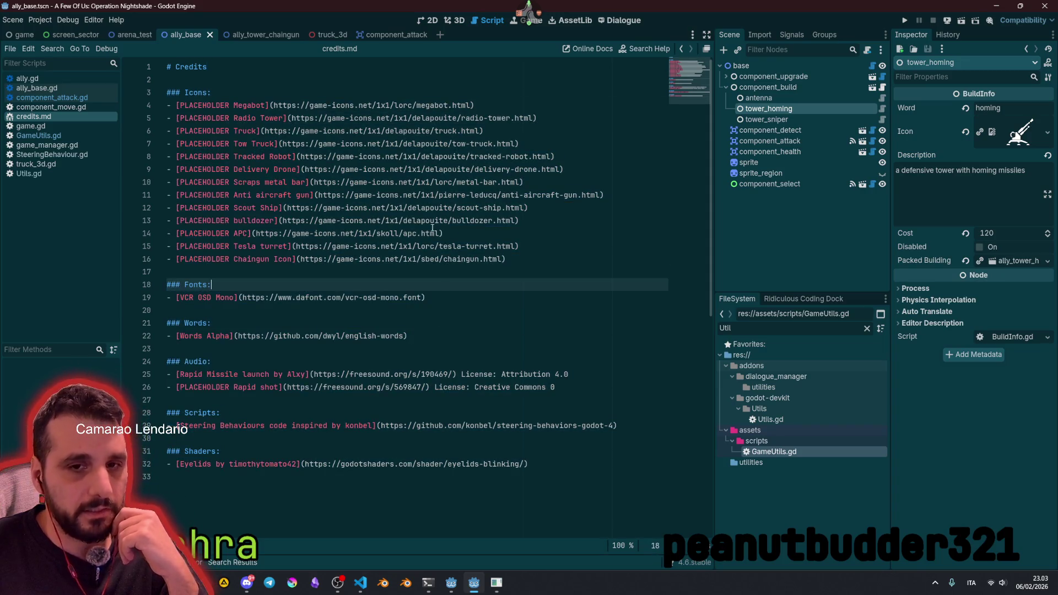
{"action": "left_click", "coordinate": [400, 223]}
{"action": "left_click", "coordinate": [310, 254]}
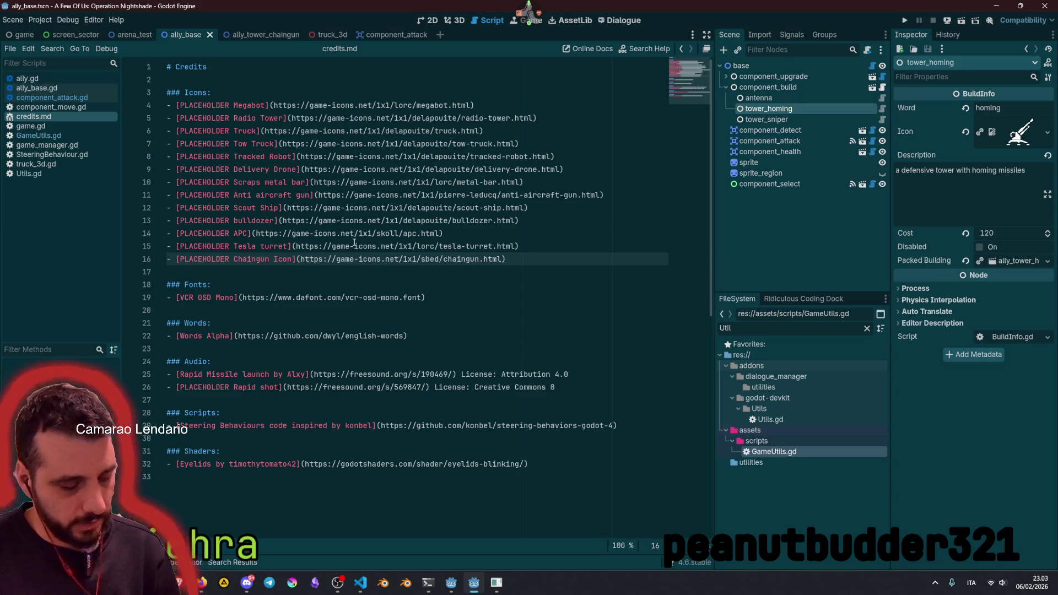
{"action": "key", "text": "ctrl+shift+d"}
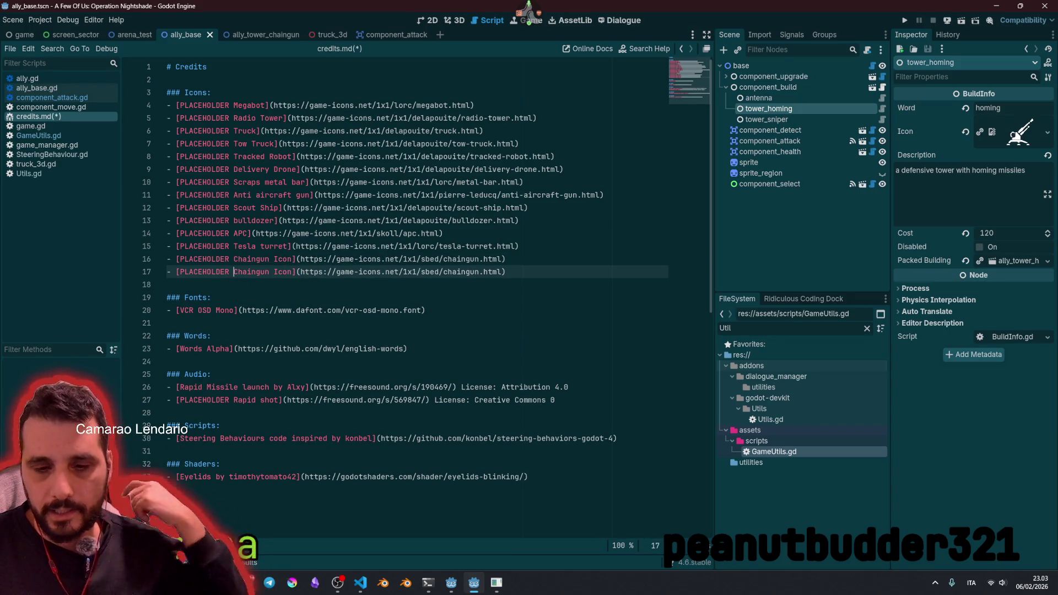
Step: Copy the Missile launcher page URL from the browser
{"action": "key", "text": "alt+Tab"}
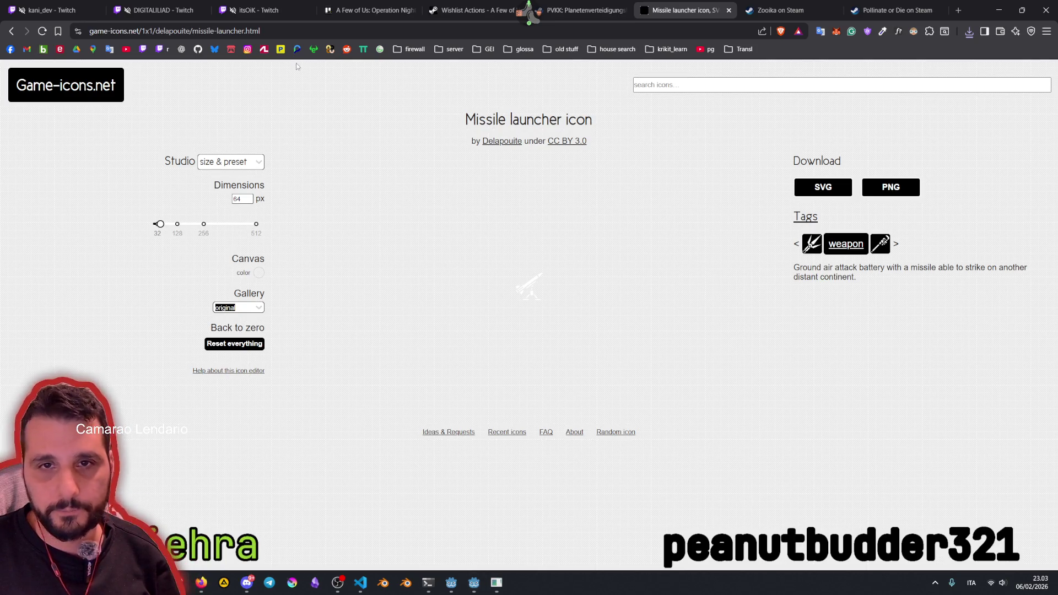
{"action": "key", "text": "ctrl+l"}
{"action": "left_click", "coordinate": [503, 257]}
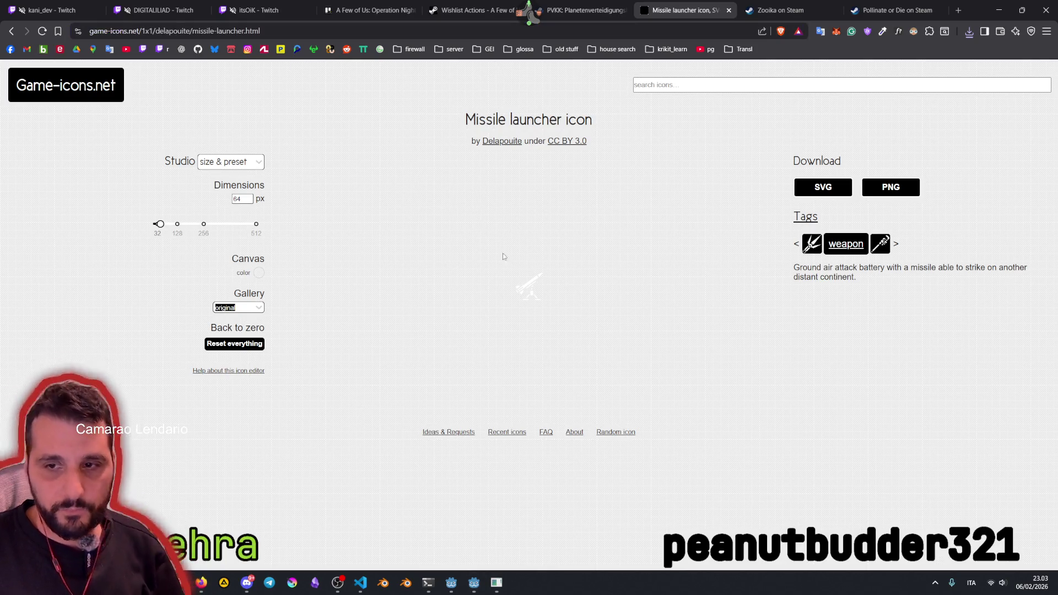
{"action": "mouse_move", "coordinate": [342, 591]}
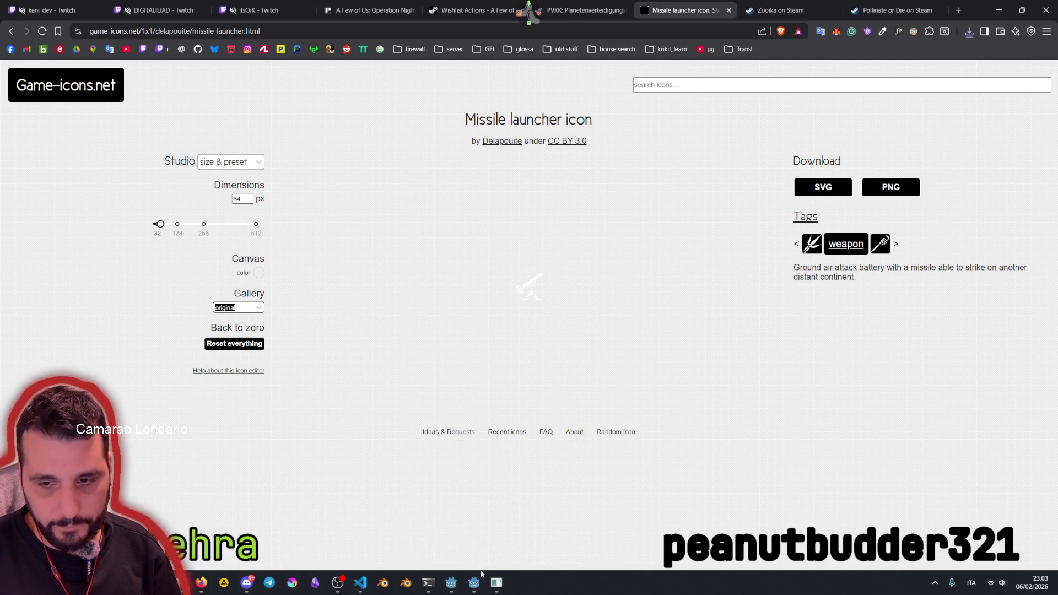
{"action": "left_click", "coordinate": [478, 579]}
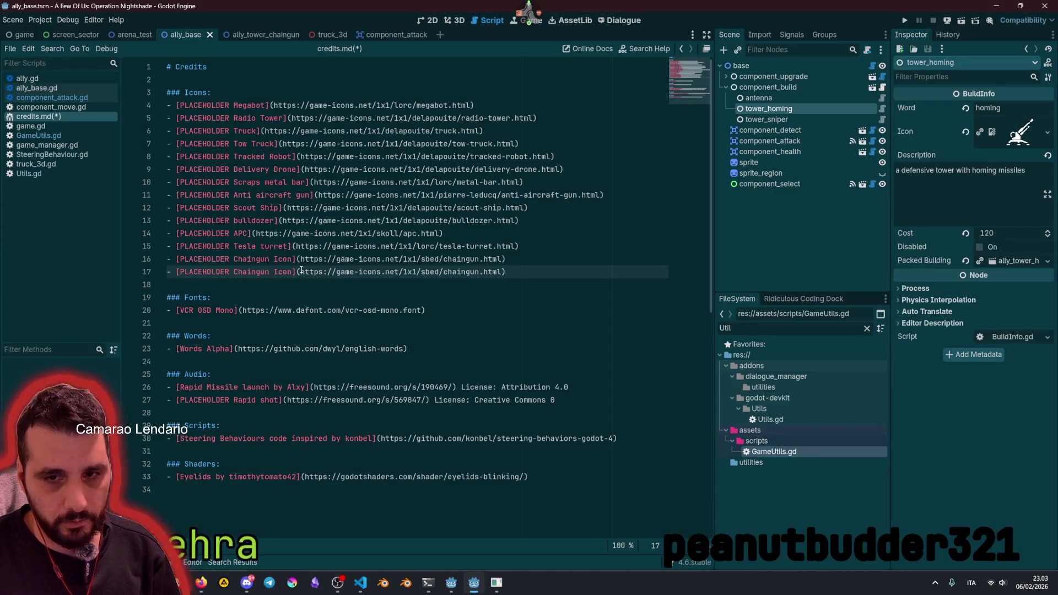
Step: Paste the missile-launcher link over line 17's chaingun link and relabel it 'Missile Launcher'
{"action": "left_click_drag", "start_coordinate": [300, 271], "coordinate": [502, 271]}
{"action": "type", "text": "https://game-icons.net/1x1/delapouite/missile-launcher.html"}
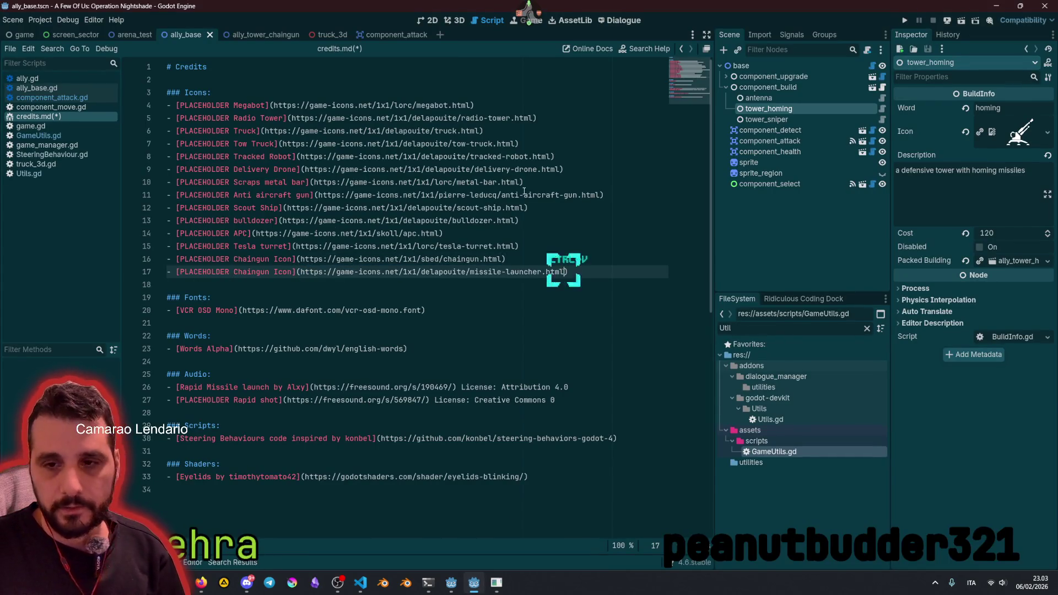
{"action": "double_click", "coordinate": [430, 274]}
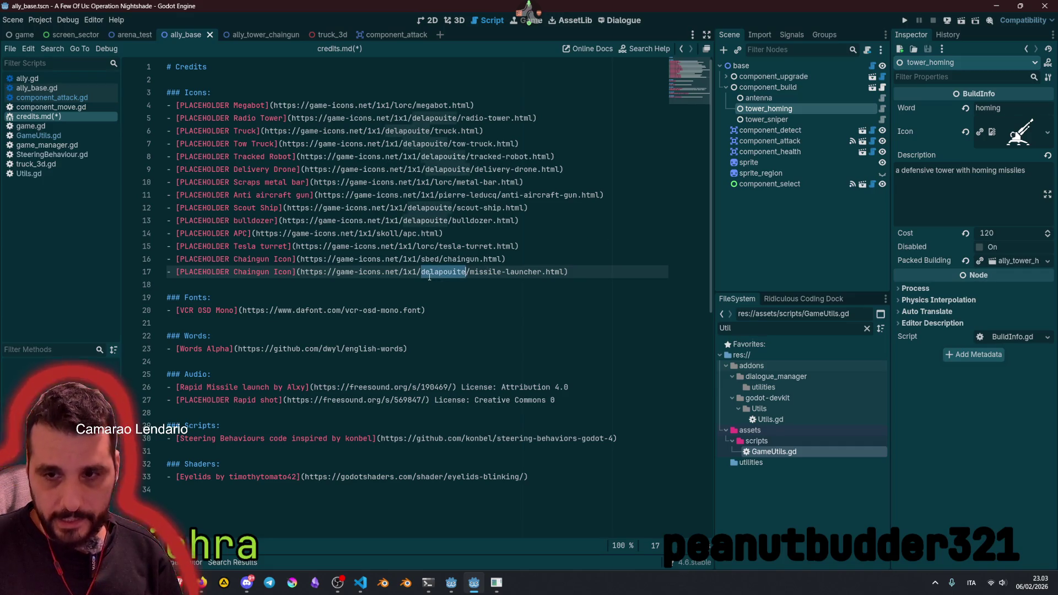
{"action": "left_click", "coordinate": [470, 272]}
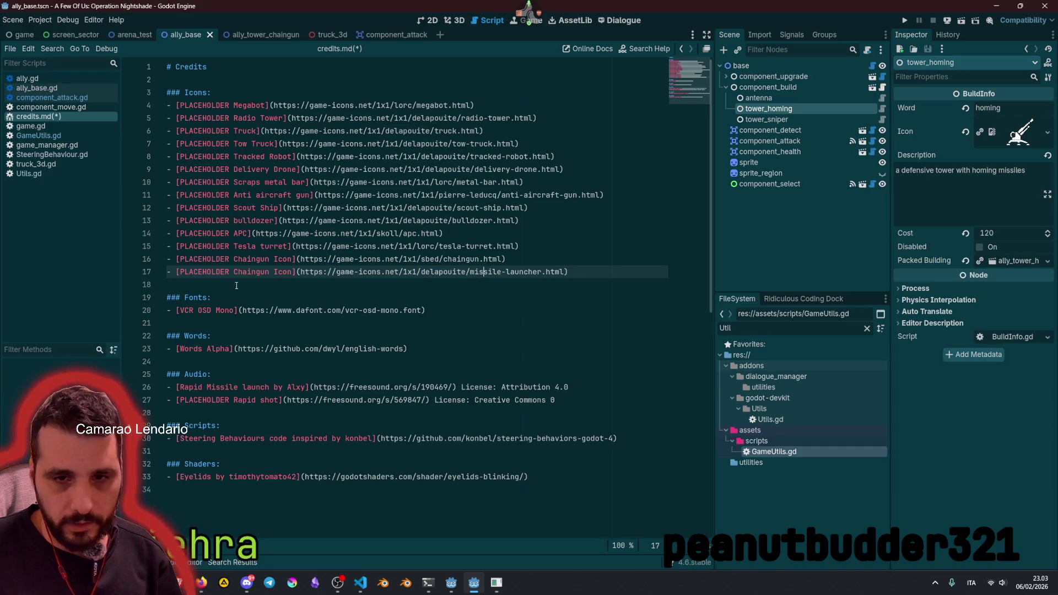
{"action": "left_click_drag", "start_coordinate": [234, 272], "coordinate": [292, 272]}
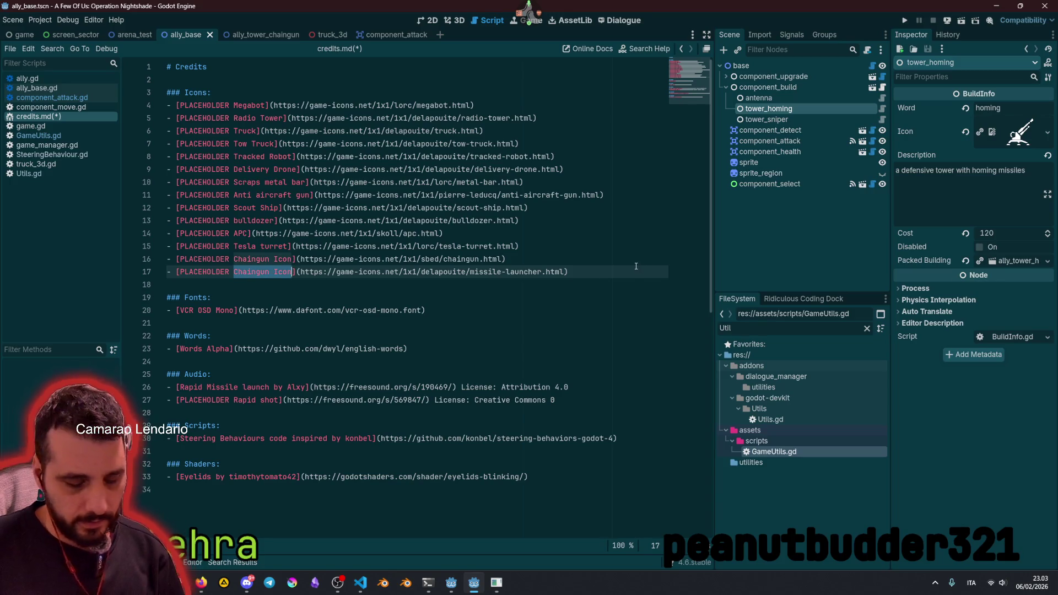
{"action": "type", "text": "Missile Launcher"}
{"action": "left_click", "coordinate": [628, 272]}
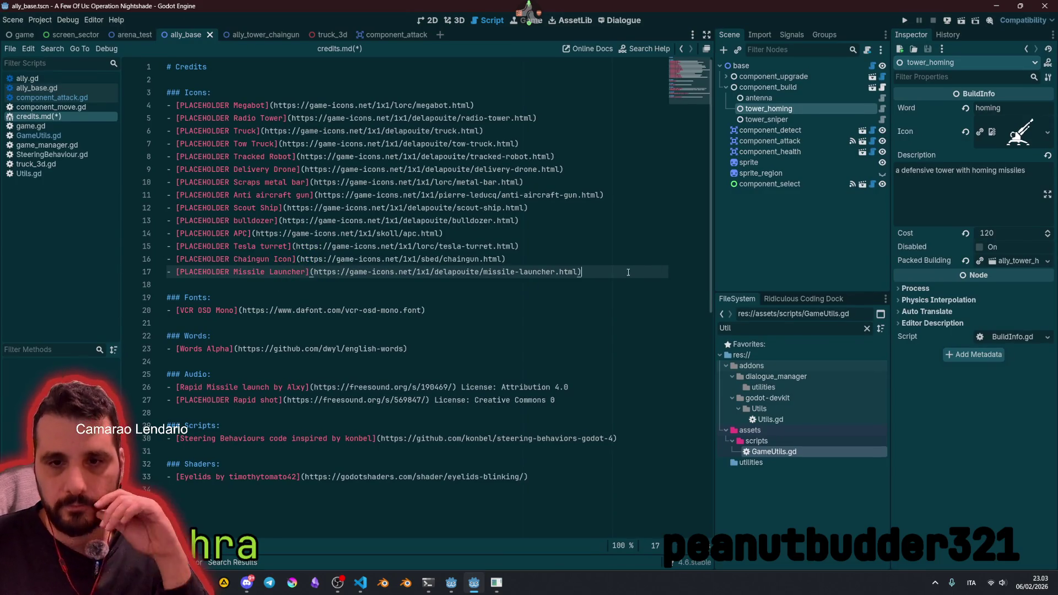
{"action": "left_click", "coordinate": [332, 182]}
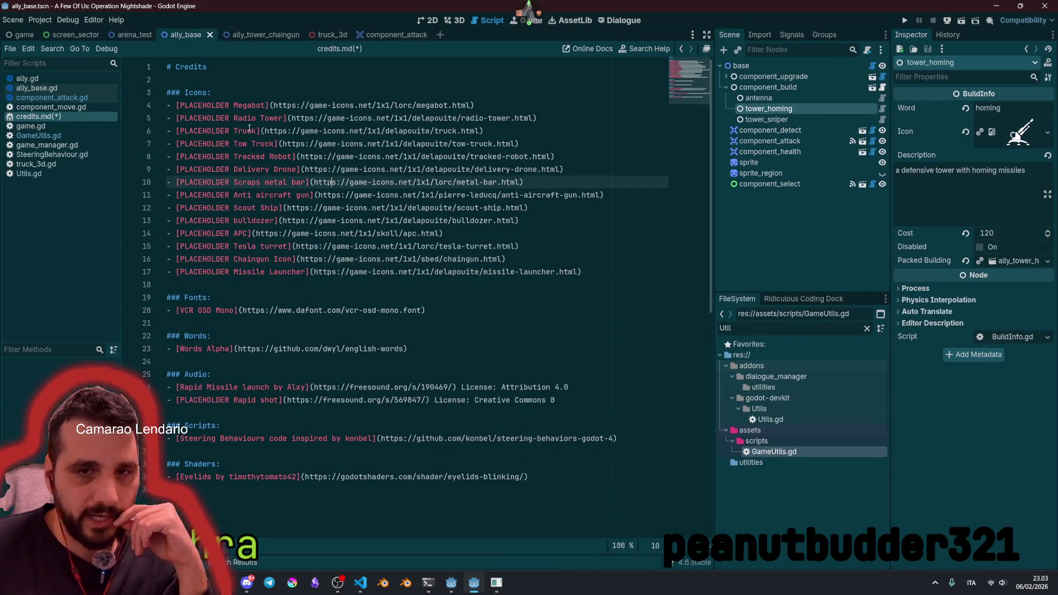
{"action": "mouse_move", "coordinate": [181, 67]}
{"action": "left_mouse_down"}
{"action": "mouse_move", "coordinate": [220, 77]}
{"action": "mouse_move", "coordinate": [394, 272]}
{"action": "left_mouse_up"}
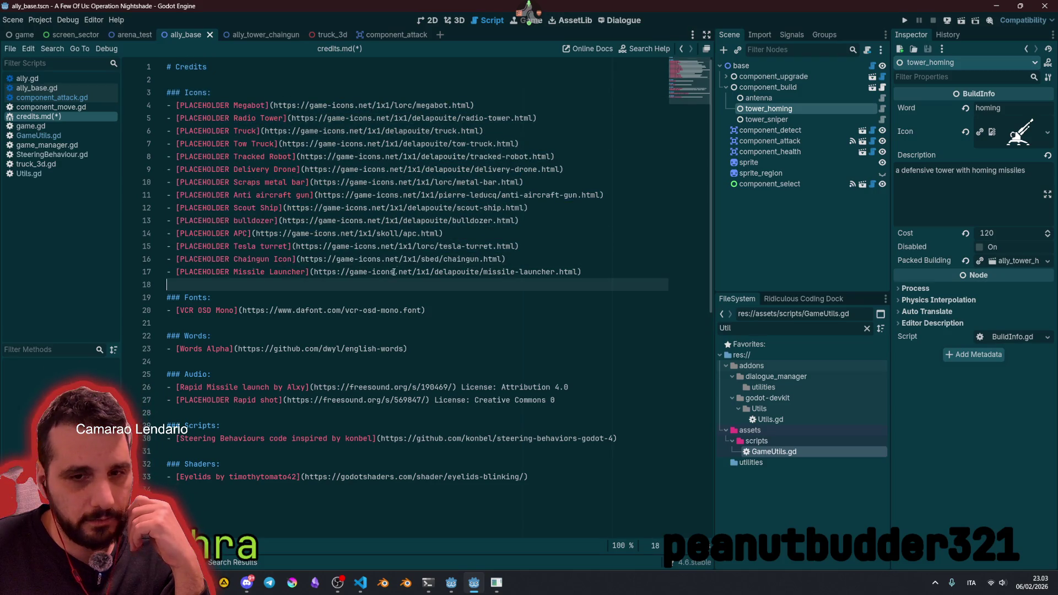
{"action": "left_click", "coordinate": [385, 207]}
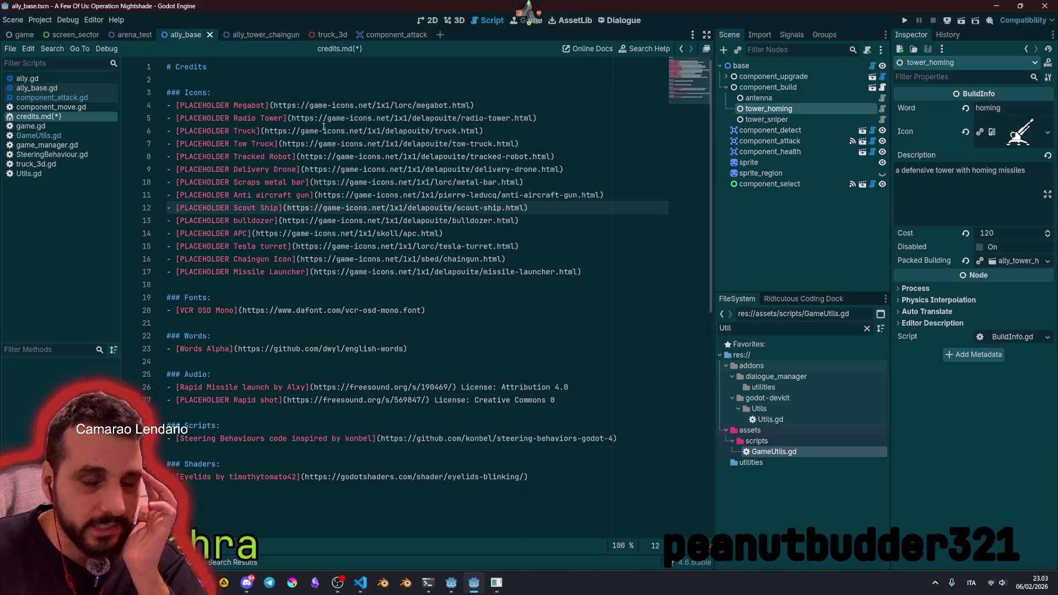
{"action": "left_click", "coordinate": [380, 271]}
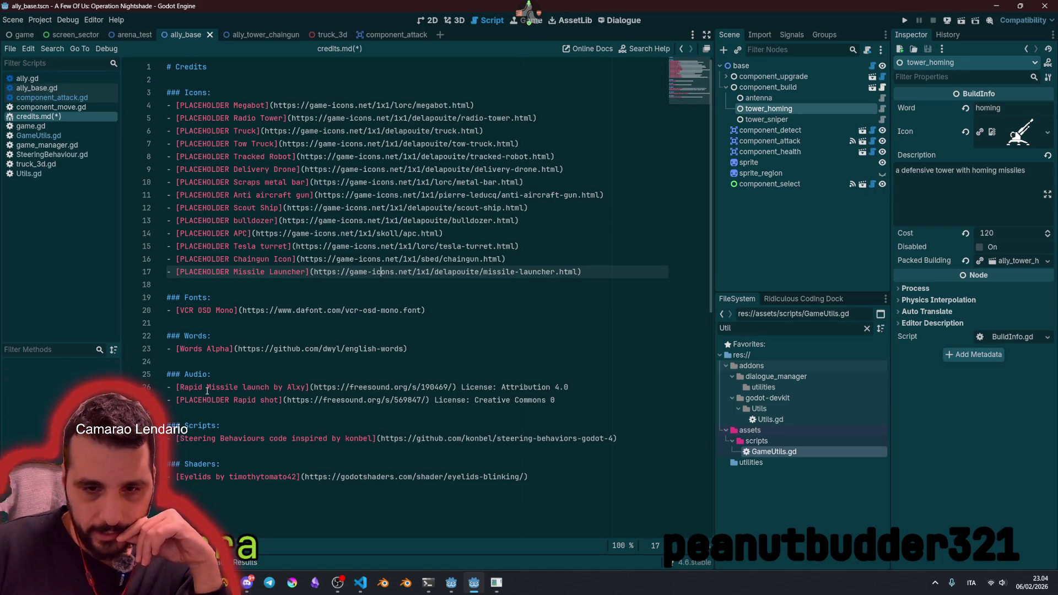
{"action": "left_click_drag", "start_coordinate": [237, 400], "coordinate": [275, 400]}
{"action": "left_click", "coordinate": [338, 399]}
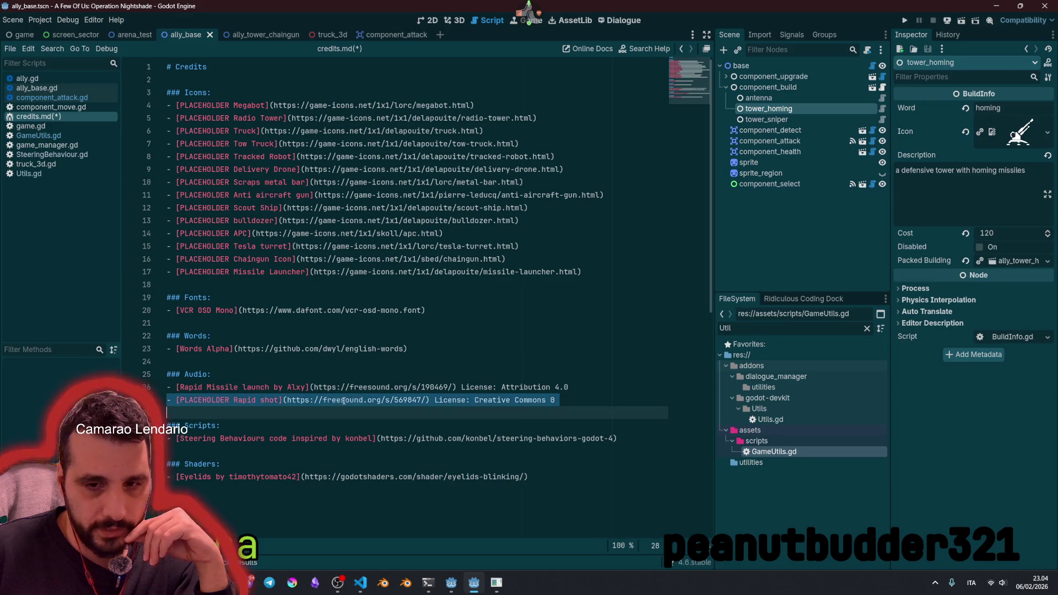
{"action": "mouse_move", "coordinate": [475, 401]}
{"action": "left_mouse_down"}
{"action": "mouse_move", "coordinate": [545, 400]}
{"action": "mouse_move", "coordinate": [473, 404]}
{"action": "left_mouse_up"}
{"action": "left_click", "coordinate": [533, 400]}
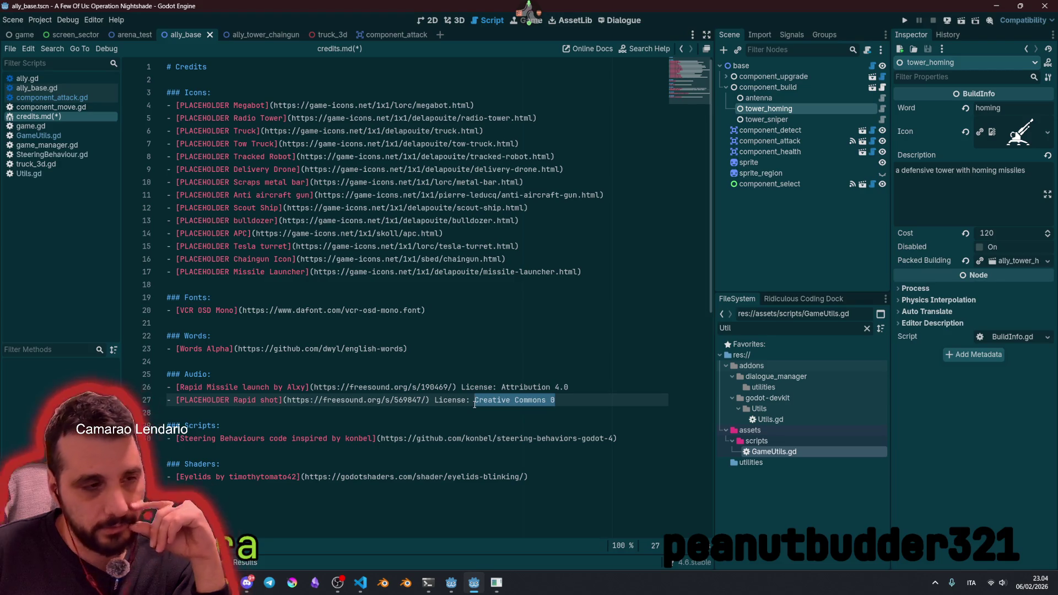
{"action": "left_click", "coordinate": [438, 400]}
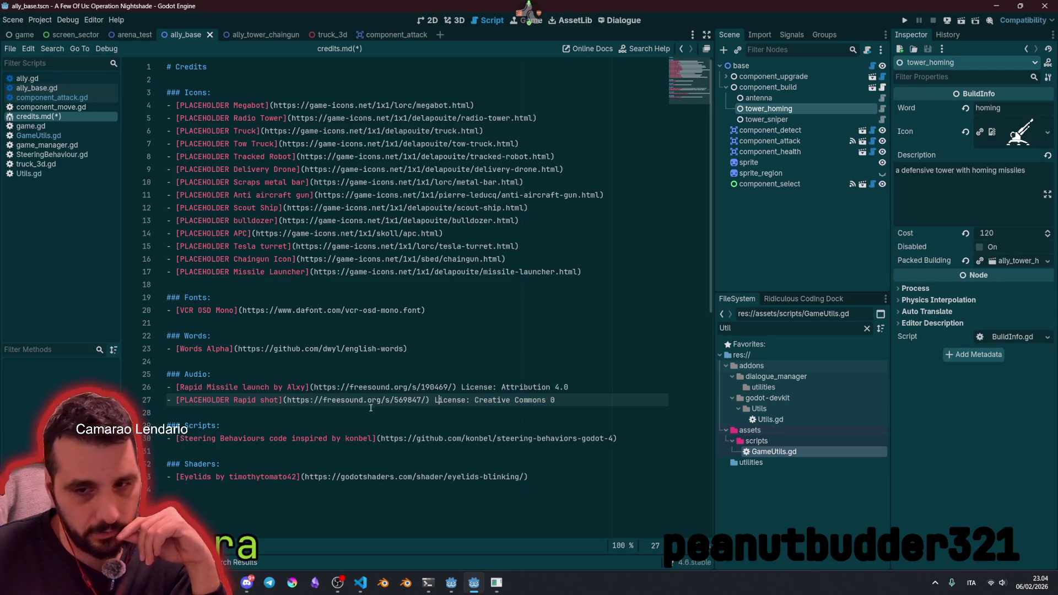
{"action": "double_click", "coordinate": [355, 400]}
{"action": "scroll", "coordinate": [355, 382], "scroll_direction": "down", "scroll_amount": 2}
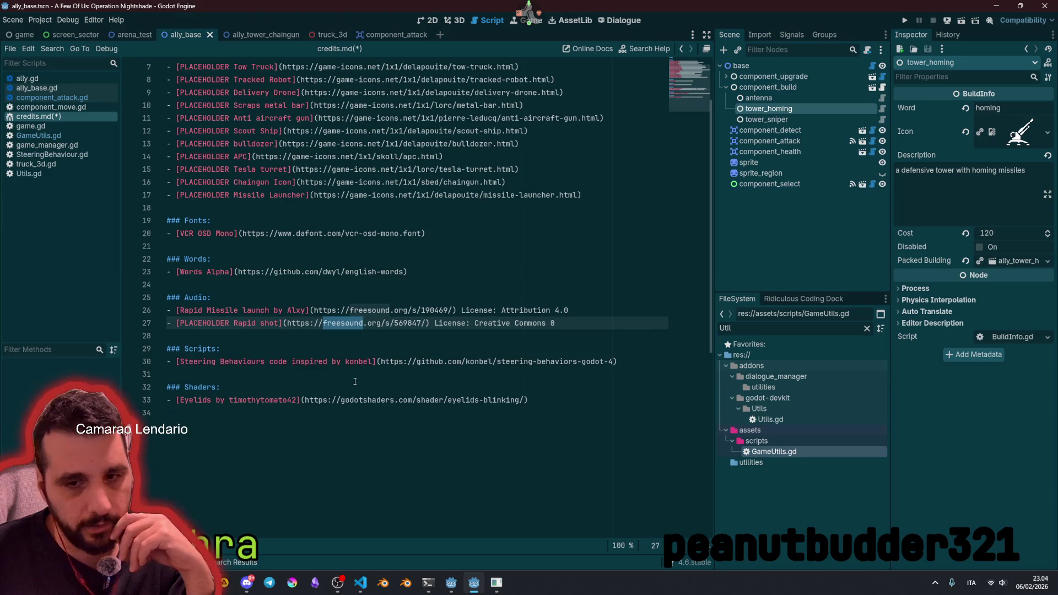
{"action": "double_click", "coordinate": [230, 324]}
{"action": "left_click_drag", "start_coordinate": [230, 323], "coordinate": [305, 323]}
{"action": "left_click", "coordinate": [309, 321]}
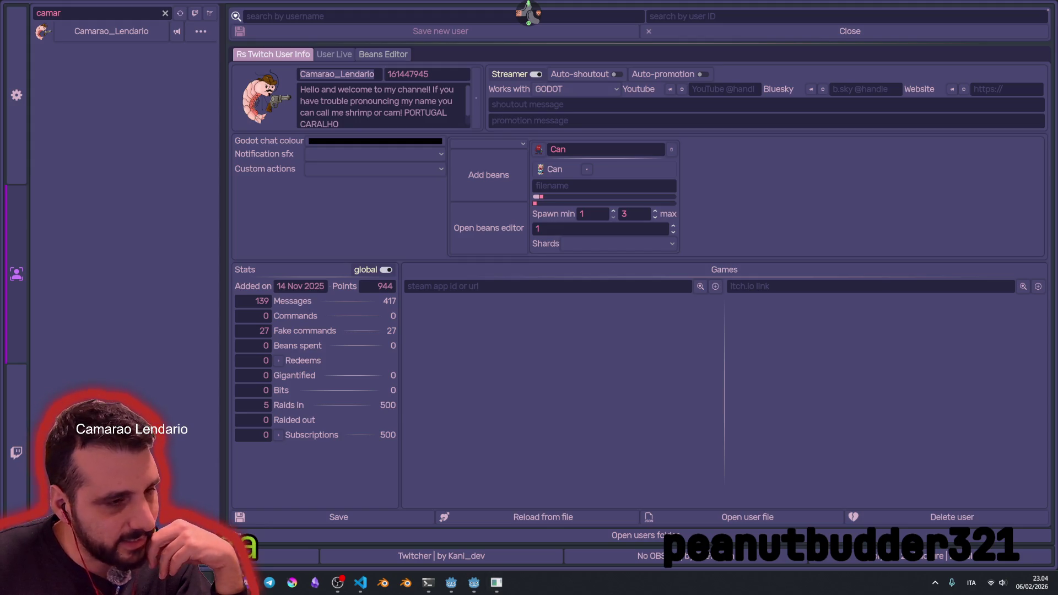
Step: Add the Space Mages itch.io link to the viewer's games and view its details
{"action": "left_click", "coordinate": [778, 283]}
{"action": "type", "text": "https://camarao.itch.io/space-mages"}
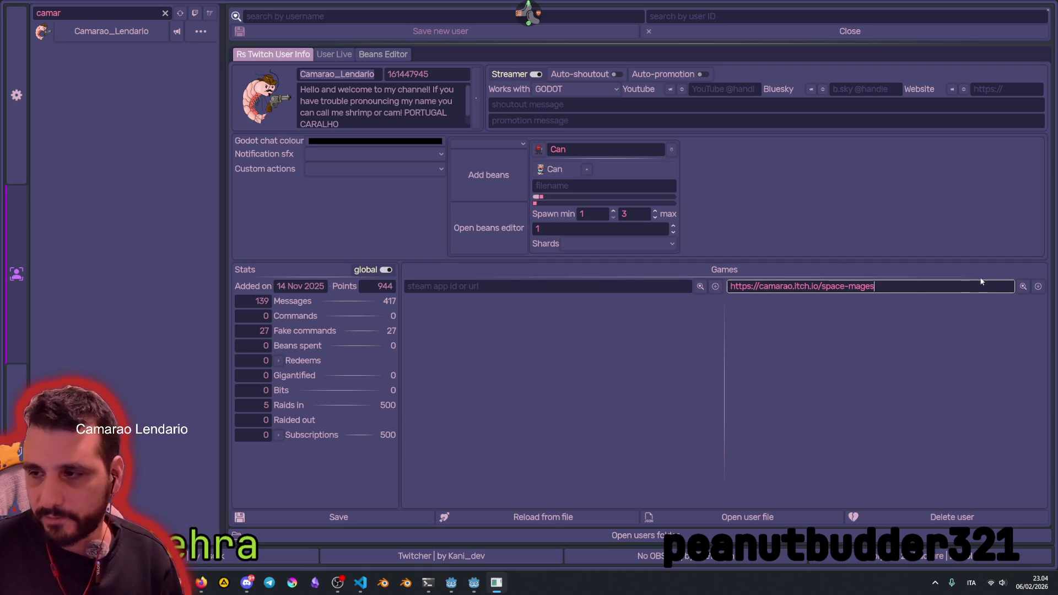
{"action": "left_click", "coordinate": [1038, 286]}
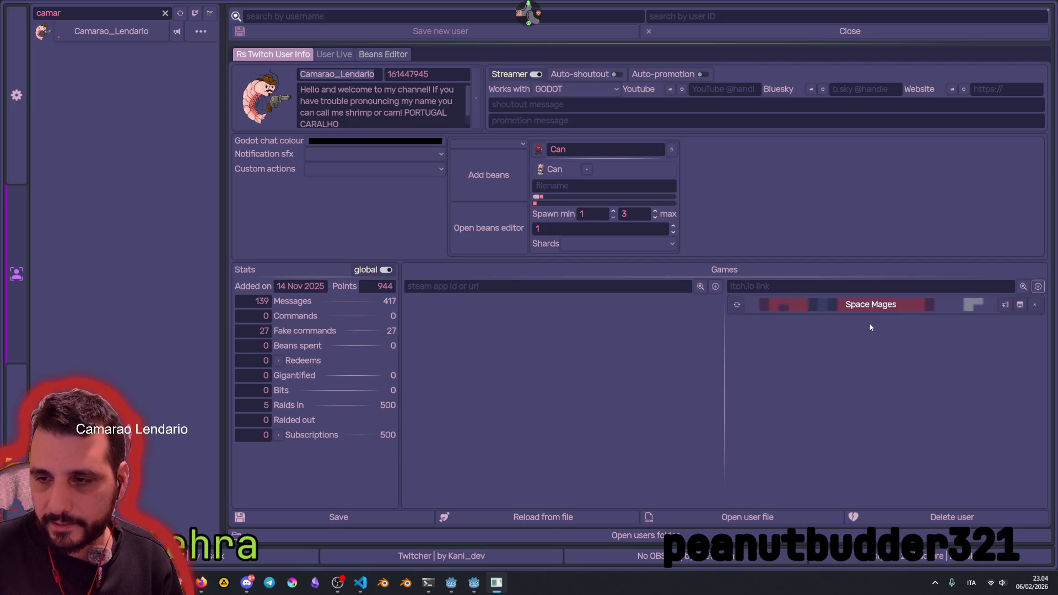
{"action": "left_click", "coordinate": [871, 305]}
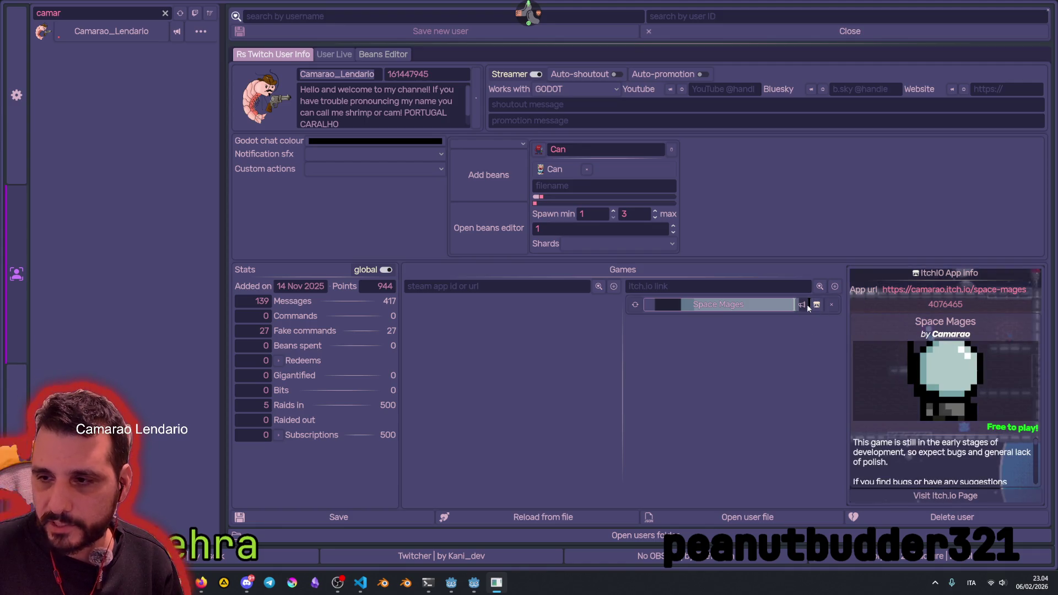
Step: Save the profile, clear the user filter, and close the Twitcher window
{"action": "left_click", "coordinate": [355, 519]}
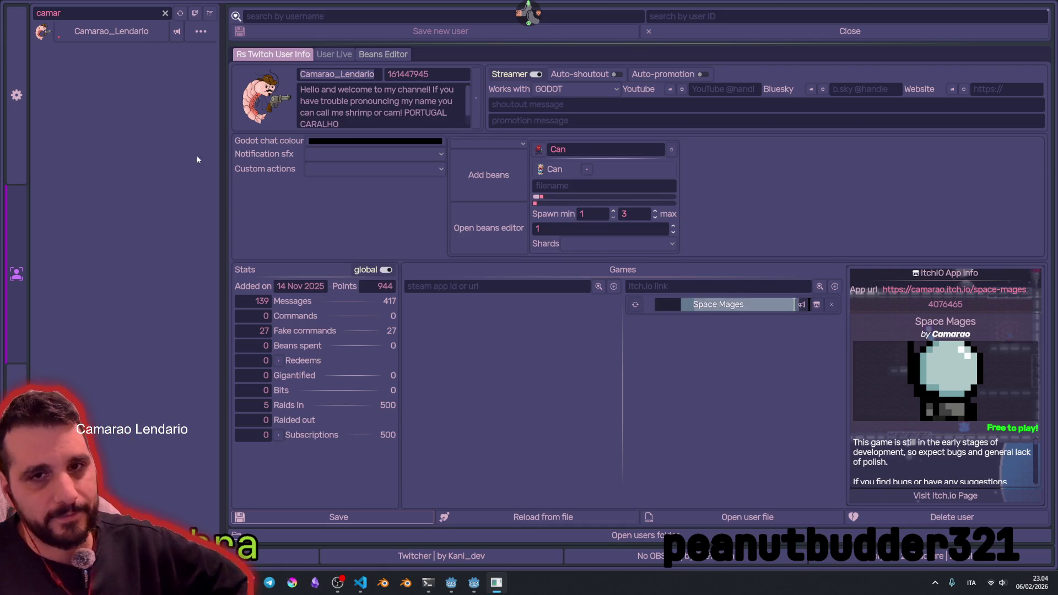
{"action": "left_click", "coordinate": [165, 13]}
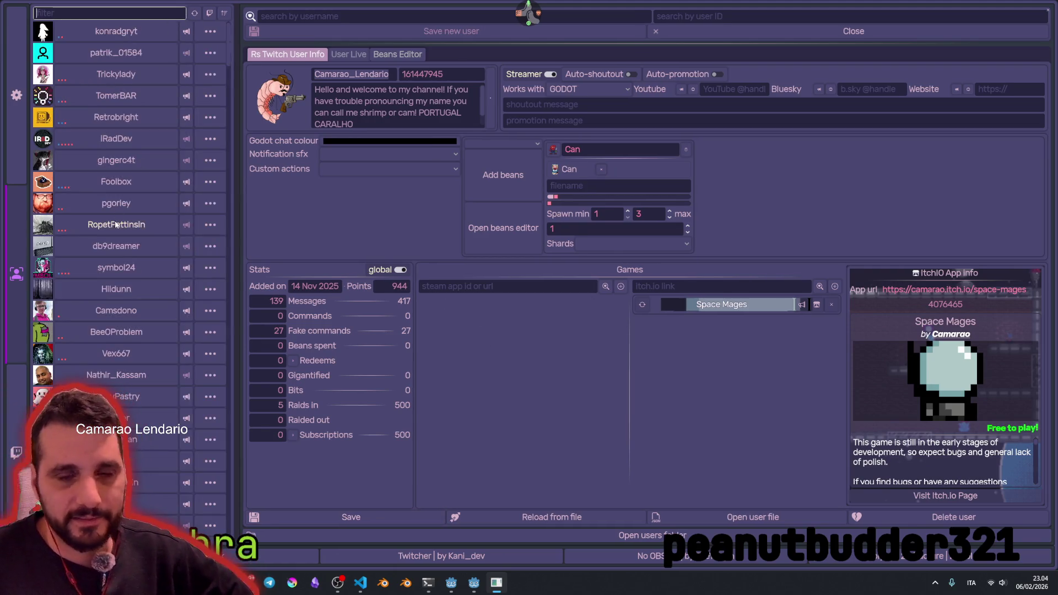
{"action": "left_click", "coordinate": [1034, 4]}
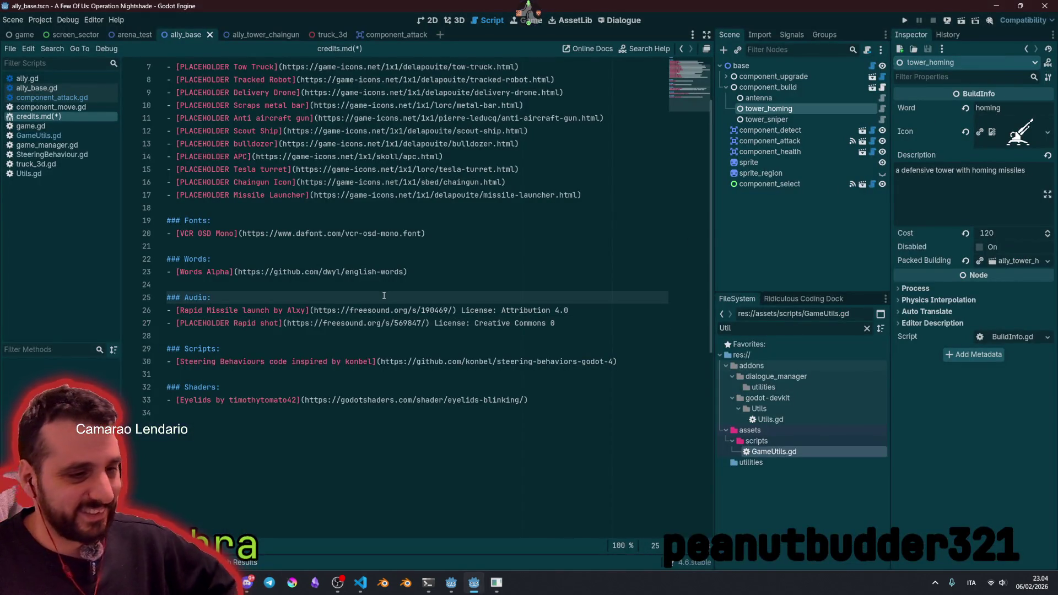
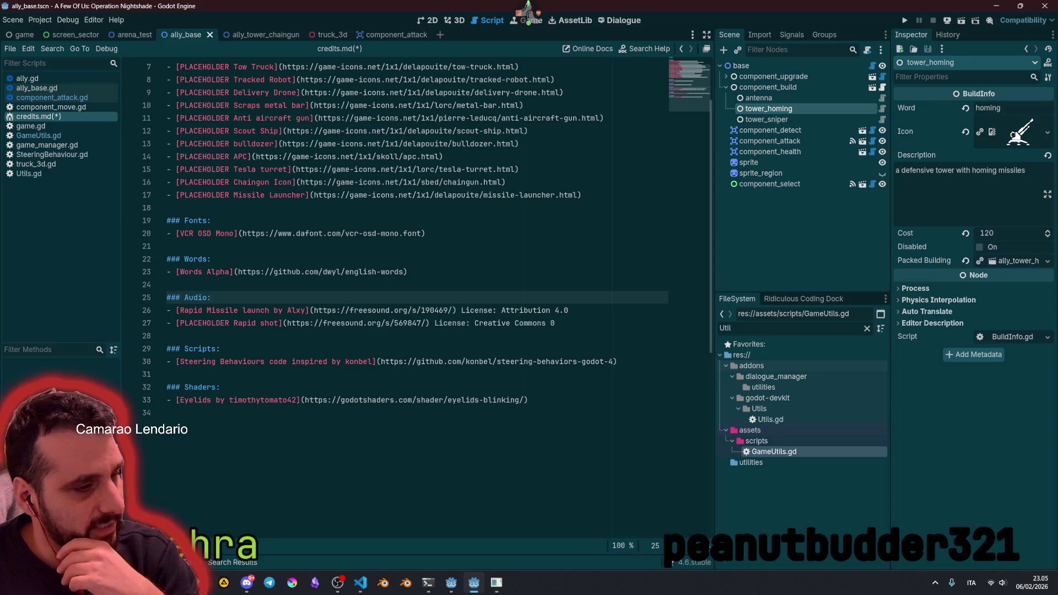
Step: Jump to the Words heading in credits.md, then view the 13 uncommitted changes in VS Code
{"action": "left_click", "coordinate": [318, 261]}
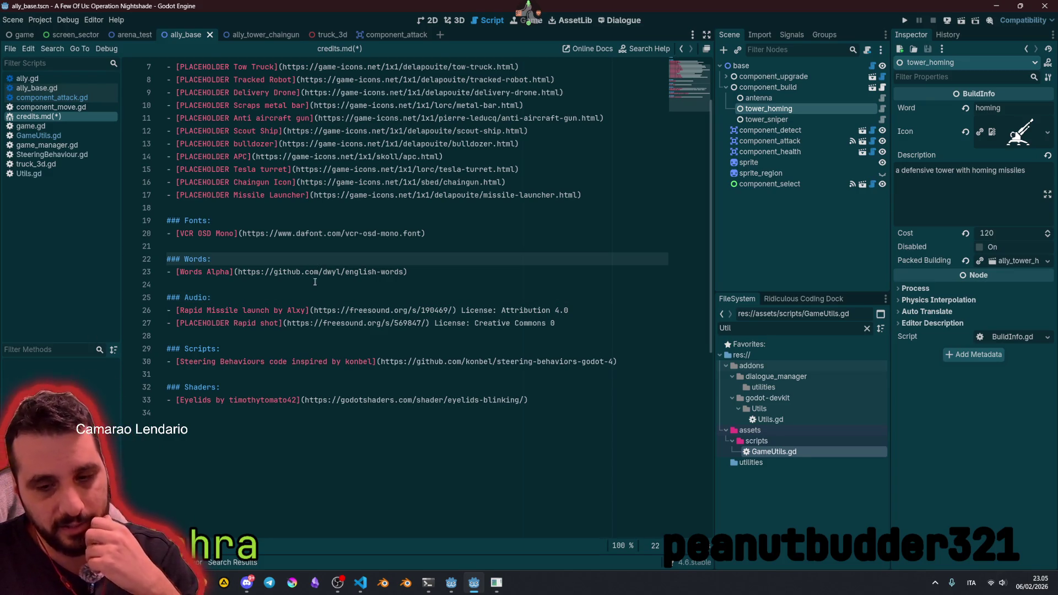
{"action": "left_click", "coordinate": [360, 582]}
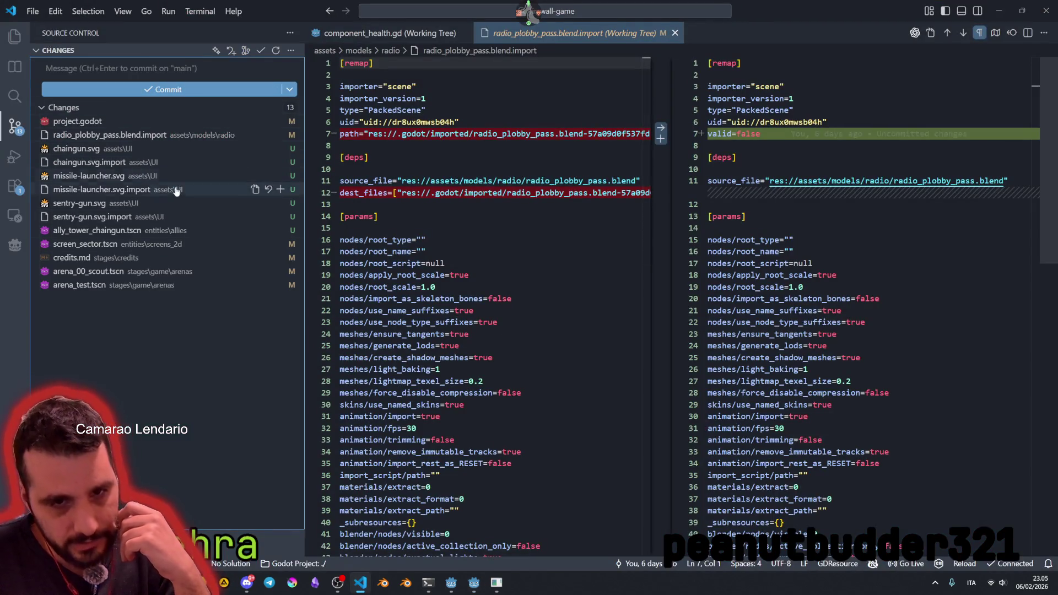
Step: Switch past the browser's missile launcher icon page to the Twitcher user-info window
{"action": "key", "text": "alt+Tab"}
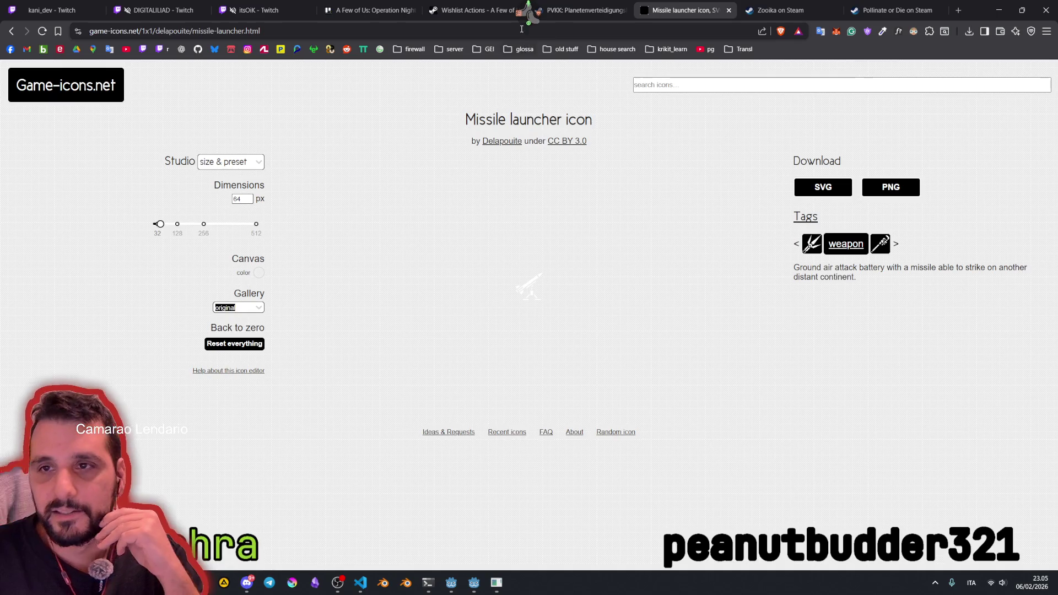
{"action": "key", "text": "alt+Tab"}
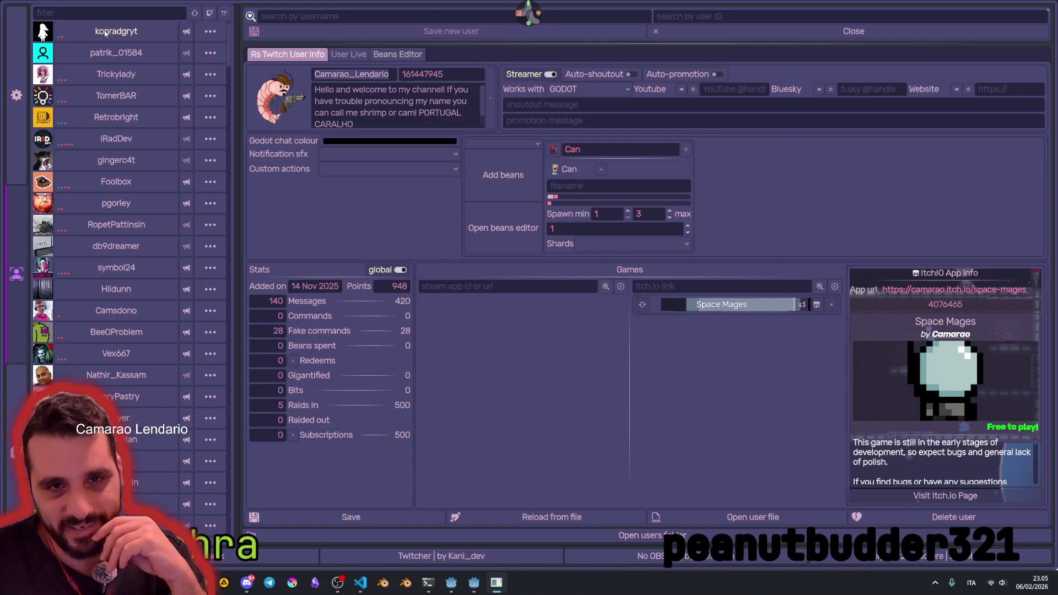
Step: Show the Hemomancer developer's details, send a Hemomancer shoutout, and open its Steam store page
{"action": "left_click", "coordinate": [105, 32]}
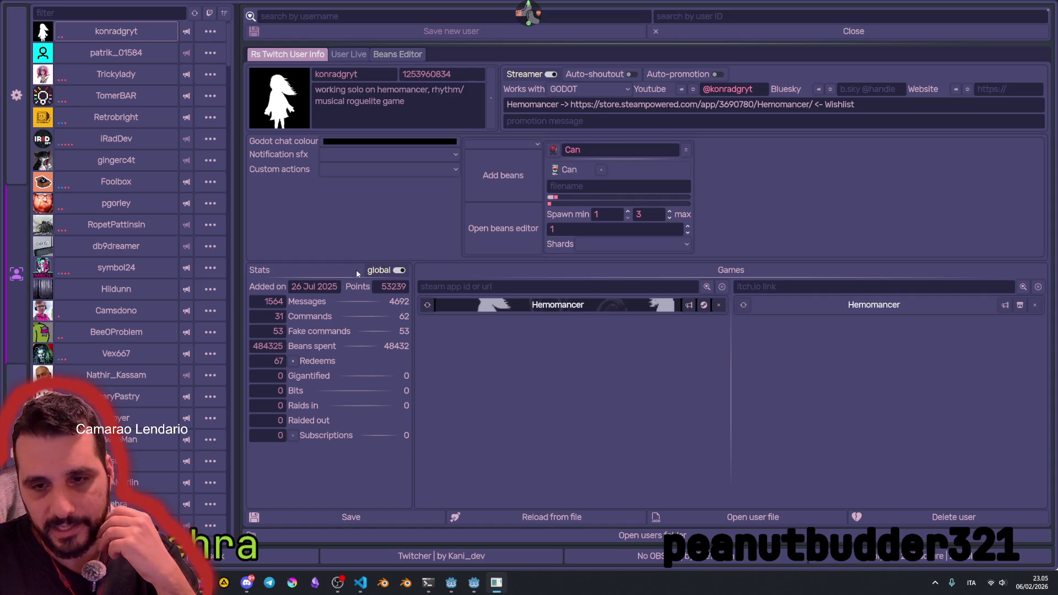
{"action": "scroll", "coordinate": [128, 320], "scroll_direction": "down", "scroll_amount": 10}
{"action": "scroll", "coordinate": [127, 324], "scroll_direction": "up", "scroll_amount": 10}
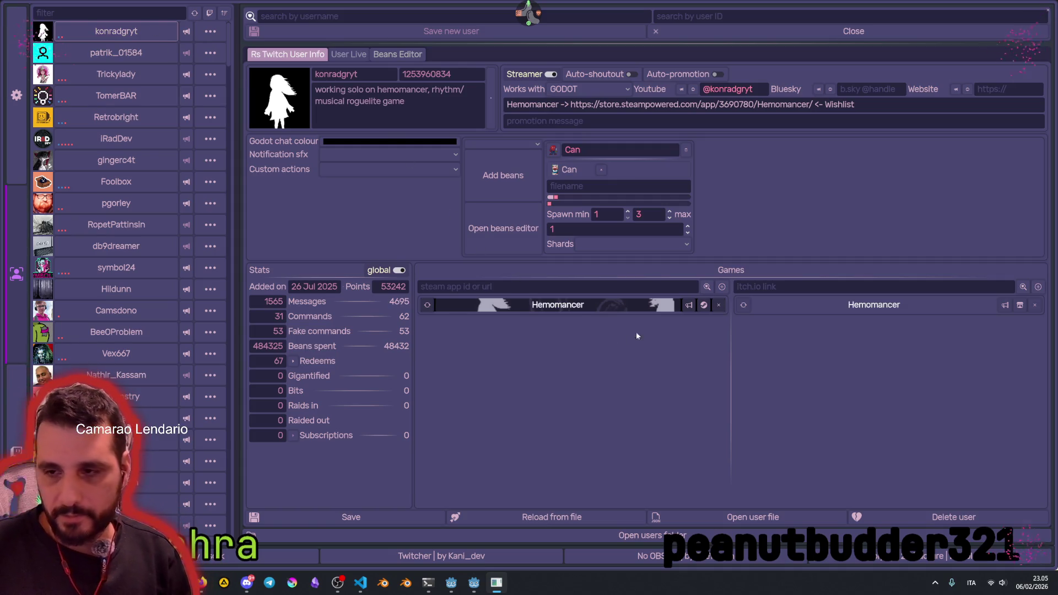
{"action": "left_click", "coordinate": [688, 306]}
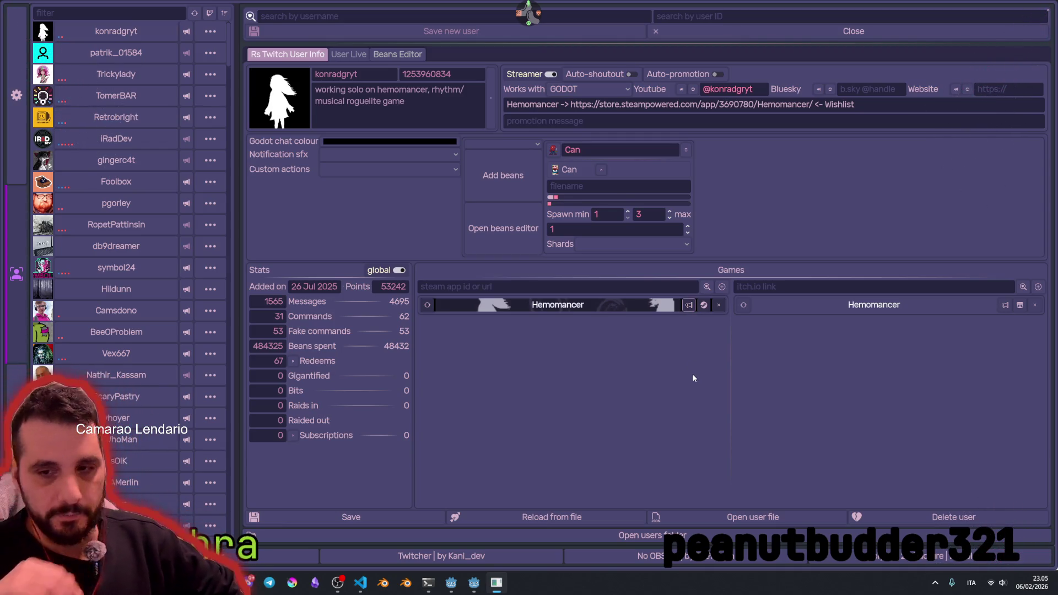
{"action": "left_click", "coordinate": [703, 306]}
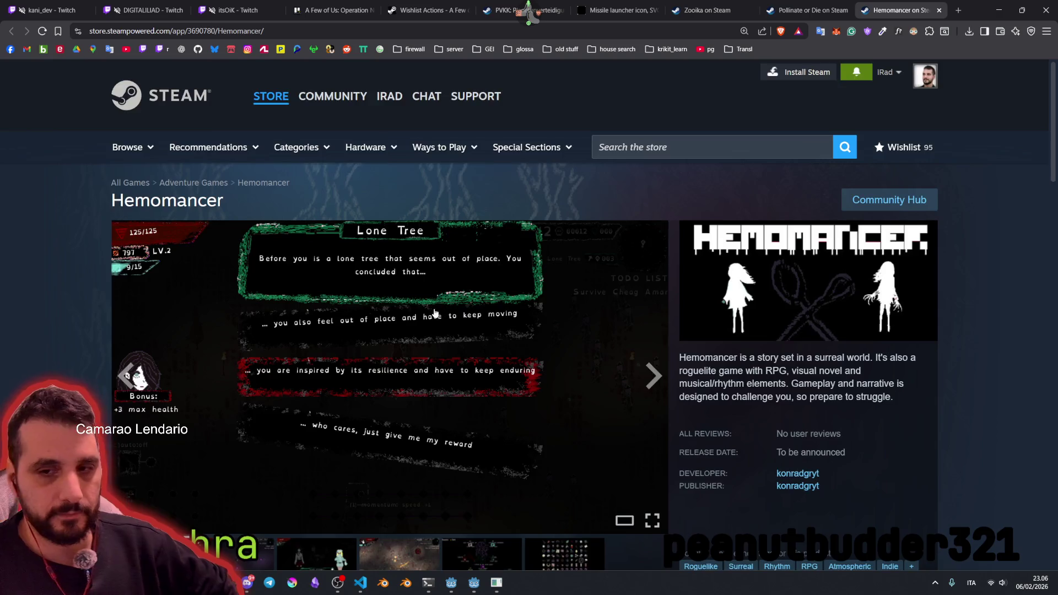
Step: Read Hemomancer's Steam description, highlighting the RPG mention, roguelite sentence and 'elements'
{"action": "scroll", "coordinate": [432, 311], "scroll_direction": "down", "scroll_amount": 2}
{"action": "scroll", "coordinate": [432, 309], "scroll_direction": "down", "scroll_amount": 1}
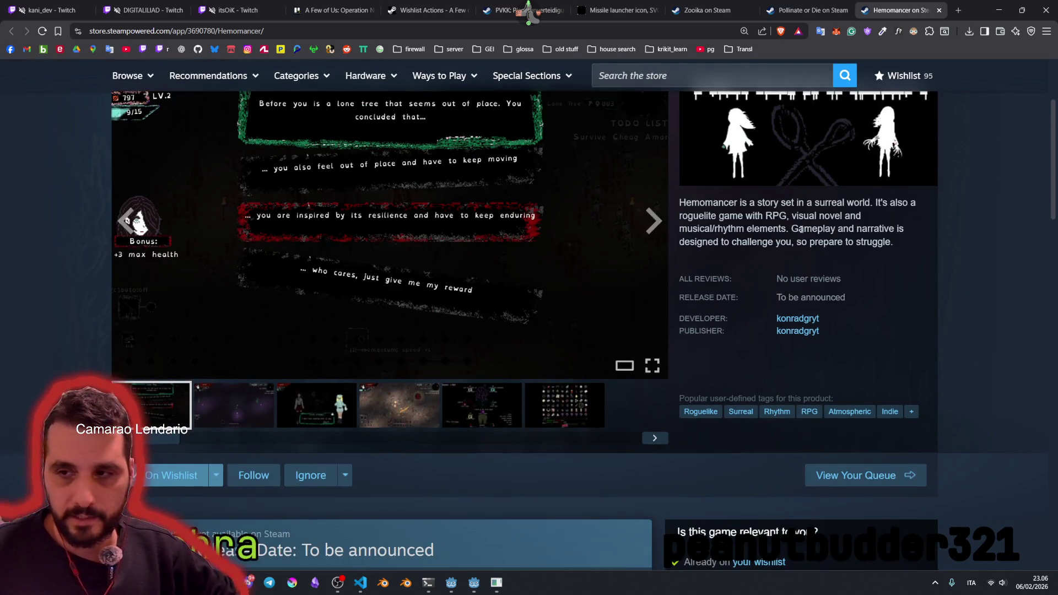
{"action": "double_click", "coordinate": [777, 213]}
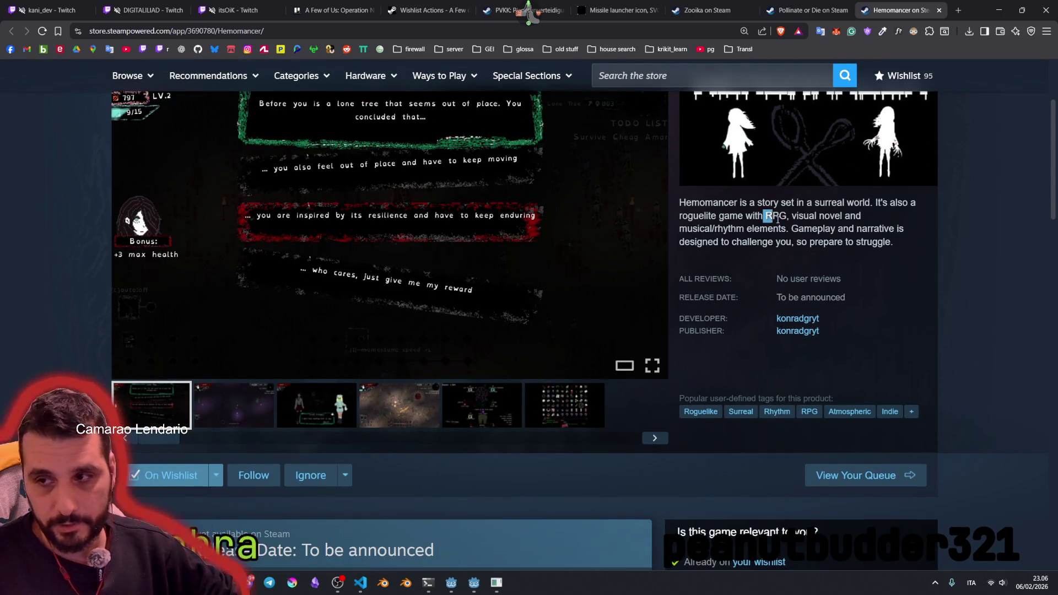
{"action": "left_click", "coordinate": [781, 220]}
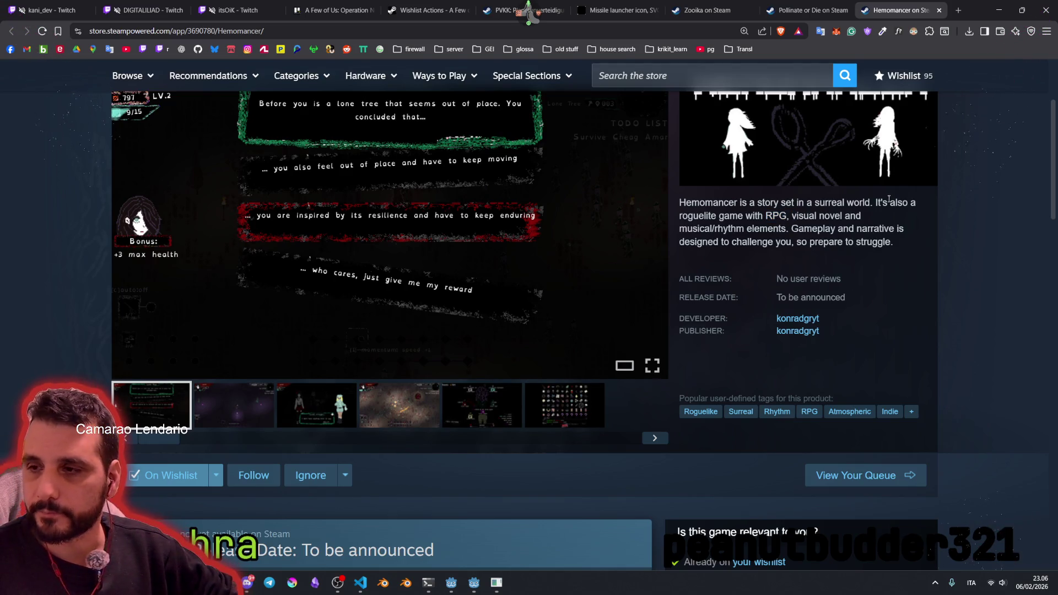
{"action": "mouse_move", "coordinate": [874, 202]}
{"action": "left_mouse_down"}
{"action": "mouse_move", "coordinate": [709, 216]}
{"action": "mouse_move", "coordinate": [868, 223]}
{"action": "mouse_move", "coordinate": [711, 229]}
{"action": "mouse_move", "coordinate": [768, 229]}
{"action": "left_mouse_up"}
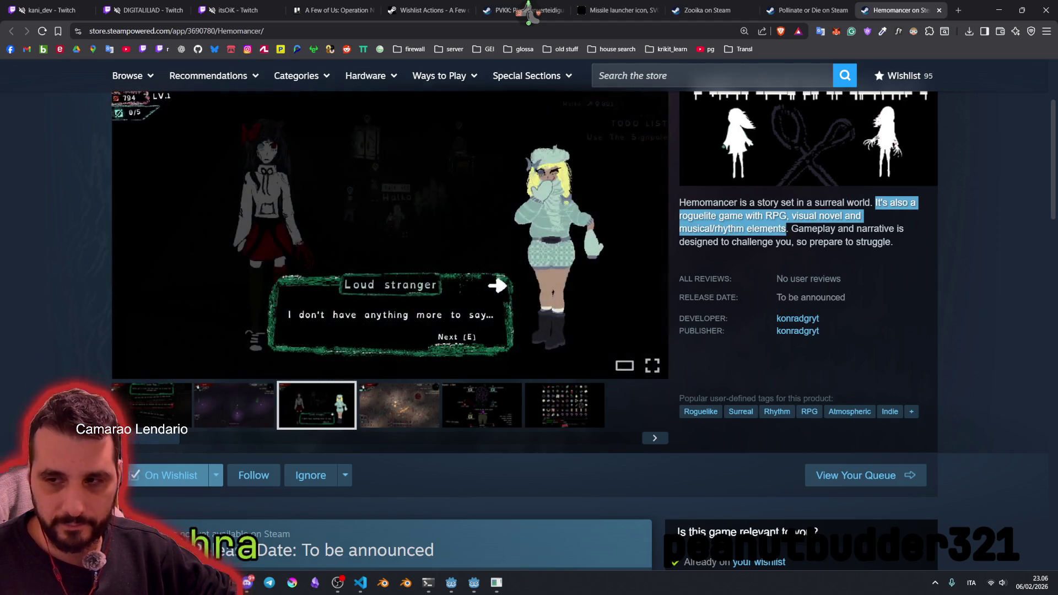
{"action": "double_click", "coordinate": [766, 228]}
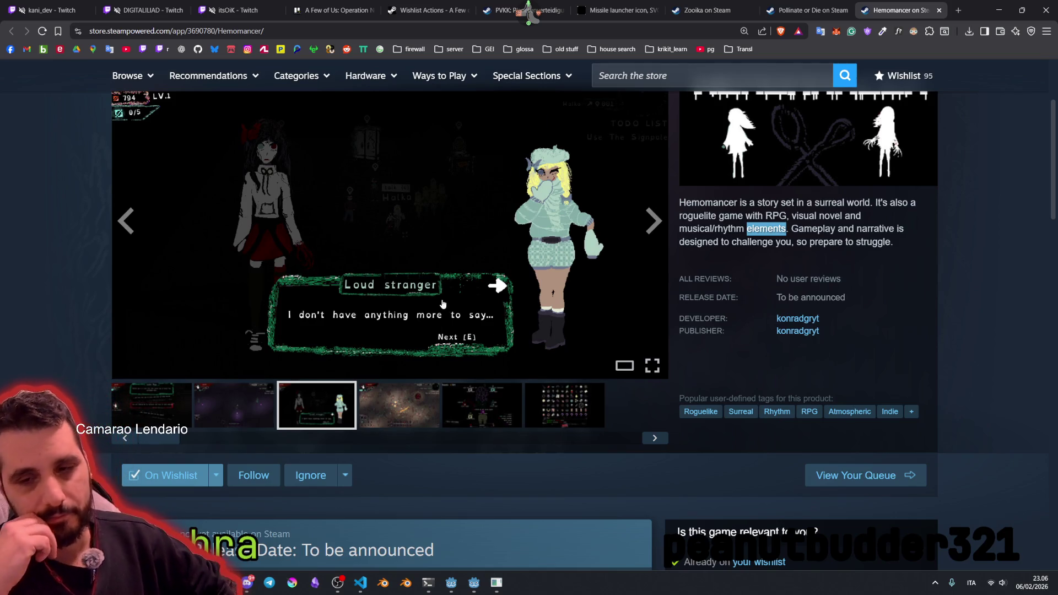
{"action": "scroll", "coordinate": [443, 303], "scroll_direction": "down", "scroll_amount": 3}
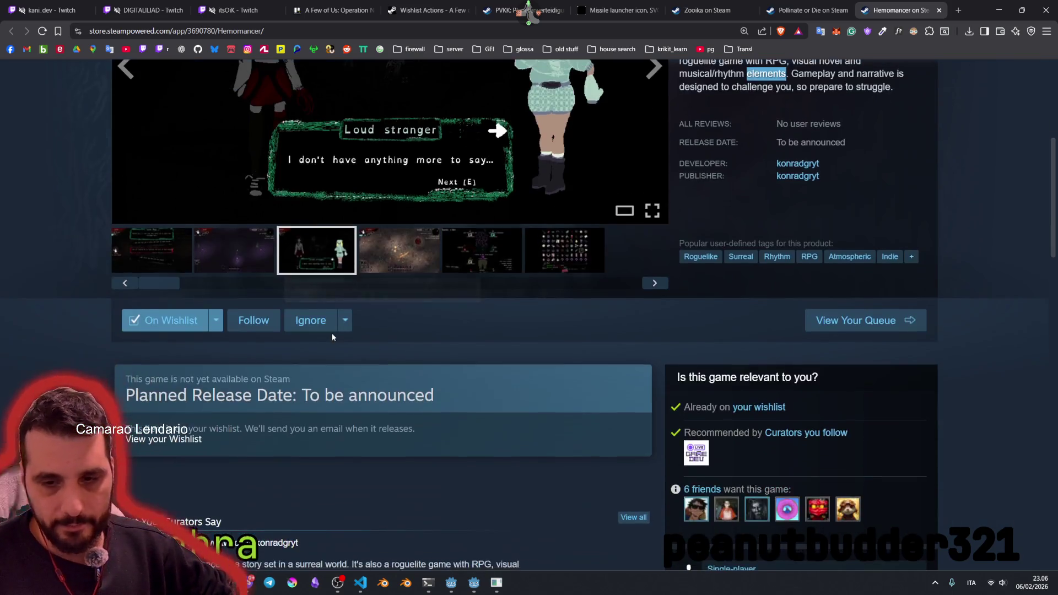
{"action": "scroll", "coordinate": [501, 389], "scroll_direction": "up", "scroll_amount": 5}
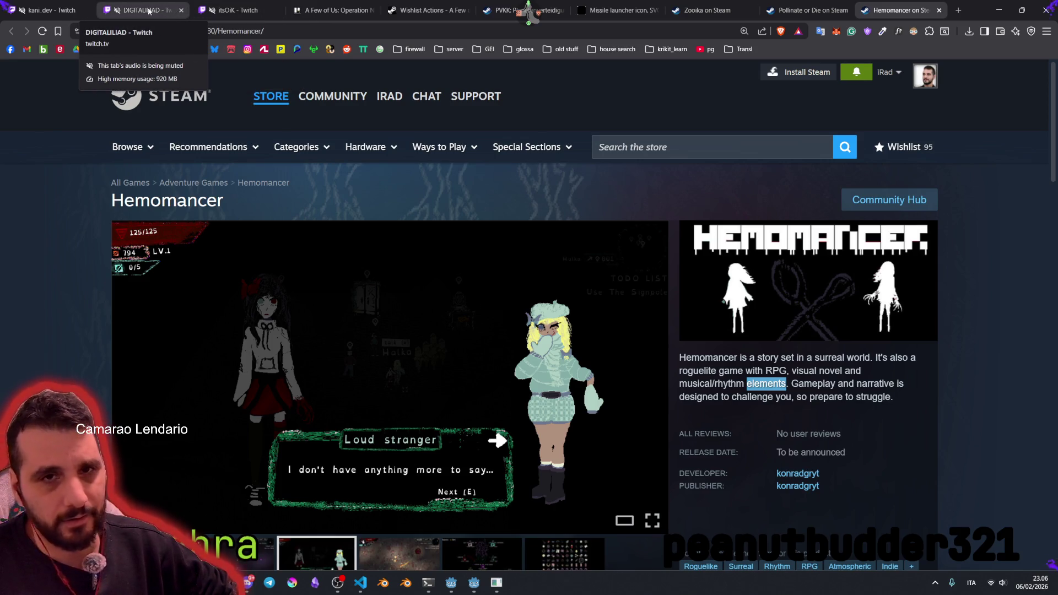
Step: Return to Twitcher via the radial menu and open Hemomancer's itch.io page
{"action": "middle_click", "coordinate": [518, 33]}
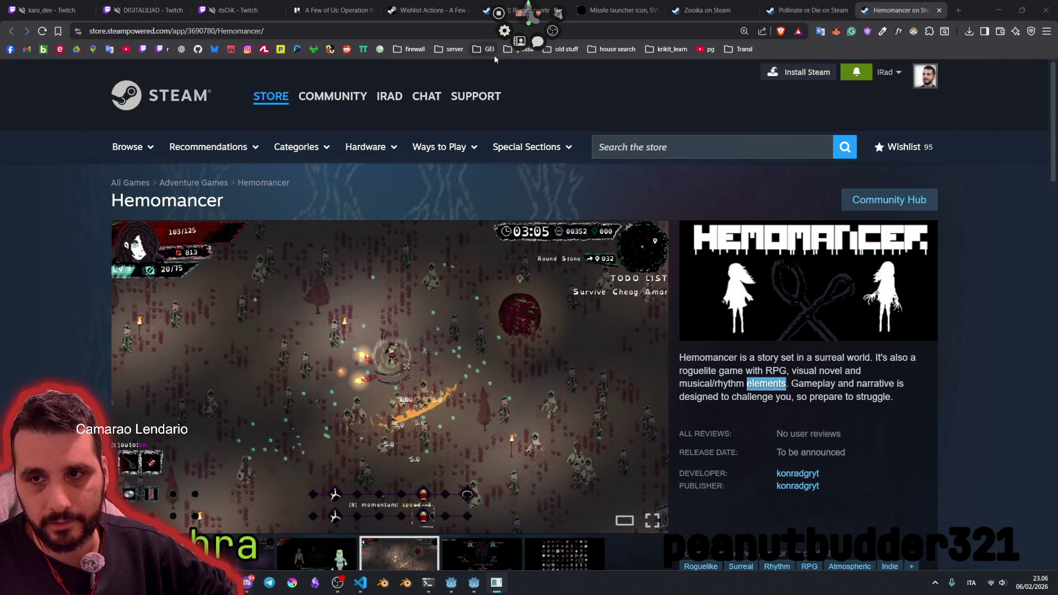
{"action": "left_click", "coordinate": [519, 41]}
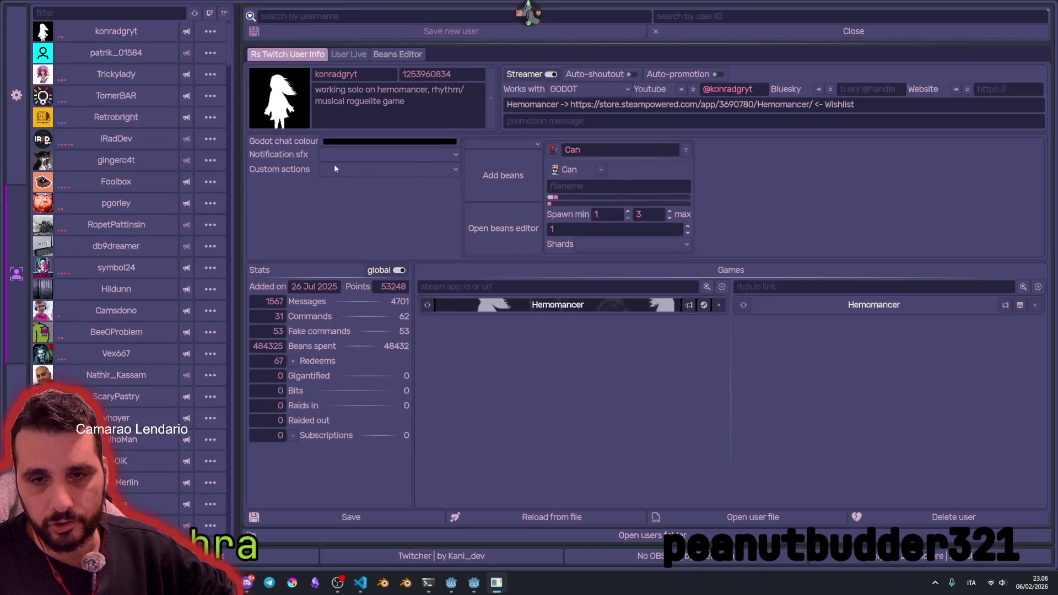
{"action": "left_click", "coordinate": [1019, 305]}
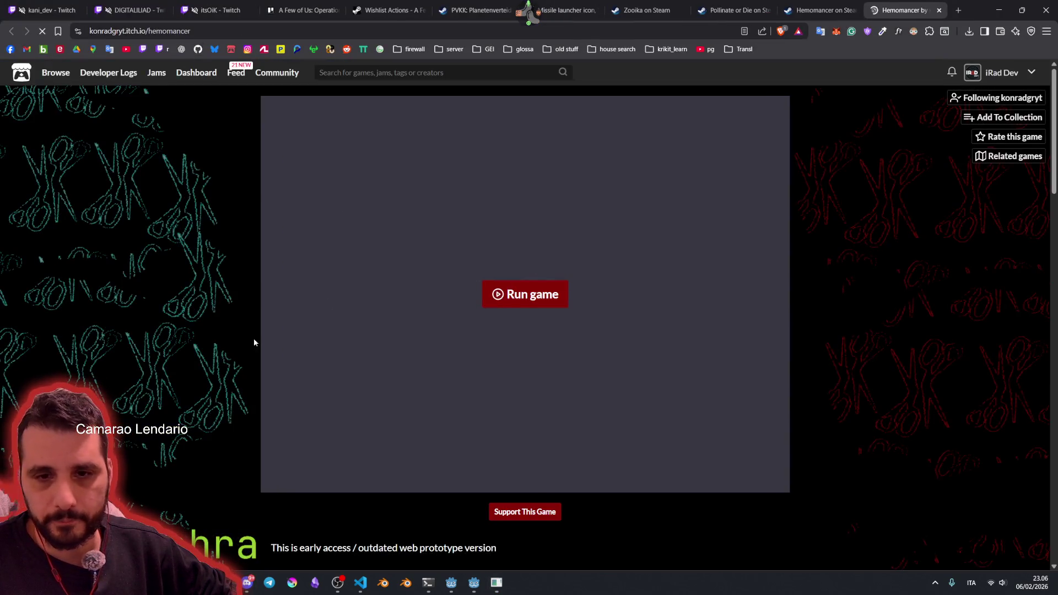
Step: Highlight the 'early access' phrase and the word 'version' on Hemomancer's itch.io page
{"action": "scroll", "coordinate": [269, 355], "scroll_direction": "down", "scroll_amount": 5}
{"action": "left_click_drag", "start_coordinate": [301, 289], "coordinate": [359, 292]}
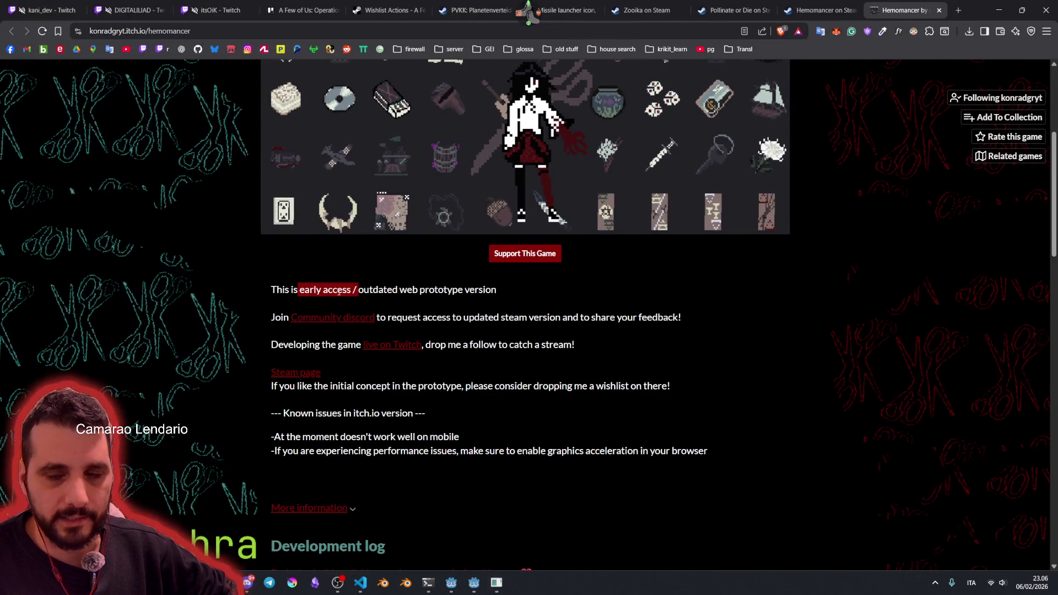
{"action": "left_click", "coordinate": [361, 291]}
{"action": "double_click", "coordinate": [487, 290]}
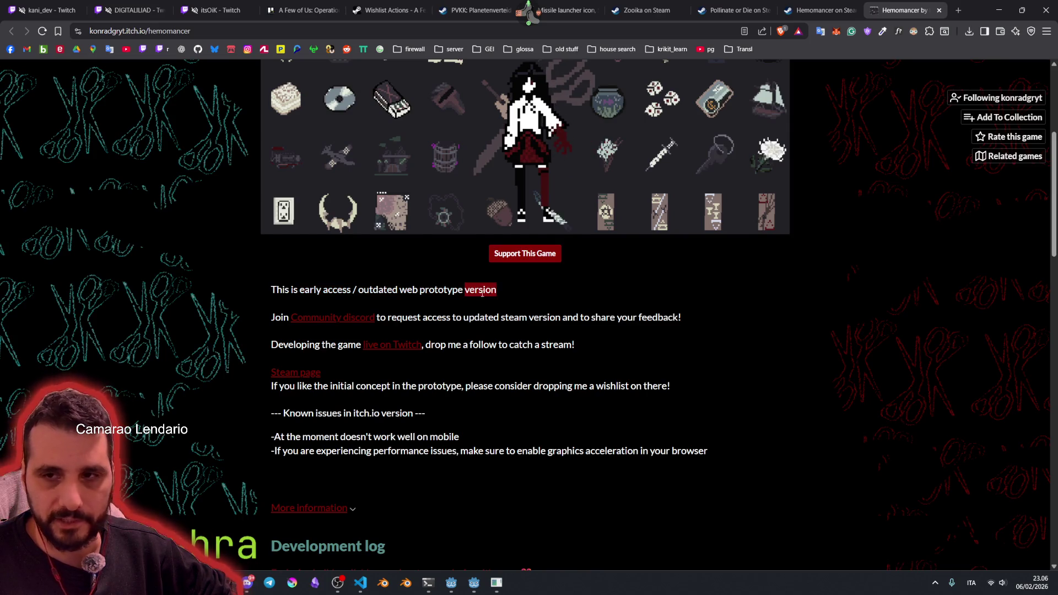
{"action": "scroll", "coordinate": [488, 308], "scroll_direction": "up", "scroll_amount": 5}
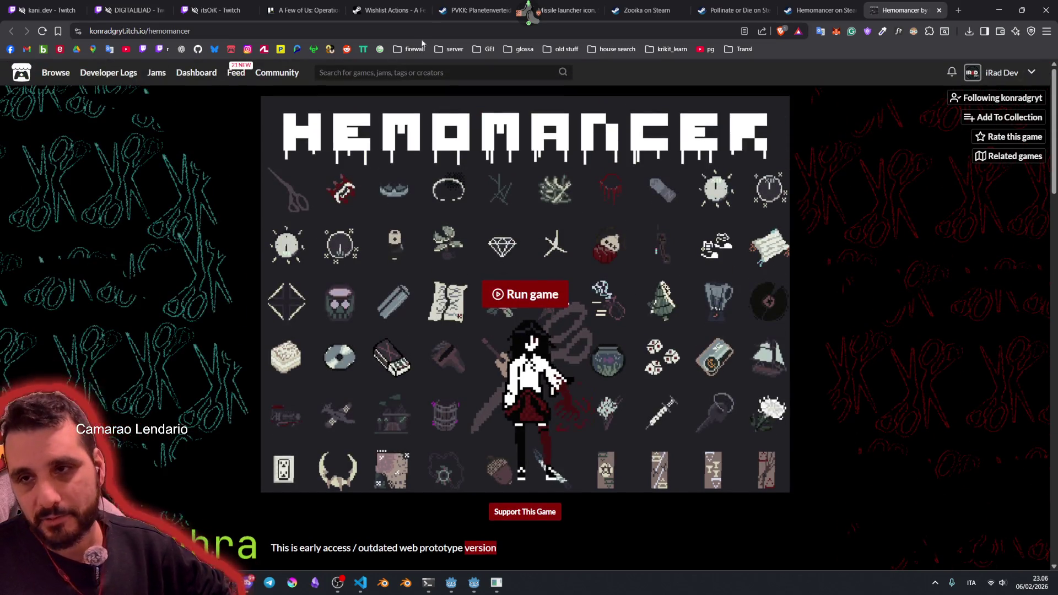
Step: Bring up the Twitcher user-info tool from the radial menu, then close it
{"action": "key", "text": "ctrl+alt+d"}
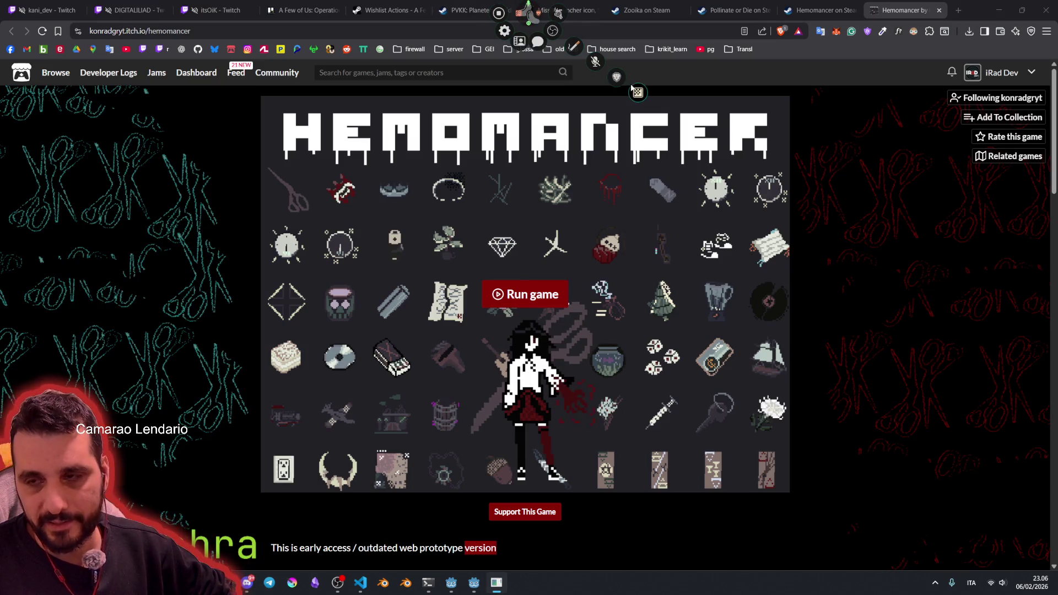
{"action": "left_click", "coordinate": [523, 54]}
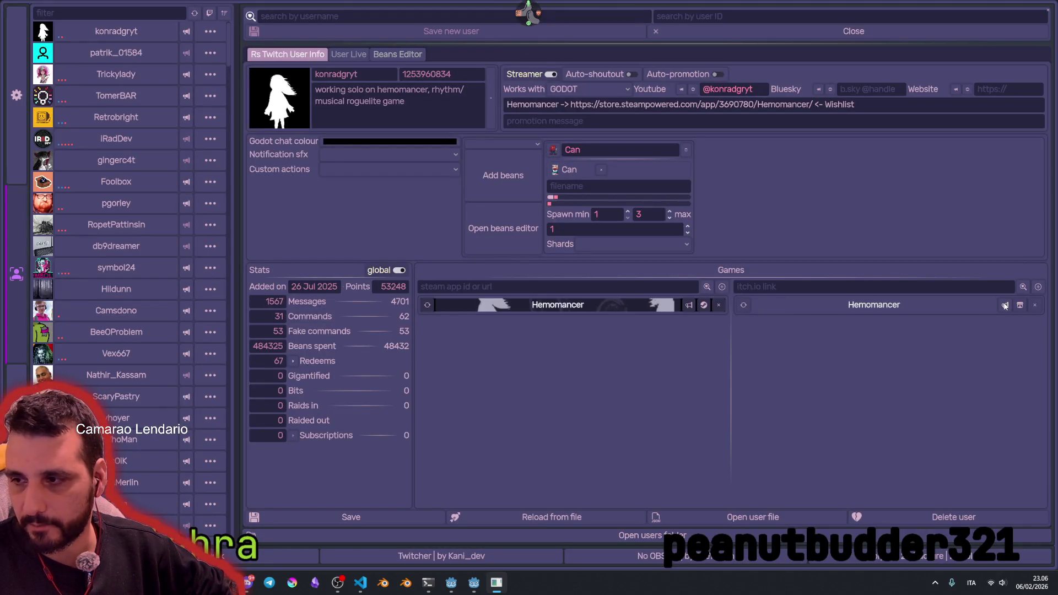
{"action": "left_click", "coordinate": [1047, 10]}
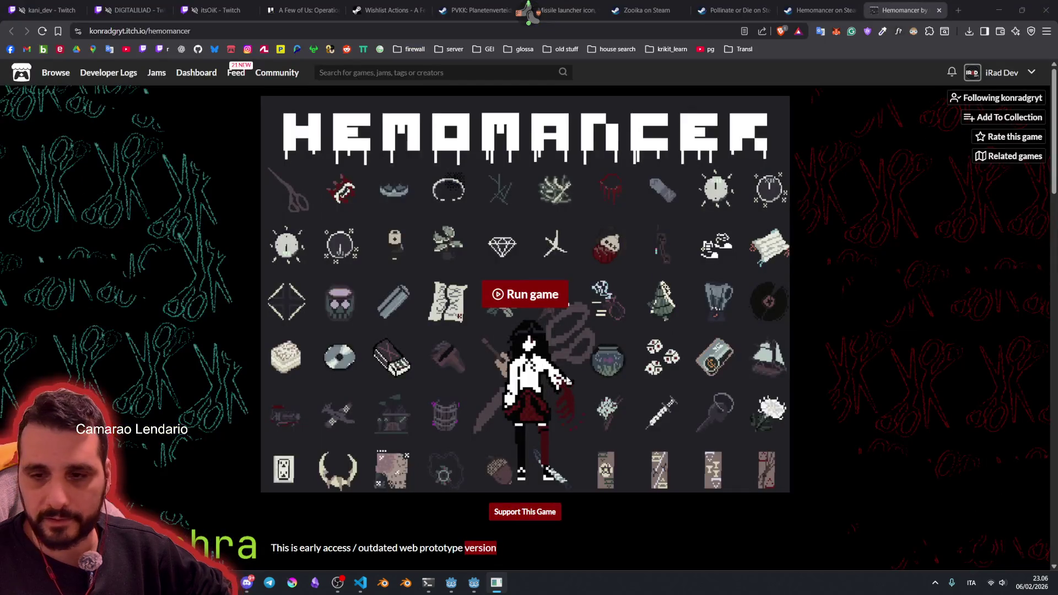
Step: Close the Hemomancer, Pollinate or Die, Zooika and PVKK tabs and show the Wishlist Actions report
{"action": "key", "text": "ctrl+w"}
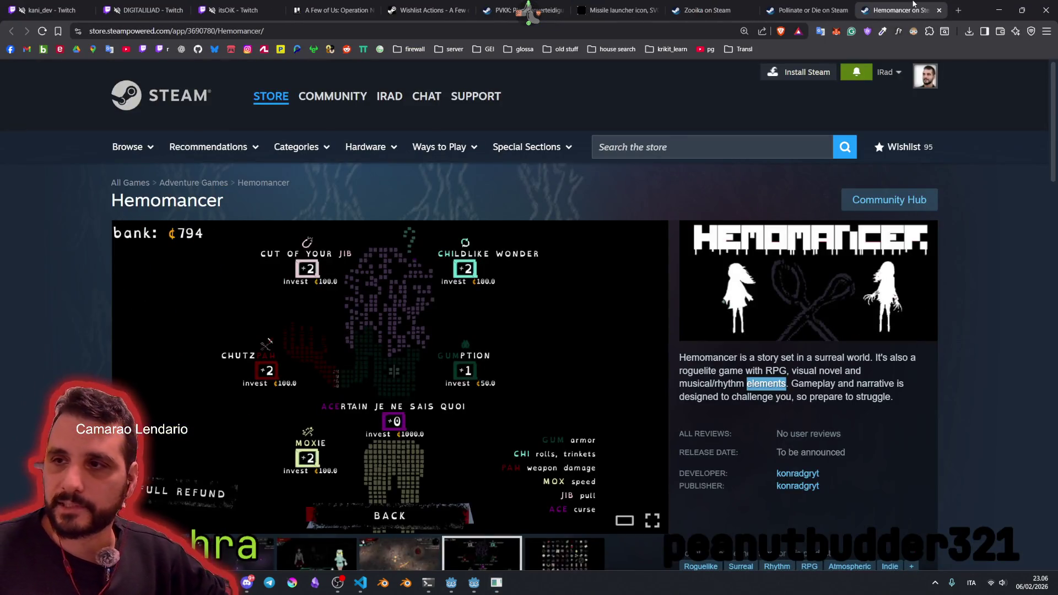
{"action": "key", "text": "ctrl+w"}
{"action": "key", "text": "ctrl+w"}
{"action": "key", "text": "ctrl+w"}
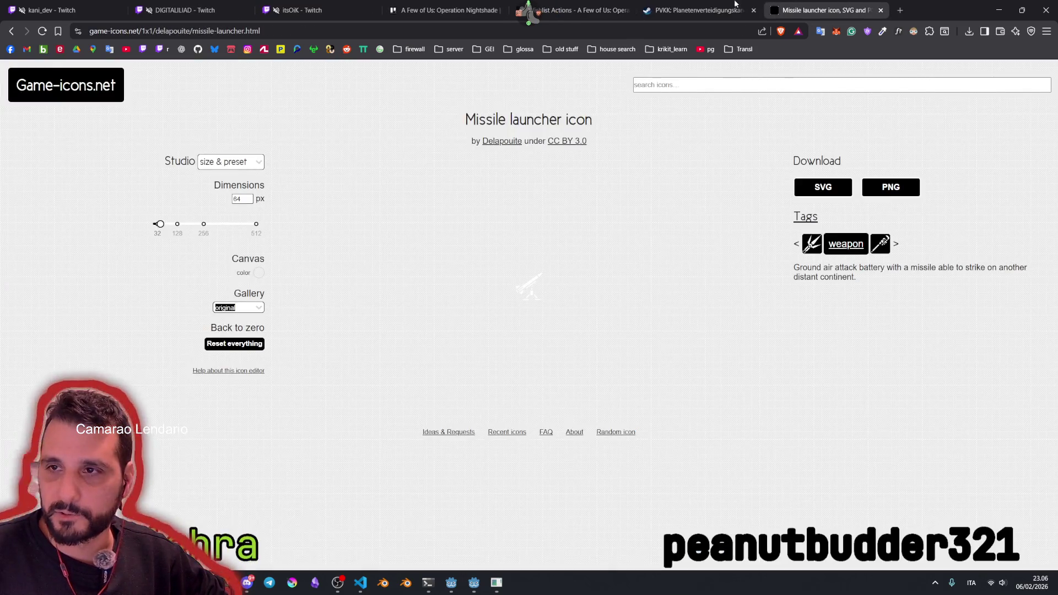
{"action": "left_click", "coordinate": [697, 4]}
{"action": "key", "text": "ctrl+w"}
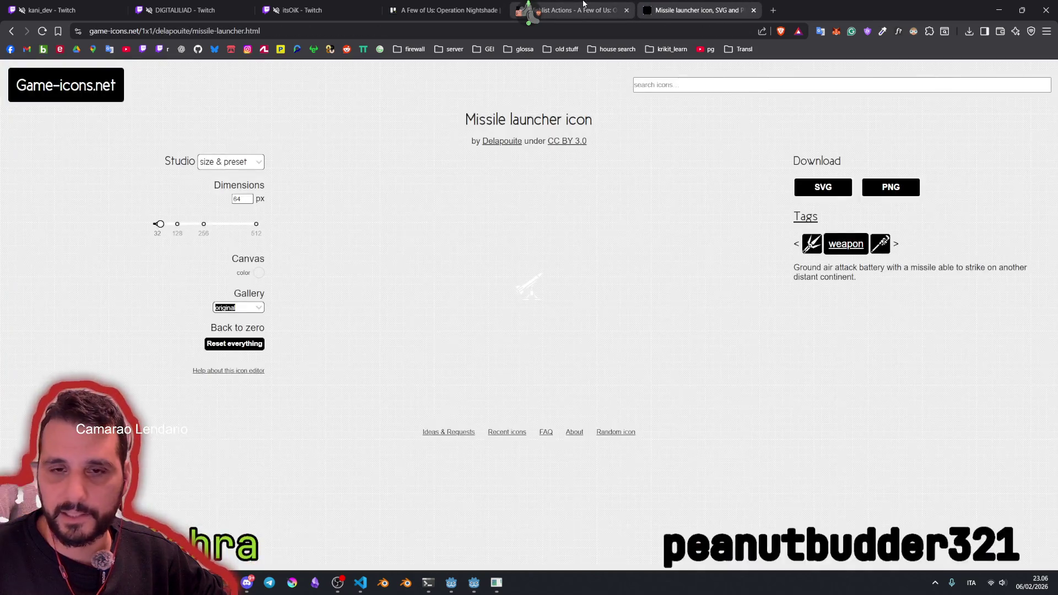
{"action": "left_click", "coordinate": [583, 5]}
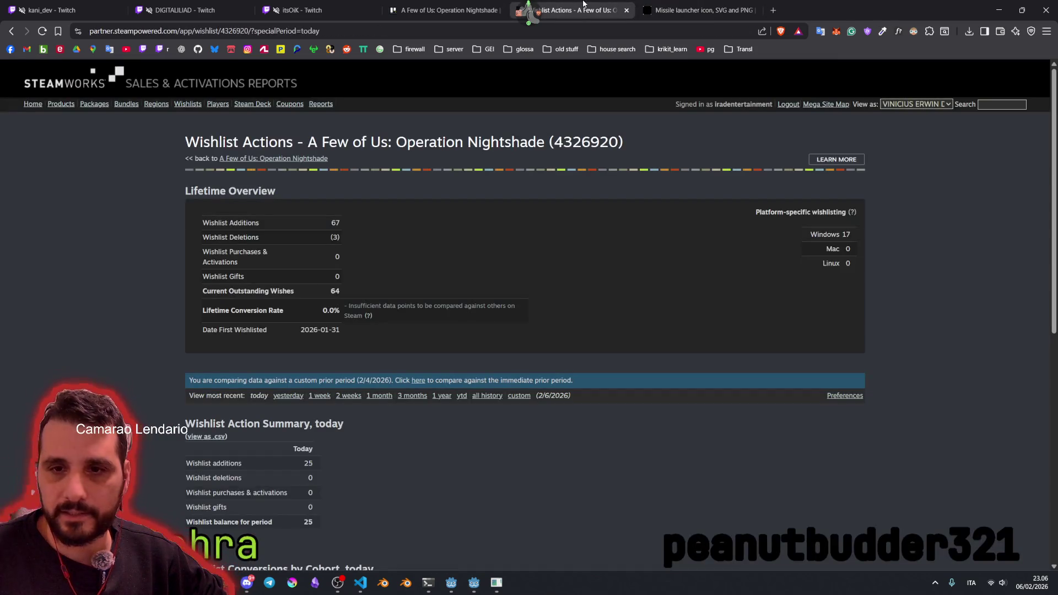
{"action": "double_click", "coordinate": [334, 224]}
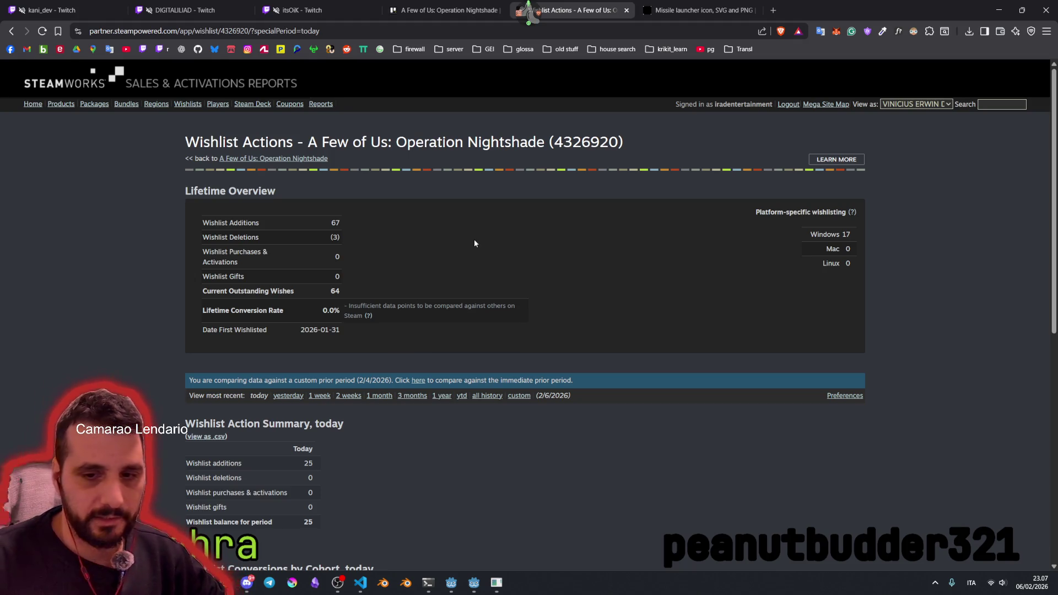
{"action": "double_click", "coordinate": [335, 223]}
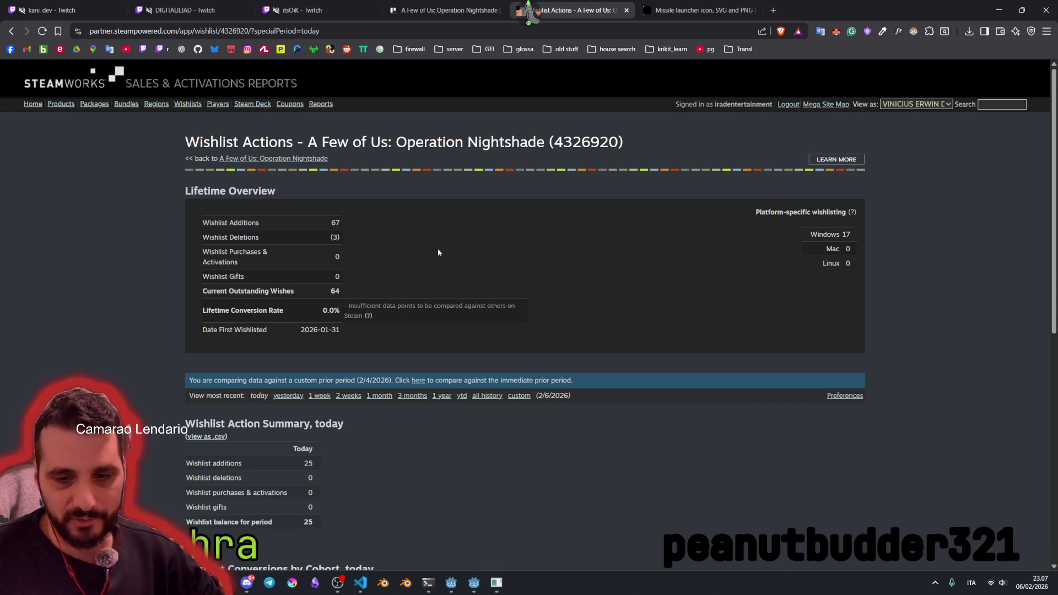
{"action": "scroll", "coordinate": [438, 252], "scroll_direction": "down", "scroll_amount": 5}
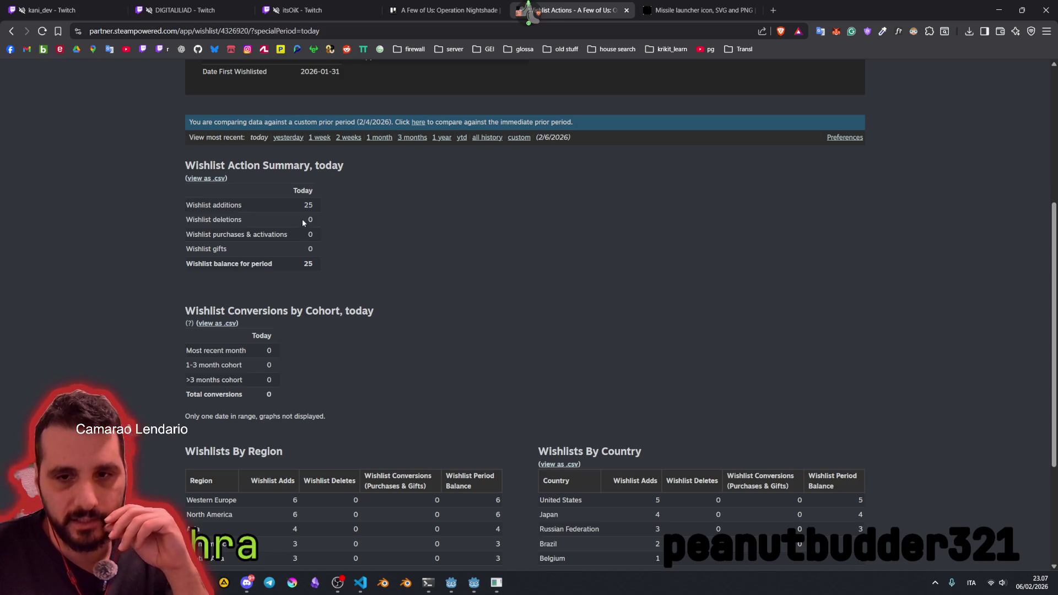
{"action": "left_click_drag", "start_coordinate": [307, 207], "coordinate": [374, 269]}
{"action": "left_click", "coordinate": [368, 269]}
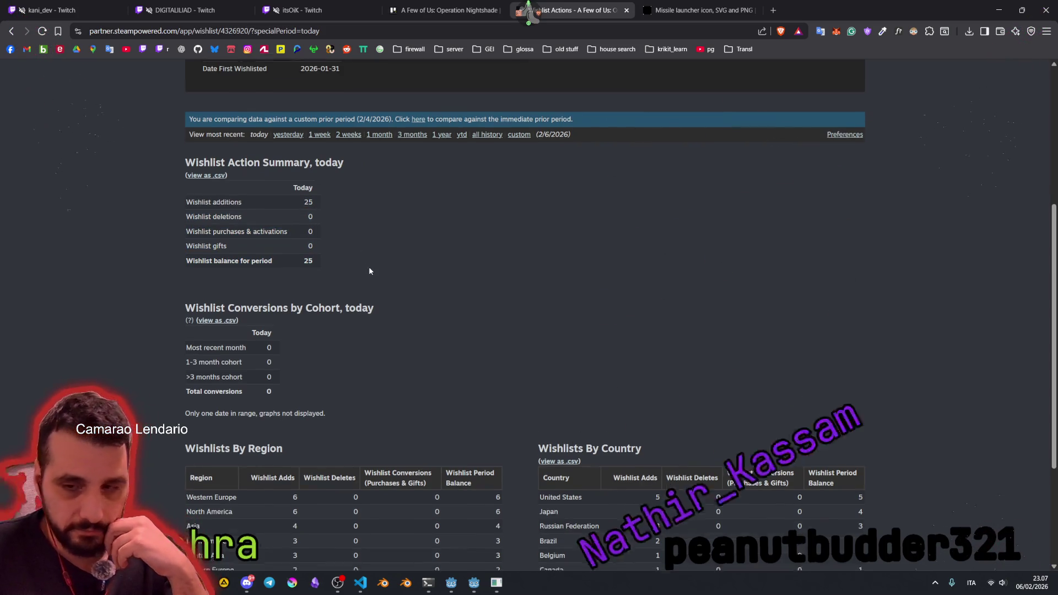
{"action": "scroll", "coordinate": [372, 268], "scroll_direction": "down", "scroll_amount": 3}
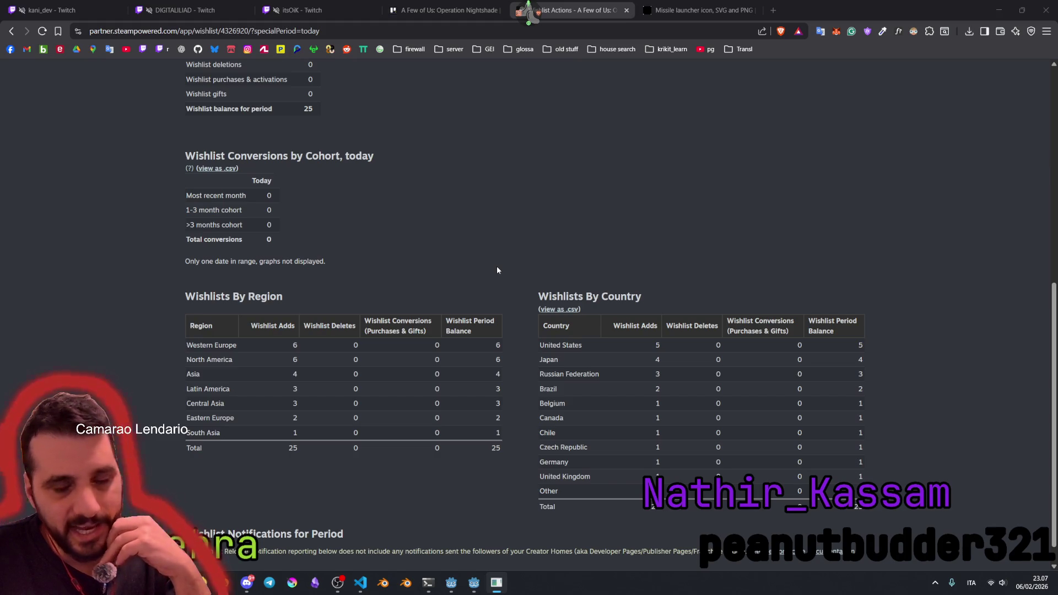
{"action": "scroll", "coordinate": [490, 320], "scroll_direction": "up", "scroll_amount": 8}
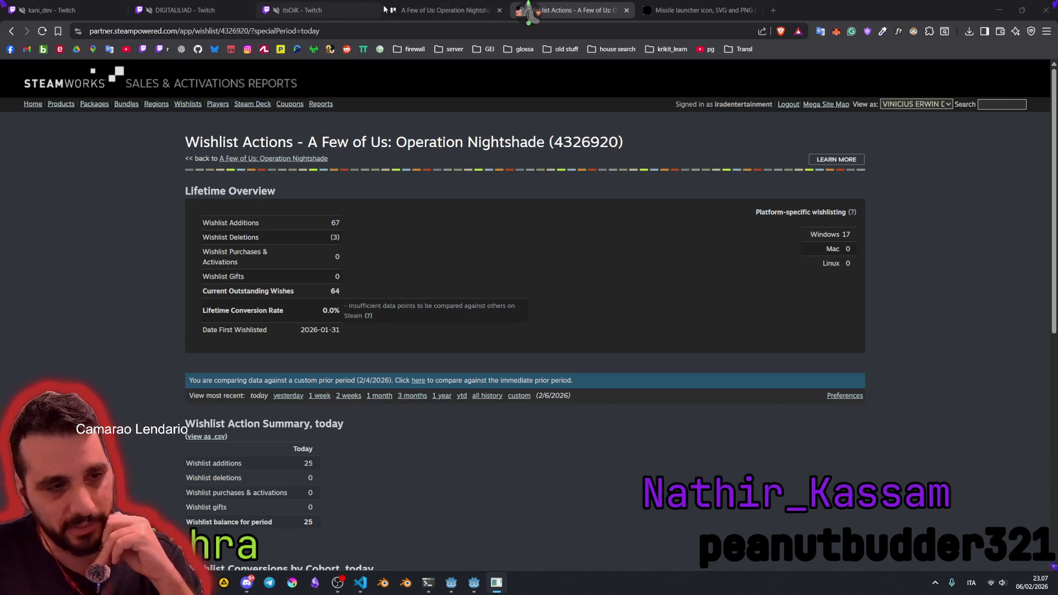
{"action": "left_click", "coordinate": [773, 11]}
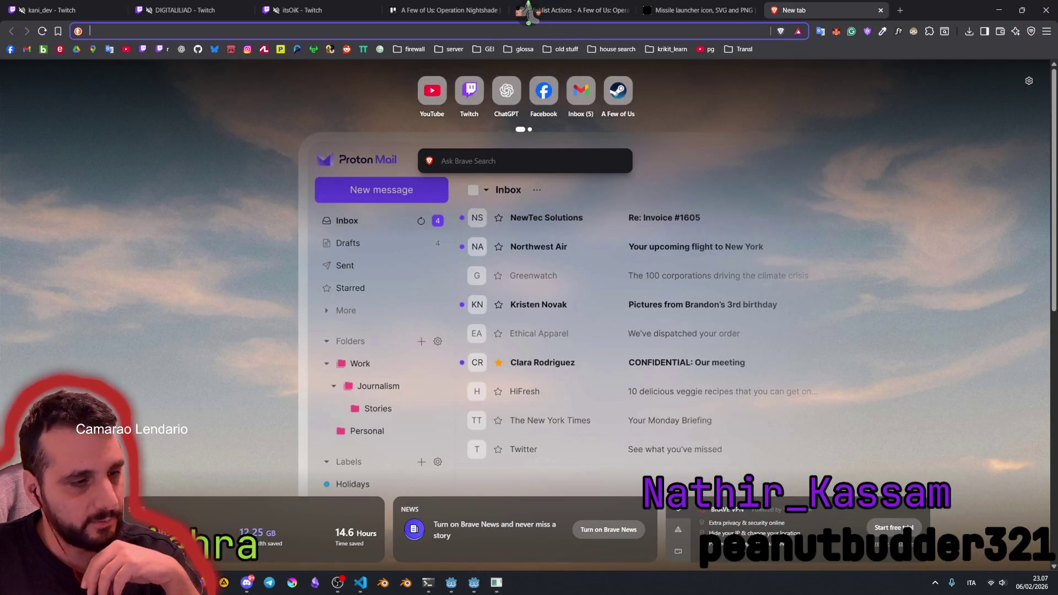
Step: Load the demo store page from s.team/a/4327040 and exit BETA mode
{"action": "key", "text": "alt+Tab"}
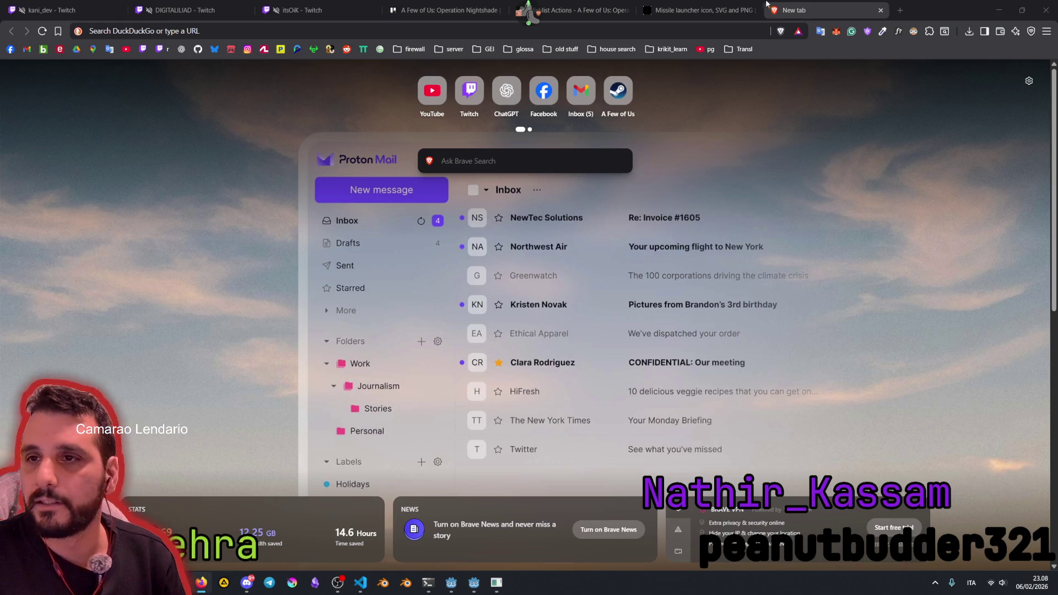
{"action": "left_click", "coordinate": [707, 31]}
{"action": "key", "text": "ctrl+v"}
{"action": "key", "text": "BackSpace"}
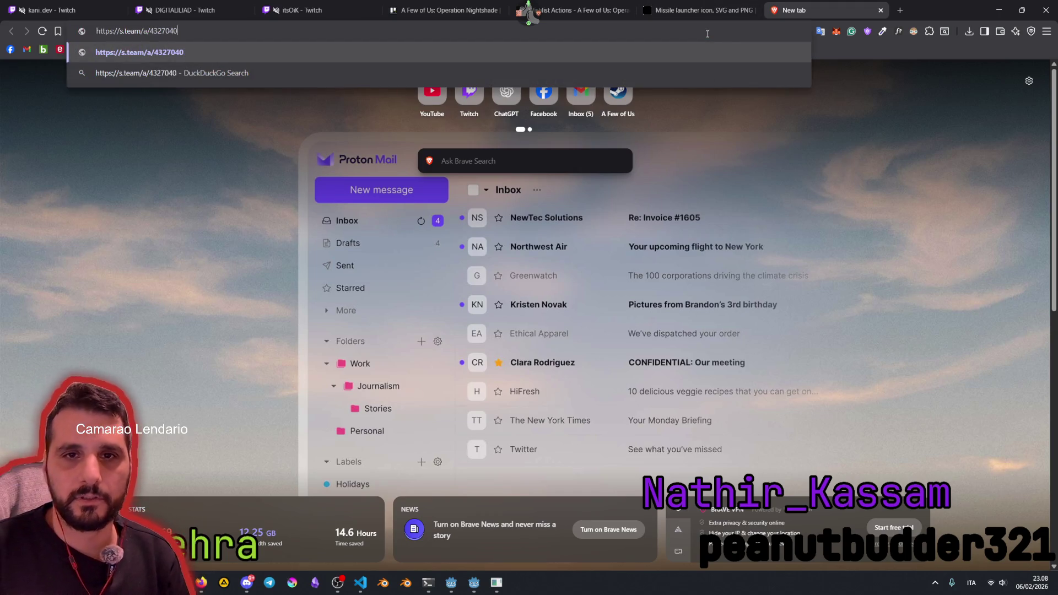
{"action": "key", "text": "Return"}
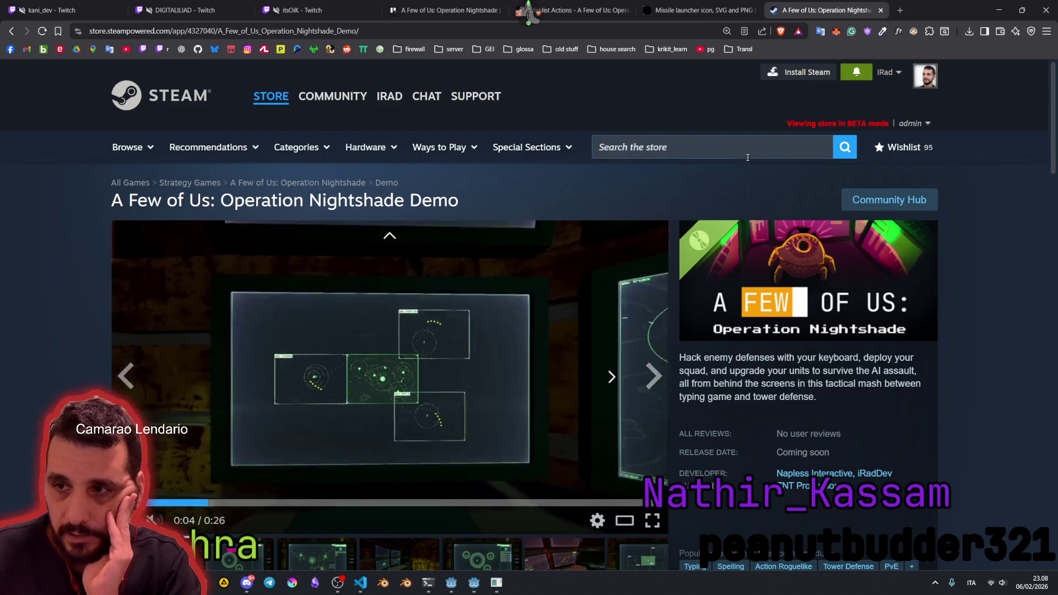
{"action": "left_click", "coordinate": [912, 126]}
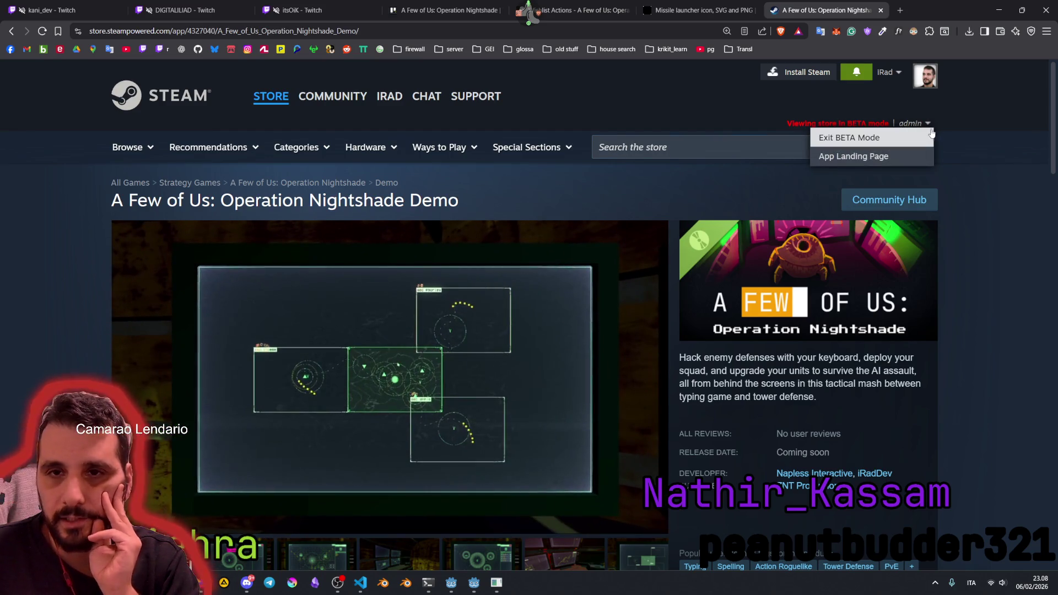
{"action": "left_click", "coordinate": [866, 136]}
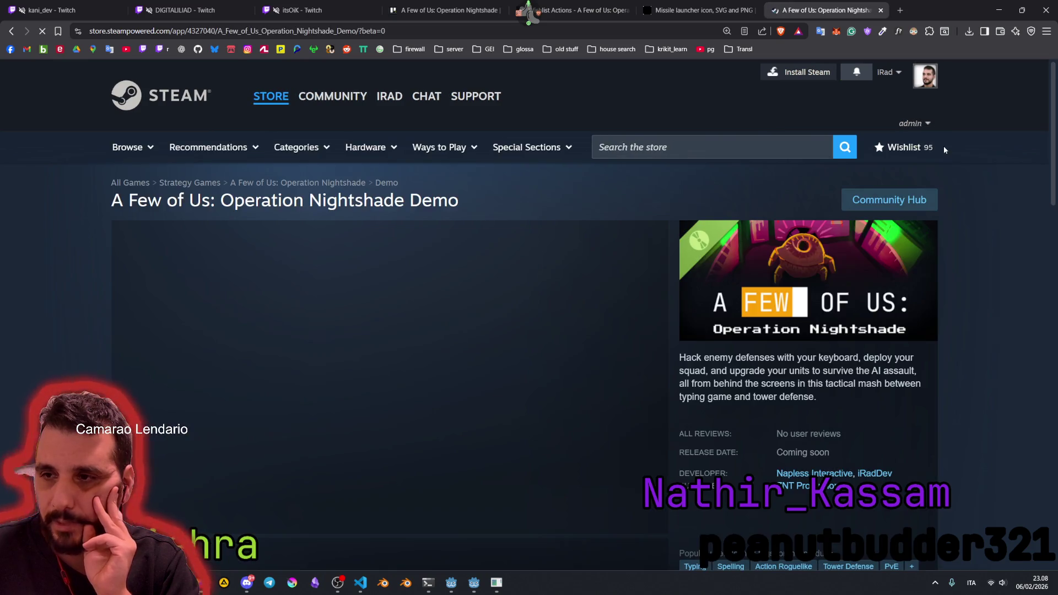
Step: Browse the Operation Nightshade Demo page, selecting 'Demo' in the title and the developer name
{"action": "scroll", "coordinate": [964, 176], "scroll_direction": "down", "scroll_amount": 7}
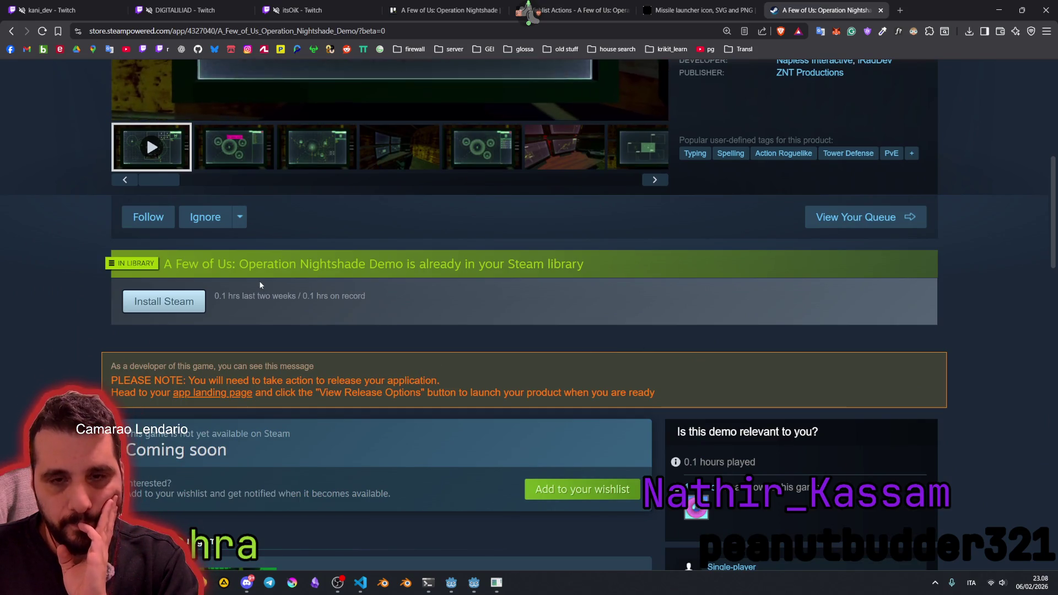
{"action": "scroll", "coordinate": [260, 285], "scroll_direction": "up", "scroll_amount": 8}
{"action": "mouse_move", "coordinate": [390, 97]}
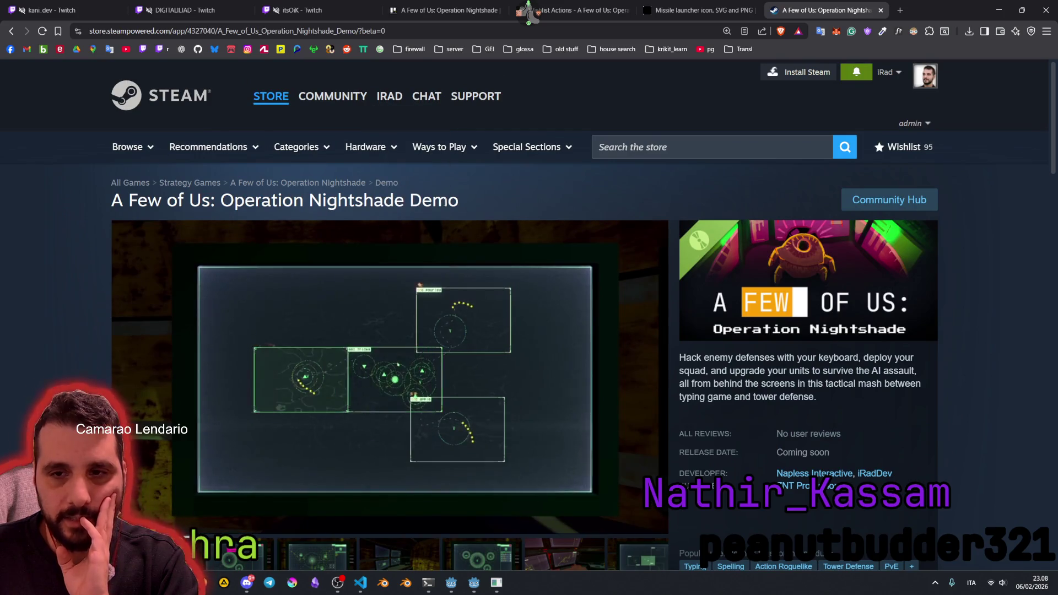
{"action": "double_click", "coordinate": [413, 201]}
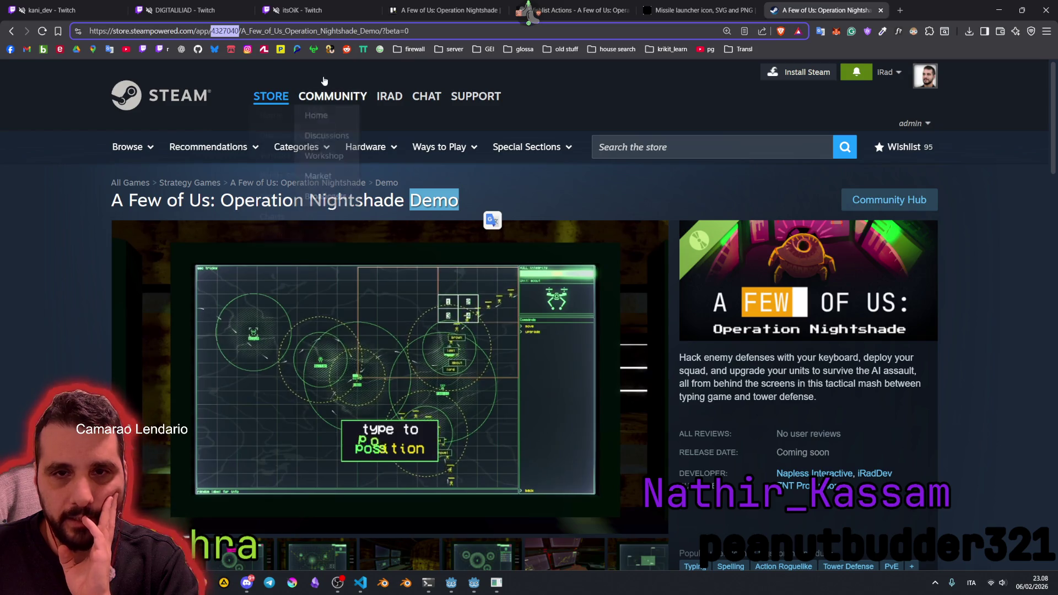
{"action": "double_click", "coordinate": [425, 204]}
{"action": "scroll", "coordinate": [622, 209], "scroll_direction": "down", "scroll_amount": 3}
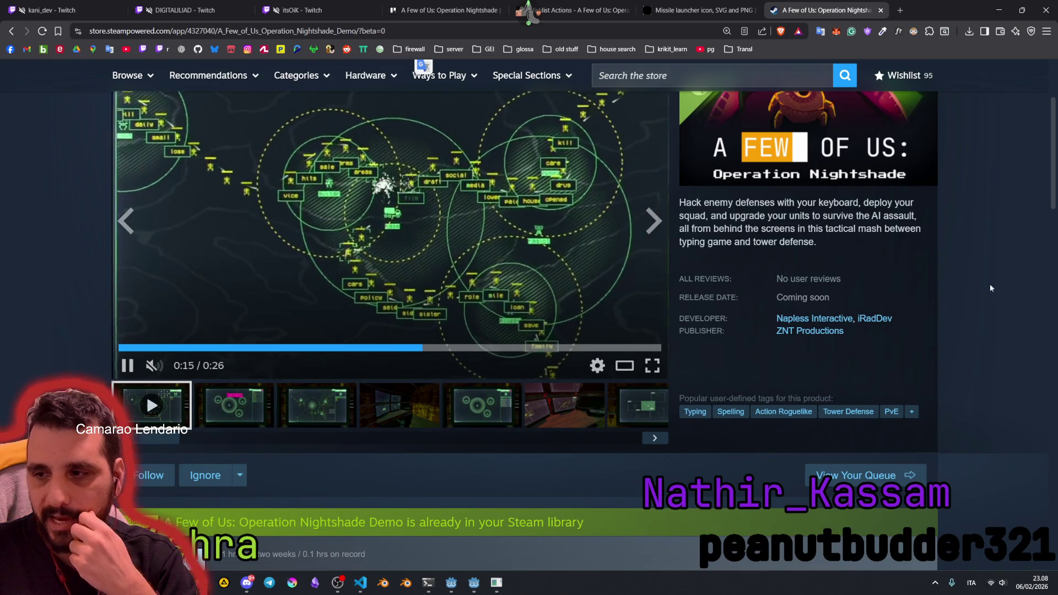
{"action": "left_click_drag", "start_coordinate": [901, 319], "coordinate": [843, 318]}
{"action": "double_click", "coordinate": [875, 318]}
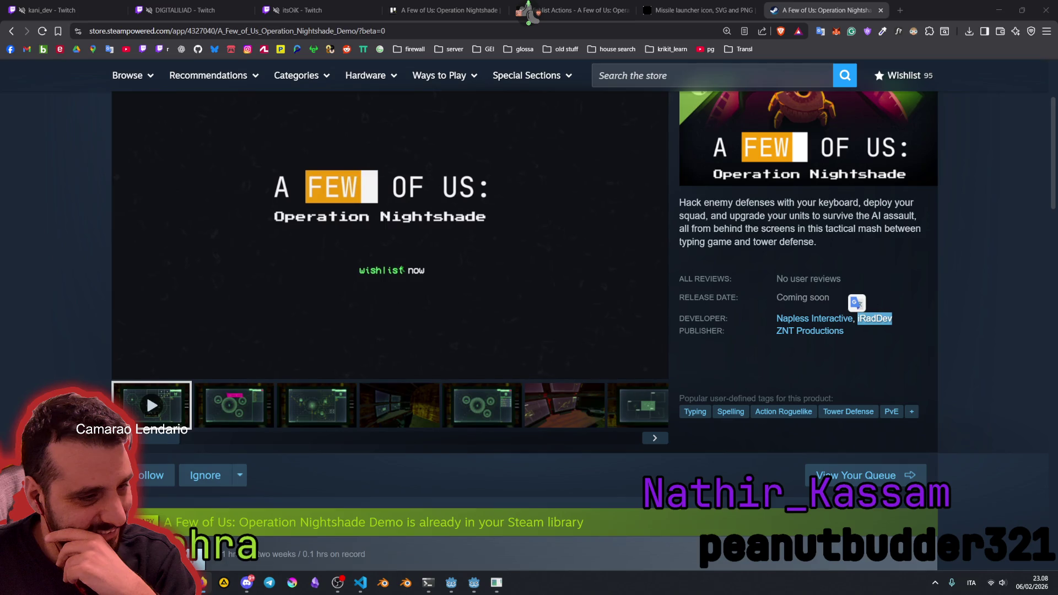
{"action": "scroll", "coordinate": [385, 341], "scroll_direction": "up", "scroll_amount": 2}
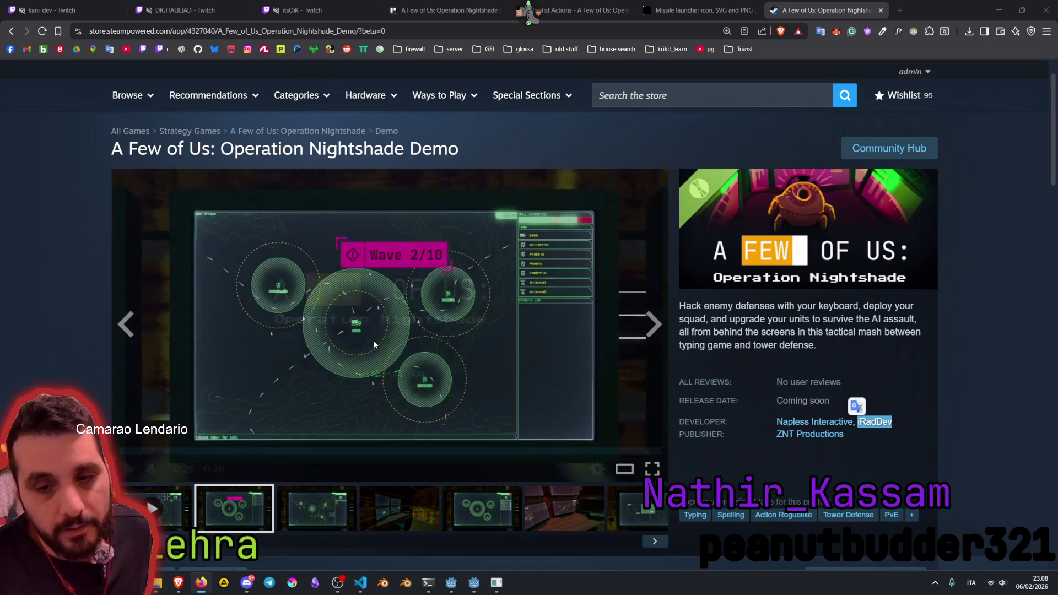
{"action": "scroll", "coordinate": [489, 340], "scroll_direction": "down", "scroll_amount": 6}
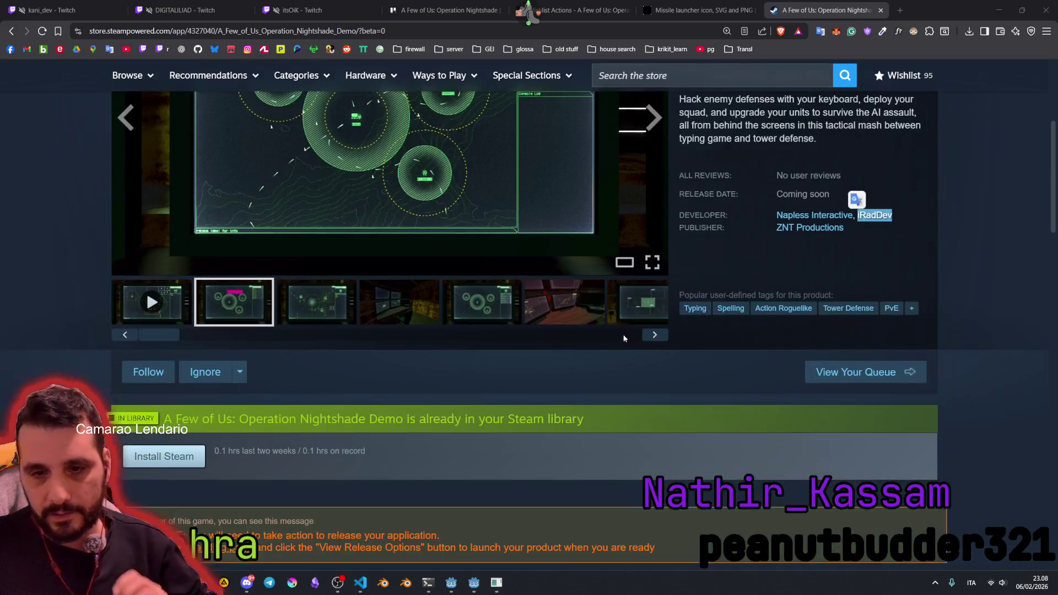
{"action": "scroll", "coordinate": [488, 340], "scroll_direction": "down", "scroll_amount": 5}
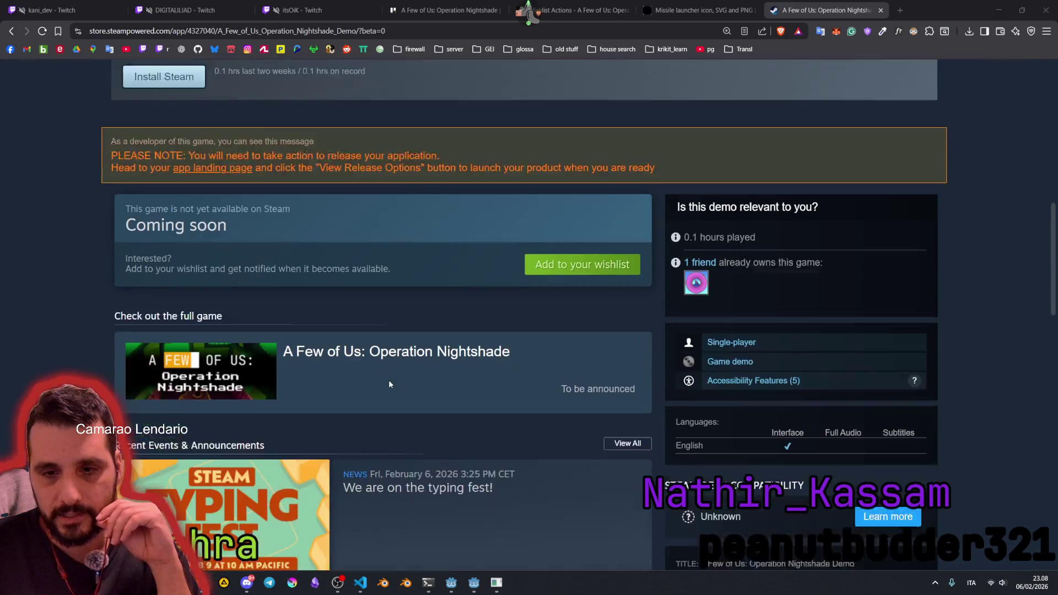
{"action": "scroll", "coordinate": [370, 392], "scroll_direction": "down", "scroll_amount": 2}
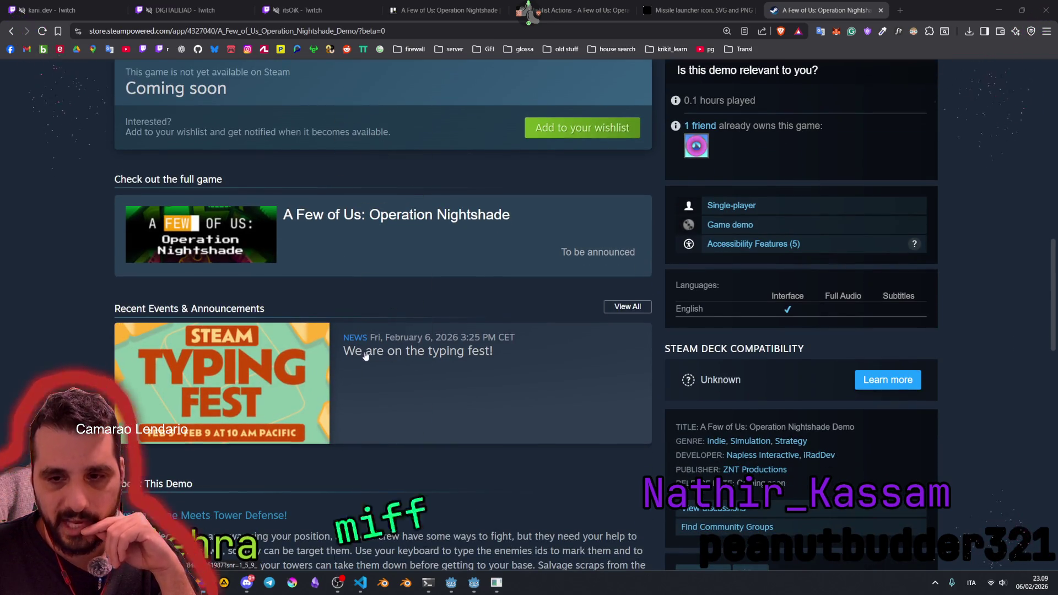
{"action": "left_click", "coordinate": [212, 353]}
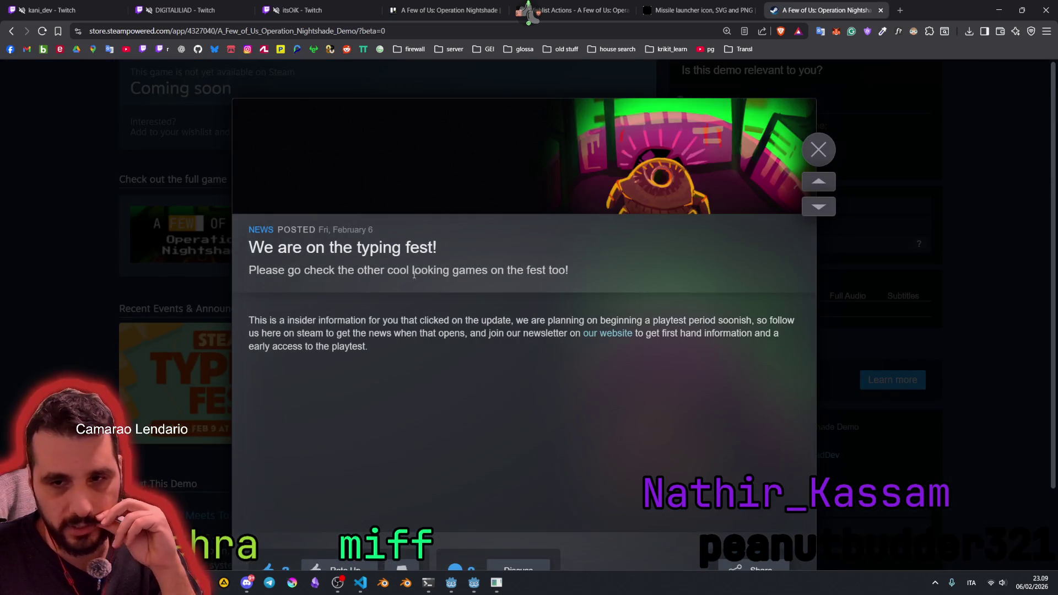
{"action": "left_click_drag", "start_coordinate": [296, 272], "coordinate": [538, 272]}
{"action": "left_click_drag", "start_coordinate": [297, 333], "coordinate": [484, 376]}
{"action": "left_click", "coordinate": [819, 149]}
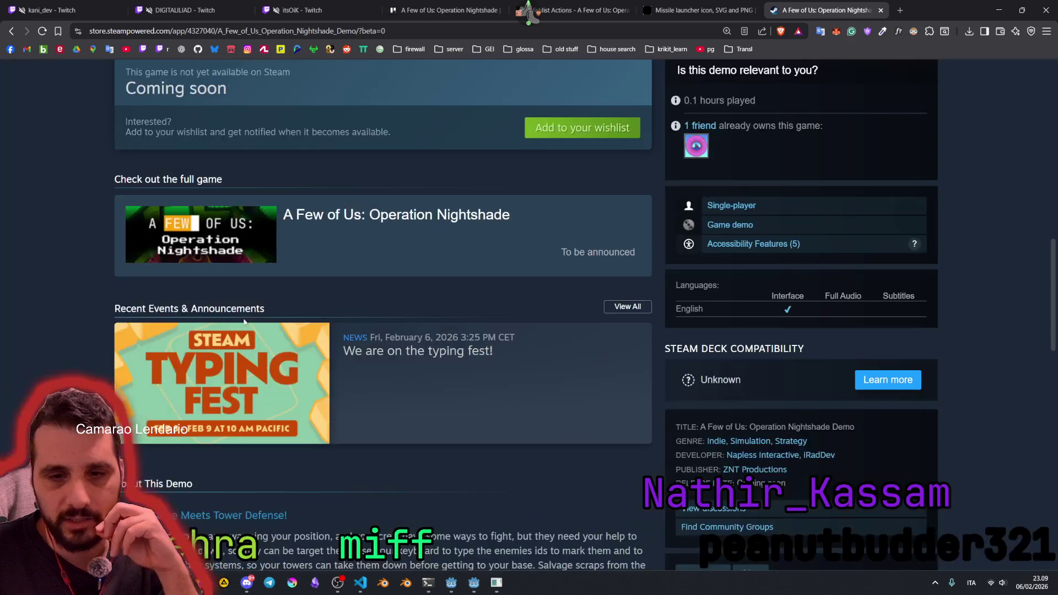
{"action": "left_click_drag", "start_coordinate": [120, 308], "coordinate": [345, 327]}
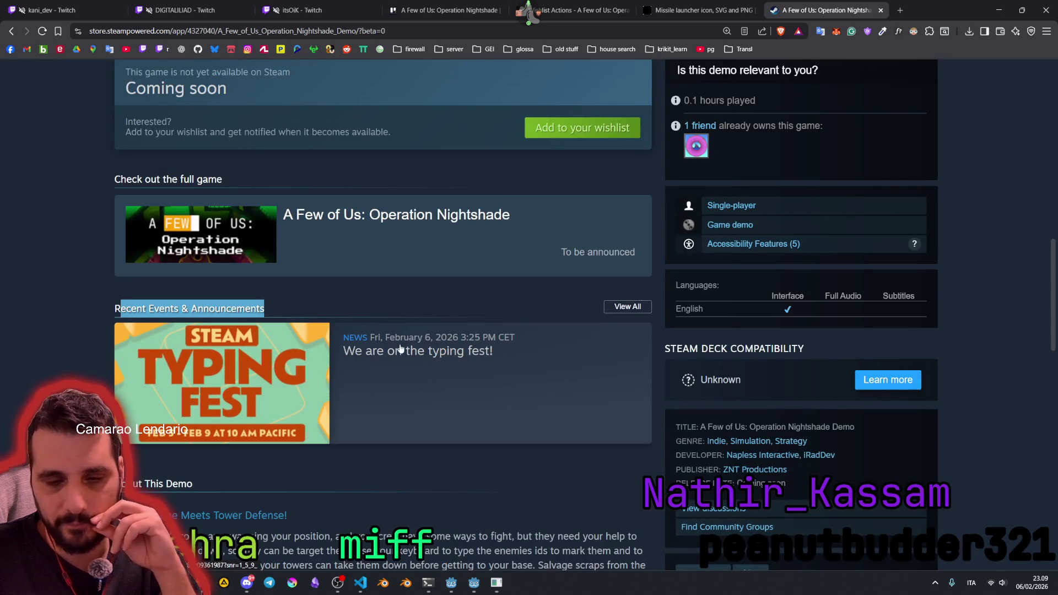
{"action": "scroll", "coordinate": [400, 349], "scroll_direction": "down", "scroll_amount": 4}
{"action": "scroll", "coordinate": [328, 253], "scroll_direction": "down", "scroll_amount": 3}
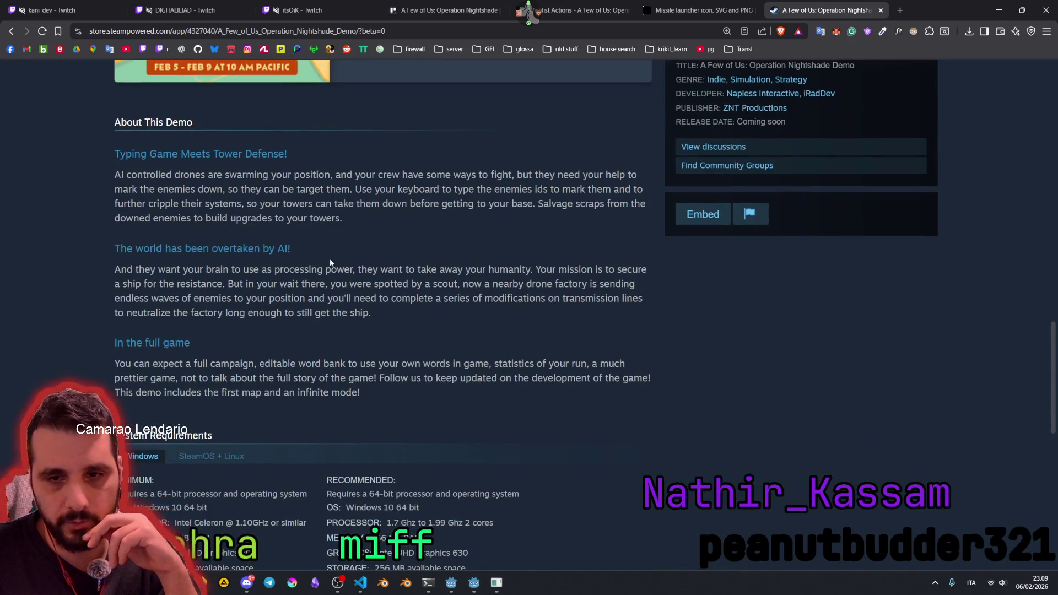
{"action": "scroll", "coordinate": [224, 393], "scroll_direction": "down", "scroll_amount": 3}
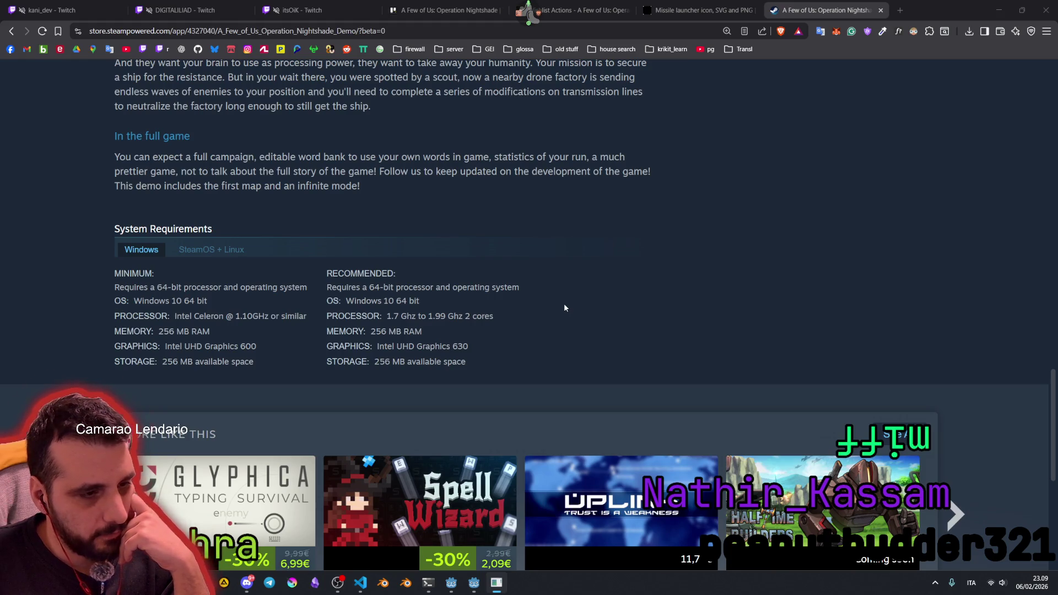
{"action": "scroll", "coordinate": [630, 352], "scroll_direction": "up", "scroll_amount": 10}
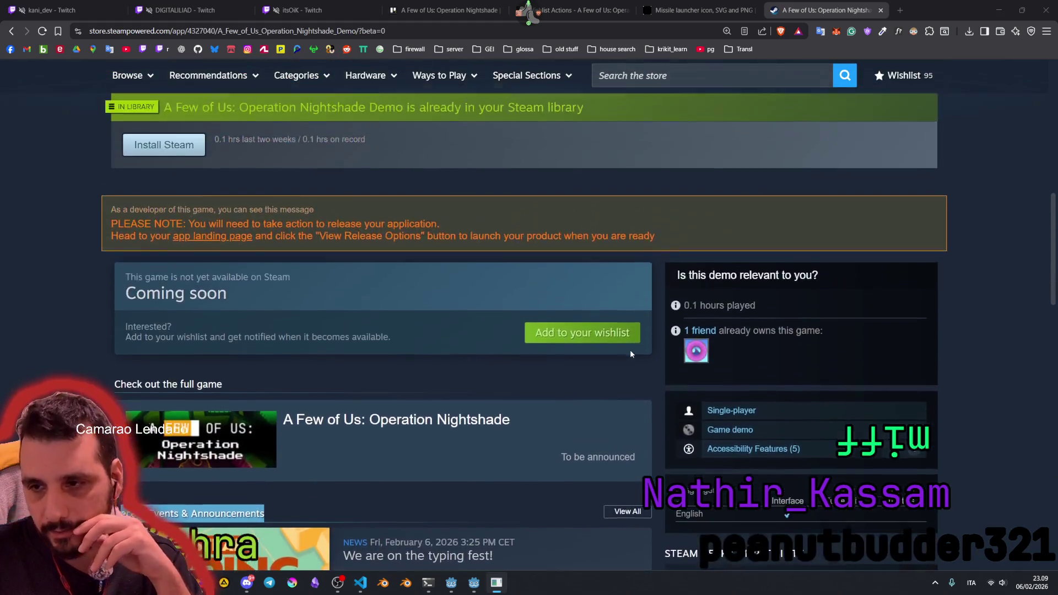
{"action": "scroll", "coordinate": [630, 354], "scroll_direction": "up", "scroll_amount": 10}
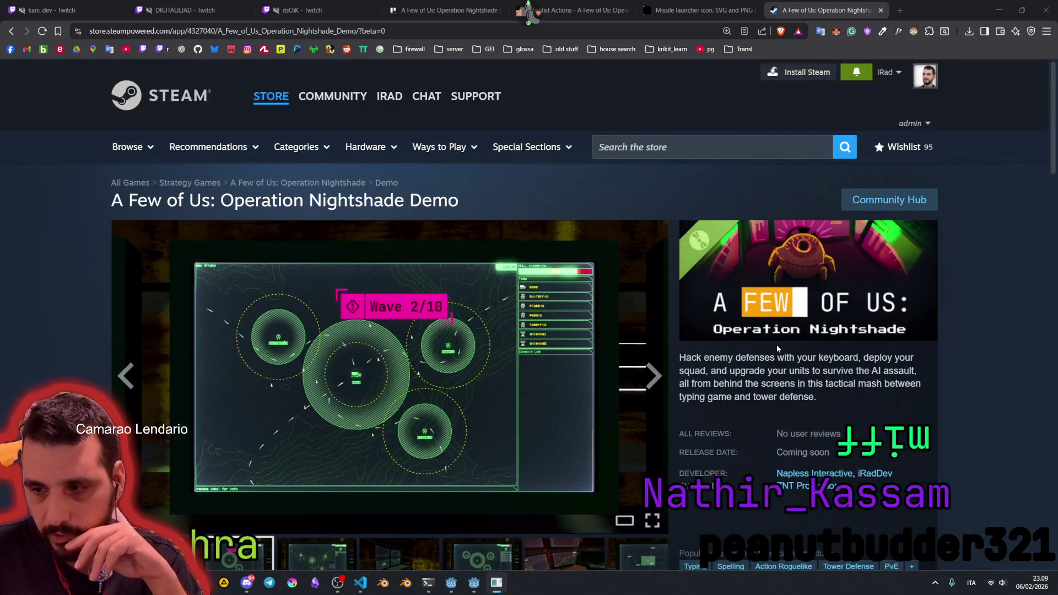
{"action": "scroll", "coordinate": [777, 348], "scroll_direction": "down", "scroll_amount": 3}
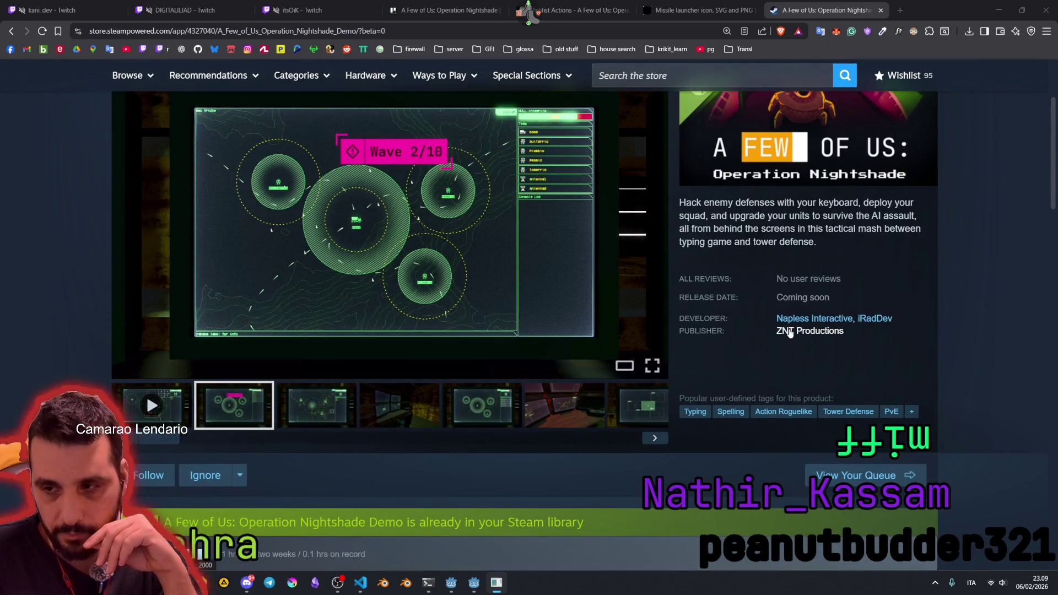
{"action": "middle_click", "coordinate": [790, 331]}
Step: Switch to the ZNT Productions publisher page and scroll through it
{"action": "left_click", "coordinate": [860, 10]}
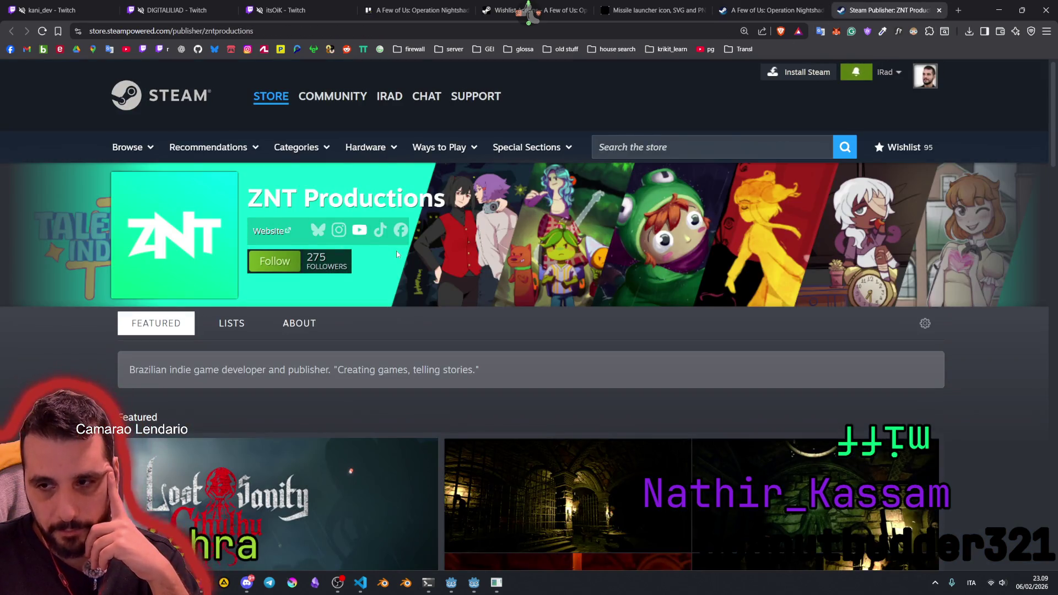
{"action": "scroll", "coordinate": [396, 255], "scroll_direction": "down", "scroll_amount": 15}
{"action": "scroll", "coordinate": [286, 280], "scroll_direction": "down", "scroll_amount": 9}
{"action": "scroll", "coordinate": [268, 296], "scroll_direction": "up", "scroll_amount": 5}
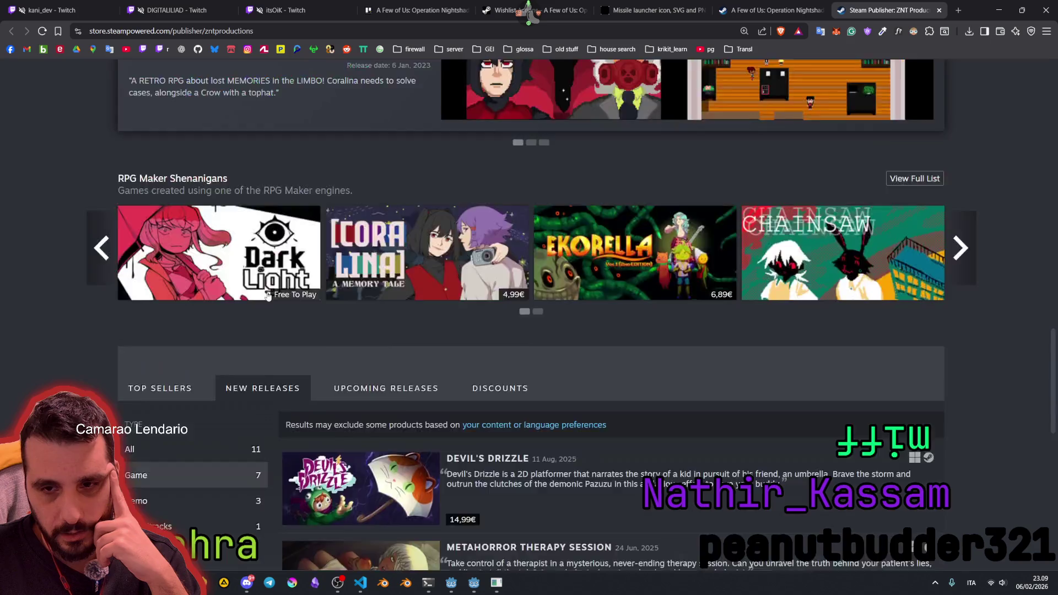
{"action": "scroll", "coordinate": [268, 296], "scroll_direction": "up", "scroll_amount": 2}
{"action": "scroll", "coordinate": [276, 287], "scroll_direction": "down", "scroll_amount": 14}
{"action": "scroll", "coordinate": [280, 286], "scroll_direction": "up", "scroll_amount": 3}
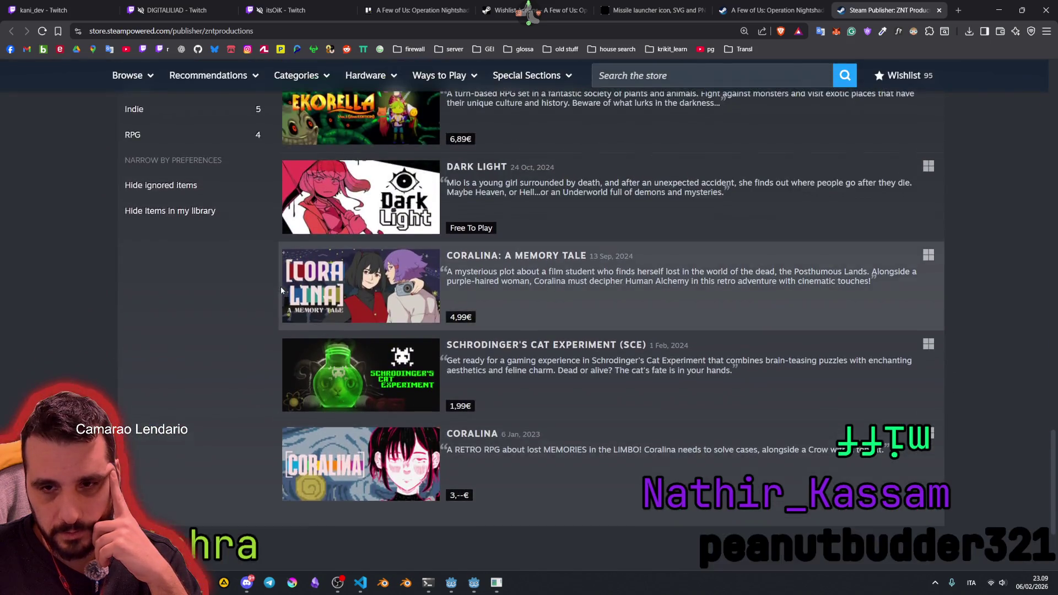
{"action": "scroll", "coordinate": [280, 286], "scroll_direction": "up", "scroll_amount": 8}
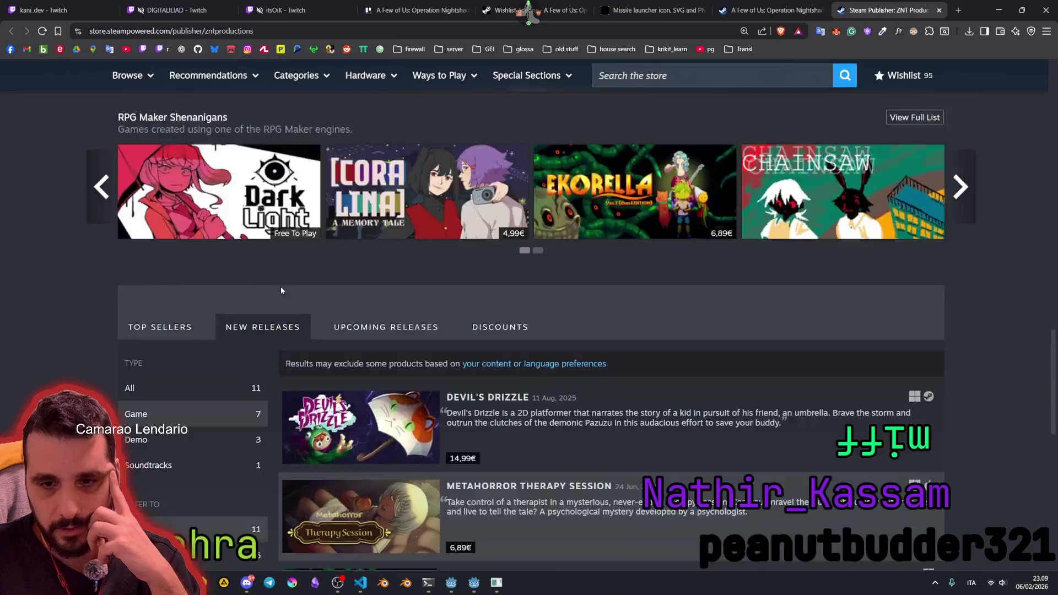
{"action": "scroll", "coordinate": [281, 291], "scroll_direction": "up", "scroll_amount": 4}
{"action": "scroll", "coordinate": [281, 290], "scroll_direction": "down", "scroll_amount": 5}
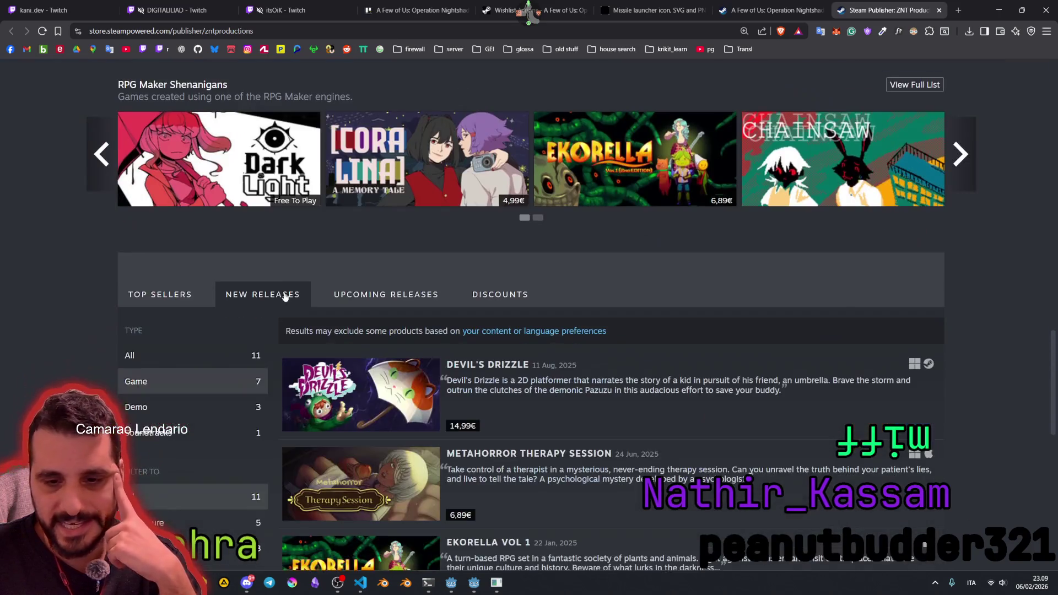
Step: List the 8 upcoming releases, including Chainsaw, Bellochia and Joe Adventure
{"action": "left_click", "coordinate": [377, 302]}
{"action": "scroll", "coordinate": [574, 309], "scroll_direction": "down", "scroll_amount": 5}
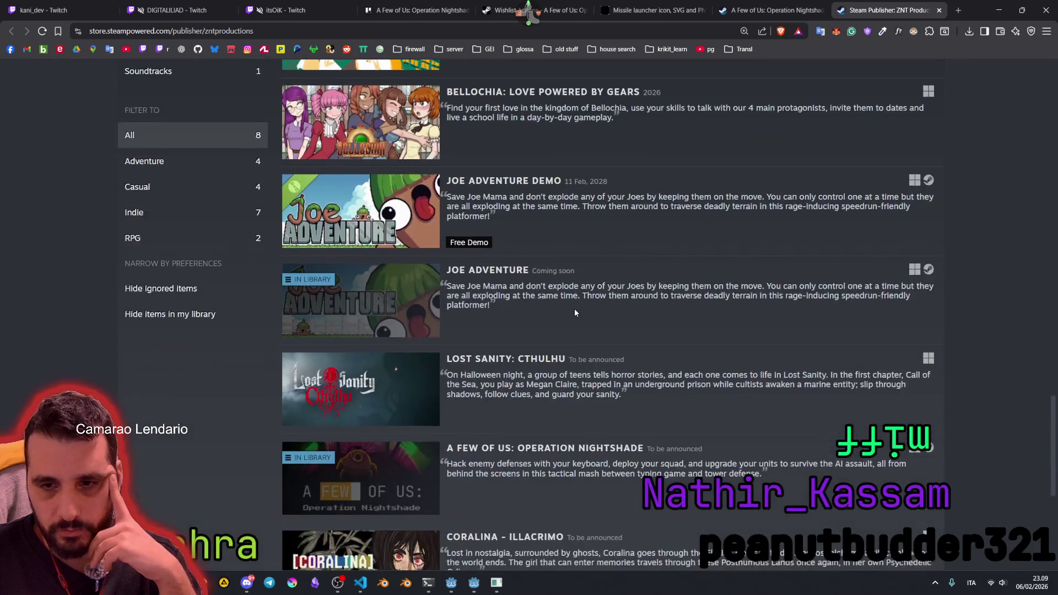
{"action": "scroll", "coordinate": [574, 312], "scroll_direction": "down", "scroll_amount": 2}
{"action": "scroll", "coordinate": [376, 165], "scroll_direction": "up", "scroll_amount": 2}
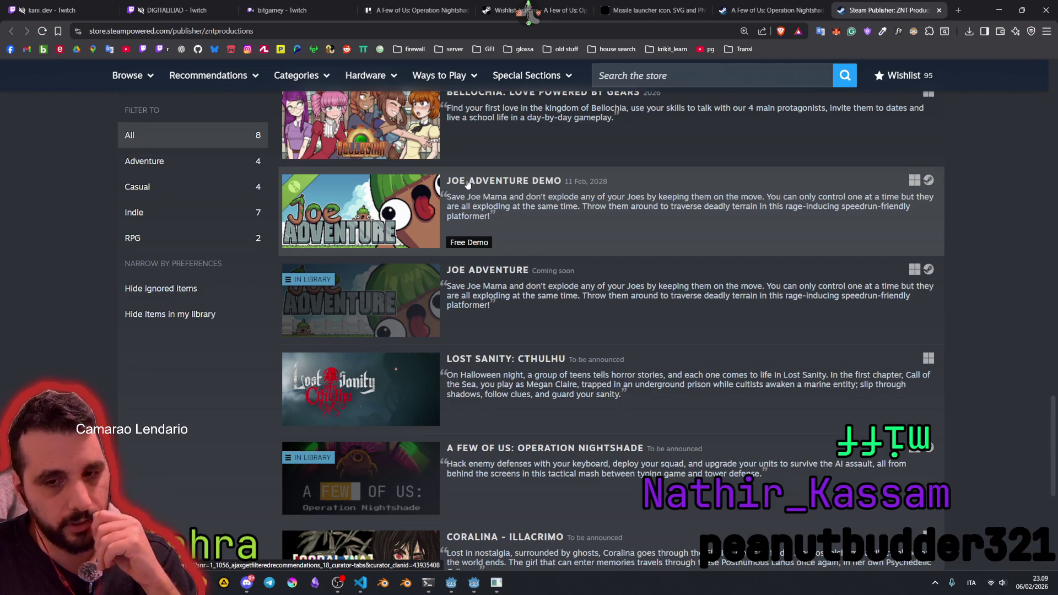
{"action": "scroll", "coordinate": [466, 226], "scroll_direction": "up", "scroll_amount": 1}
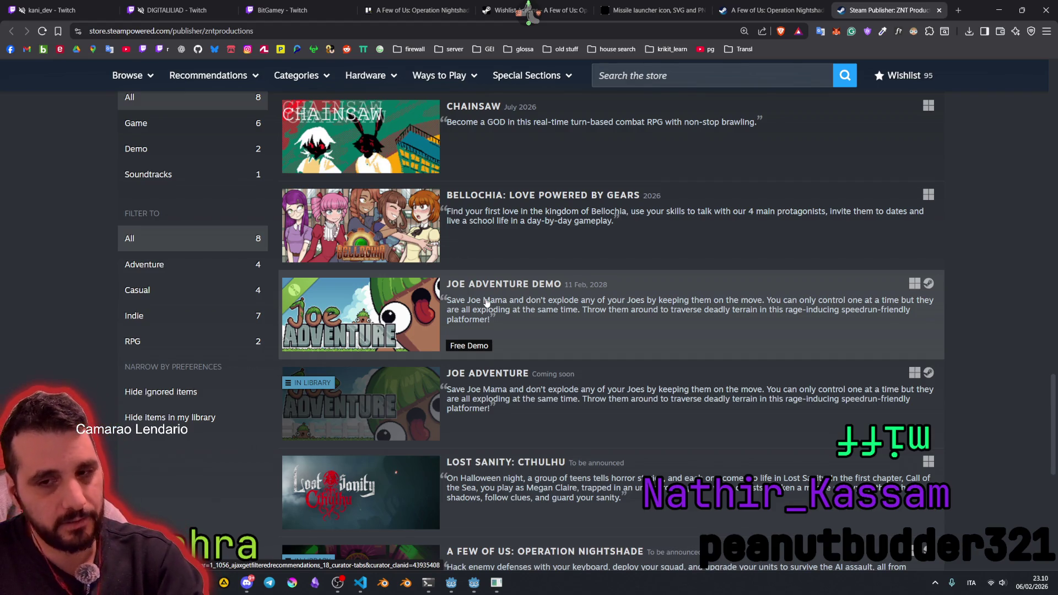
{"action": "scroll", "coordinate": [465, 282], "scroll_direction": "up", "scroll_amount": 3}
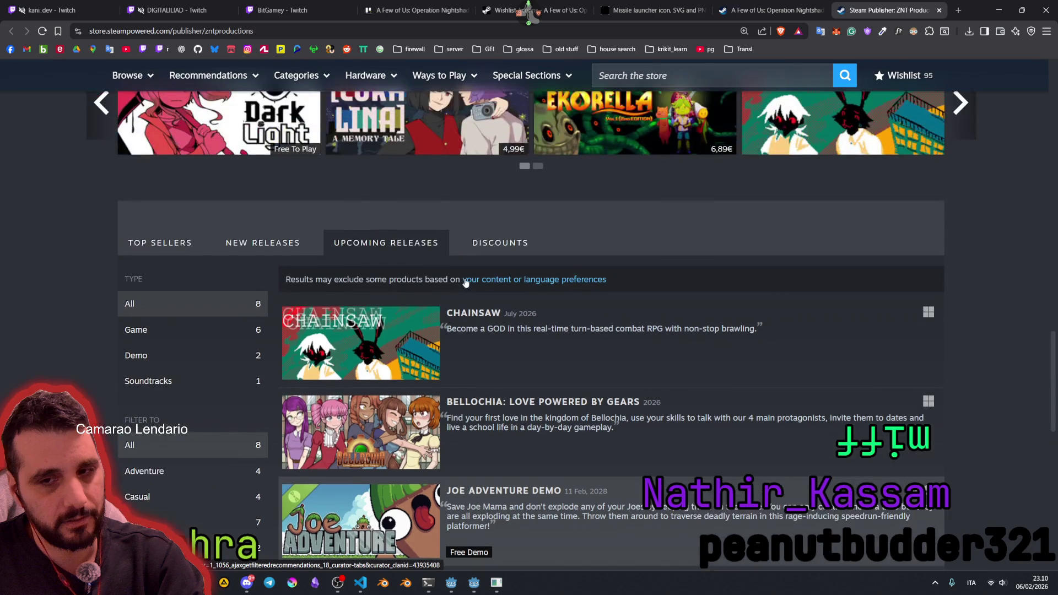
{"action": "scroll", "coordinate": [484, 306], "scroll_direction": "down", "scroll_amount": 8}
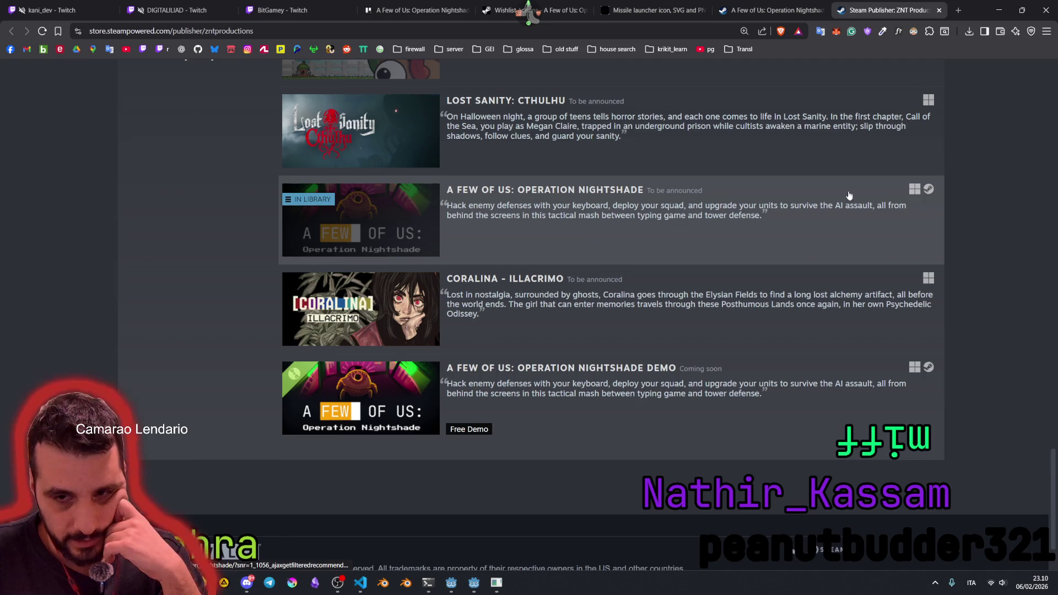
{"action": "scroll", "coordinate": [421, 260], "scroll_direction": "up", "scroll_amount": 7}
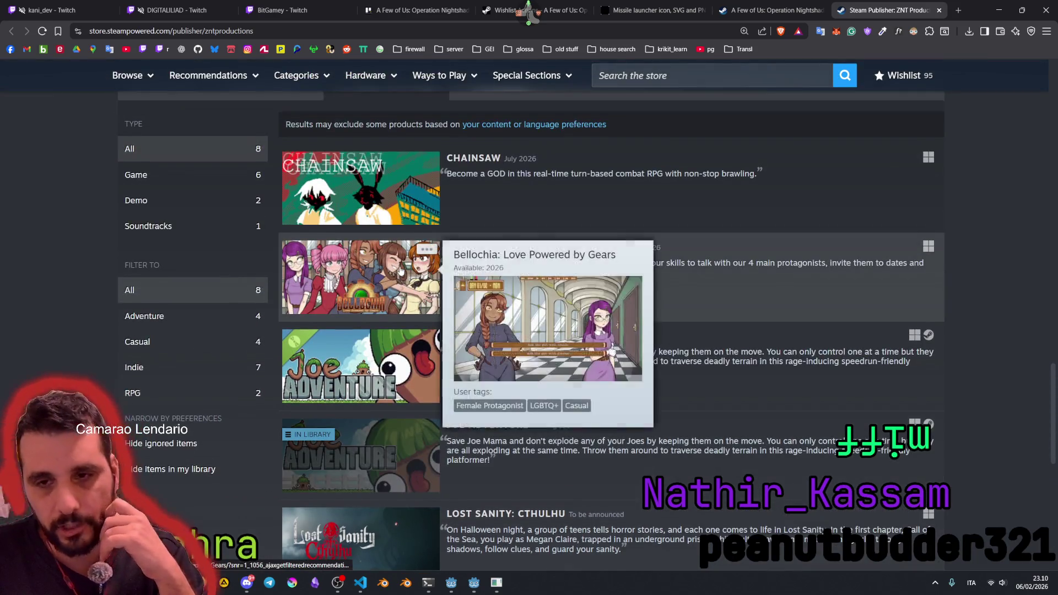
{"action": "scroll", "coordinate": [419, 264], "scroll_direction": "up", "scroll_amount": 4}
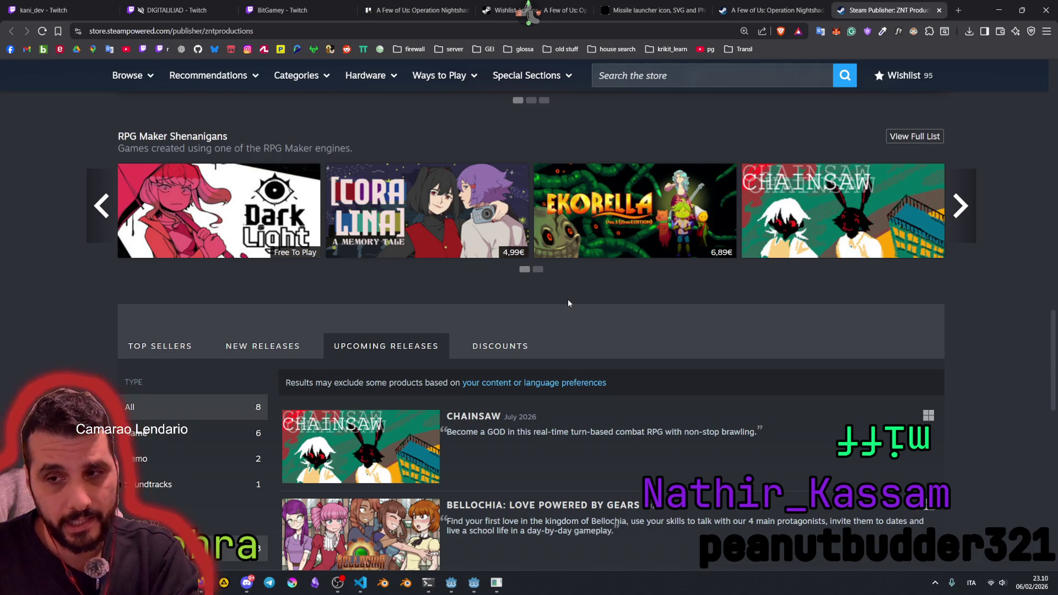
{"action": "scroll", "coordinate": [567, 299], "scroll_direction": "up", "scroll_amount": 10}
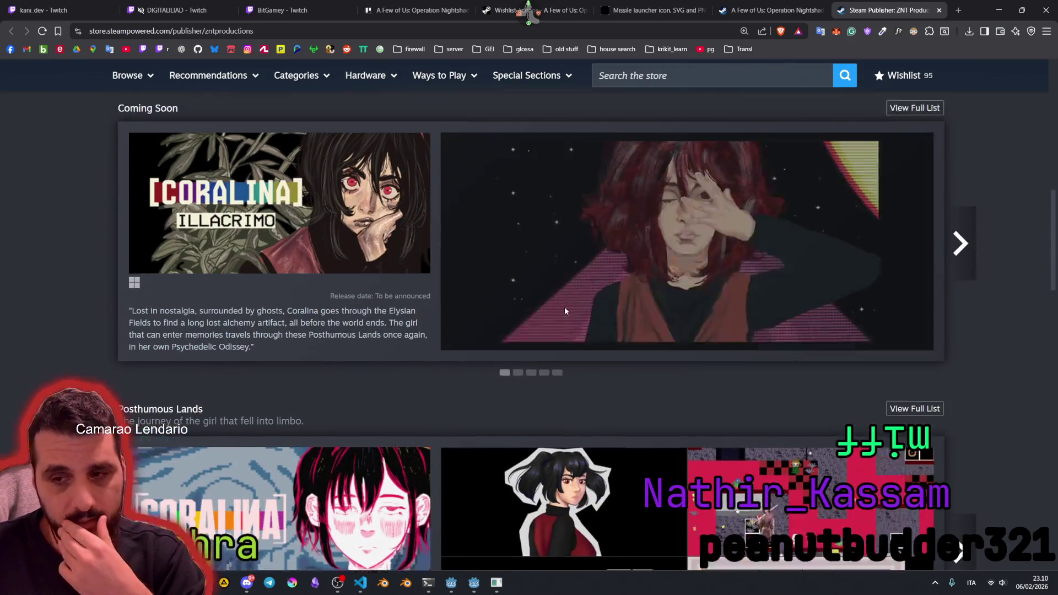
{"action": "scroll", "coordinate": [565, 311], "scroll_direction": "up", "scroll_amount": 10}
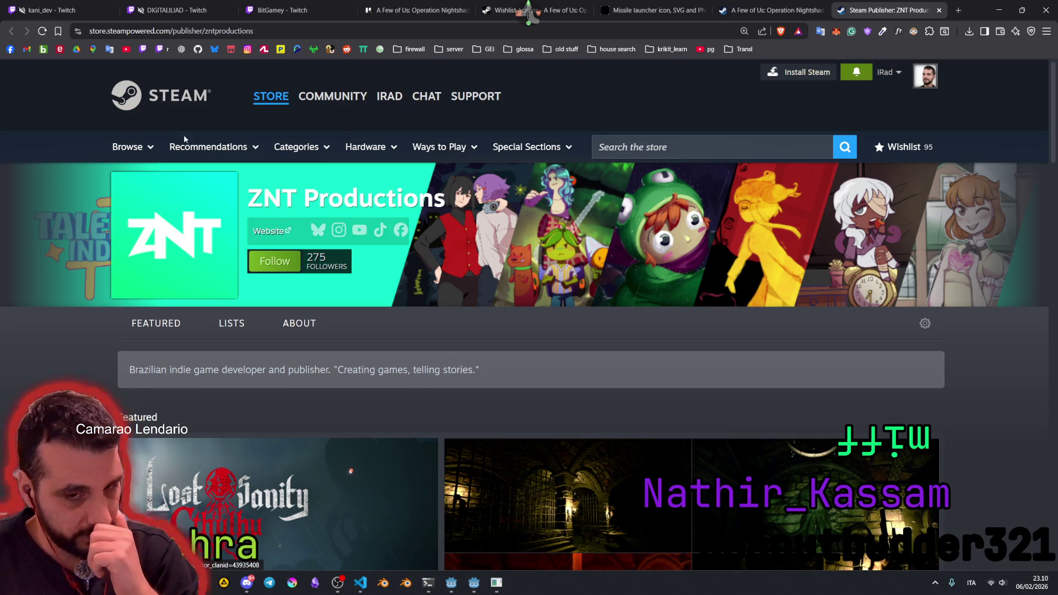
{"action": "scroll", "coordinate": [164, 385], "scroll_direction": "down", "scroll_amount": 15}
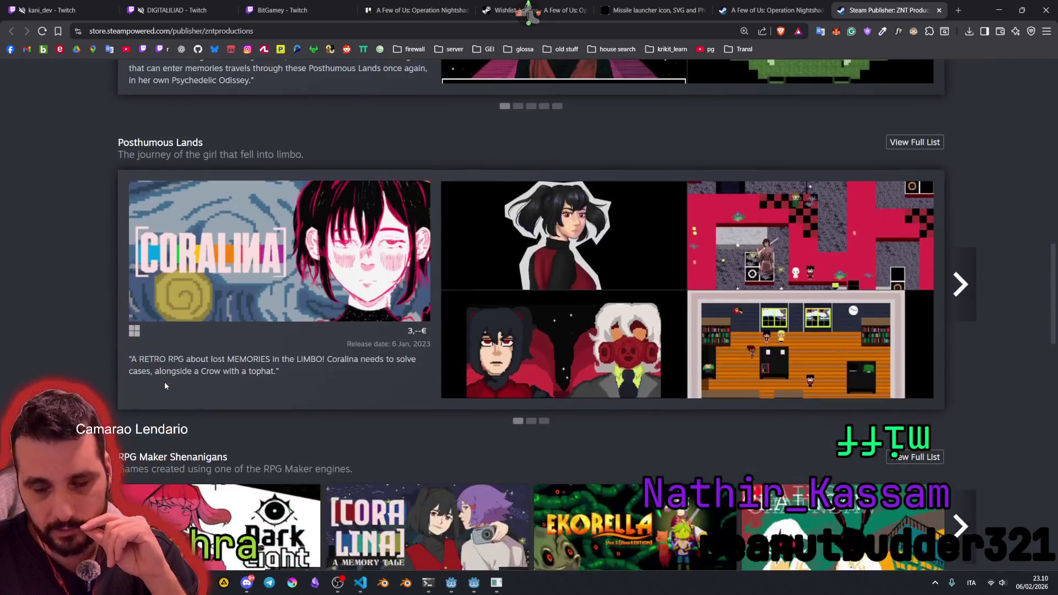
{"action": "scroll", "coordinate": [165, 385], "scroll_direction": "up", "scroll_amount": 15}
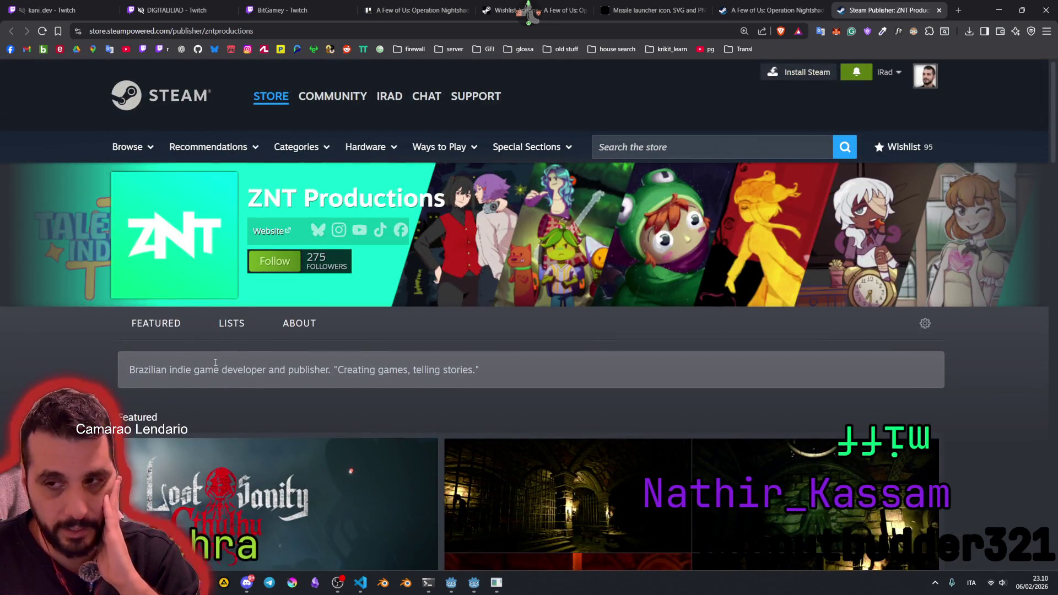
{"action": "mouse_move", "coordinate": [321, 90]}
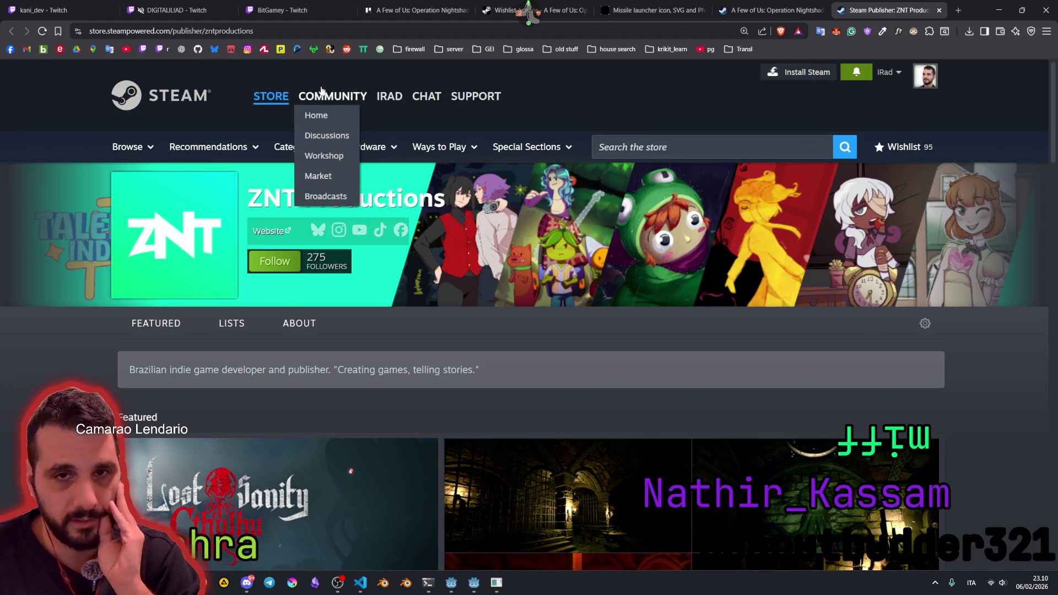
Step: Scroll the publisher page and return to its top, then go to the Bluesky tab and Twitcher
{"action": "mouse_move", "coordinate": [417, 110]}
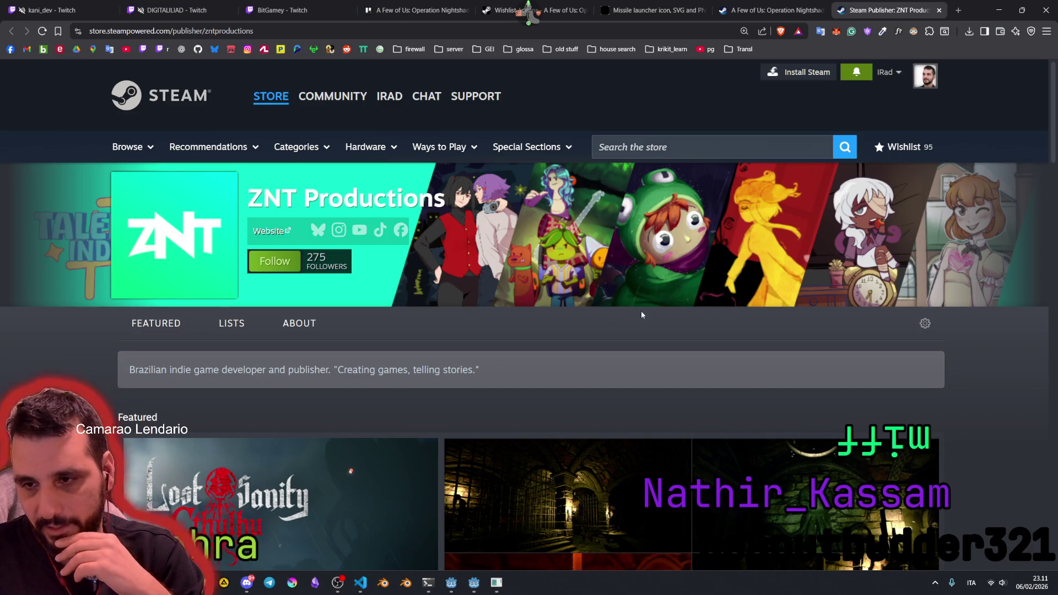
{"action": "scroll", "coordinate": [641, 315], "scroll_direction": "down", "scroll_amount": 10}
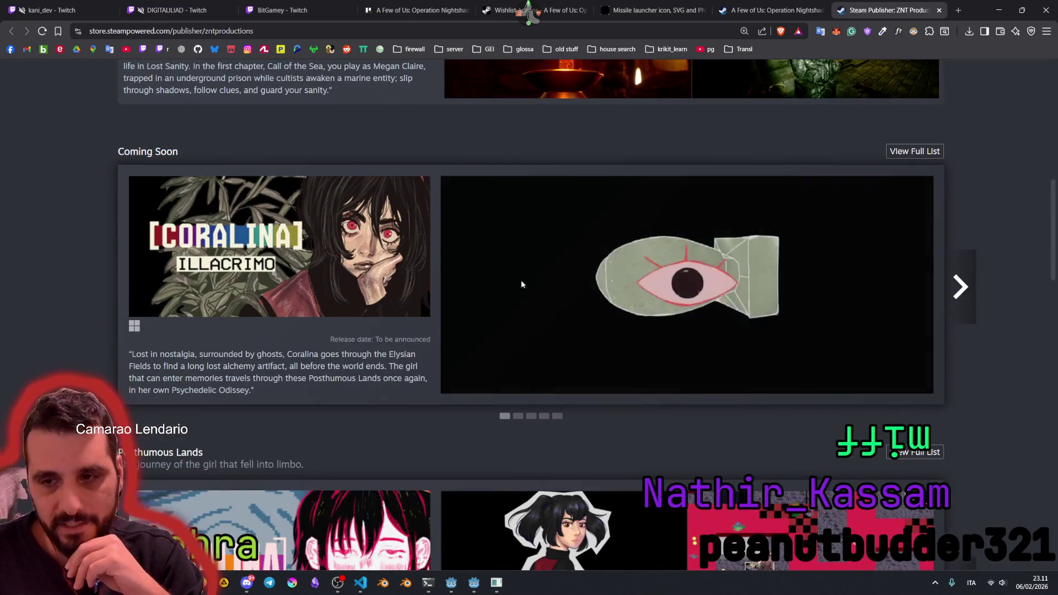
{"action": "scroll", "coordinate": [649, 405], "scroll_direction": "down", "scroll_amount": 7}
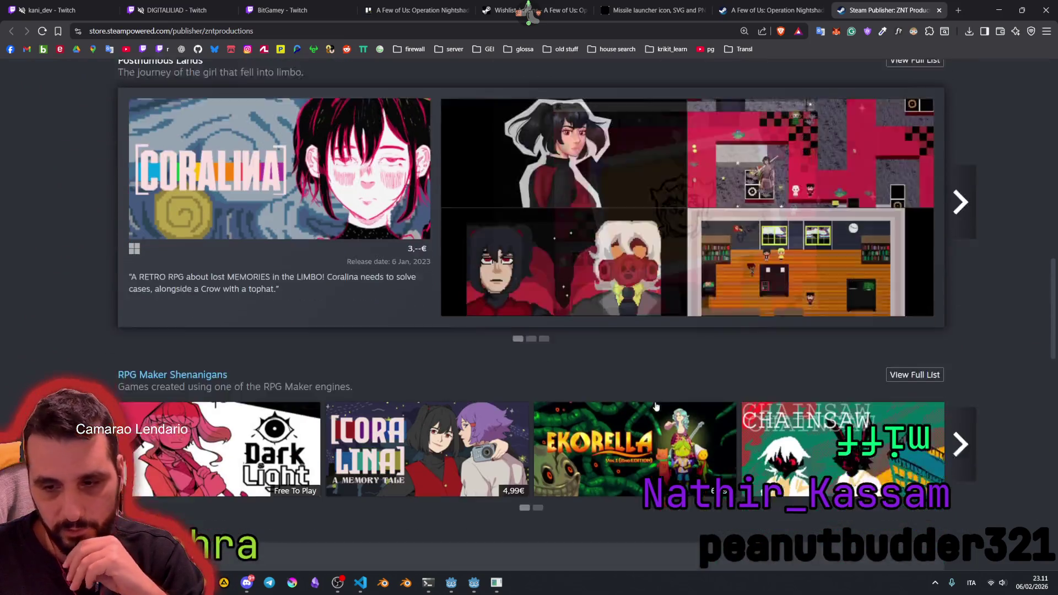
{"action": "scroll", "coordinate": [656, 406], "scroll_direction": "down", "scroll_amount": 3}
{"action": "key", "text": "Home"}
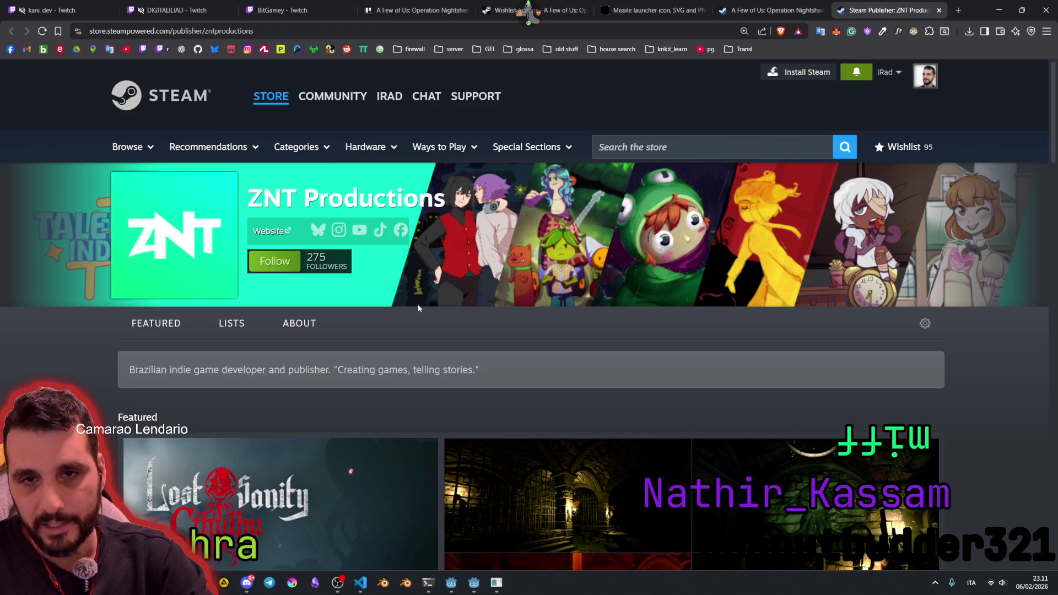
{"action": "left_click", "coordinate": [309, 4]}
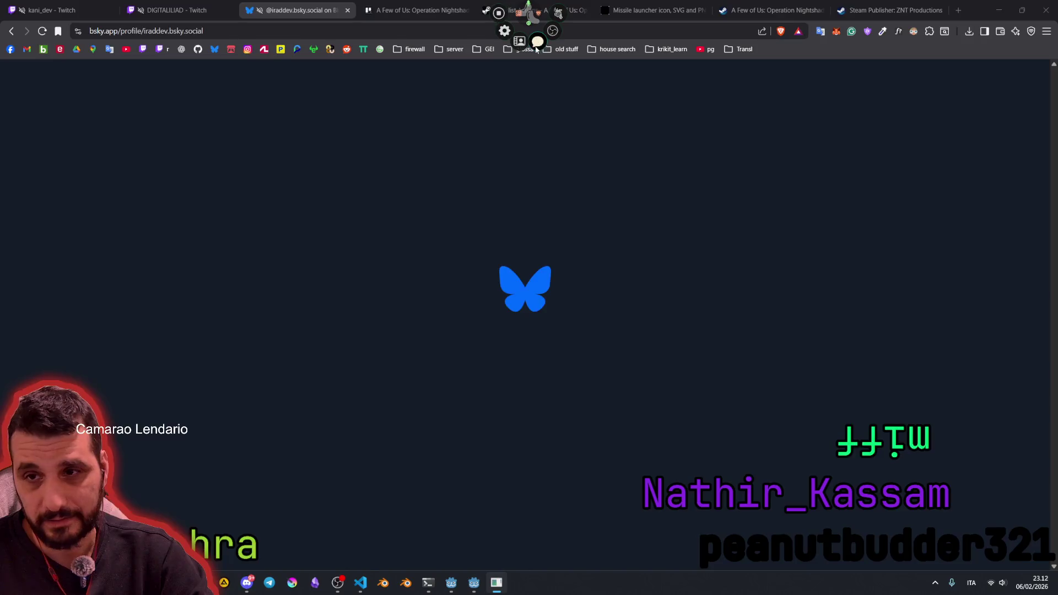
{"action": "key", "text": "alt+Tab"}
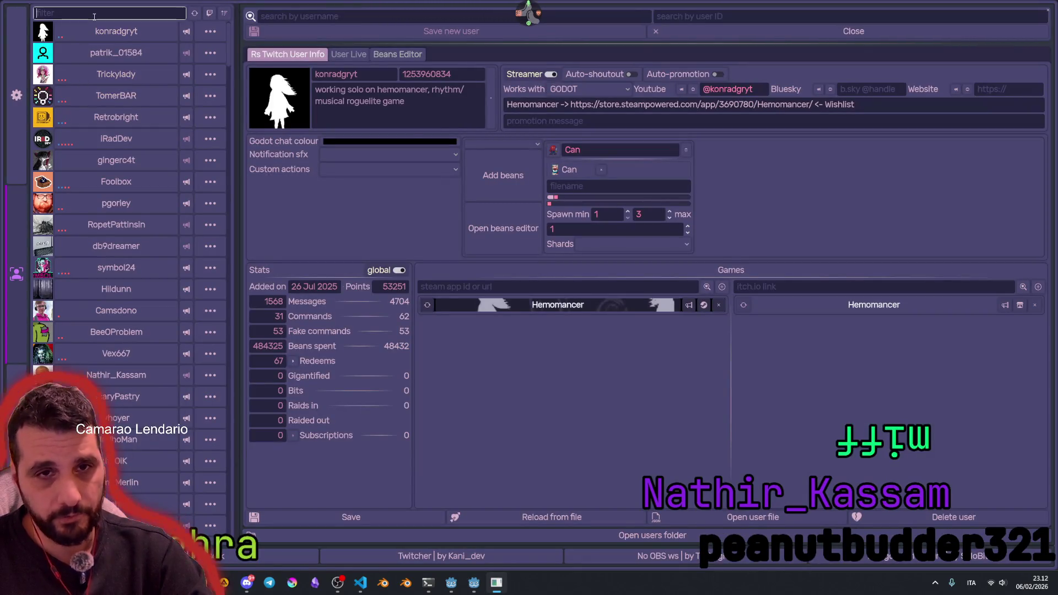
Step: Filter Twitcher's users for the streamer's own entry, open it, clear the filter and return to Bluesky
{"action": "left_click", "coordinate": [94, 15]}
{"action": "type", "text": "Ira"}
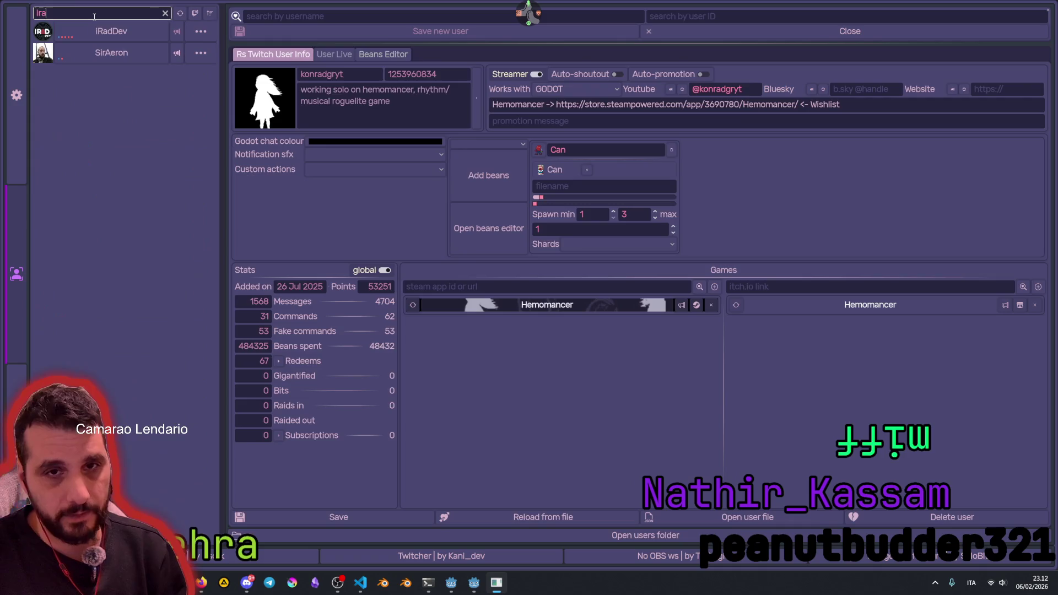
{"action": "left_click", "coordinate": [112, 30]}
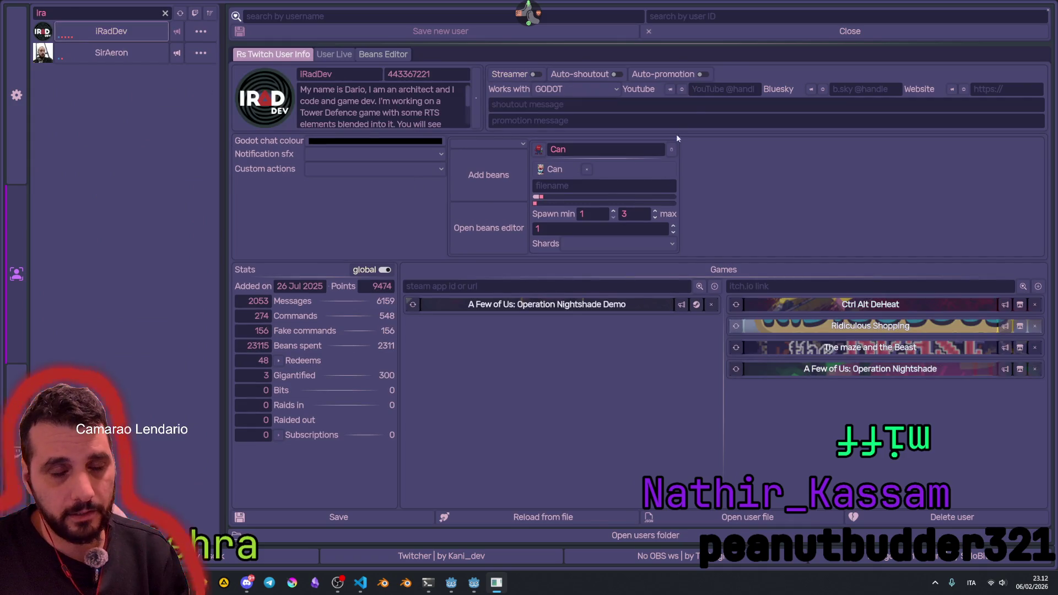
{"action": "left_click", "coordinate": [856, 90]}
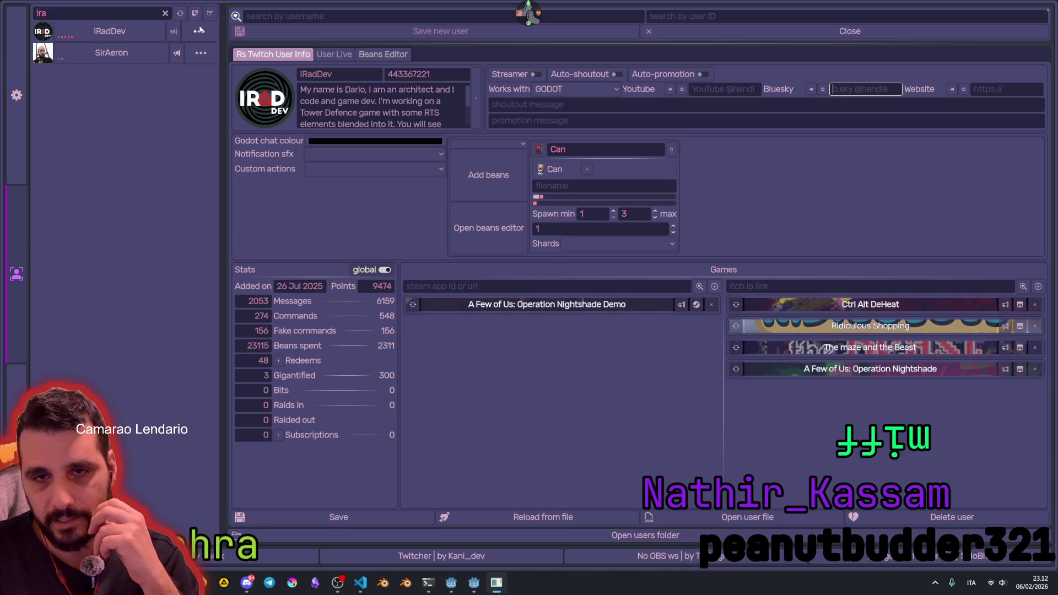
{"action": "left_click", "coordinate": [166, 13]}
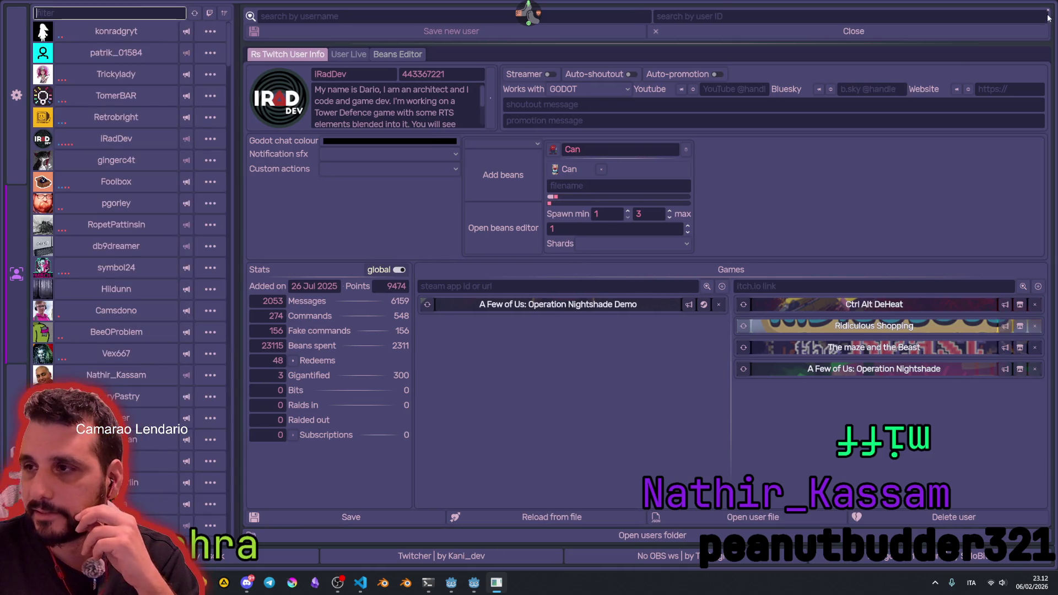
{"action": "key", "text": "alt+Tab"}
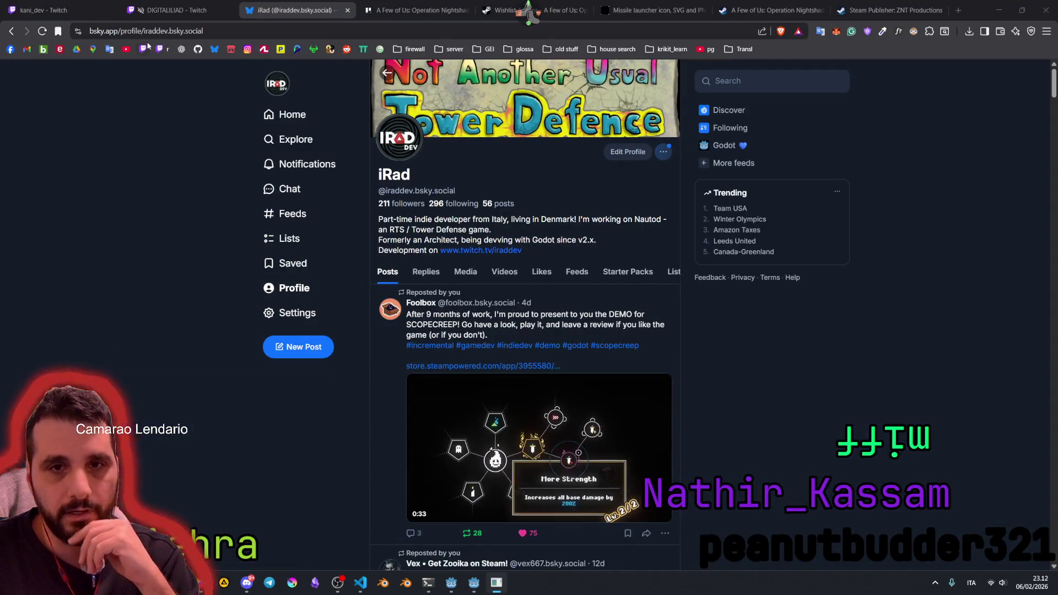
Step: Copy the Bluesky profile address, then scroll through the iRad profile's reposted posts
{"action": "key", "text": "ctrl+l"}
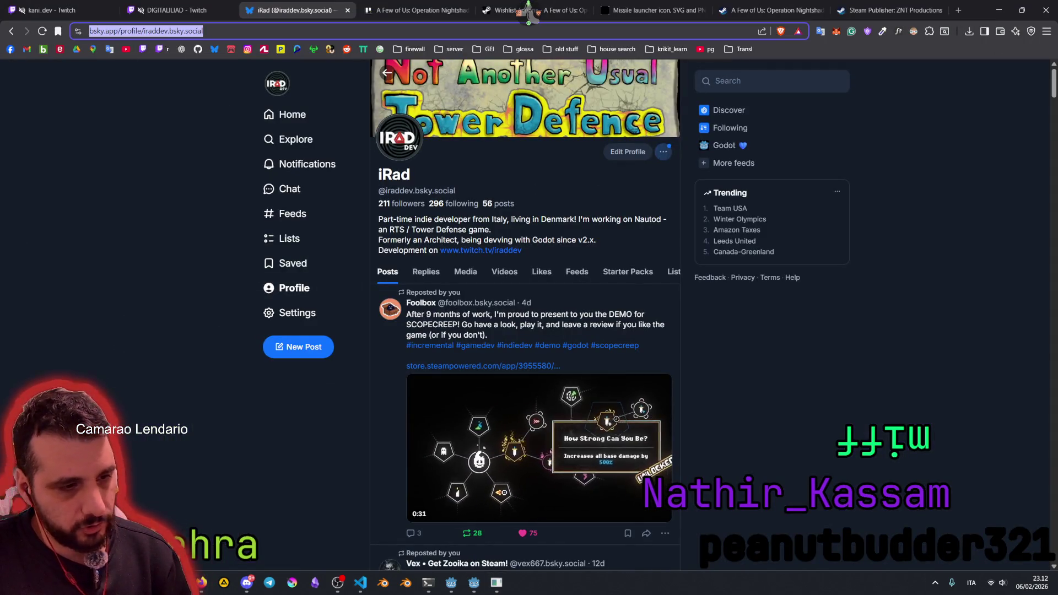
{"action": "key", "text": "alt+Tab"}
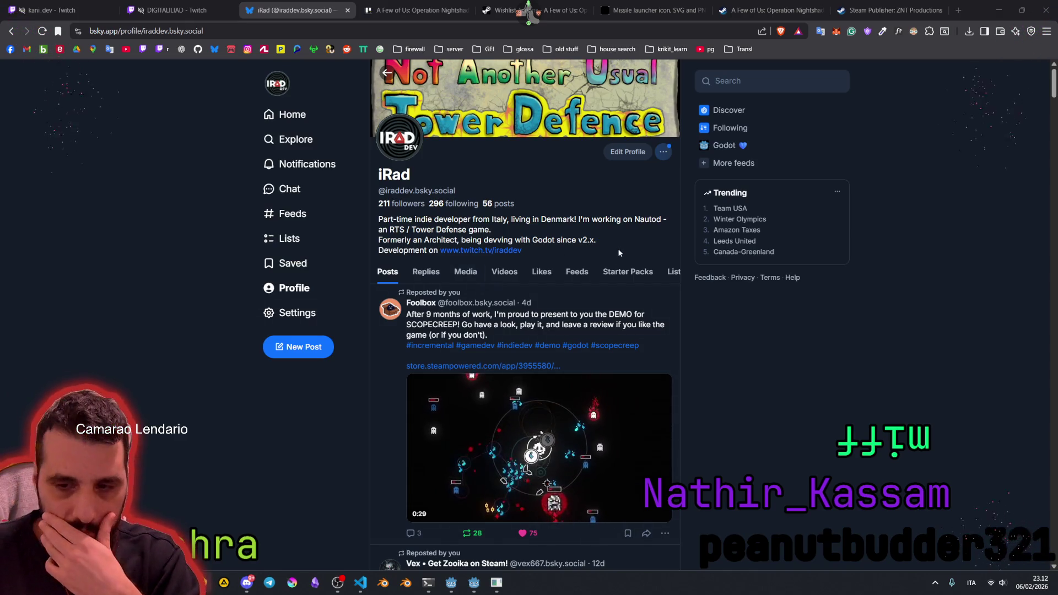
{"action": "scroll", "coordinate": [398, 289], "scroll_direction": "down", "scroll_amount": 3}
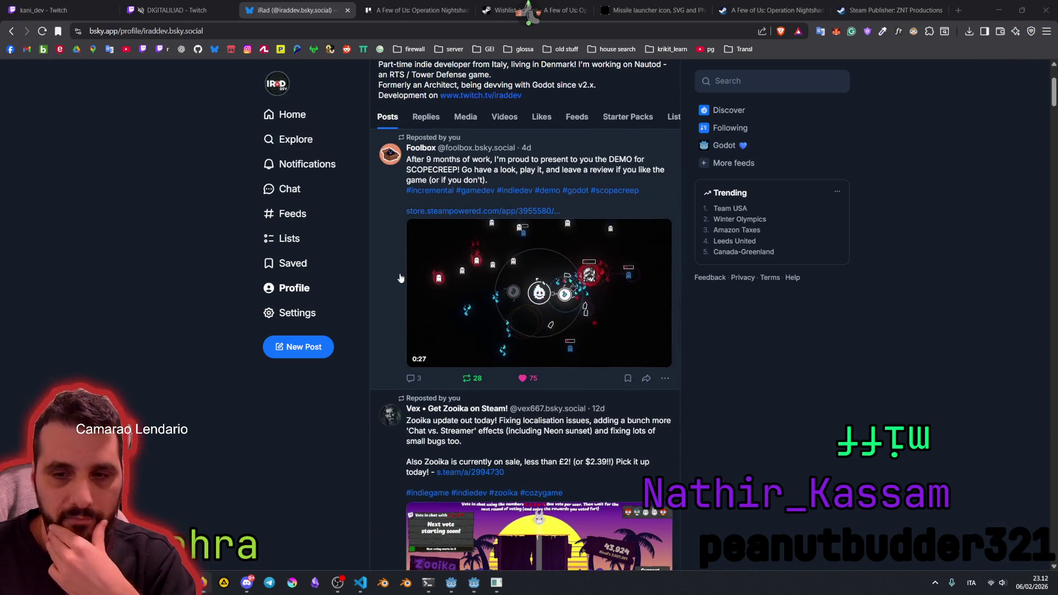
{"action": "scroll", "coordinate": [528, 314], "scroll_direction": "down", "scroll_amount": 3}
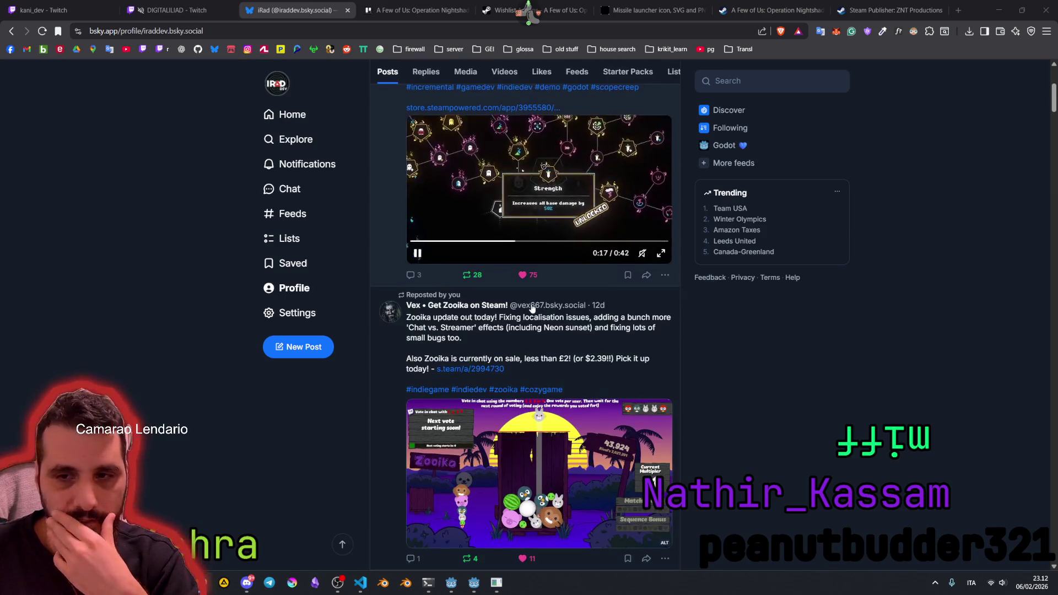
{"action": "scroll", "coordinate": [537, 320], "scroll_direction": "up", "scroll_amount": 3}
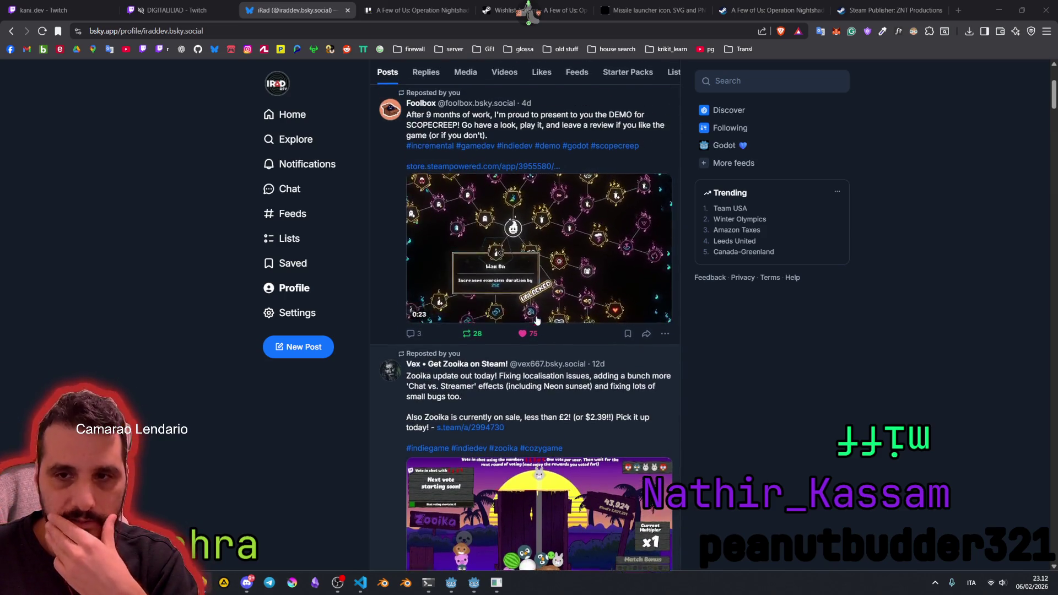
{"action": "scroll", "coordinate": [537, 321], "scroll_direction": "down", "scroll_amount": 1}
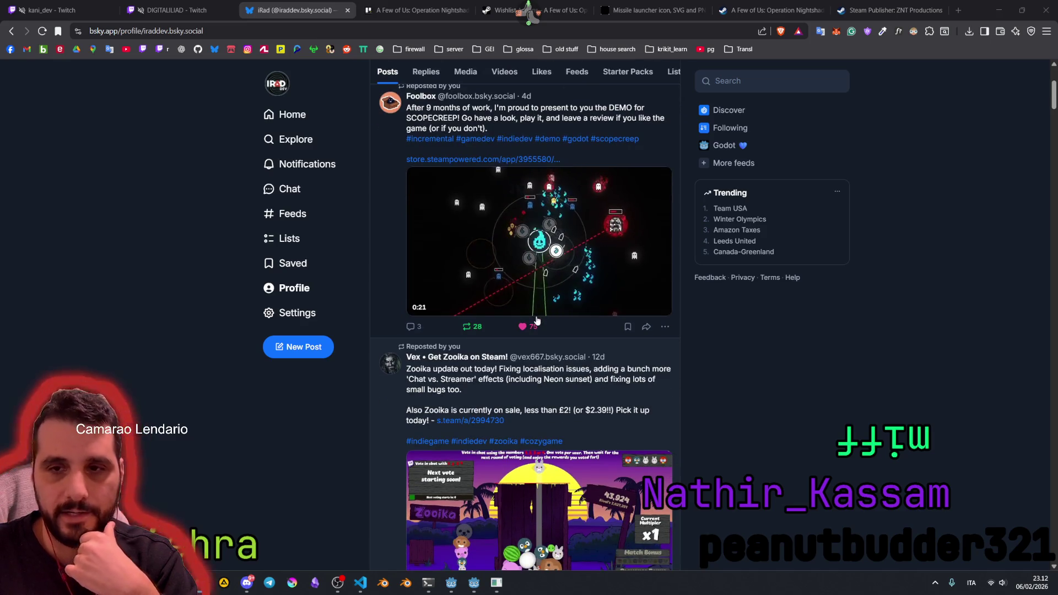
{"action": "scroll", "coordinate": [527, 244], "scroll_direction": "up", "scroll_amount": 3}
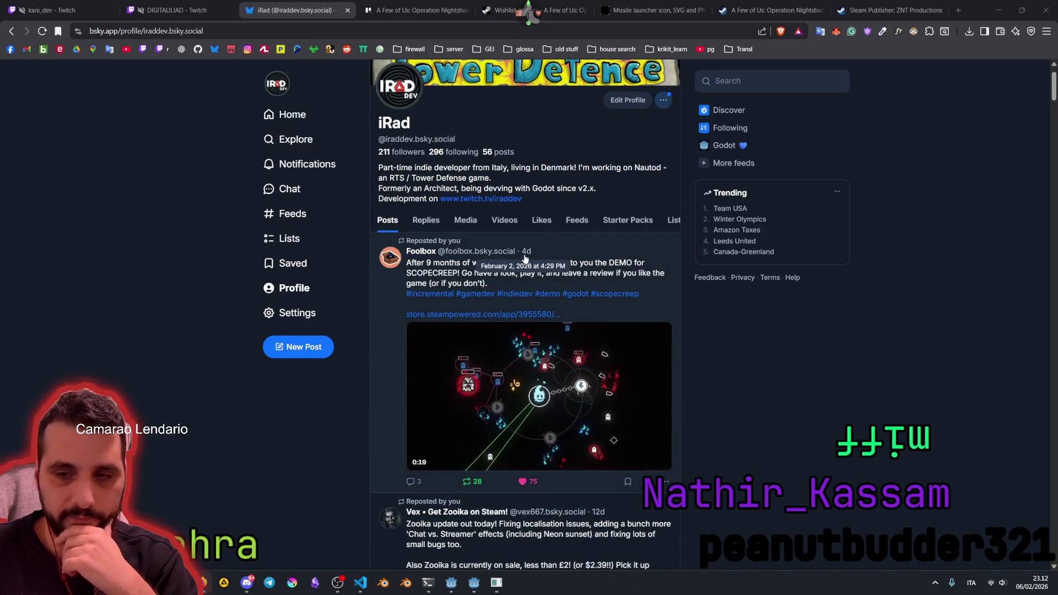
{"action": "scroll", "coordinate": [528, 244], "scroll_direction": "down", "scroll_amount": 2}
{"action": "scroll", "coordinate": [525, 259], "scroll_direction": "down", "scroll_amount": 3}
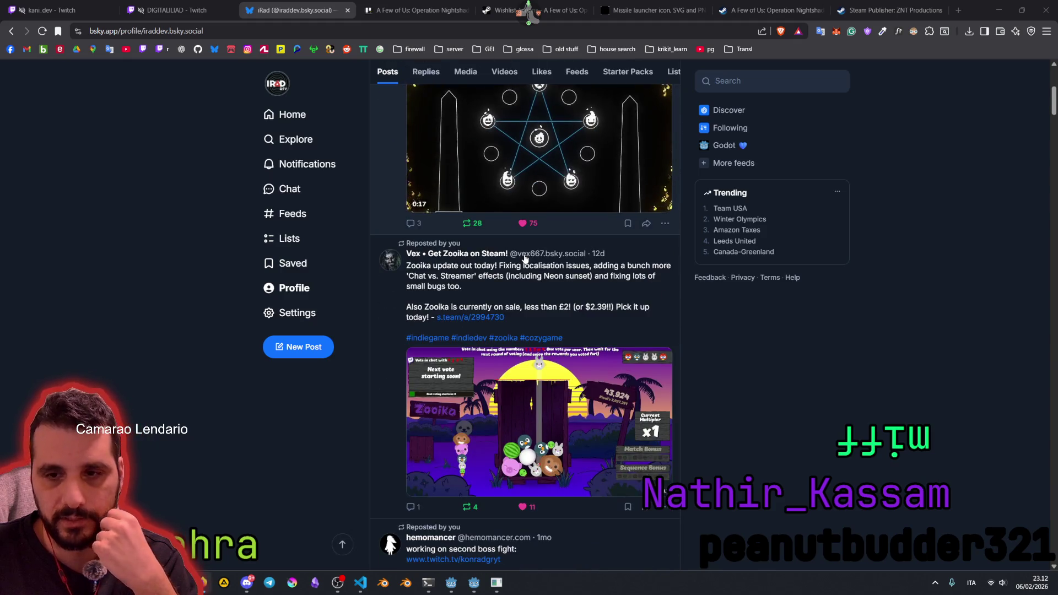
{"action": "scroll", "coordinate": [525, 259], "scroll_direction": "down", "scroll_amount": 4}
{"action": "scroll", "coordinate": [525, 259], "scroll_direction": "down", "scroll_amount": 12}
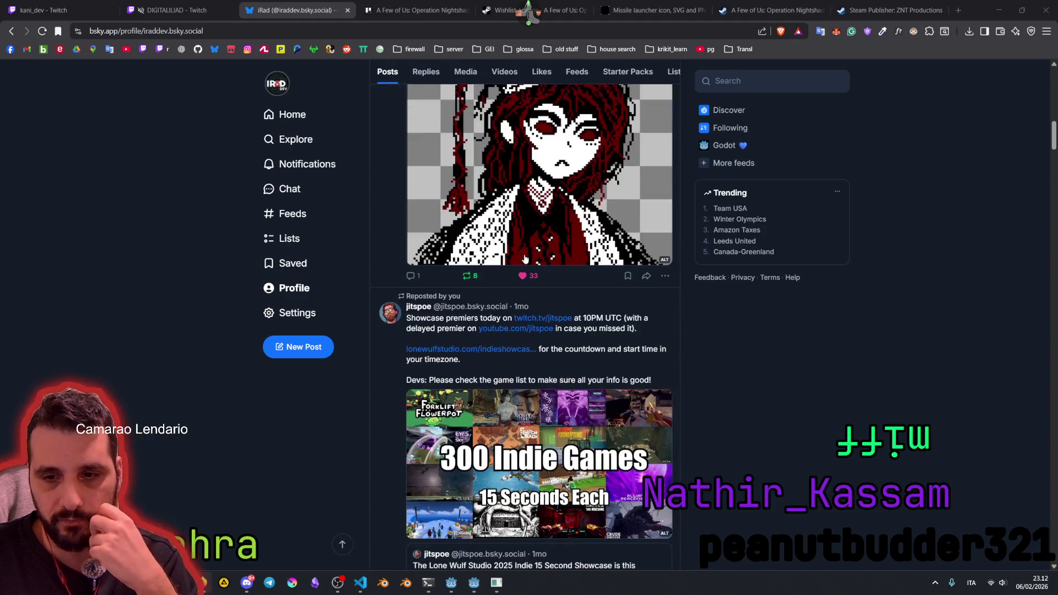
{"action": "scroll", "coordinate": [525, 259], "scroll_direction": "down", "scroll_amount": 8}
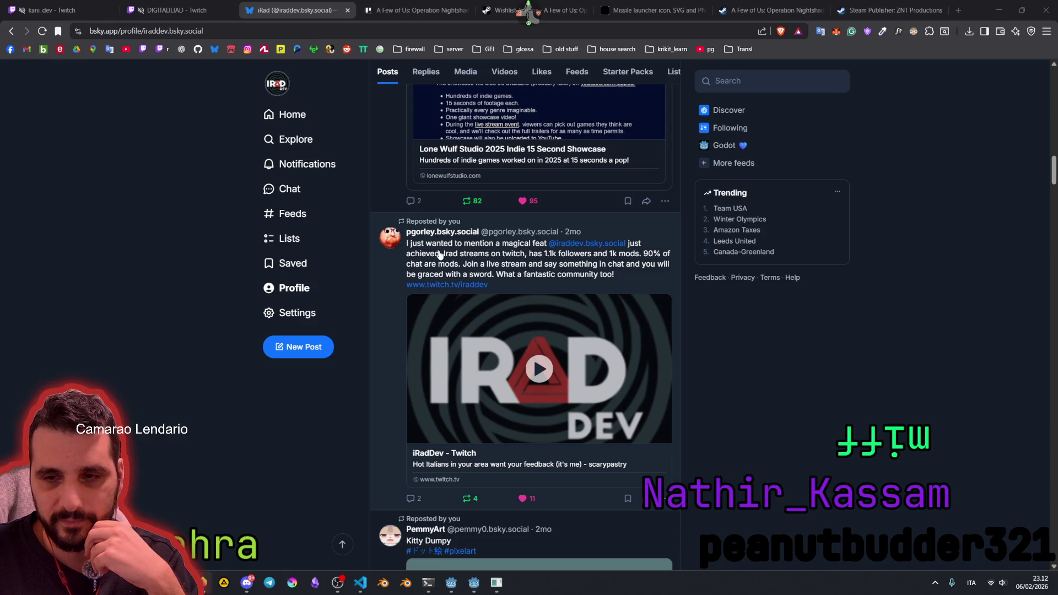
Step: Highlight the Twitch mods milestone post, scroll back up, and close the Bluesky tab
{"action": "mouse_move", "coordinate": [440, 254]}
{"action": "left_mouse_down"}
{"action": "mouse_move", "coordinate": [555, 267]}
{"action": "mouse_move", "coordinate": [449, 264]}
{"action": "mouse_move", "coordinate": [515, 274]}
{"action": "left_mouse_up"}
{"action": "scroll", "coordinate": [512, 278], "scroll_direction": "down", "scroll_amount": 2}
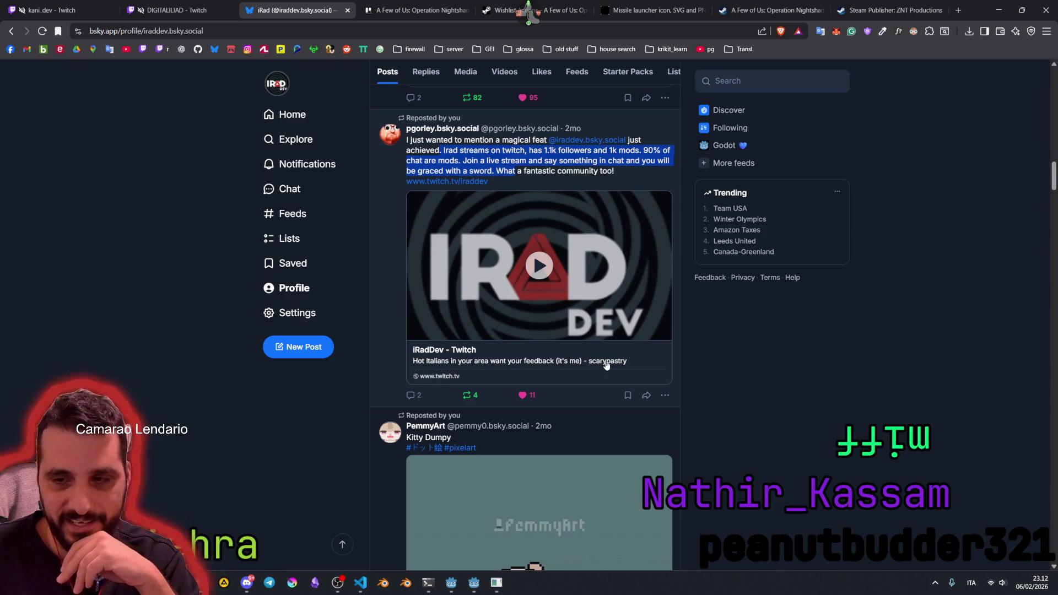
{"action": "scroll", "coordinate": [606, 366], "scroll_direction": "down", "scroll_amount": 5}
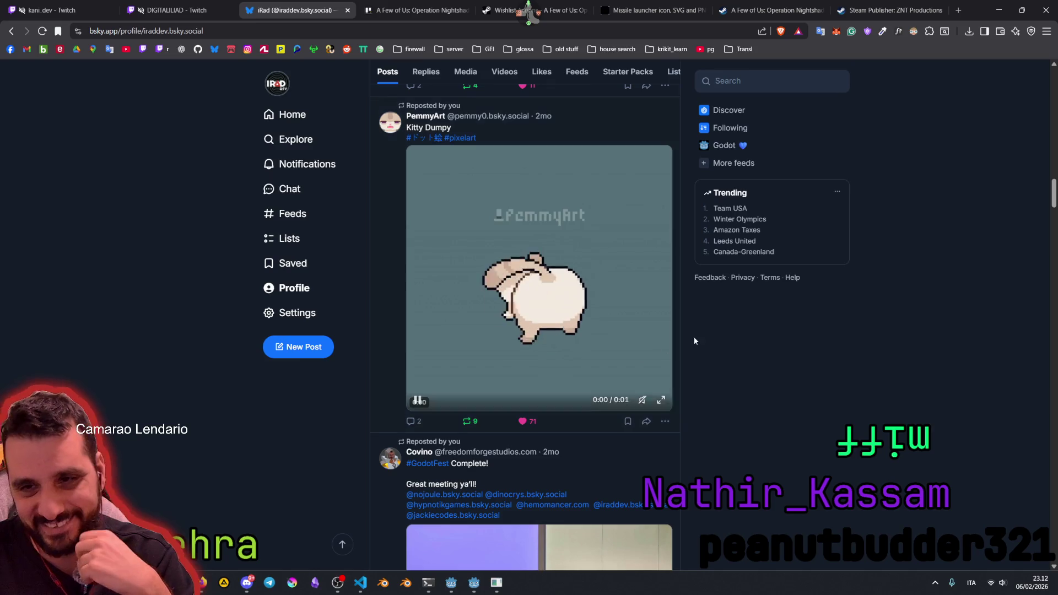
{"action": "scroll", "coordinate": [616, 320], "scroll_direction": "up", "scroll_amount": 5}
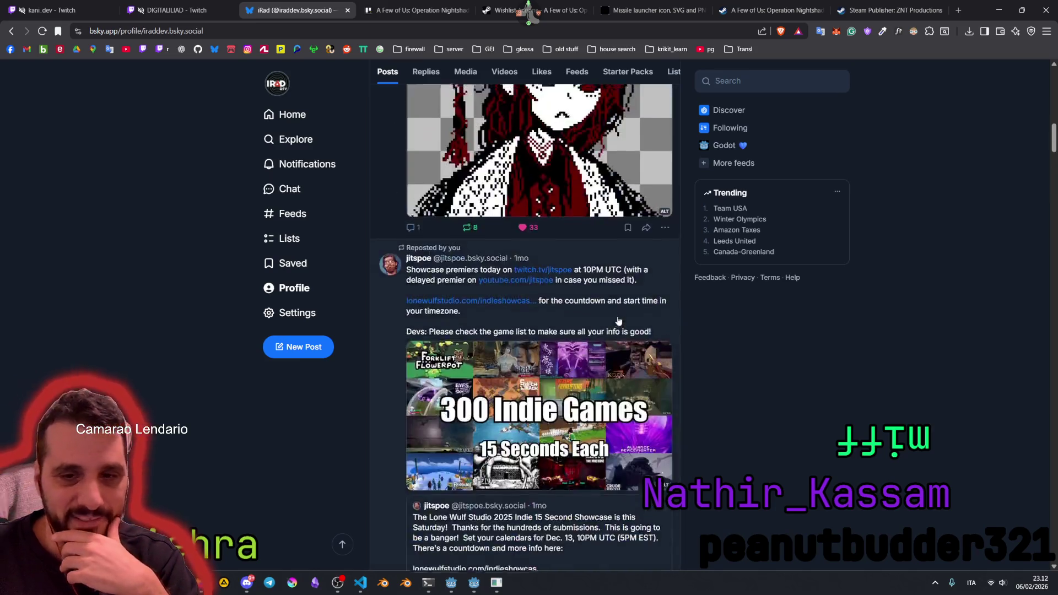
{"action": "scroll", "coordinate": [183, 89], "scroll_direction": "up", "scroll_amount": 5}
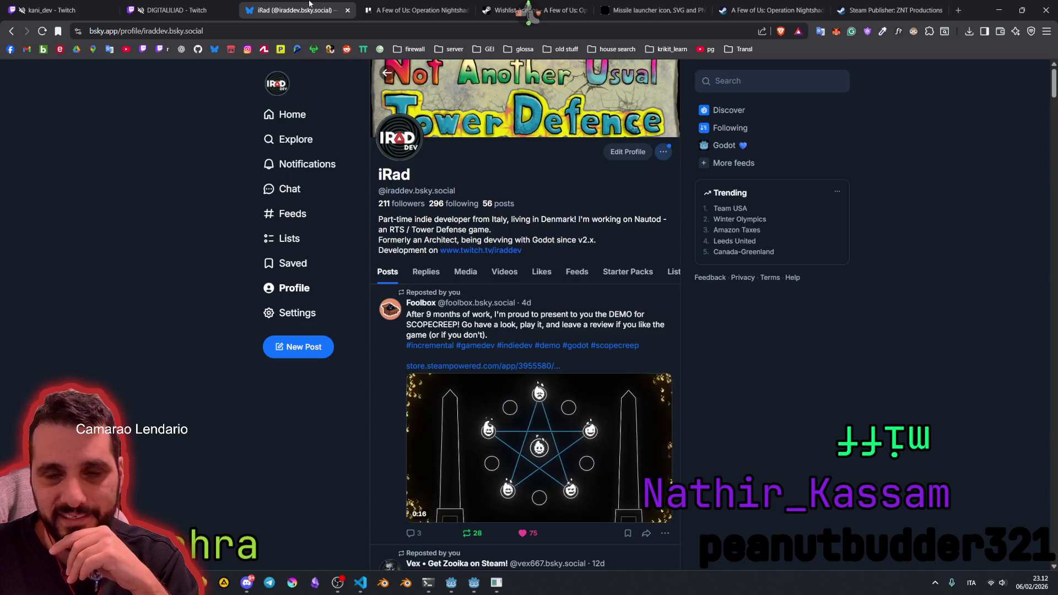
{"action": "left_click", "coordinate": [348, 10]}
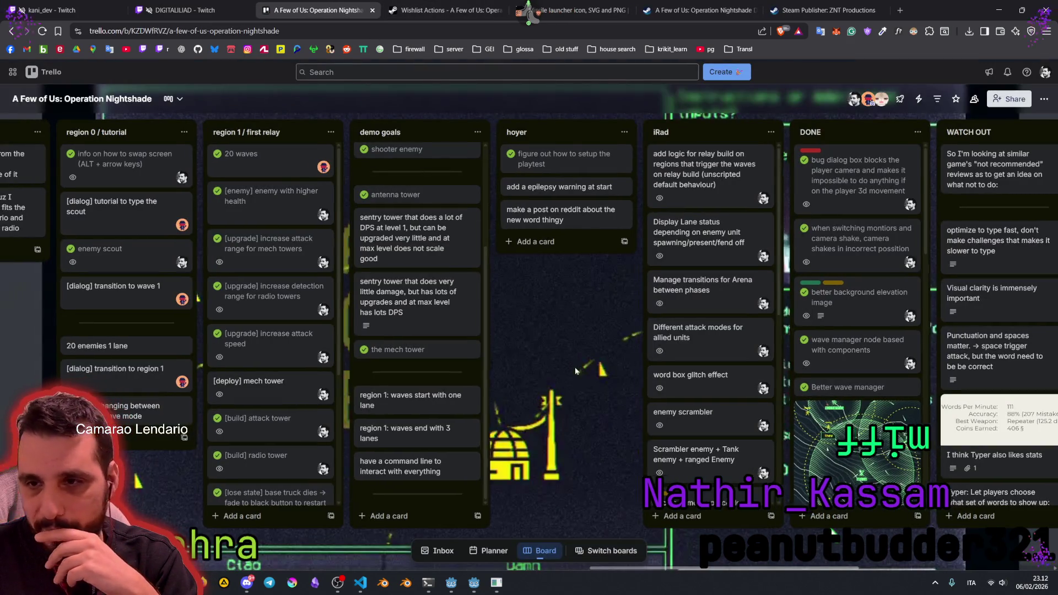
Step: Scroll across all the lists on the Operation Nightshade Trello board
{"action": "scroll", "coordinate": [574, 367], "scroll_direction": "left", "scroll_amount": 1}
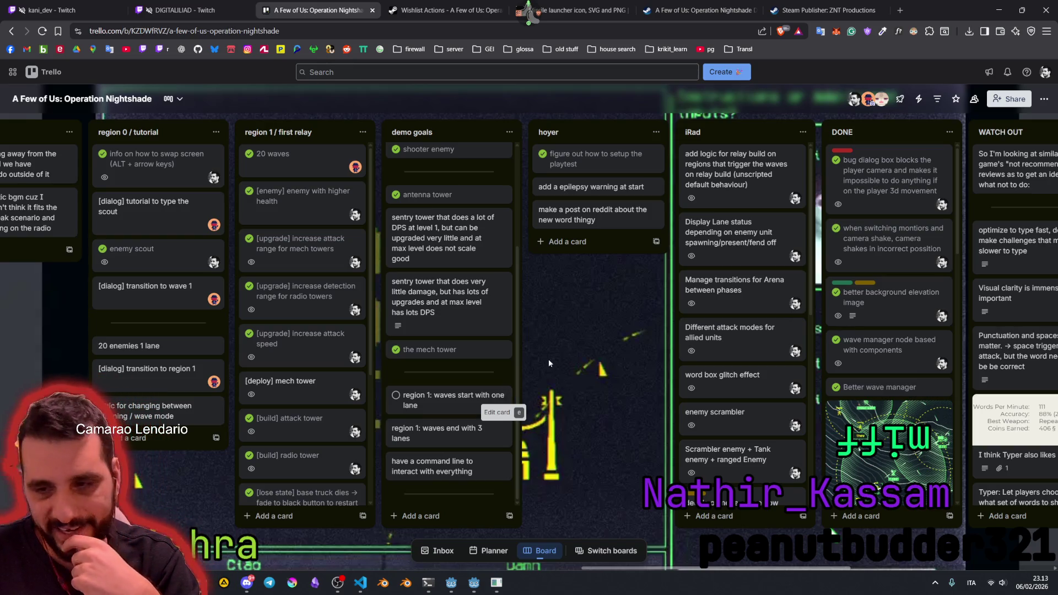
{"action": "scroll", "coordinate": [583, 308], "scroll_direction": "right", "scroll_amount": 5}
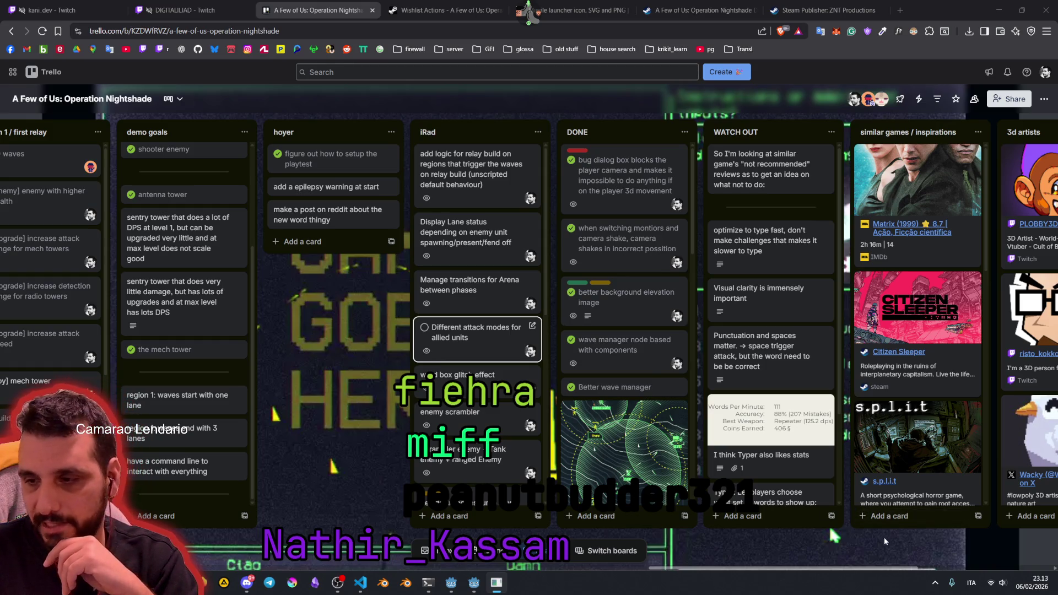
{"action": "scroll", "coordinate": [884, 537], "scroll_direction": "right", "scroll_amount": 4}
{"action": "scroll", "coordinate": [895, 520], "scroll_direction": "right", "scroll_amount": 4}
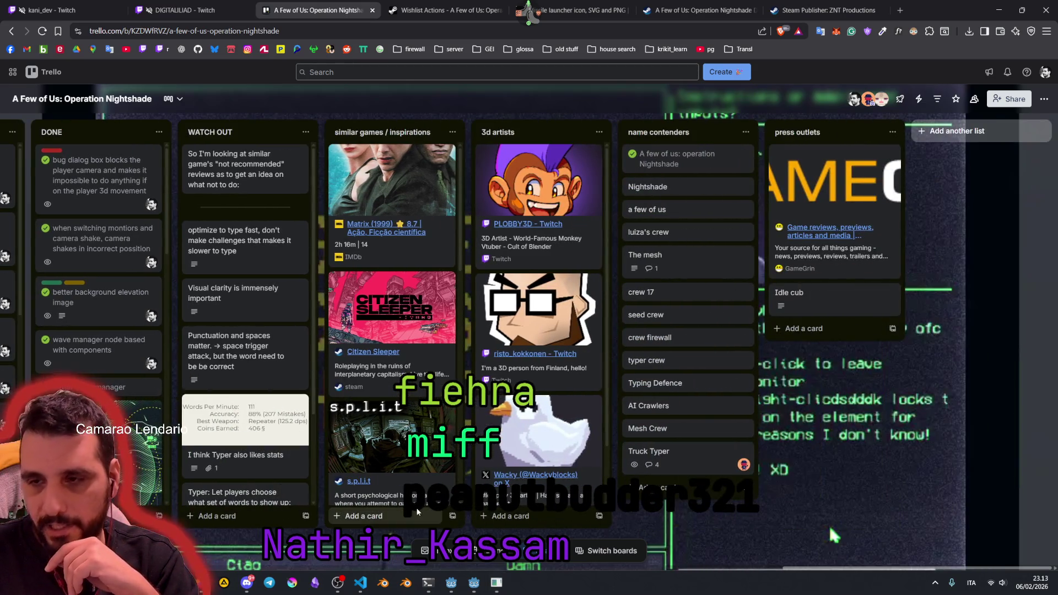
{"action": "scroll", "coordinate": [829, 528], "scroll_direction": "left", "scroll_amount": 10}
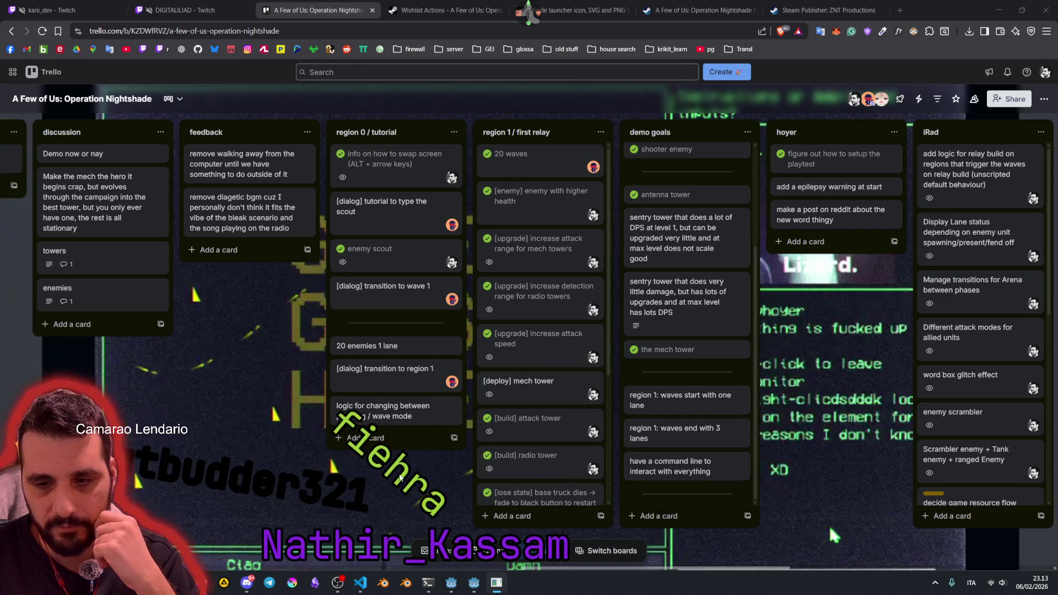
Step: Scroll through the region 1 list, then return to Godot with credits.md focused
{"action": "scroll", "coordinate": [555, 310], "scroll_direction": "down", "scroll_amount": 3}
{"action": "scroll", "coordinate": [555, 309], "scroll_direction": "up", "scroll_amount": 3}
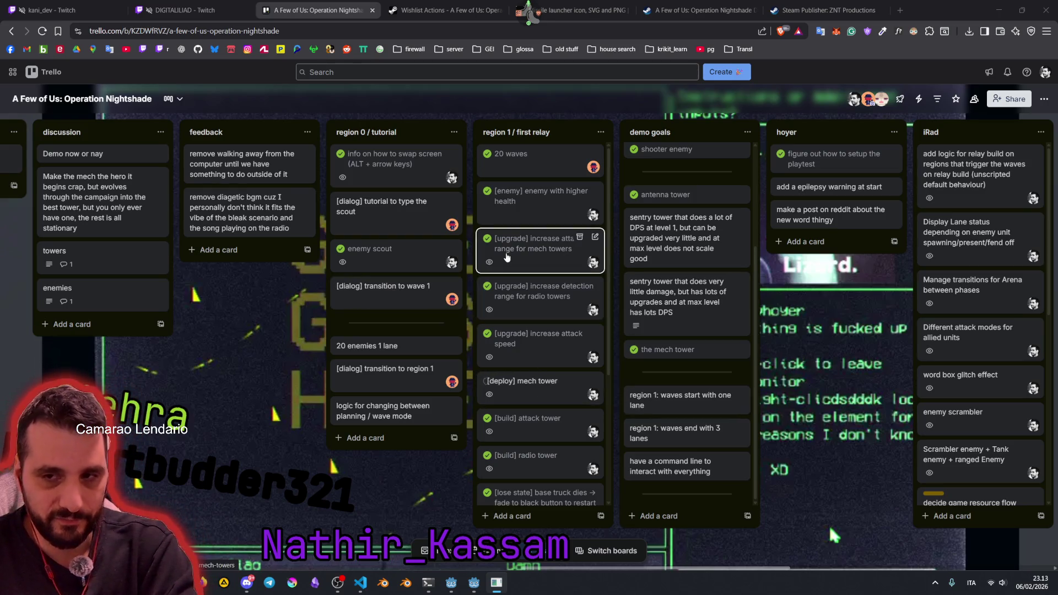
{"action": "scroll", "coordinate": [524, 295], "scroll_direction": "down", "scroll_amount": 1}
{"action": "scroll", "coordinate": [526, 296], "scroll_direction": "down", "scroll_amount": 3}
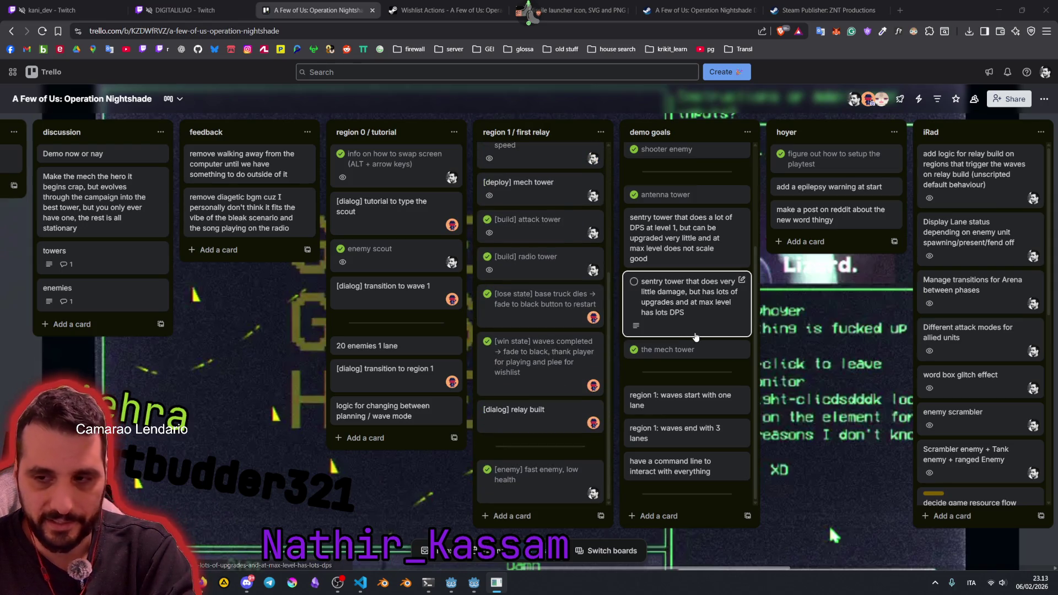
{"action": "left_click", "coordinate": [482, 587]}
{"action": "left_click", "coordinate": [492, 182]}
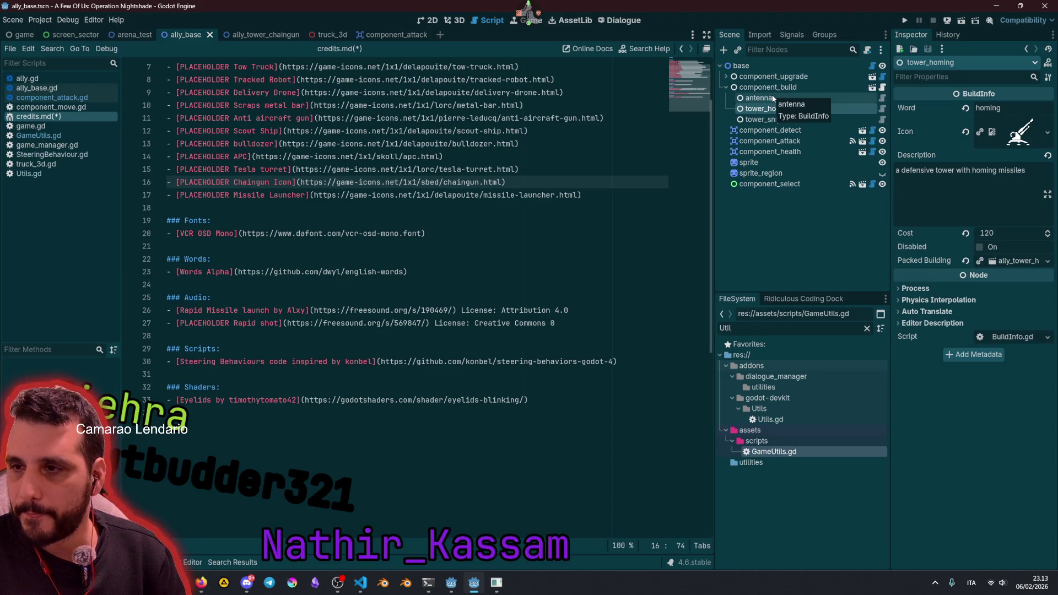
Step: Give the tower_homing build entry the missile-launcher.svg icon, found by filtering for 'miss'
{"action": "left_click", "coordinate": [754, 331]}
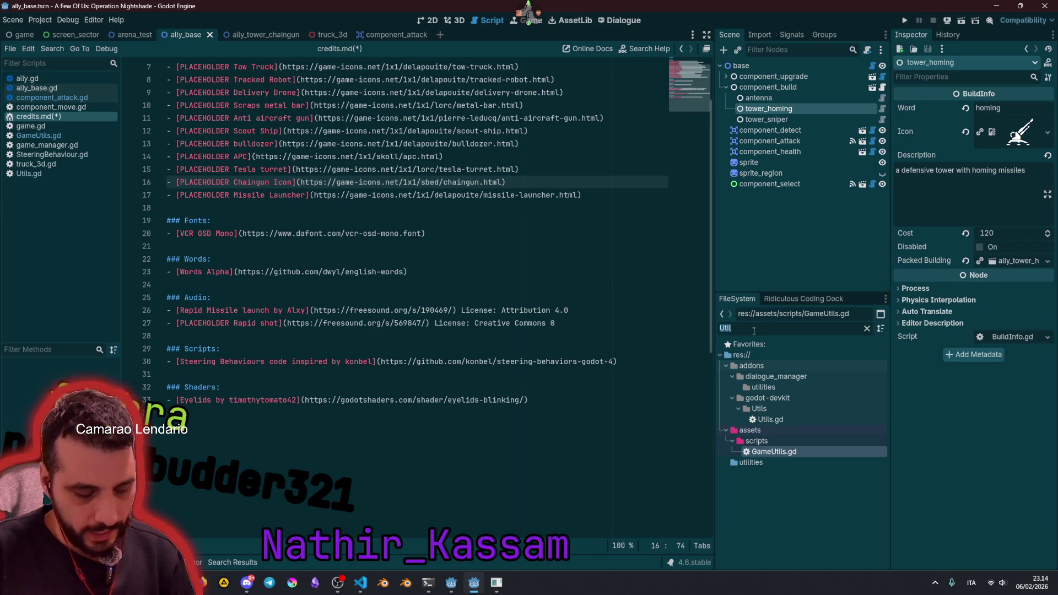
{"action": "type", "text": "miss"}
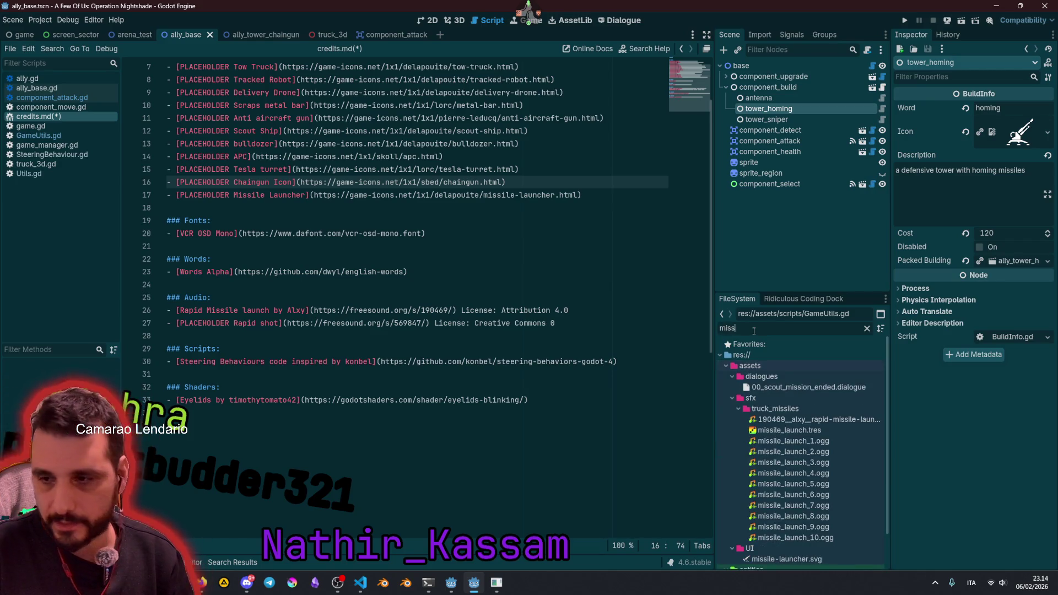
{"action": "scroll", "coordinate": [793, 418], "scroll_direction": "down", "scroll_amount": 2}
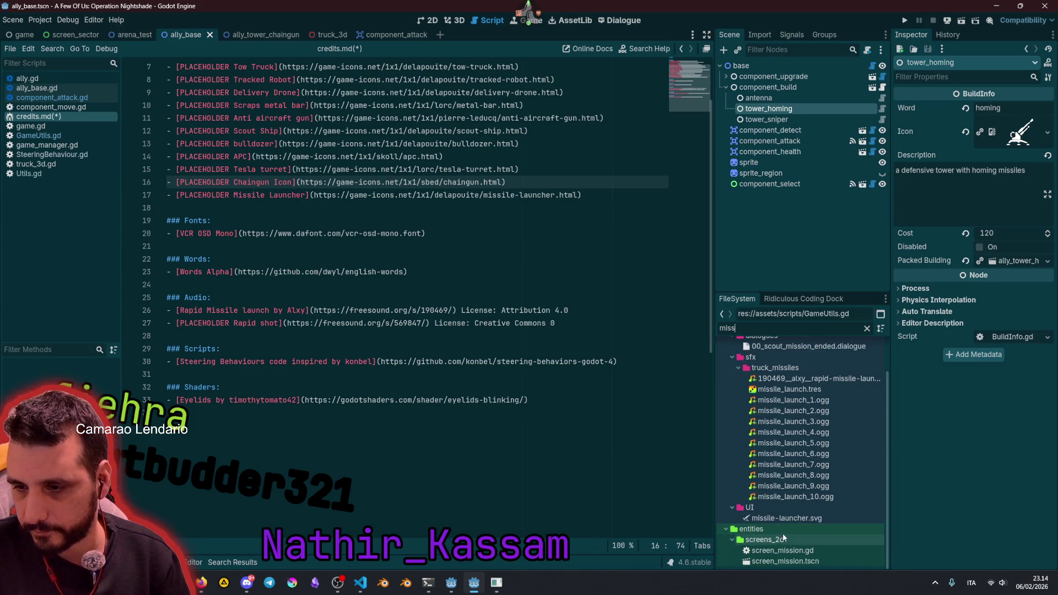
{"action": "left_click", "coordinate": [789, 519]}
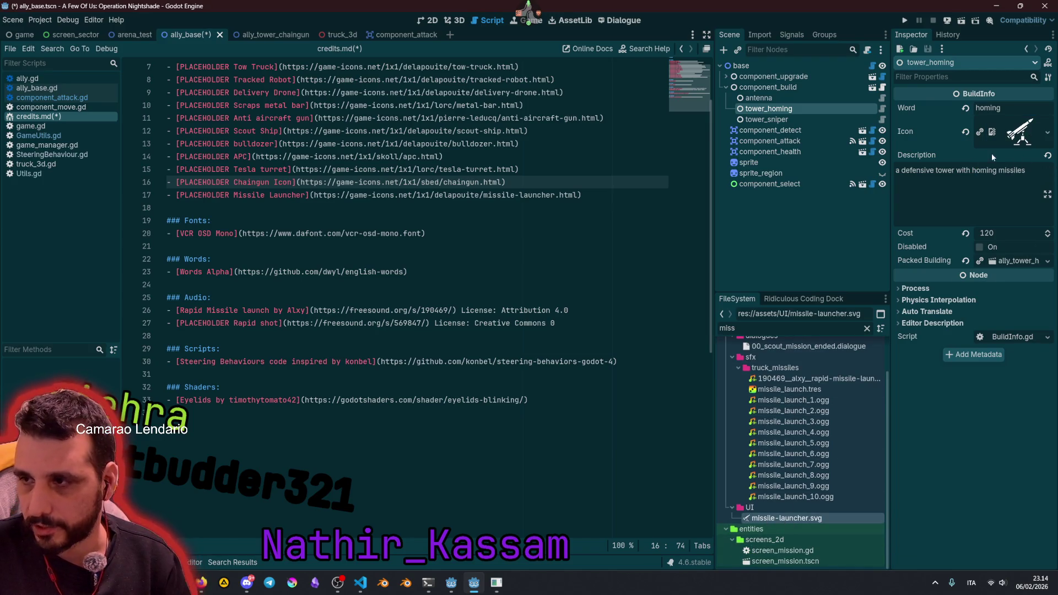
{"action": "left_click", "coordinate": [812, 233]}
Step: Save the ally_base scene and credits.md, then bring up quick-open resource search
{"action": "key", "text": "ctrl+s"}
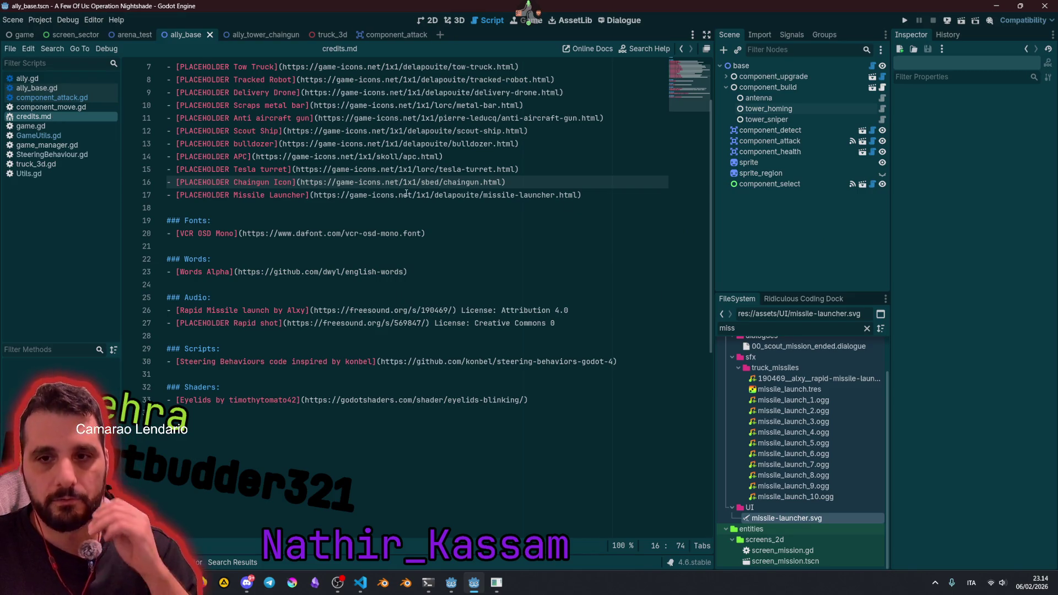
{"action": "left_click", "coordinate": [407, 195]}
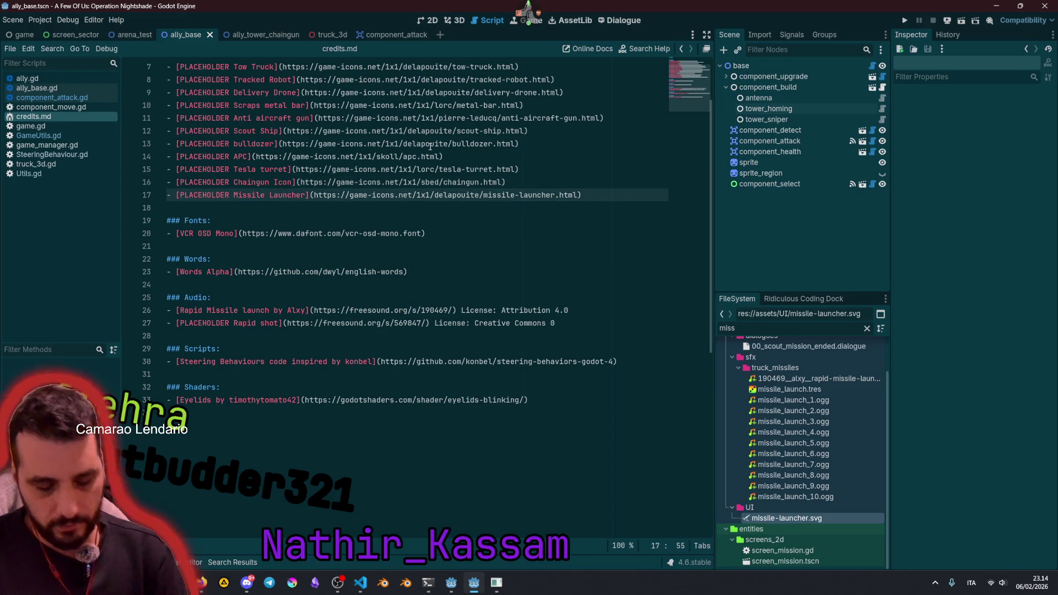
{"action": "key", "text": "alt+shift+o"}
Step: Open ally_tower_homing.tscn via a 'homing' search and center the 2D view on its sprite
{"action": "type", "text": "homing"}
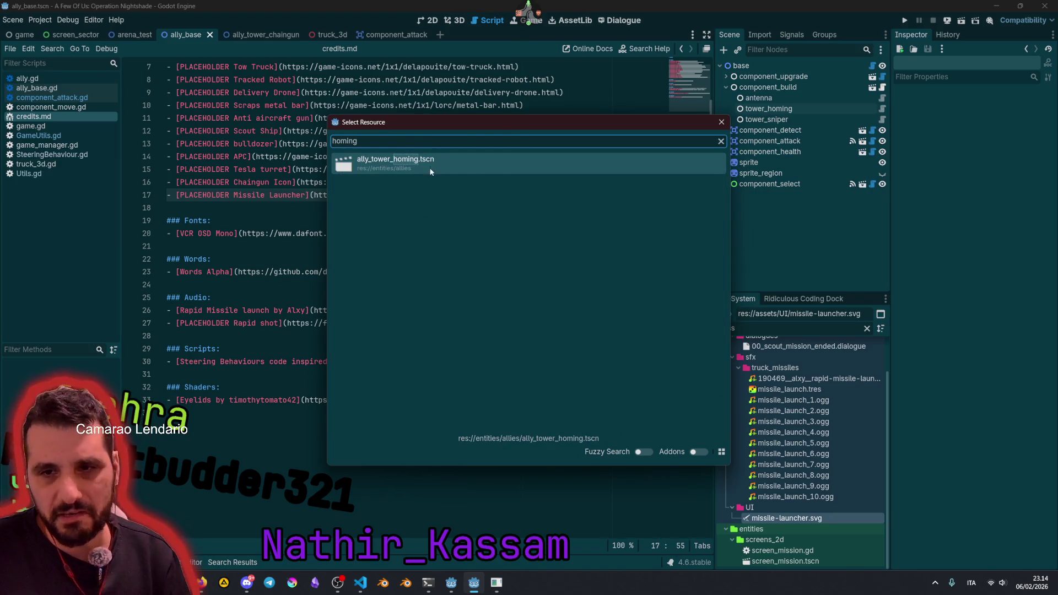
{"action": "double_click", "coordinate": [430, 171]}
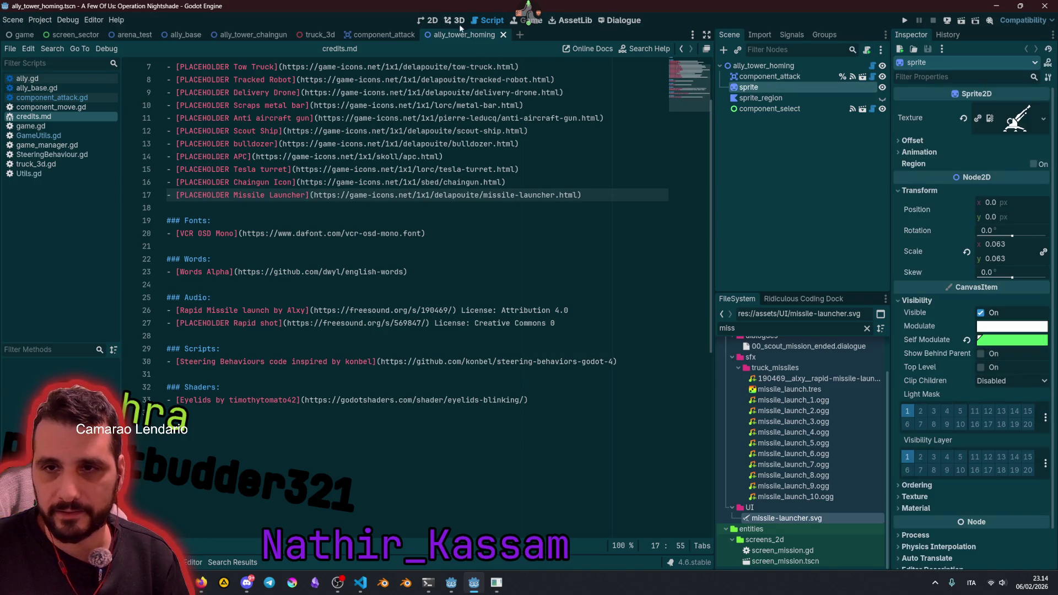
{"action": "left_click", "coordinate": [429, 20]}
{"action": "key", "text": "f"}
{"action": "scroll", "coordinate": [287, 231], "scroll_direction": "up", "scroll_amount": 5}
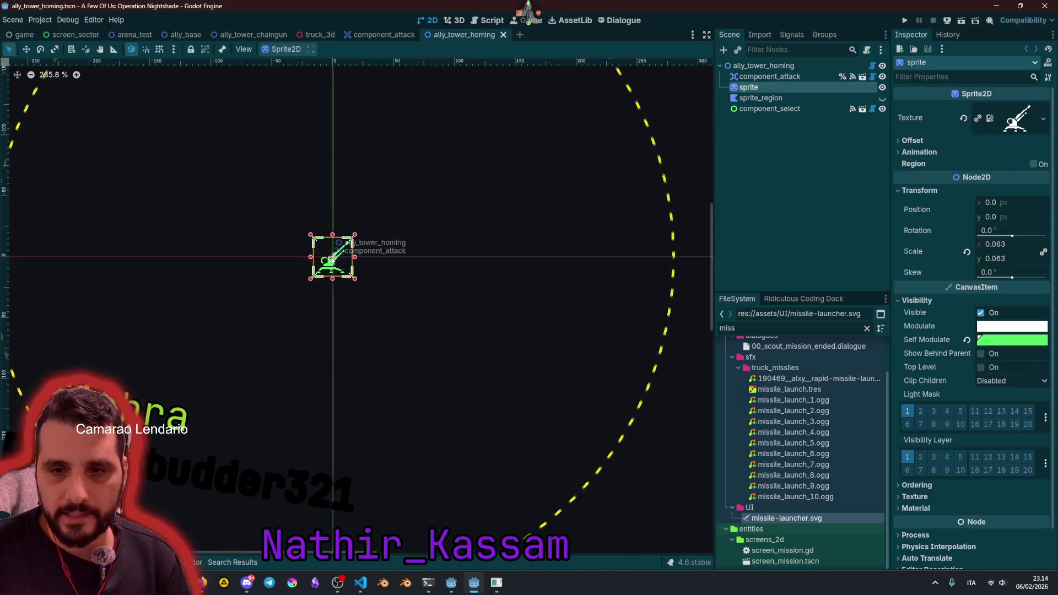
{"action": "scroll", "coordinate": [330, 260], "scroll_direction": "up", "scroll_amount": 4}
Step: Set the Sprite2D texture to missile-launcher.svg, save, and close the homing tower scene
{"action": "left_click_drag", "start_coordinate": [804, 519], "coordinate": [1030, 129]}
{"action": "left_click", "coordinate": [745, 230]}
{"action": "scroll", "coordinate": [305, 210], "scroll_direction": "up", "scroll_amount": 3}
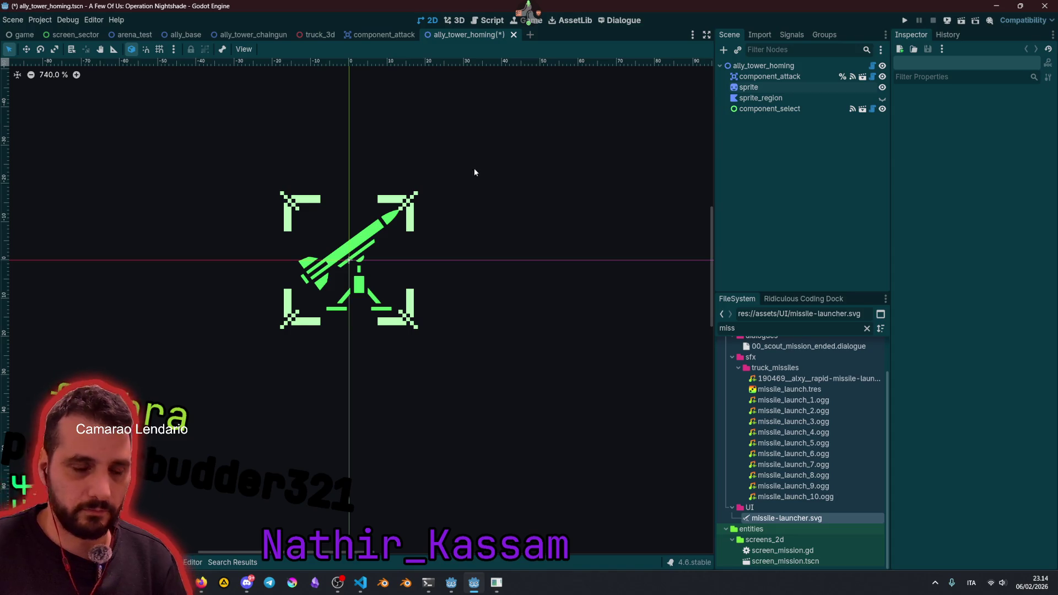
{"action": "key", "text": "ctrl+s"}
{"action": "scroll", "coordinate": [485, 169], "scroll_direction": "down", "scroll_amount": 2}
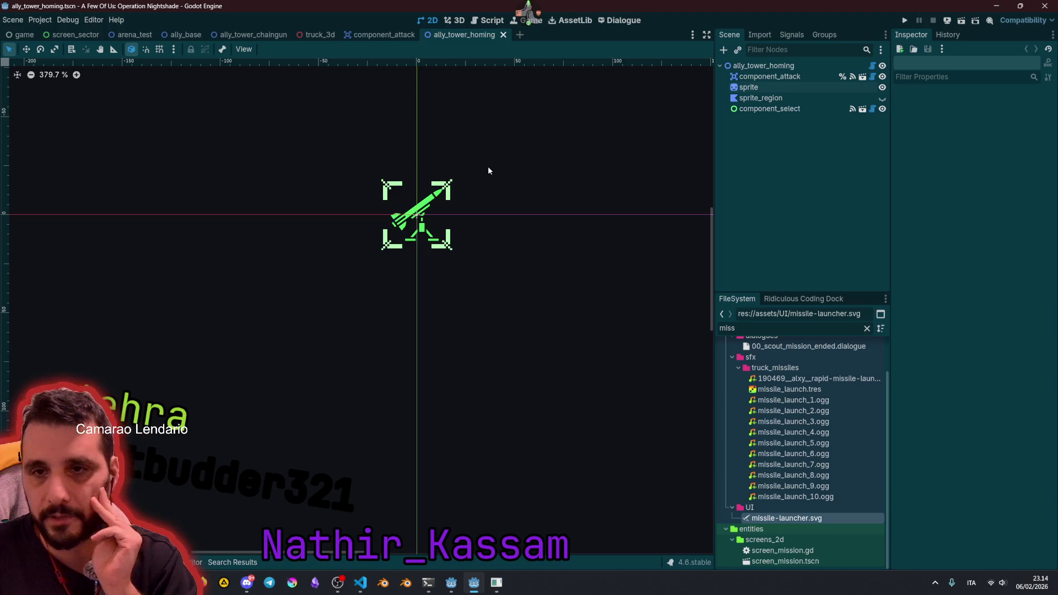
{"action": "middle_click", "coordinate": [459, 37]}
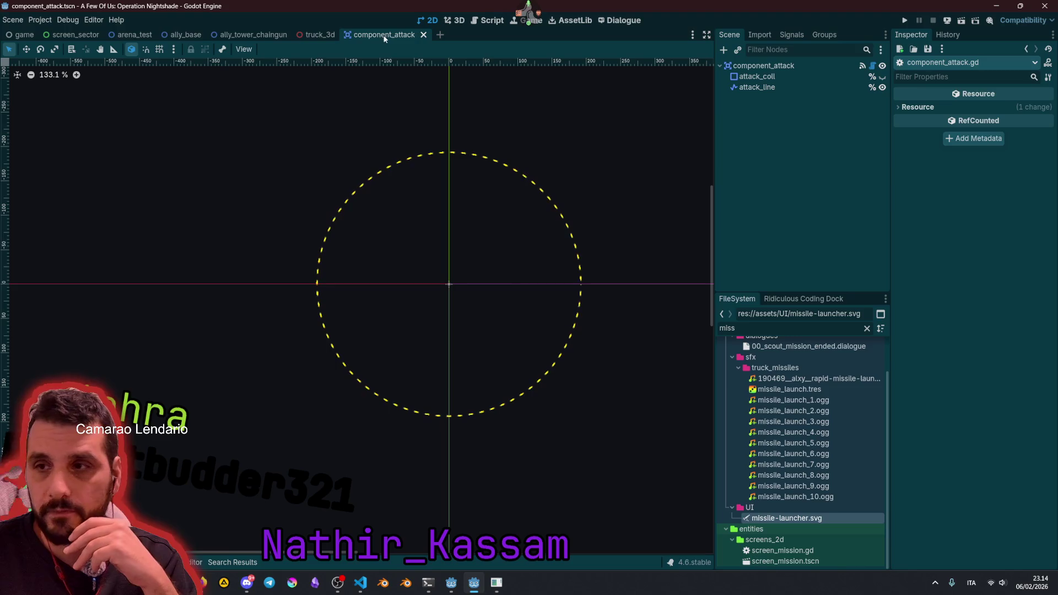
{"action": "left_click", "coordinate": [319, 35]}
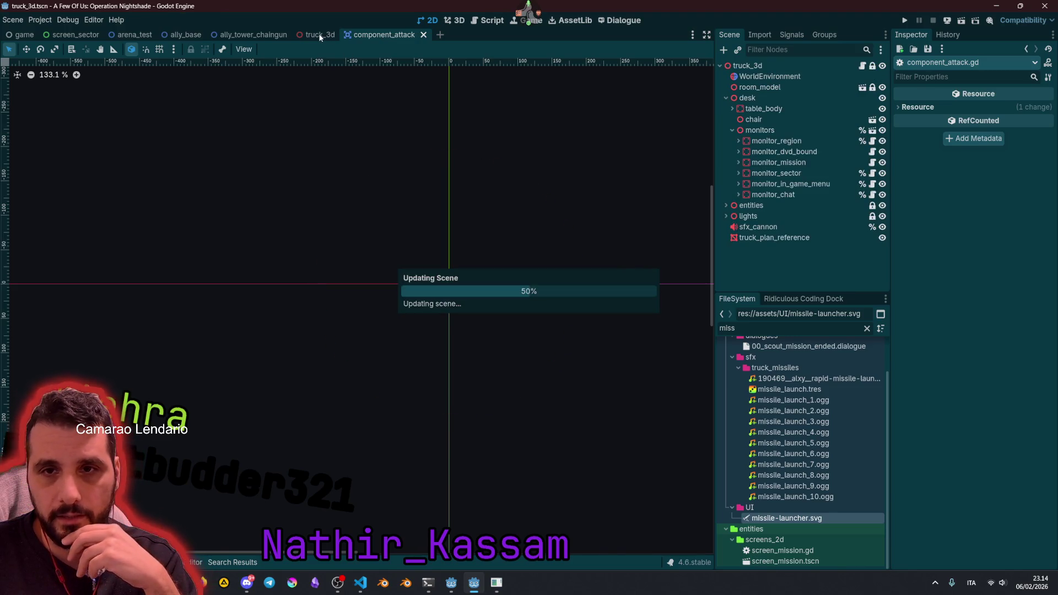
Step: Close the truck_3d and component_attack tabs and save the chaingun tower scene
{"action": "middle_click", "coordinate": [320, 36]}
{"action": "middle_click", "coordinate": [318, 35]}
{"action": "scroll", "coordinate": [371, 361], "scroll_direction": "up", "scroll_amount": 7}
{"action": "left_click", "coordinate": [631, 222]}
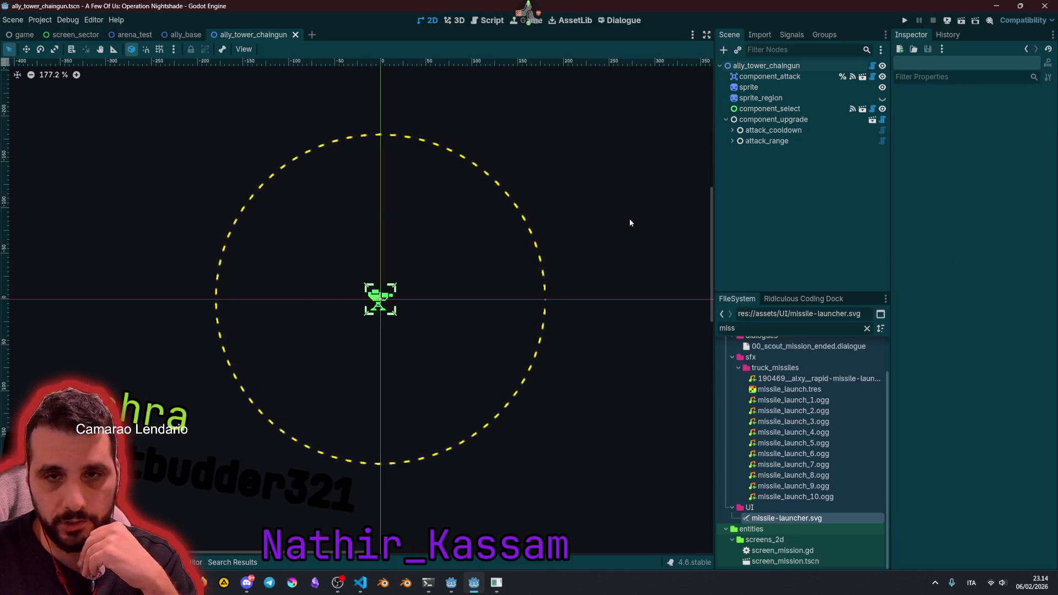
{"action": "key", "text": "ctrl+s"}
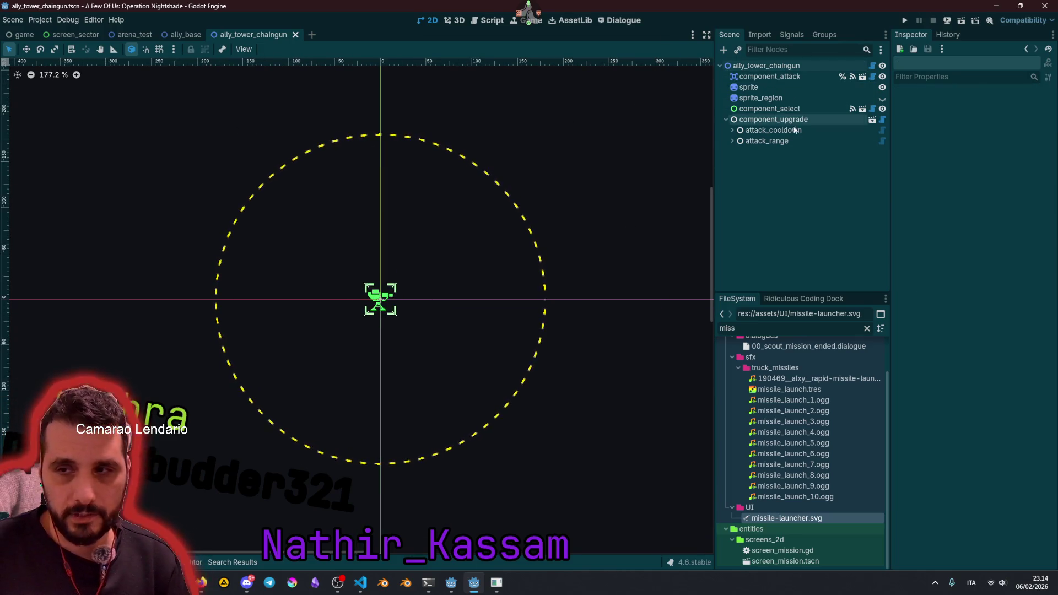
Step: In ally_base, duplicate the tower_sniper build entry and rename it tower_chaingun
{"action": "left_click", "coordinate": [176, 35]}
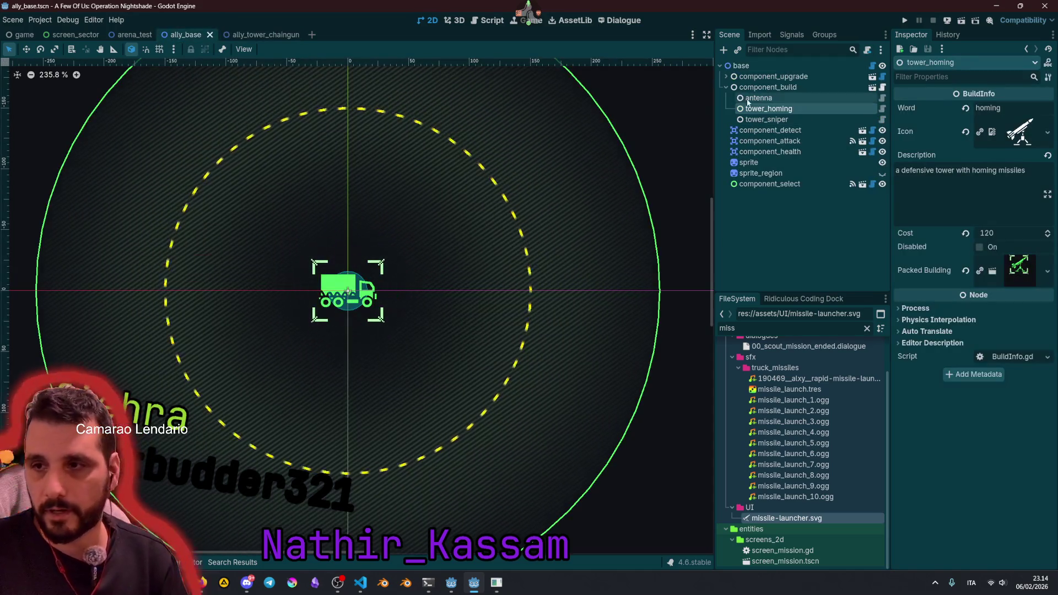
{"action": "left_click", "coordinate": [766, 119]}
{"action": "left_click", "coordinate": [769, 109]}
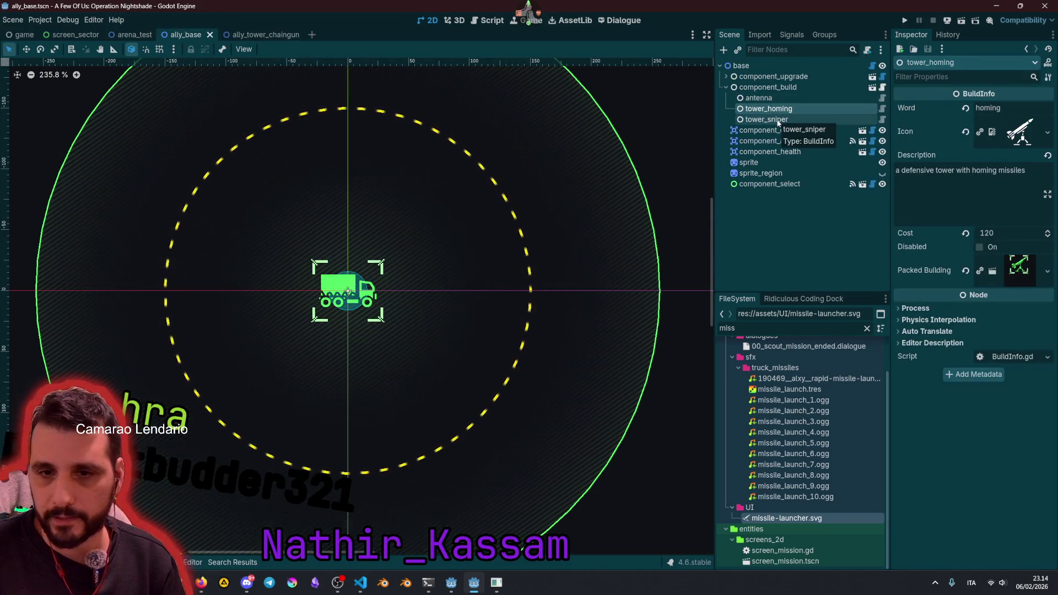
{"action": "left_click", "coordinate": [779, 120]}
{"action": "key", "text": "ctrl+d"}
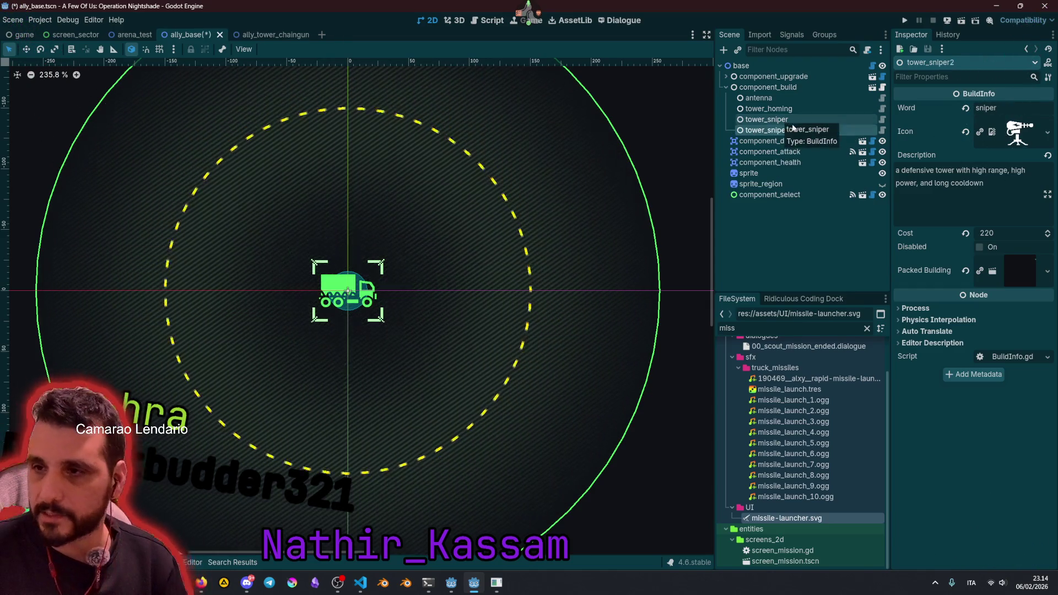
{"action": "key", "text": "F2"}
{"action": "key", "text": "ctrl+shift+Left"}
{"action": "type", "text": "chaingun"}
{"action": "key", "text": "Return"}
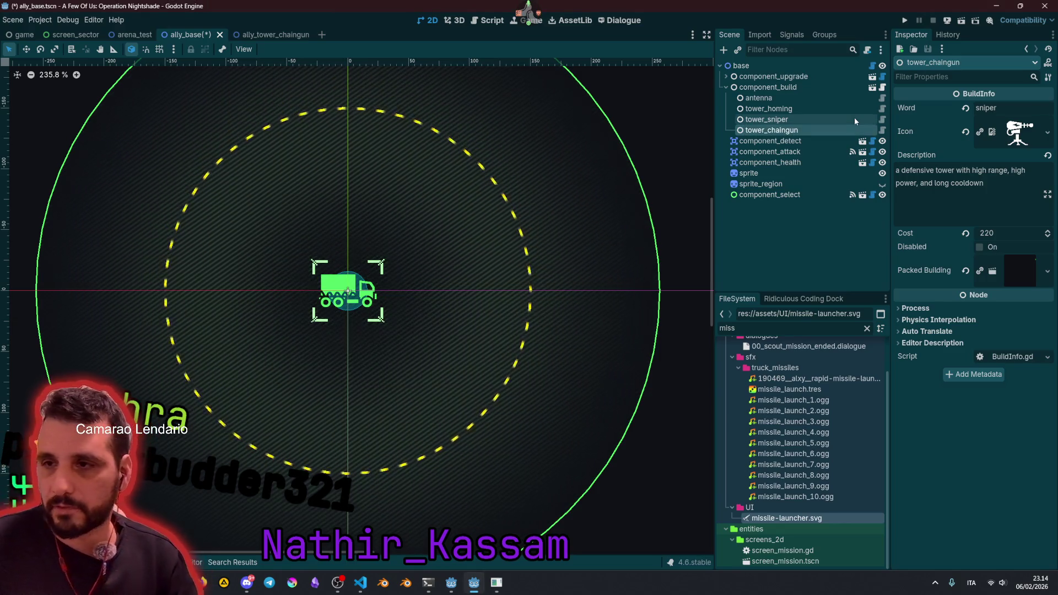
Step: Set the tower_chaingun build Word to chaingun
{"action": "double_click", "coordinate": [996, 109]}
{"action": "type", "text": "ch"}
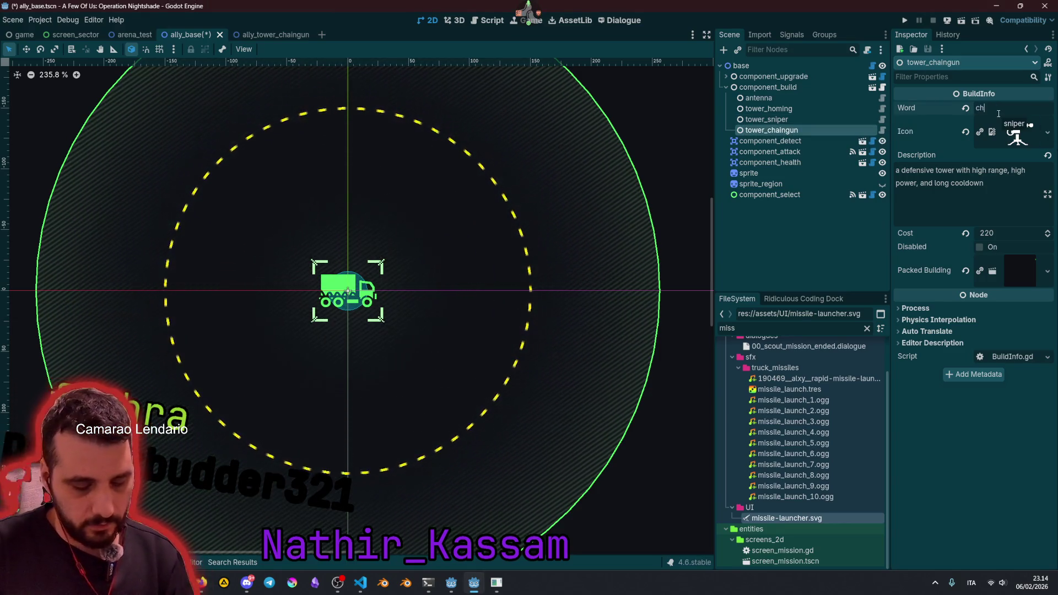
{"action": "type", "text": "aingun"}
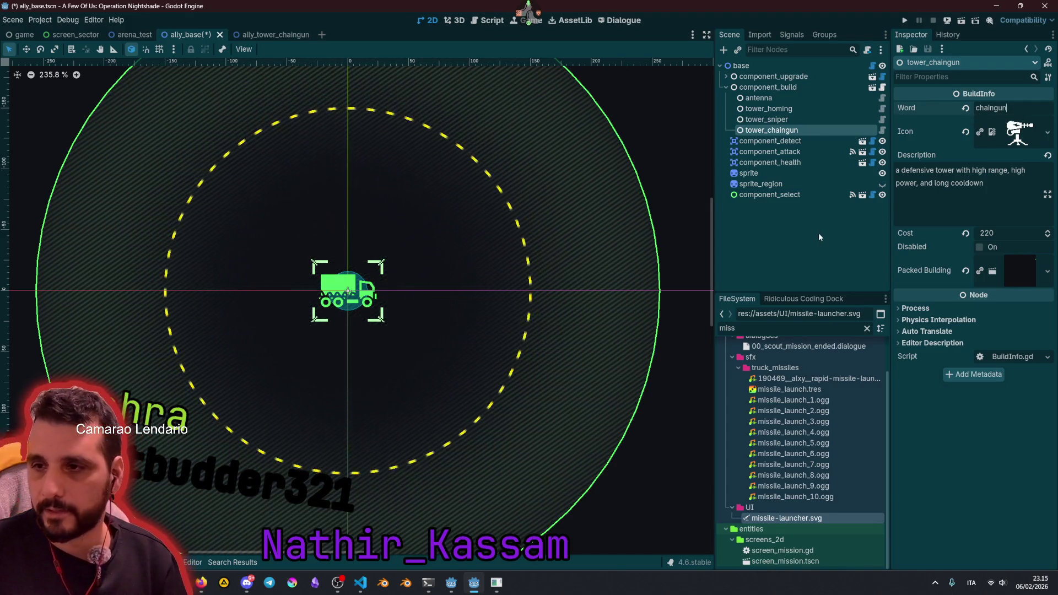
{"action": "left_click", "coordinate": [818, 237]}
{"action": "left_click", "coordinate": [779, 128]}
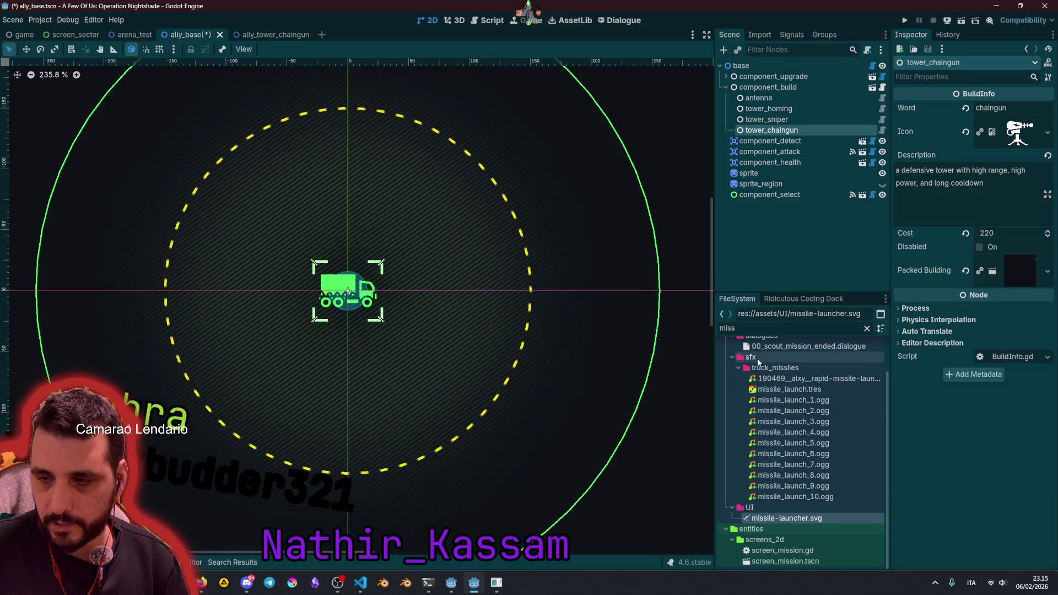
{"action": "left_click", "coordinate": [779, 109]}
{"action": "left_click", "coordinate": [771, 130]}
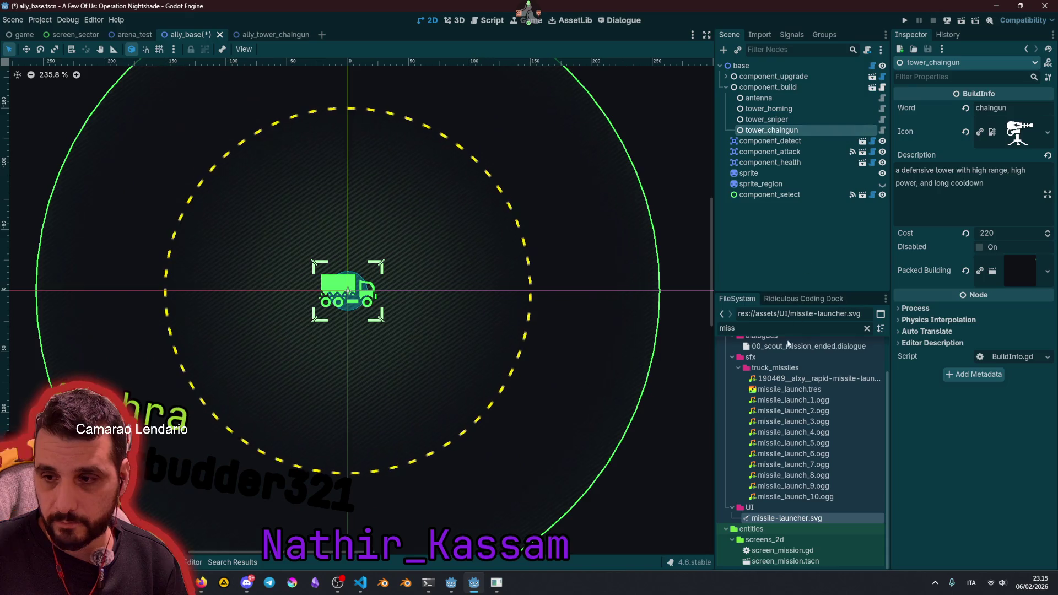
Step: Give tower_chaingun the sentry-gun.svg icon and compare it with the other build entries
{"action": "double_click", "coordinate": [756, 329]}
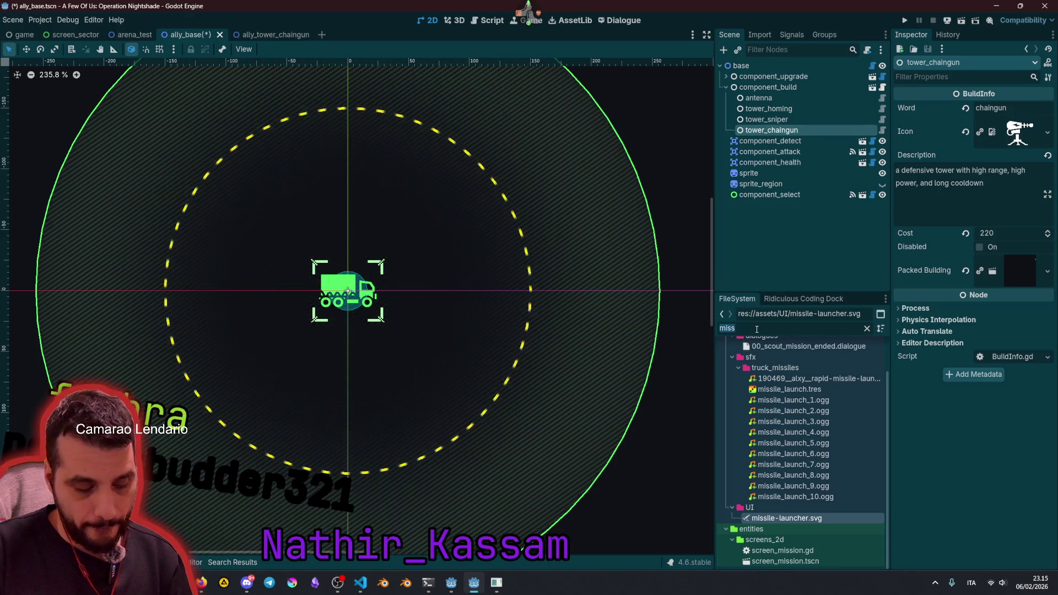
{"action": "type", "text": "sentr"}
{"action": "mouse_move", "coordinate": [772, 387]}
{"action": "left_mouse_down"}
{"action": "mouse_move", "coordinate": [1010, 160]}
{"action": "mouse_move", "coordinate": [1006, 146]}
{"action": "left_mouse_up"}
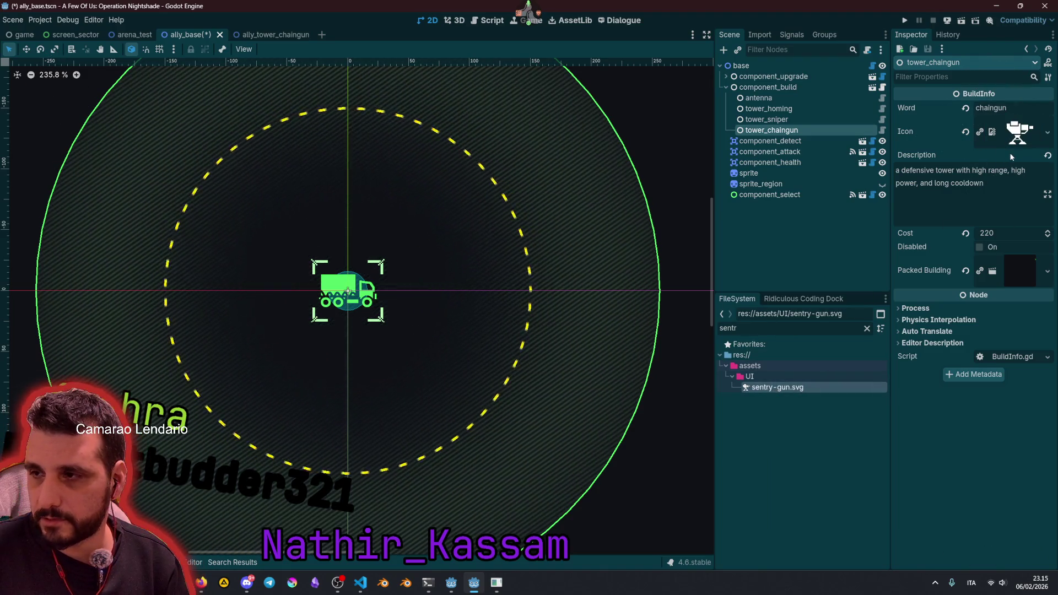
{"action": "left_click", "coordinate": [778, 121]}
{"action": "left_click", "coordinate": [778, 109]}
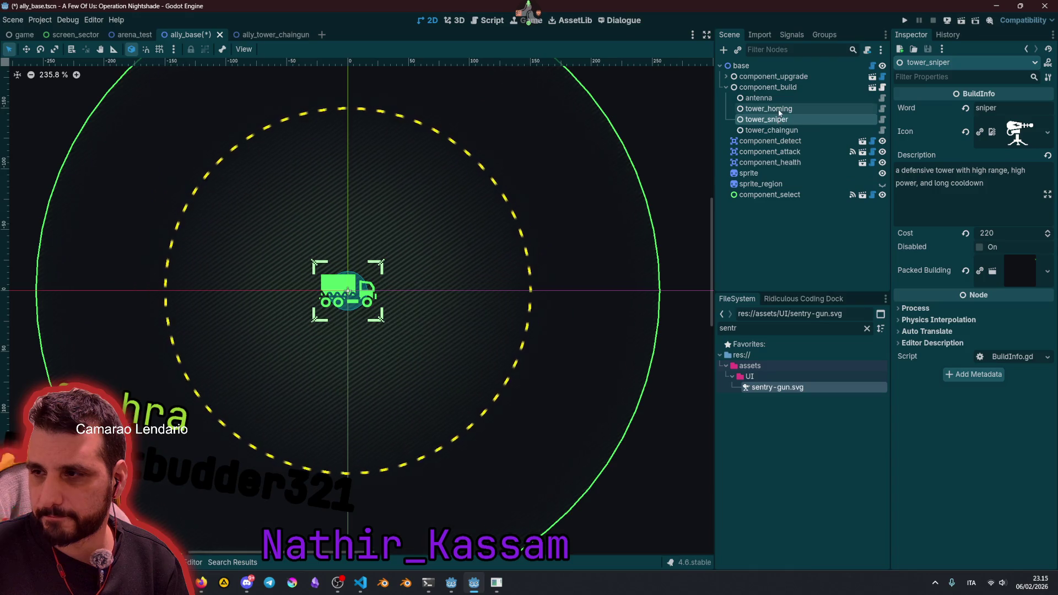
{"action": "left_click", "coordinate": [777, 98]}
{"action": "left_click", "coordinate": [779, 129]}
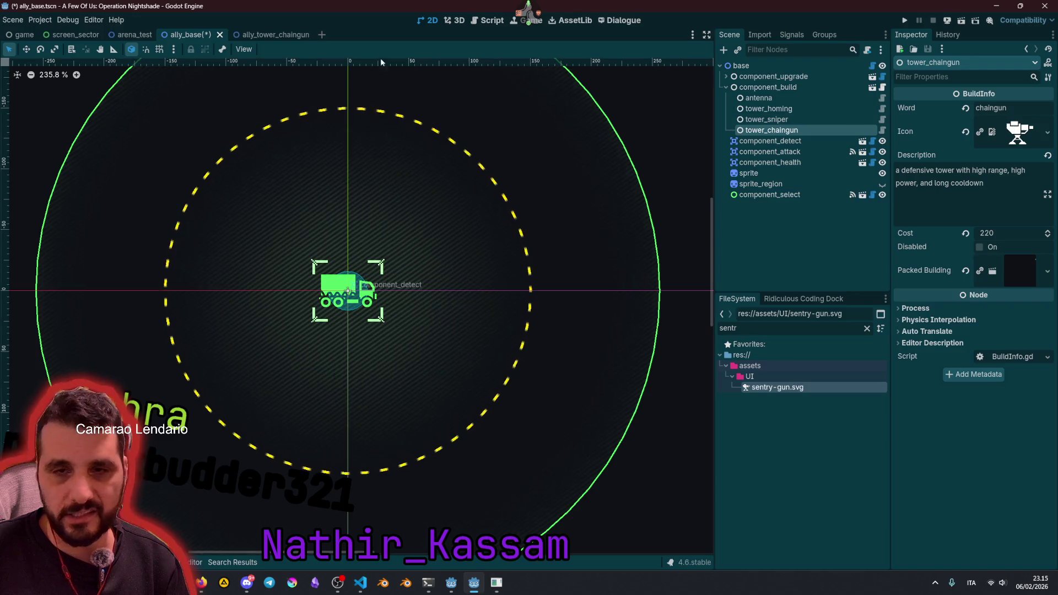
Step: Set the tower_chaingun build cost to 190
{"action": "left_click", "coordinate": [264, 34]}
{"action": "scroll", "coordinate": [366, 321], "scroll_direction": "up", "scroll_amount": 5}
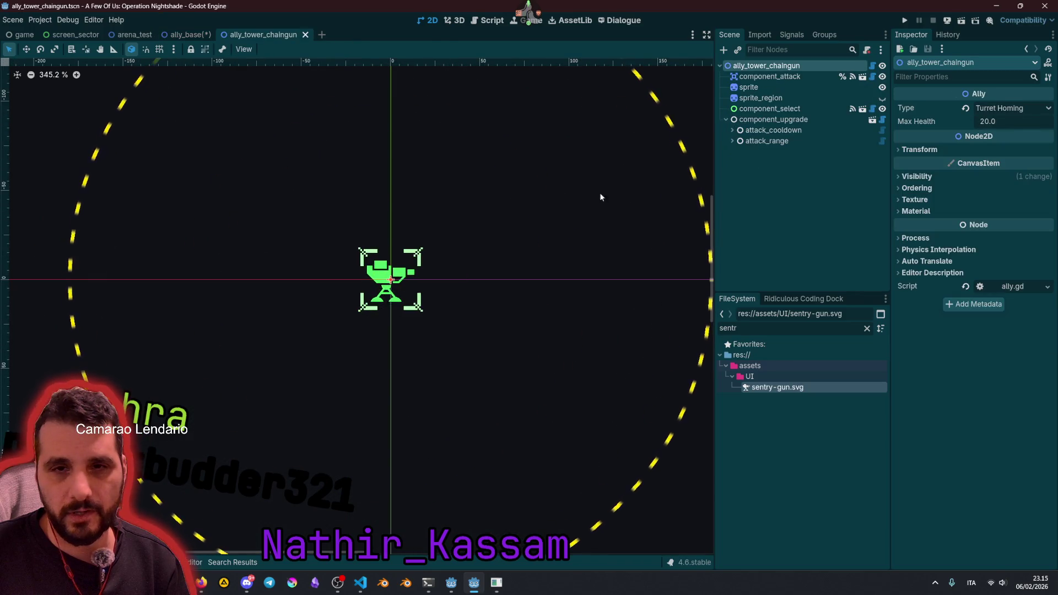
{"action": "left_click", "coordinate": [187, 34]}
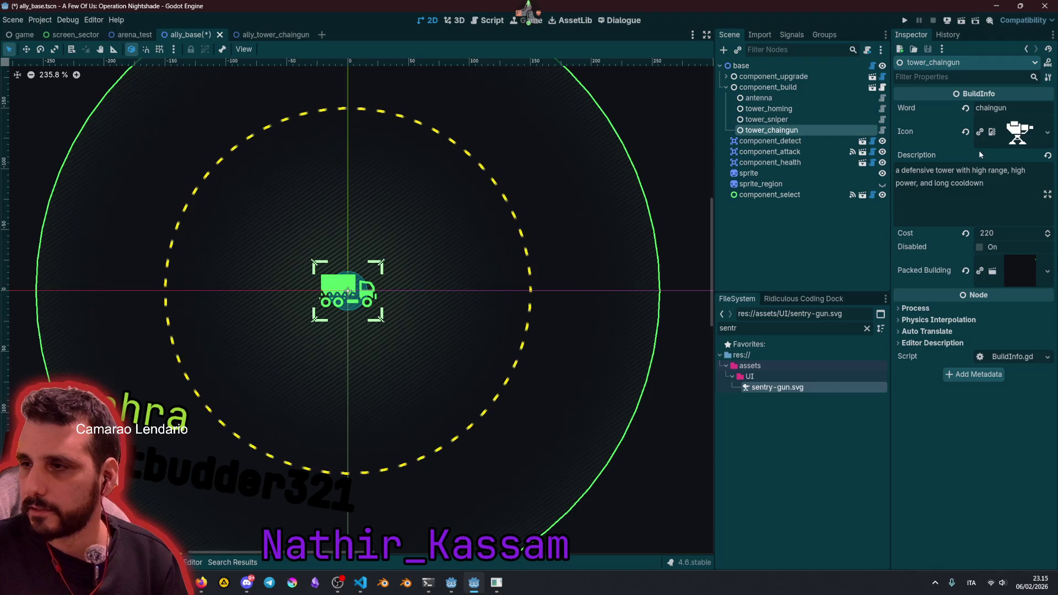
{"action": "left_click", "coordinate": [989, 233]}
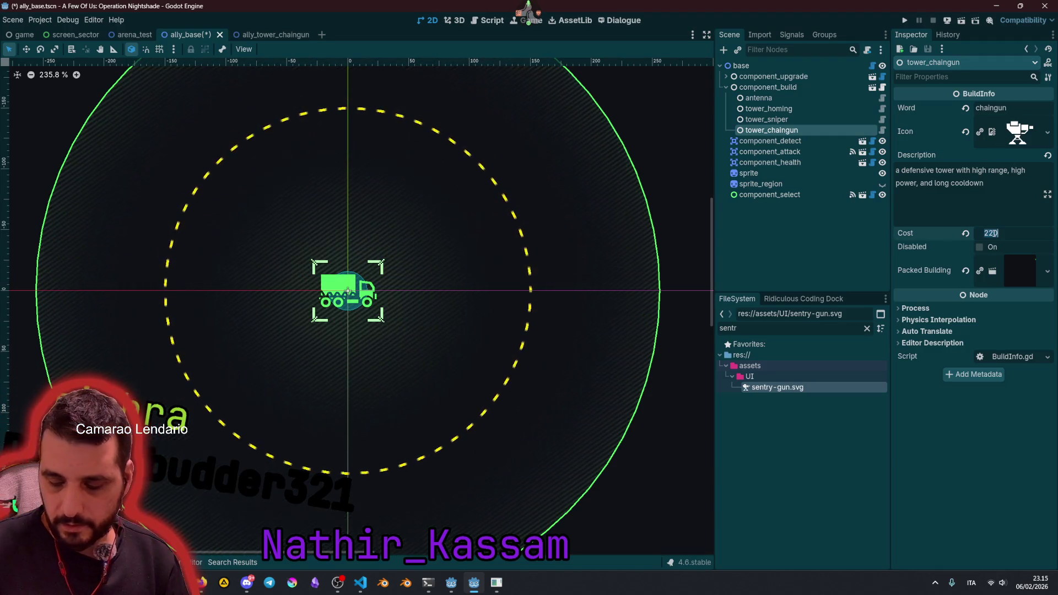
{"action": "type", "text": "190"}
{"action": "key", "text": "Return"}
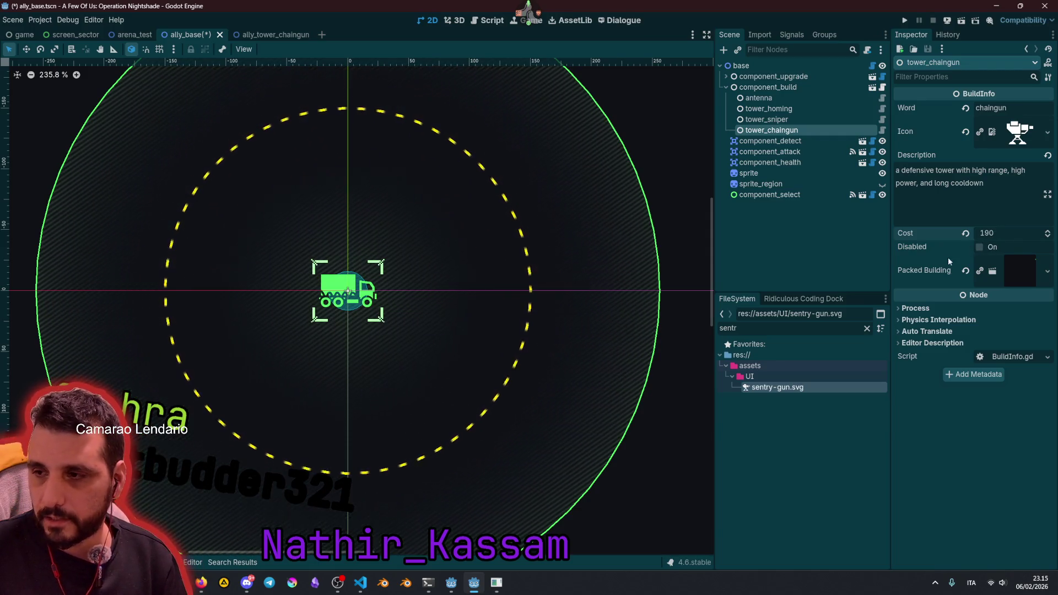
Step: Set ally_tower_chaingun.tscn as tower_chaingun's Packed Building
{"action": "double_click", "coordinate": [737, 332]}
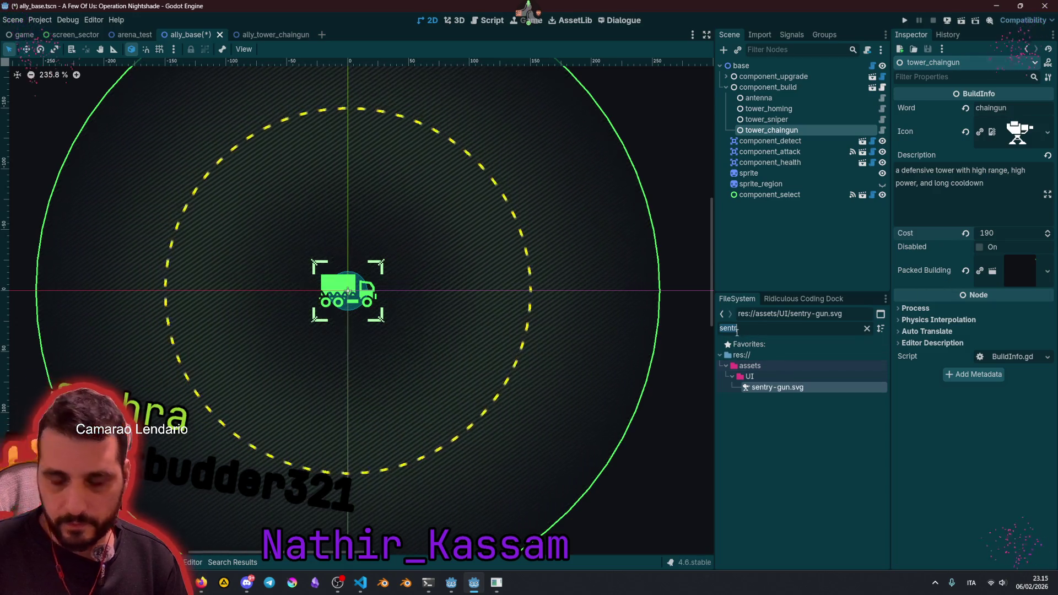
{"action": "type", "text": "chain"}
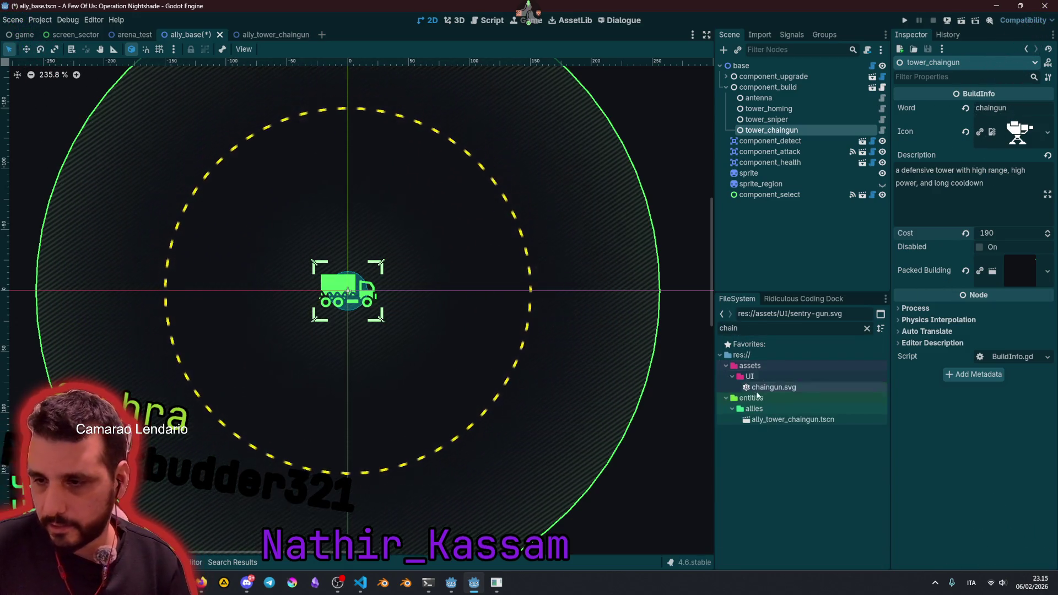
{"action": "left_click", "coordinate": [769, 421]}
{"action": "left_click_drag", "start_coordinate": [854, 406], "coordinate": [1018, 269]}
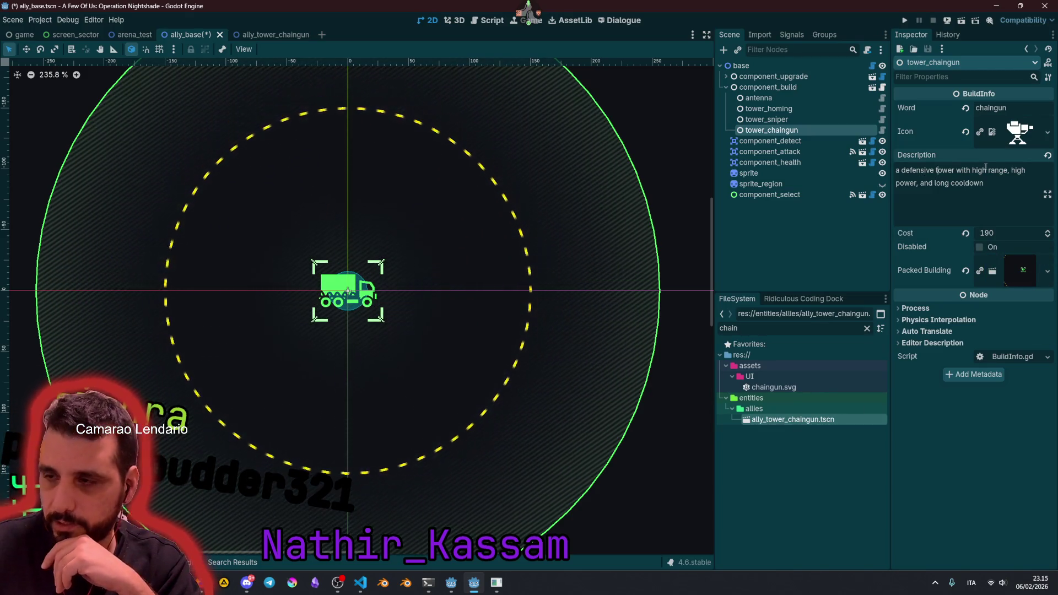
Step: Rewrite the chaingun description to 'short range, short cooldown, high DPS'
{"action": "key", "text": "BackSpace"}
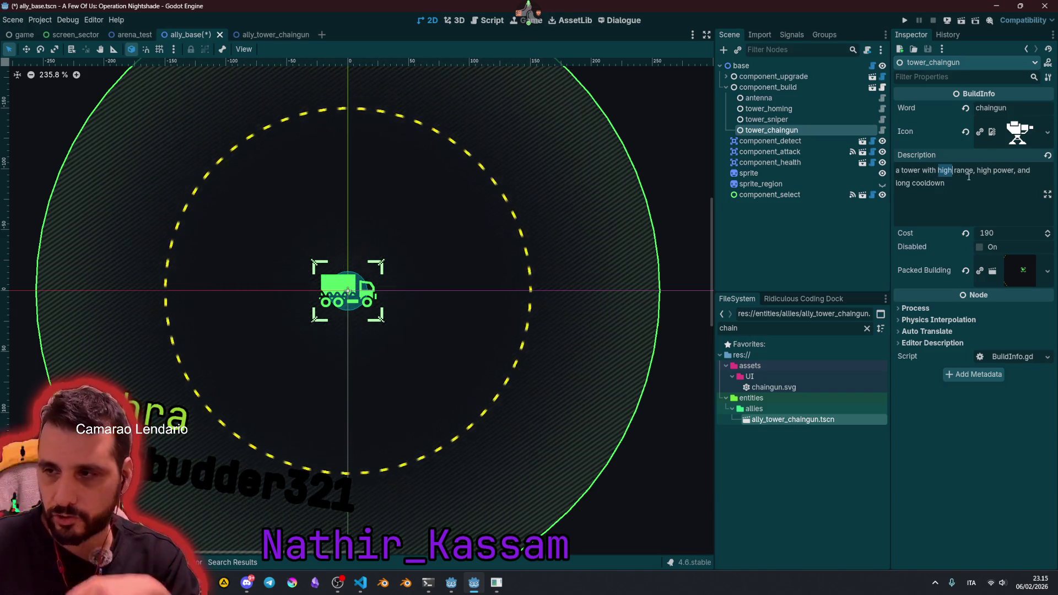
{"action": "type", "text": "short"}
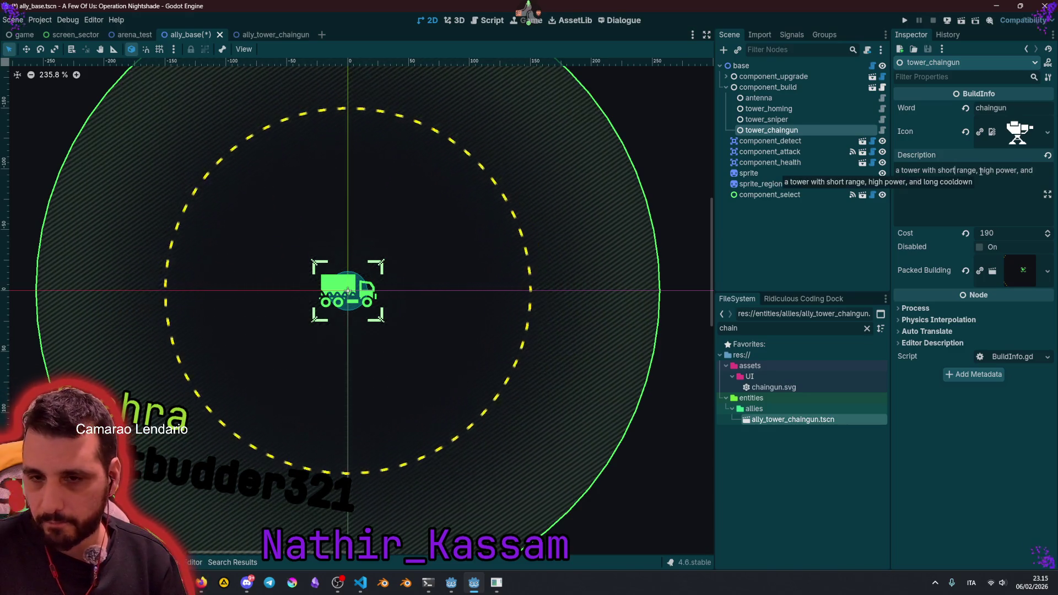
{"action": "double_click", "coordinate": [1004, 171]}
{"action": "type", "text": "shor"}
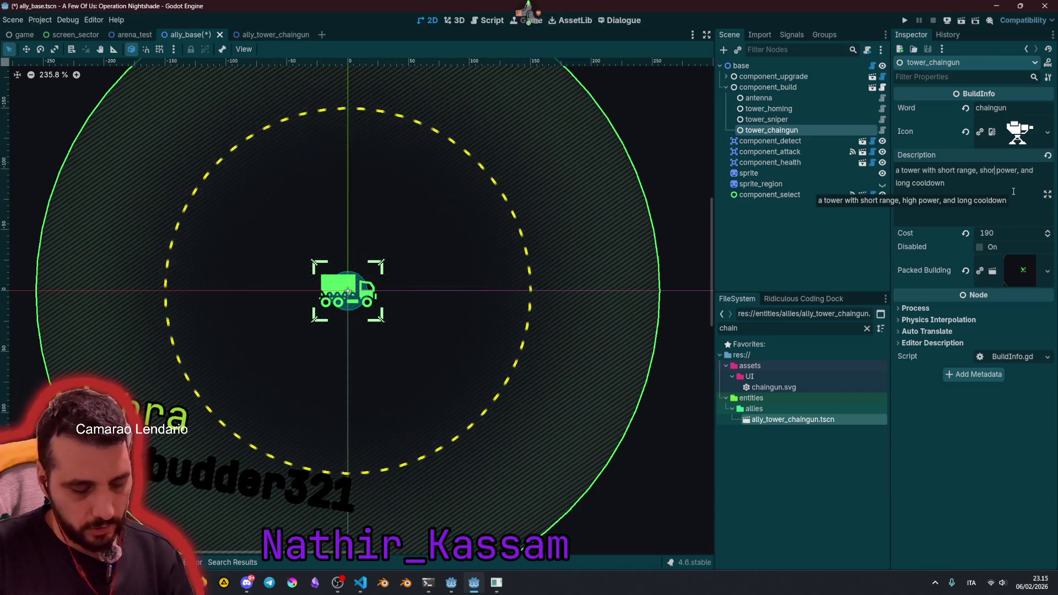
{"action": "type", "text": "t "}
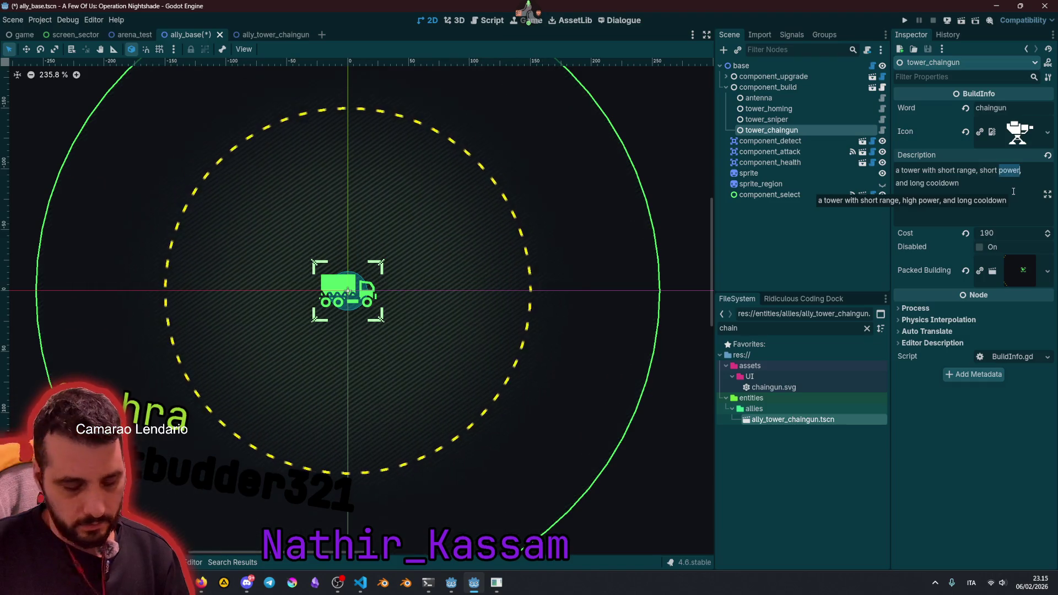
{"action": "type", "text": "cooldown"}
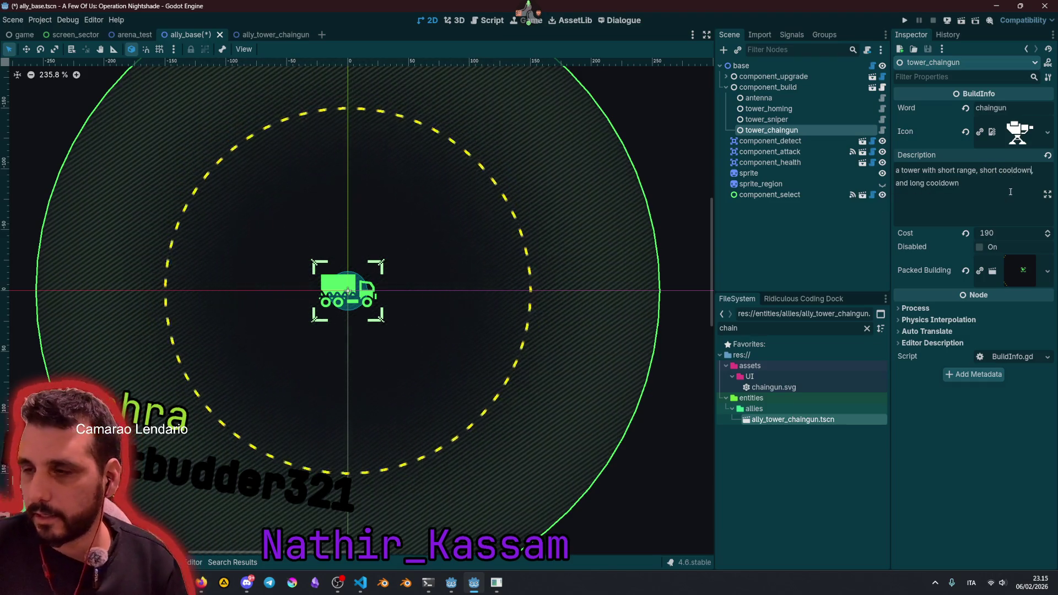
{"action": "key", "text": "ctrl+a"}
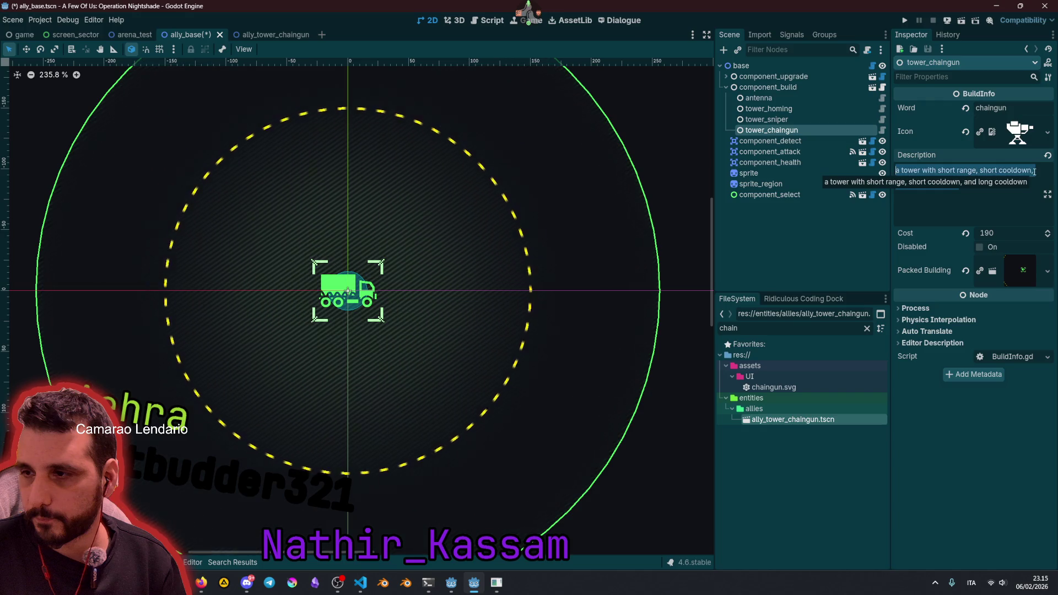
{"action": "left_click", "coordinate": [980, 188]}
{"action": "key", "text": "shift+Home"}
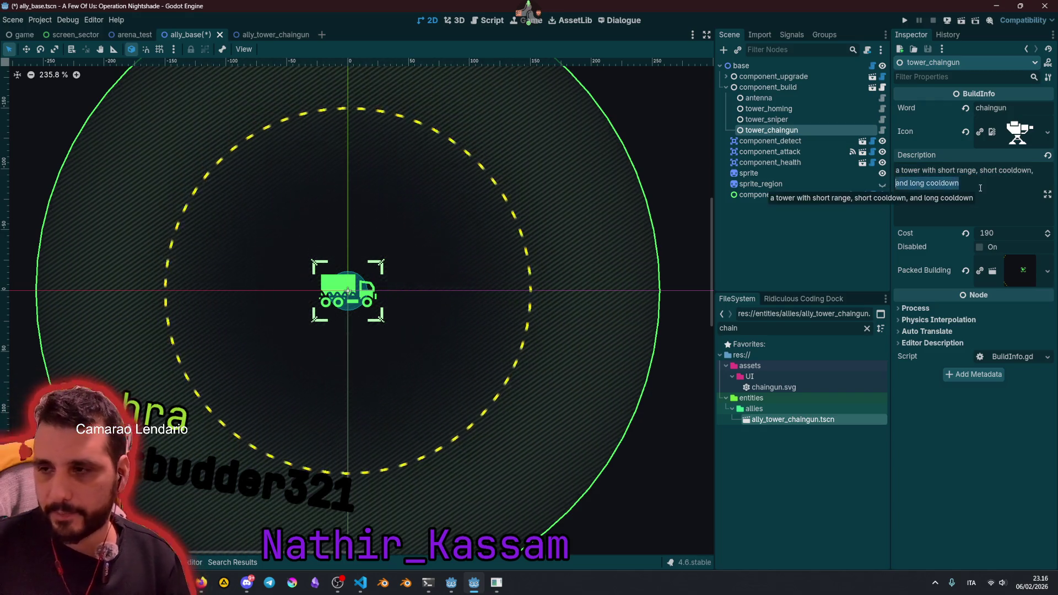
{"action": "type", "text": "high DPS, doesn't upgrade well"}
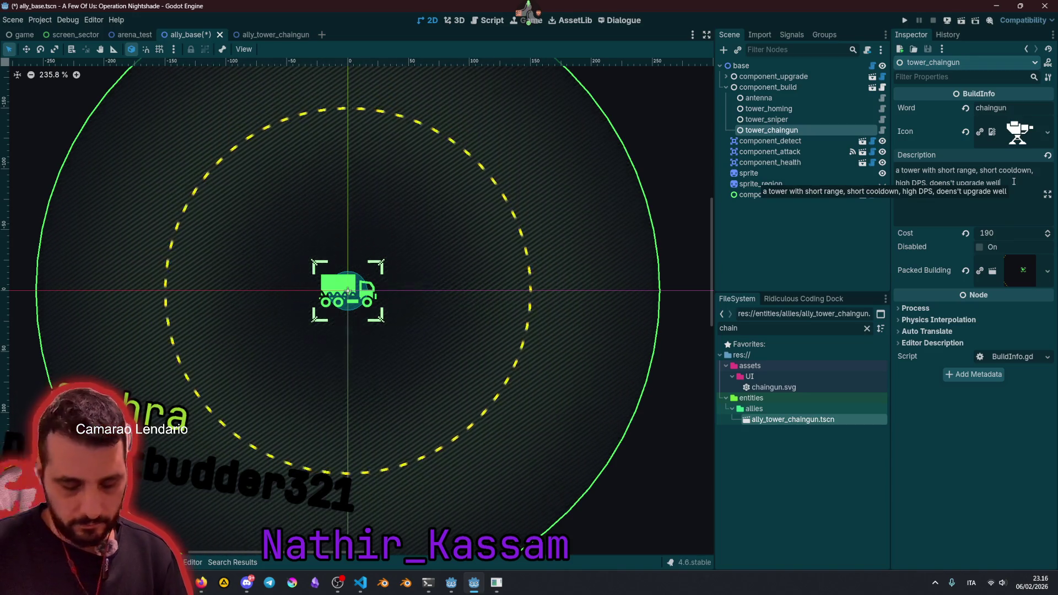
Step: Capitalise the description's first letter, move the period after 'well', and save ally_base
{"action": "key", "text": "Up"}
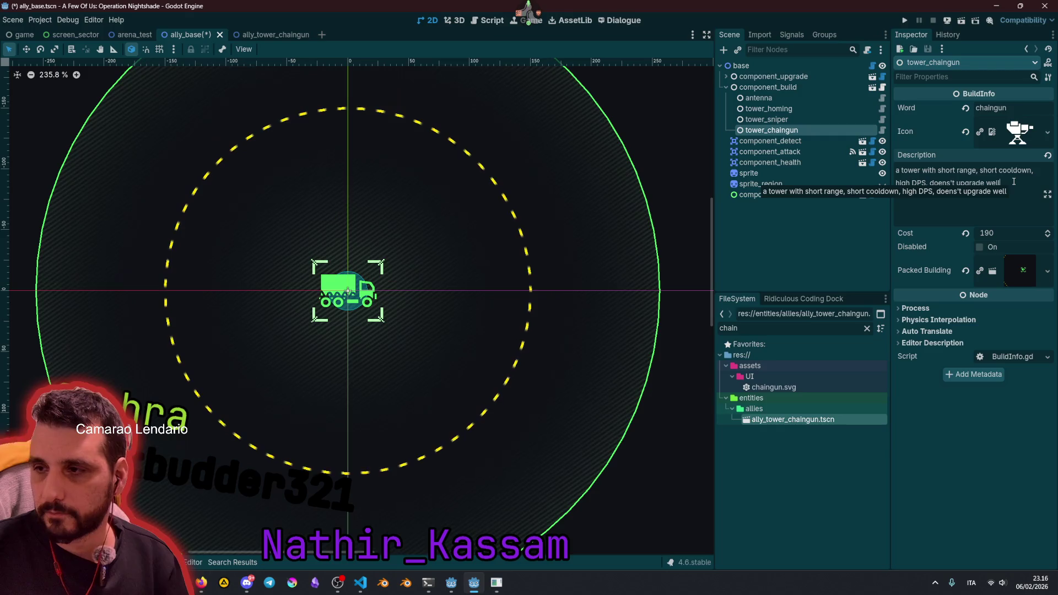
{"action": "key", "text": "Home"}
{"action": "key", "text": "Delete"}
{"action": "type", "text": "A"}
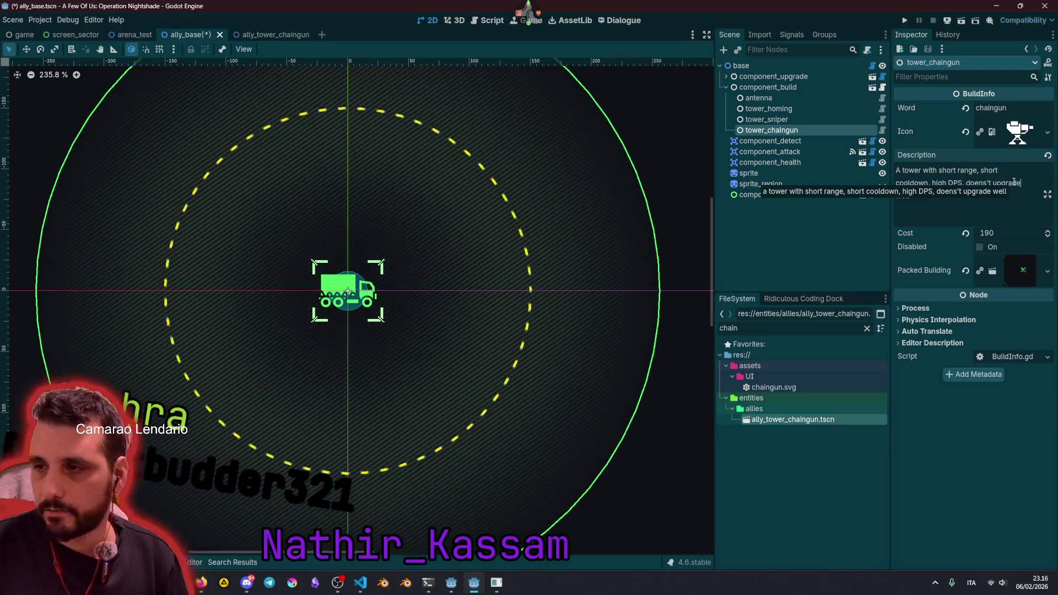
{"action": "type", "text": "."}
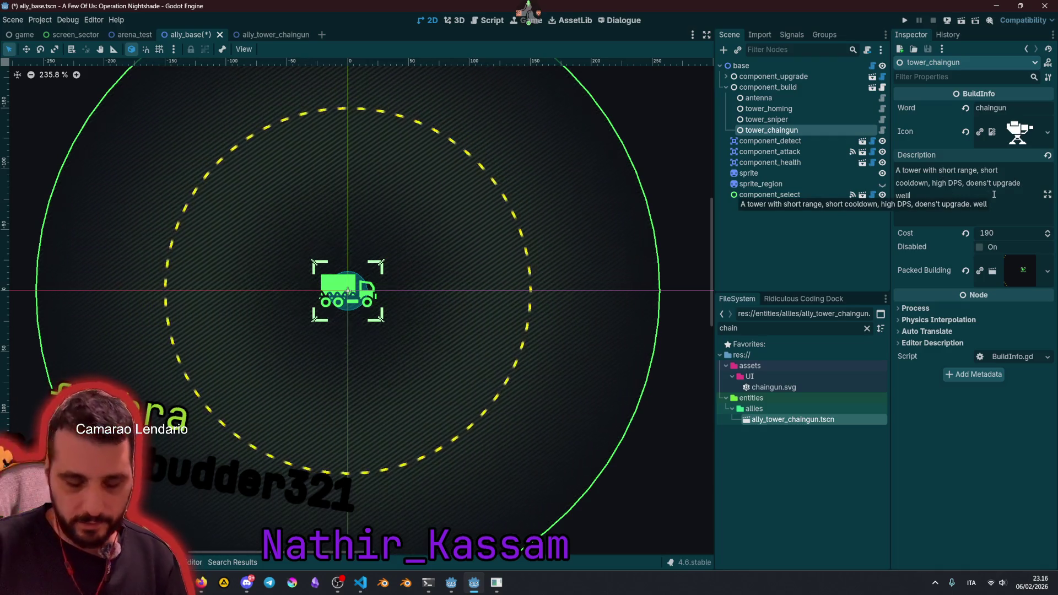
{"action": "key", "text": "BackSpace"}
{"action": "key", "text": "End"}
{"action": "type", "text": "."}
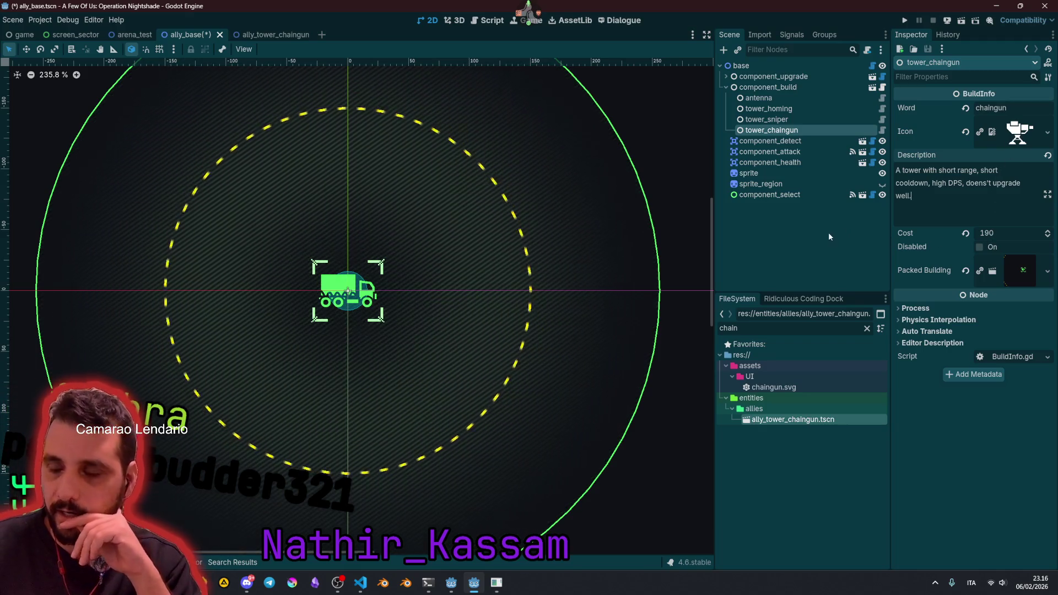
{"action": "left_click", "coordinate": [817, 242]}
{"action": "key", "text": "ctrl+s"}
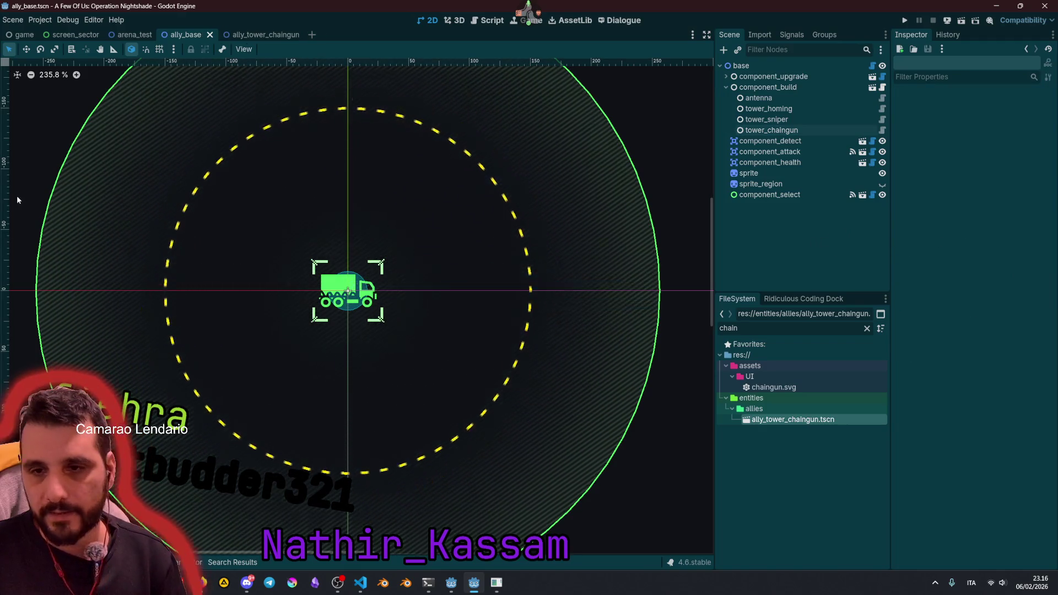
Step: Run the project, enter 'start', and open a sector close-up
{"action": "key", "text": "F5"}
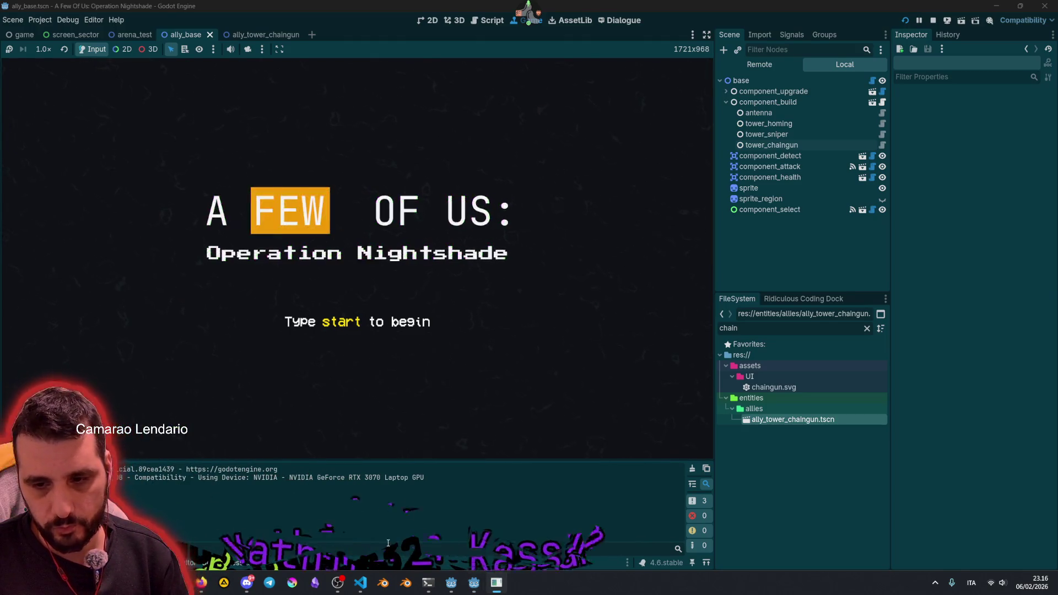
{"action": "type", "text": "start"}
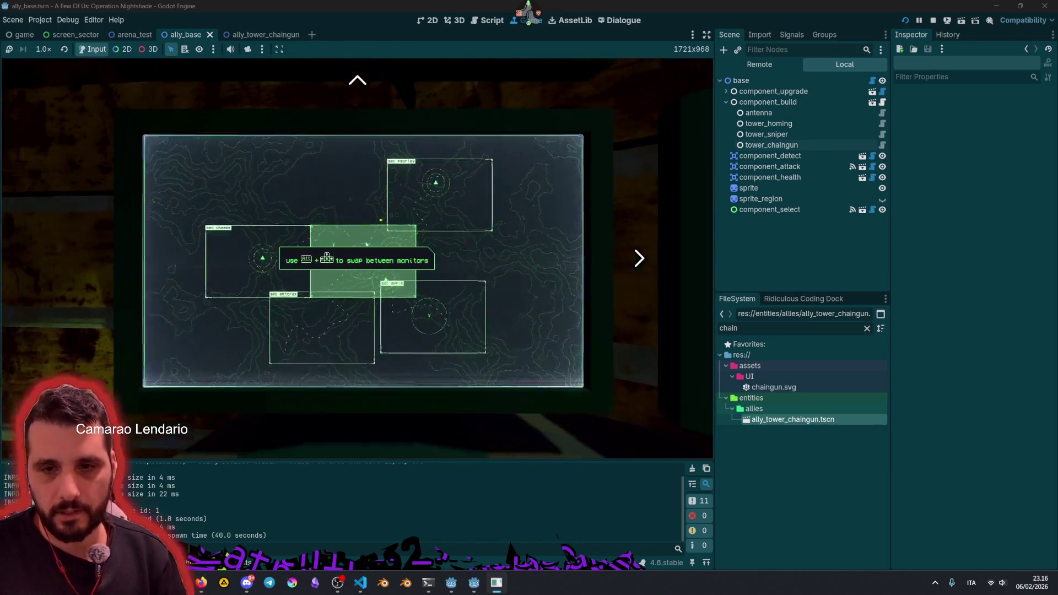
{"action": "left_click", "coordinate": [368, 243]}
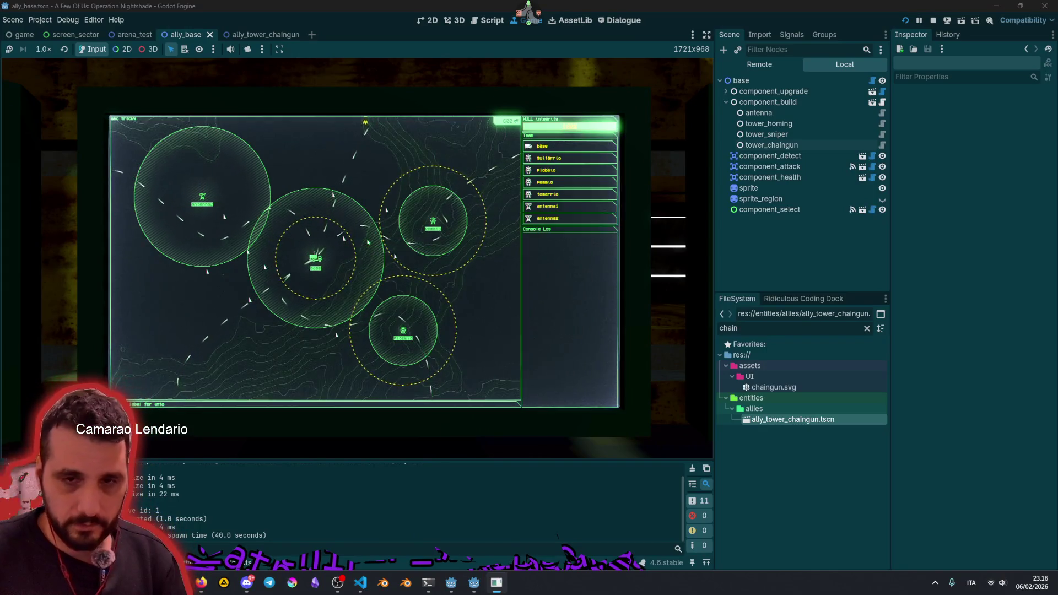
{"action": "key", "text": "Left"}
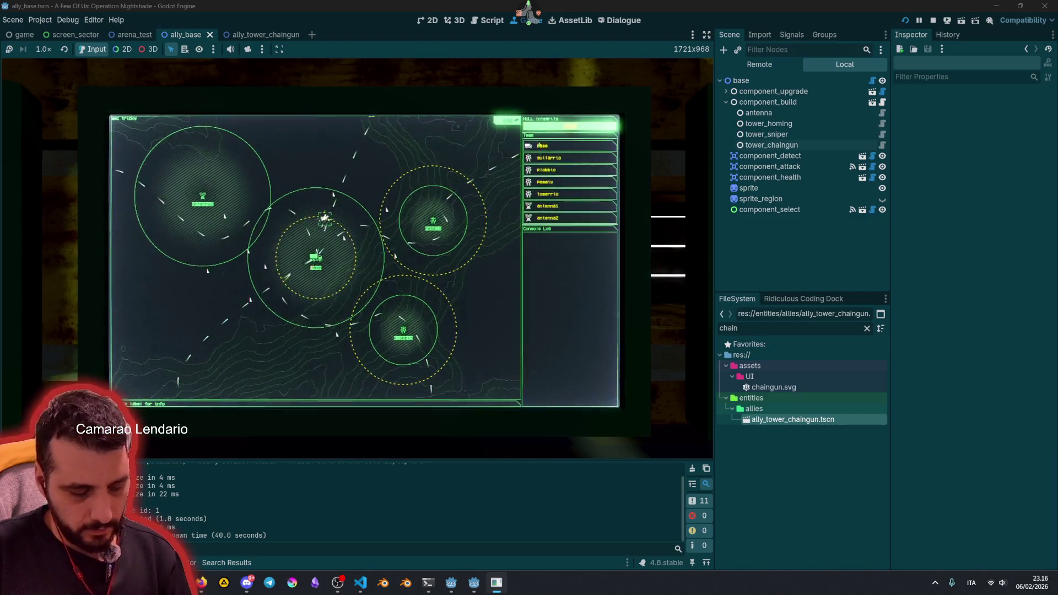
Step: Select the base and build a chaingun tower in slot 4 of the top-right quadrant
{"action": "left_click", "coordinate": [315, 258]}
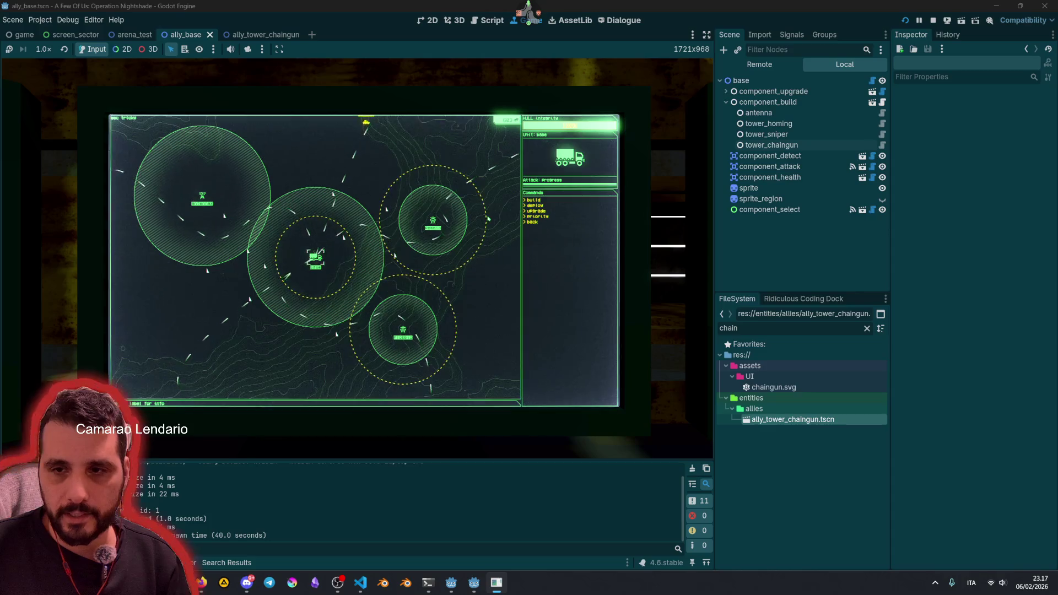
{"action": "left_click", "coordinate": [530, 200]}
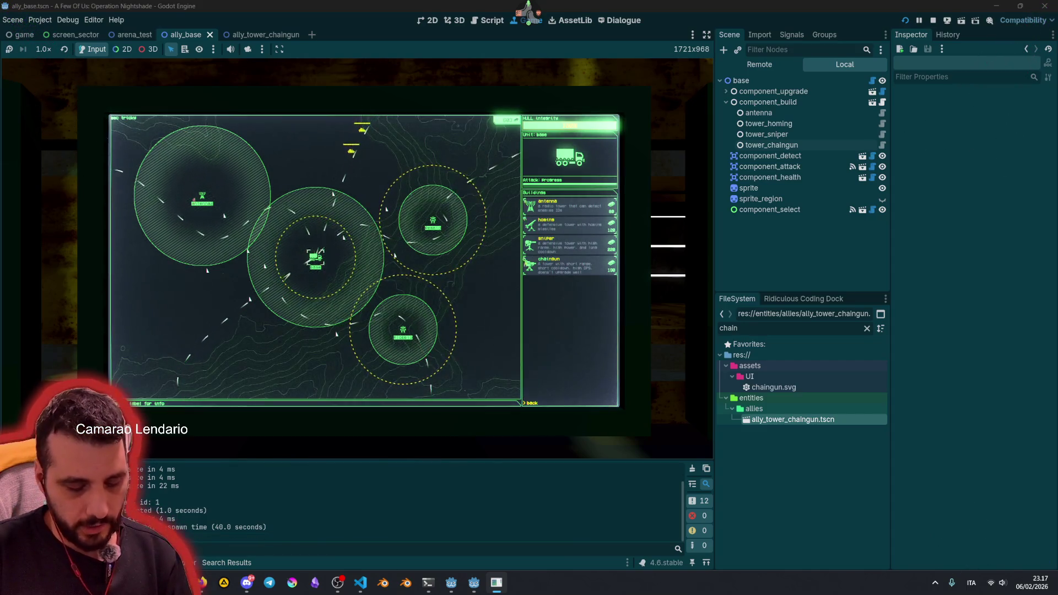
{"action": "key", "text": "Return"}
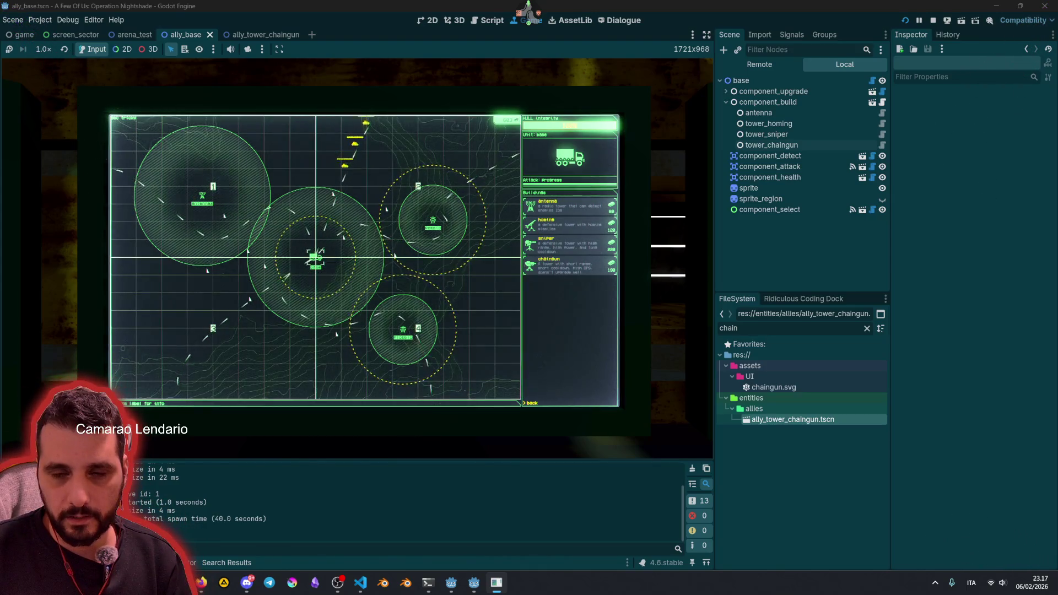
{"action": "key", "text": "2"}
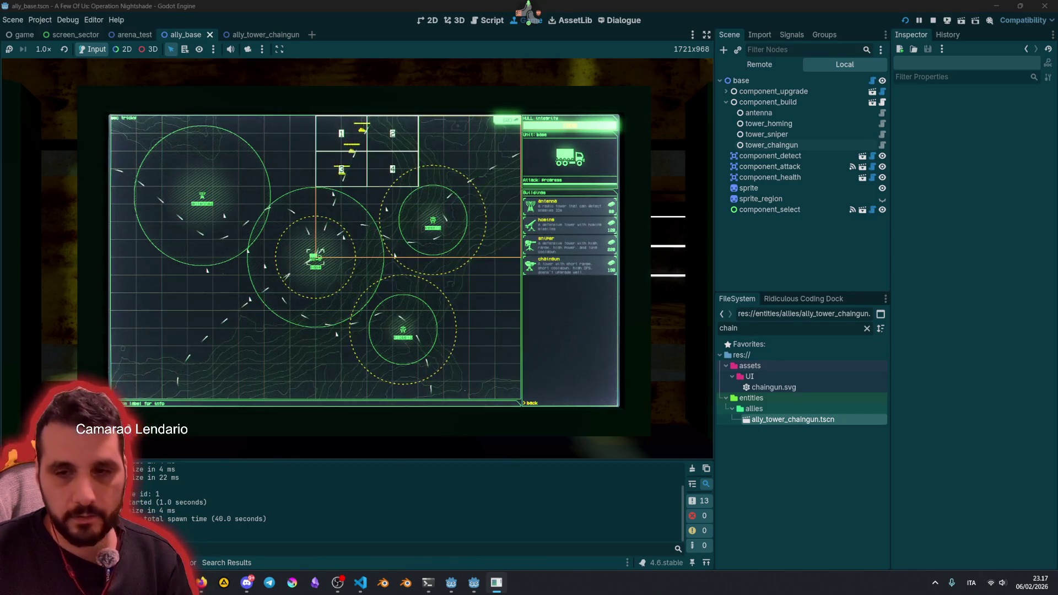
{"action": "key", "text": "4"}
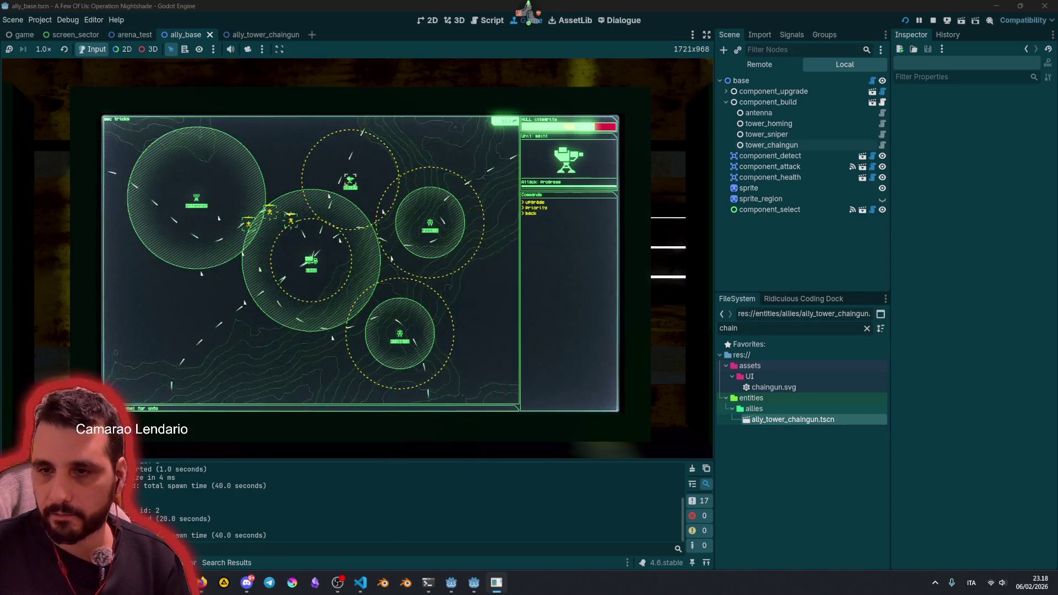
{"action": "key", "text": "u"}
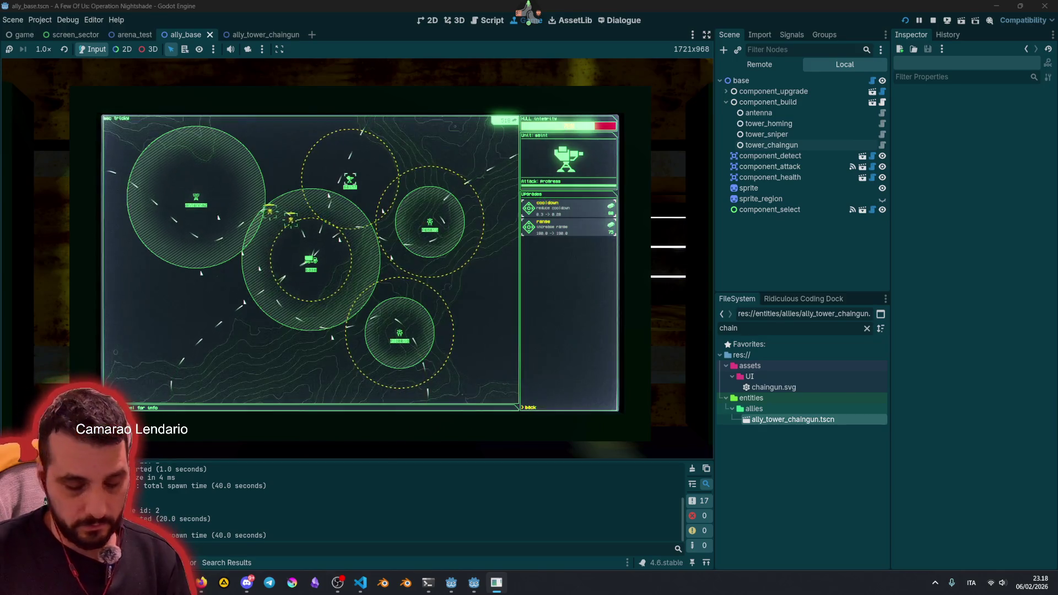
Step: Buy the chaingun's cooldown upgrade, try range, revisit the sector, then stop the game
{"action": "key", "text": "c"}
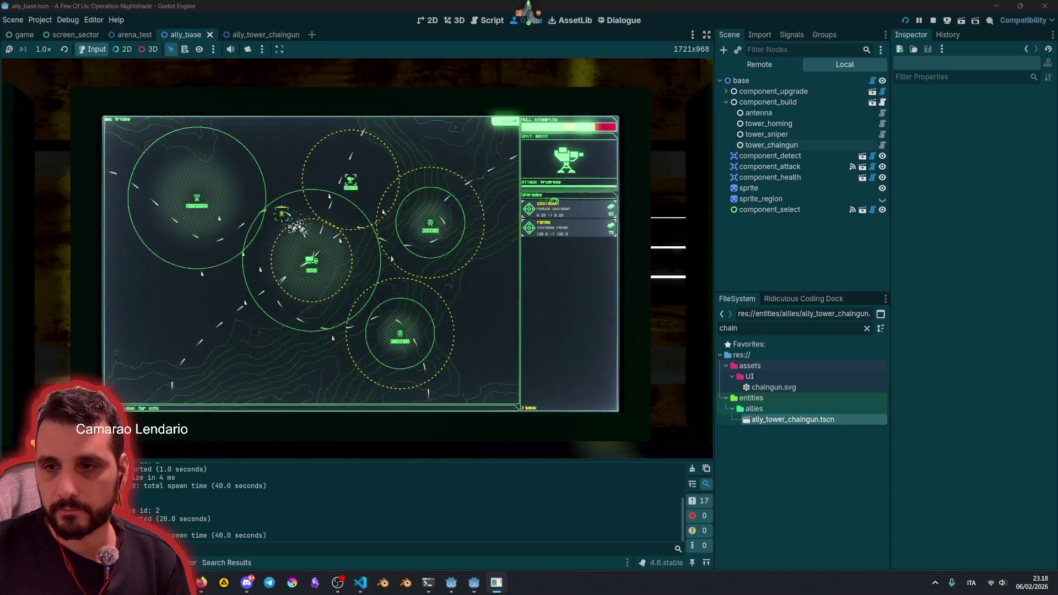
{"action": "key", "text": "r"}
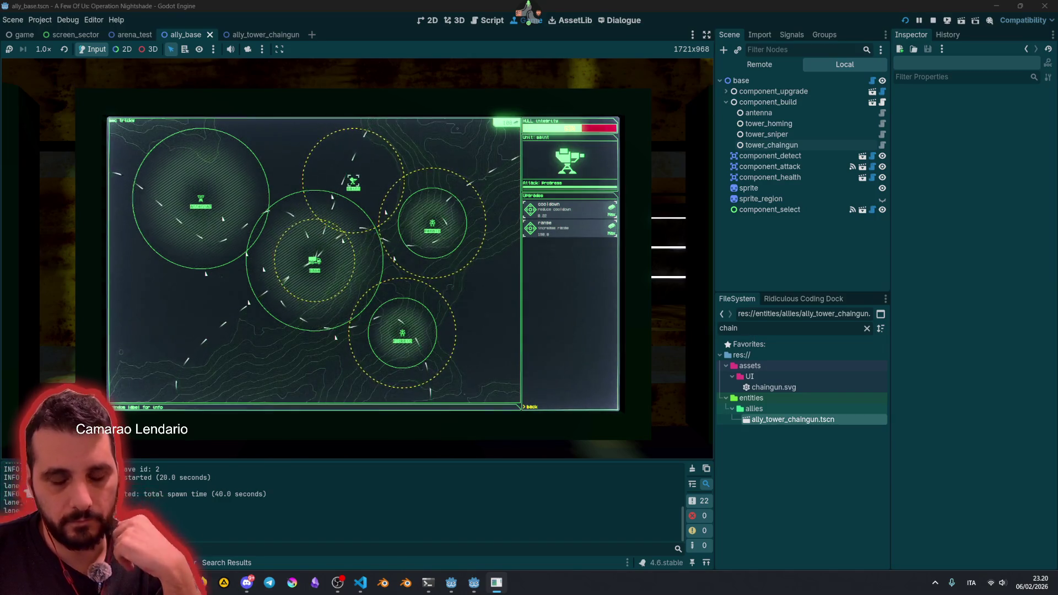
{"action": "key", "text": "Escape"}
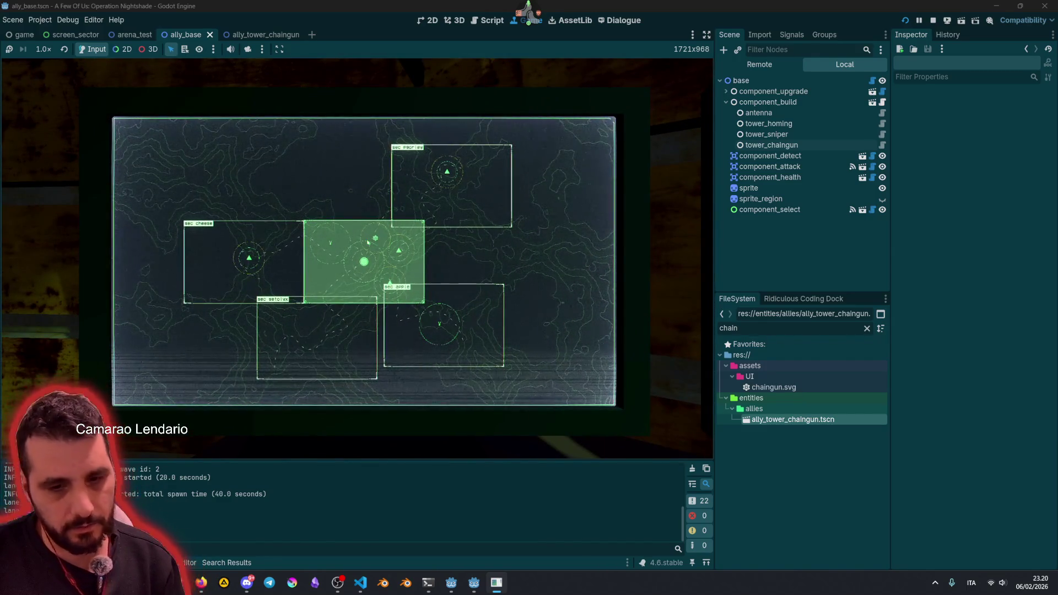
{"action": "left_click", "coordinate": [368, 241]}
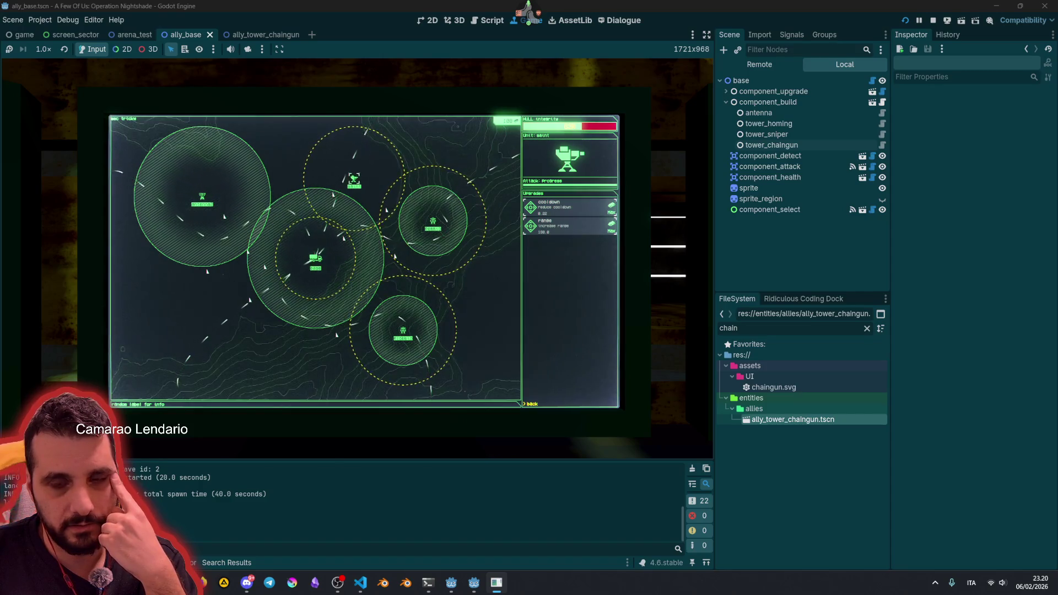
{"action": "key", "text": "F8"}
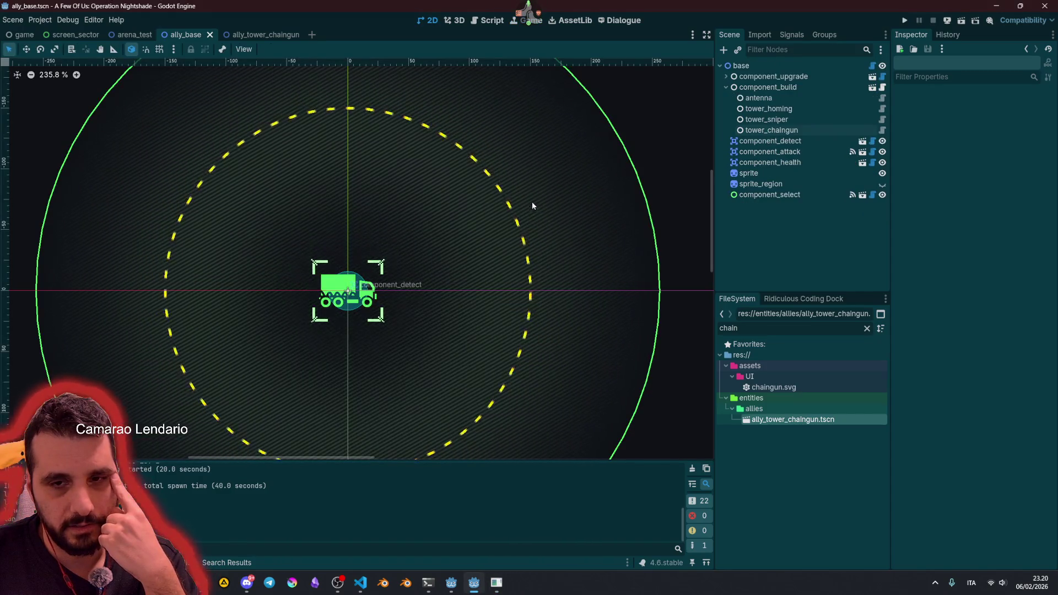
Step: Set ally_tower_chaingun's component_attack Shoot Cooldown to 0.1 and Projectile Damage to 0.25
{"action": "left_click", "coordinate": [253, 35]}
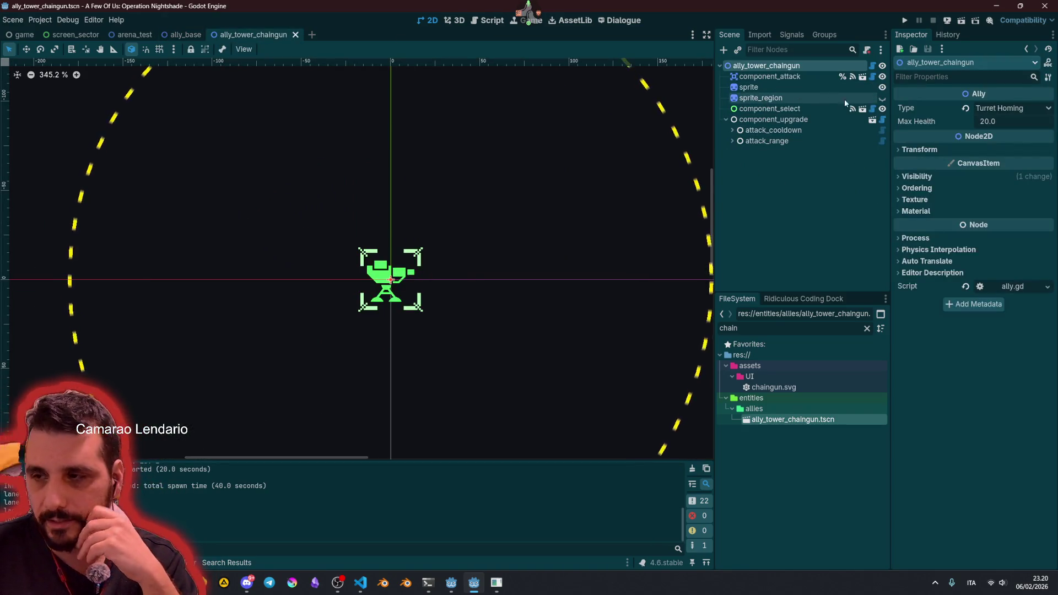
{"action": "left_click", "coordinate": [785, 77]}
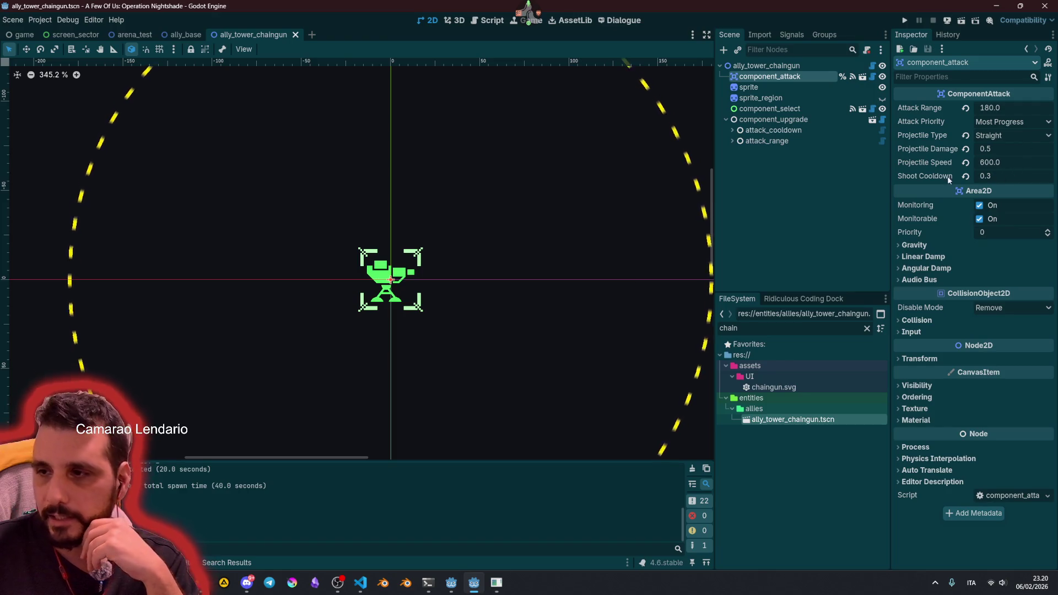
{"action": "left_click", "coordinate": [976, 177]}
{"action": "type", "text": "0"}
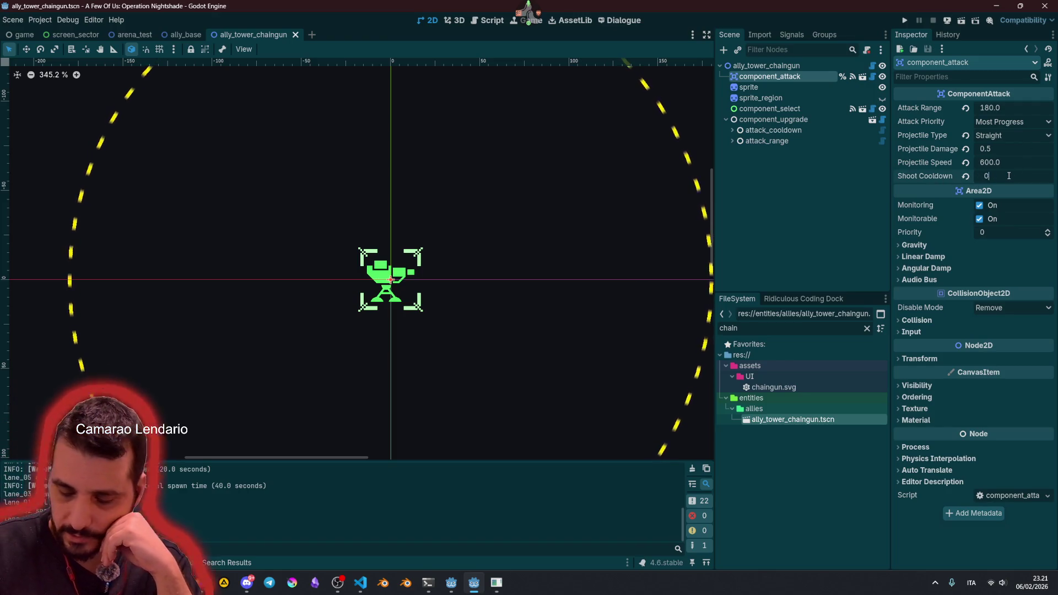
{"action": "type", "text": ".1"}
{"action": "key", "text": "Return"}
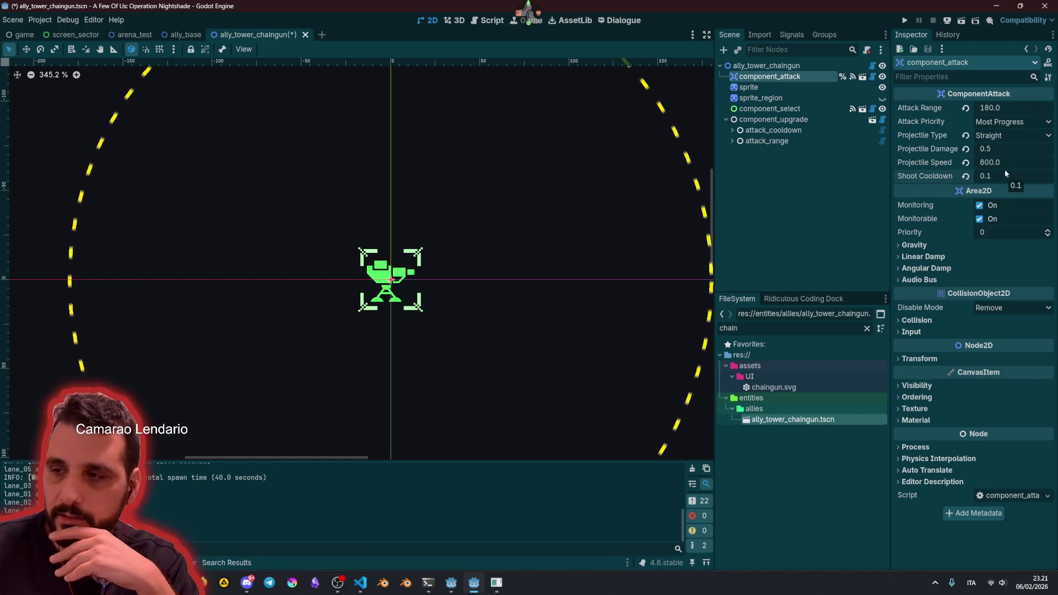
{"action": "left_click", "coordinate": [1003, 149]}
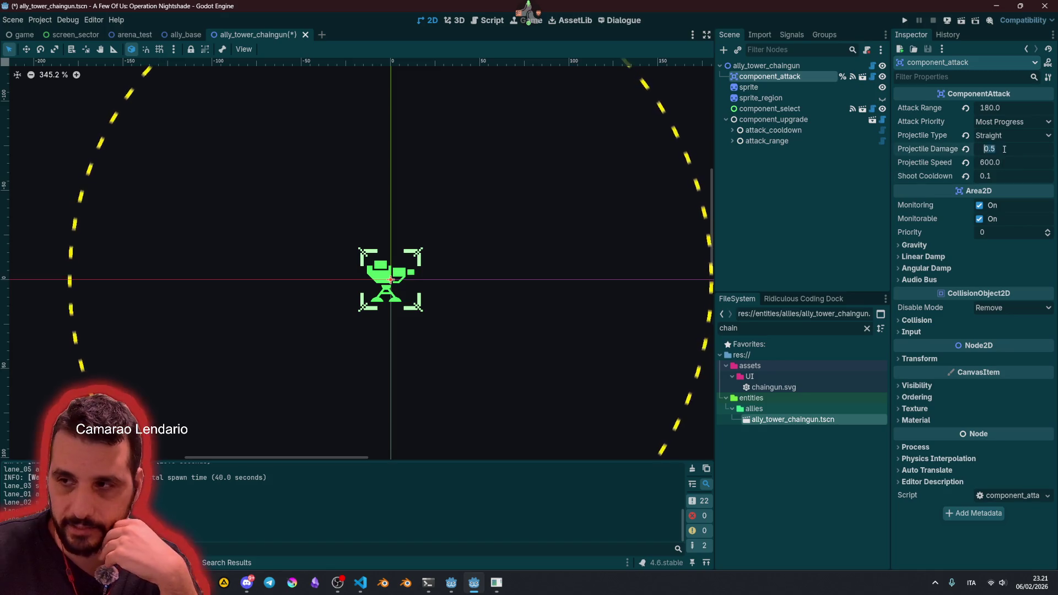
{"action": "type", "text": "0.25"}
{"action": "key", "text": "Return"}
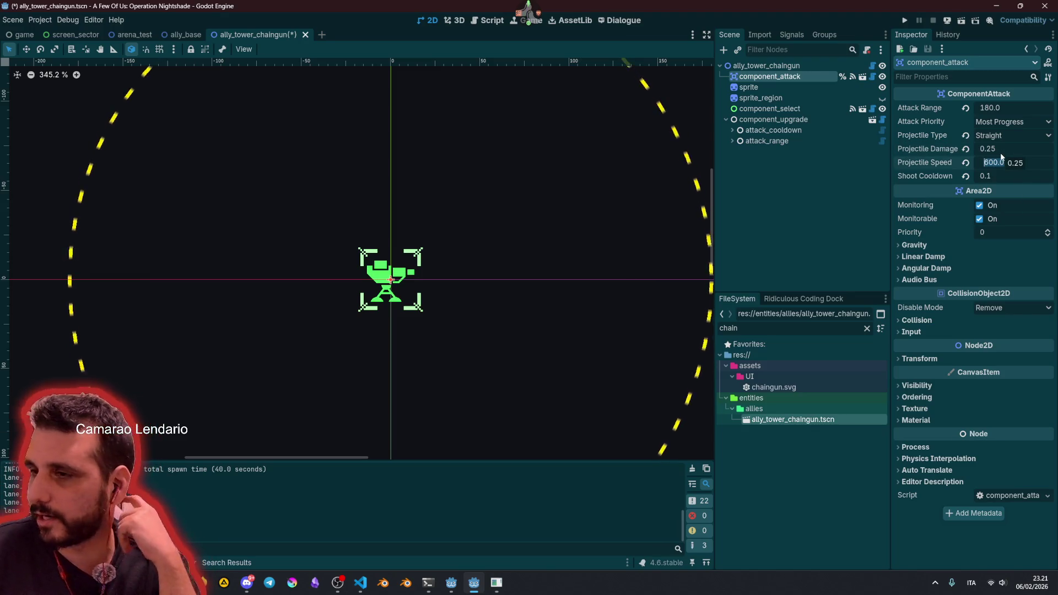
{"action": "left_click", "coordinate": [794, 176]}
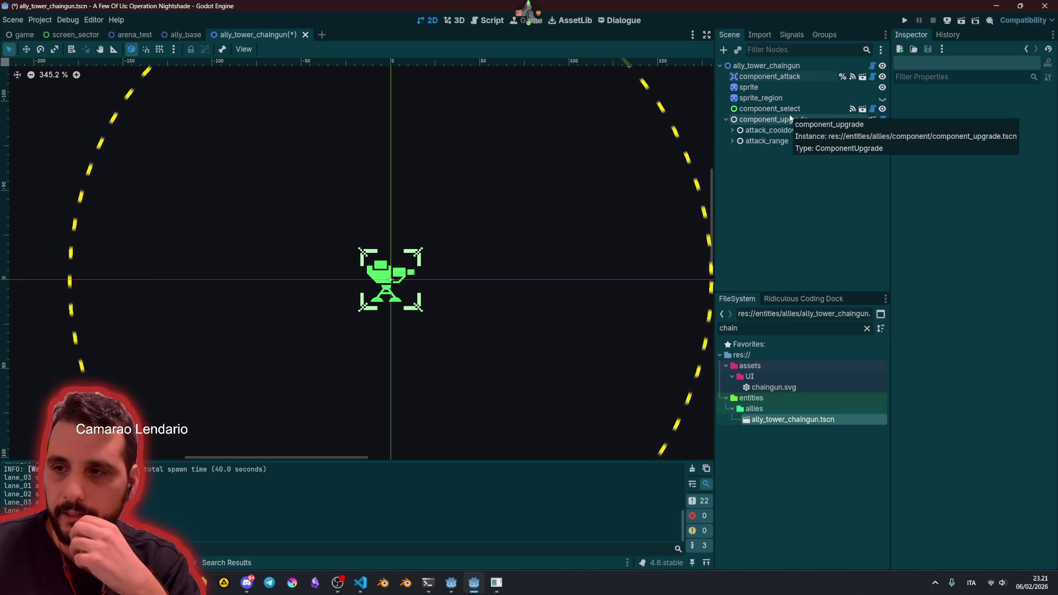
Step: Inspect the attack_cooldown upgrade and expand it to step_01's settings
{"action": "left_click", "coordinate": [785, 130]}
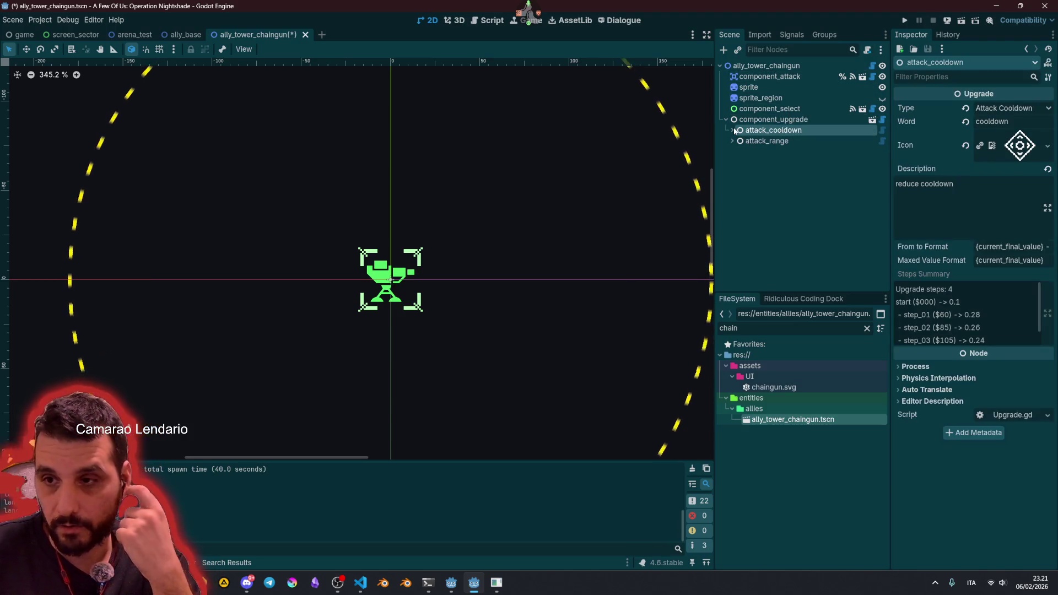
{"action": "left_click_drag", "start_coordinate": [948, 302], "coordinate": [966, 302]}
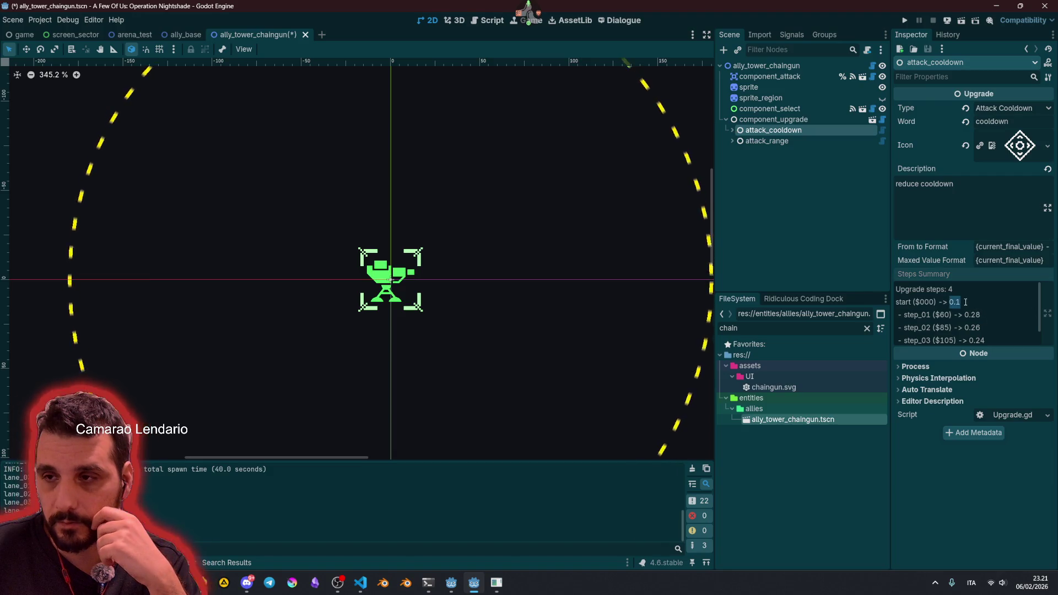
{"action": "scroll", "coordinate": [995, 320], "scroll_direction": "down", "scroll_amount": 1}
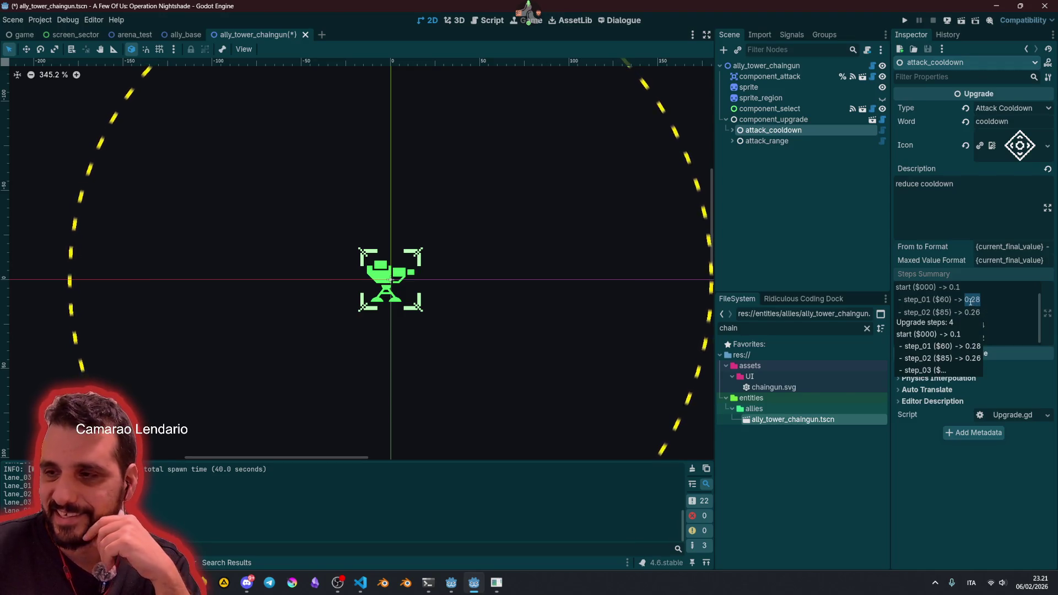
{"action": "left_click", "coordinate": [732, 130]}
{"action": "left_click", "coordinate": [797, 143]}
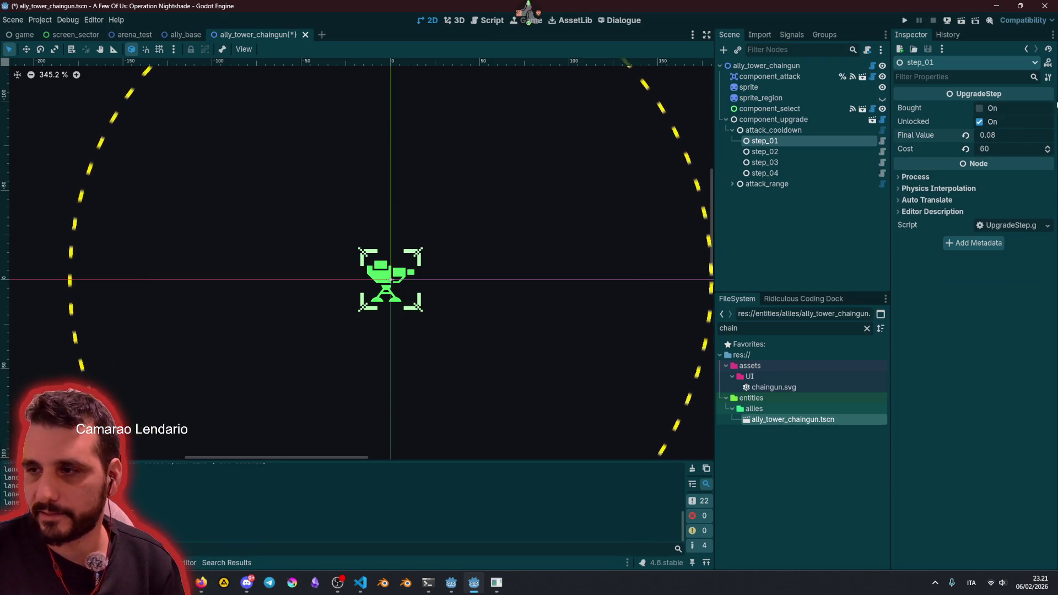
Step: Check the final cooldown values of step_02 through step_04, then select attack_range
{"action": "left_click", "coordinate": [813, 151]}
{"action": "left_click", "coordinate": [987, 138]}
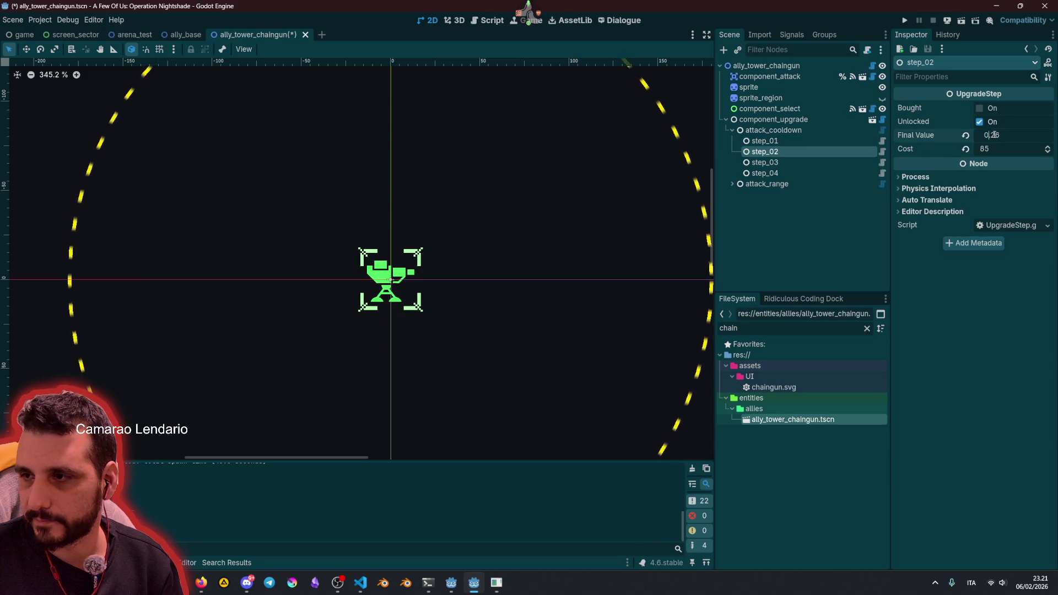
{"action": "left_click", "coordinate": [793, 163]}
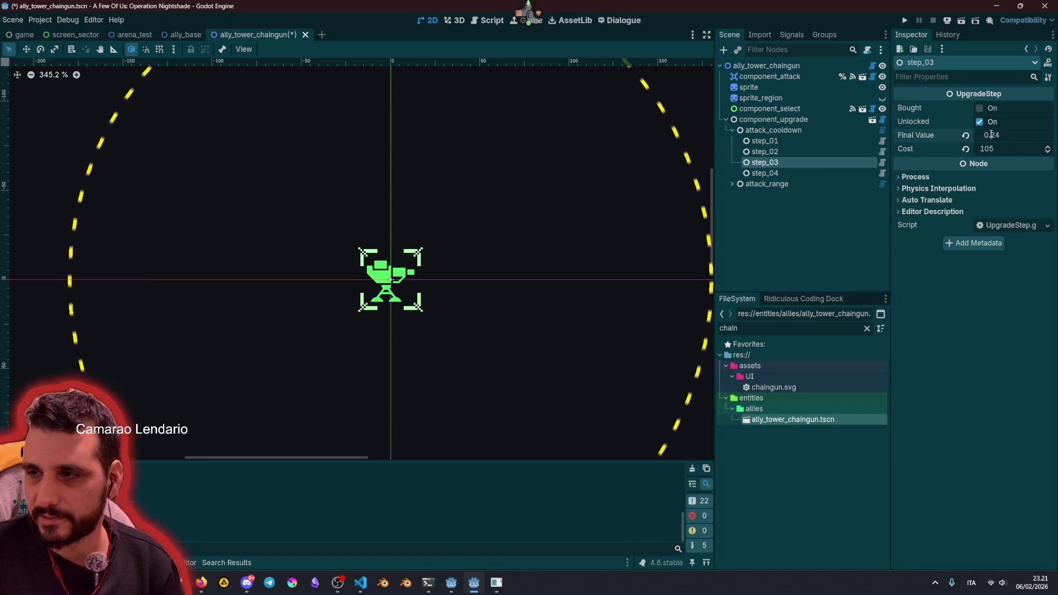
{"action": "left_click", "coordinate": [771, 174]}
{"action": "left_click", "coordinate": [995, 135]}
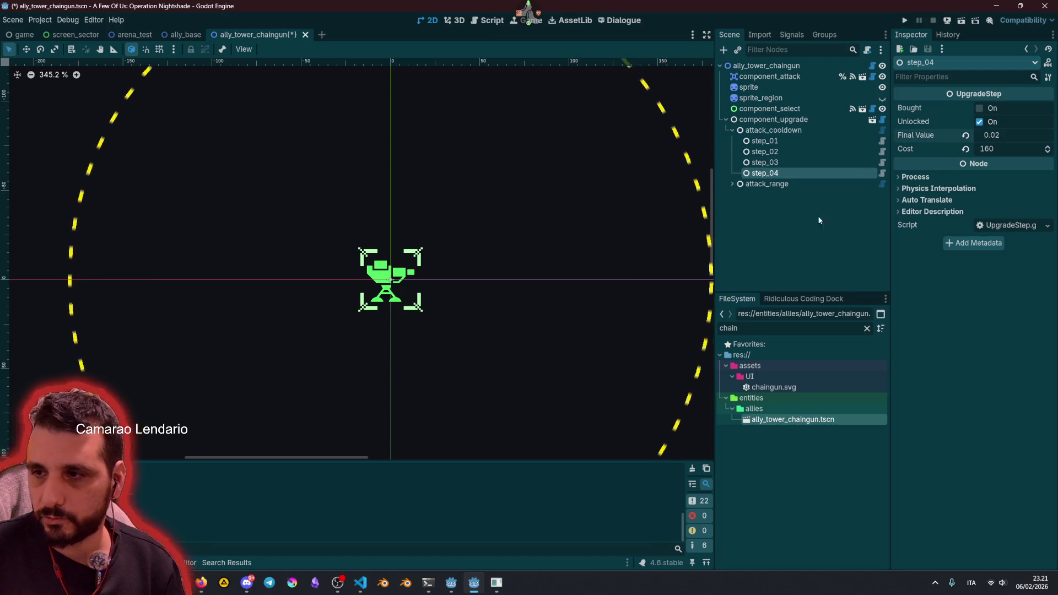
{"action": "left_click", "coordinate": [784, 186]}
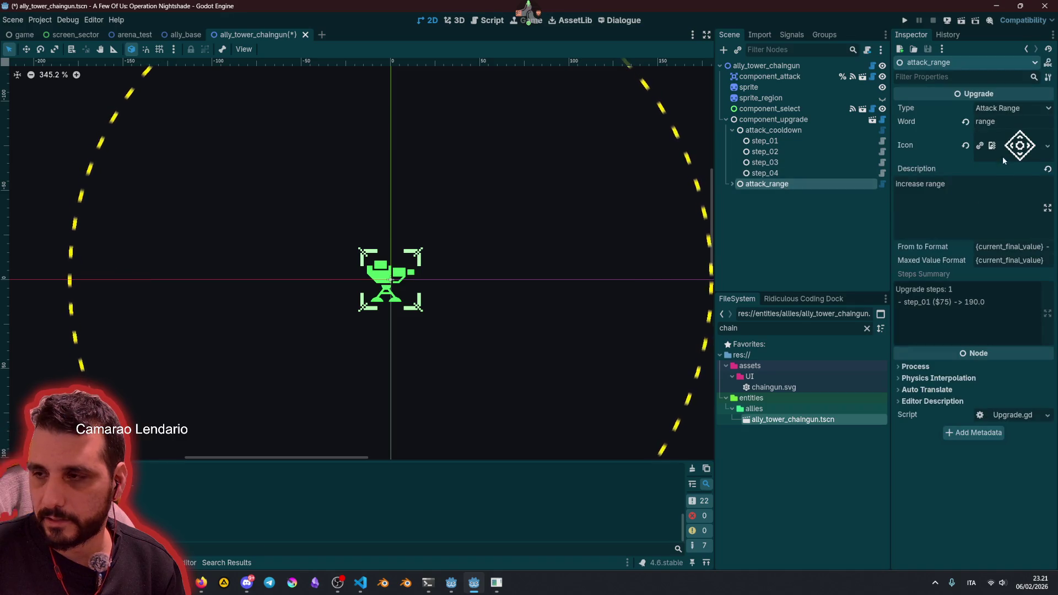
Step: Duplicate the first attack range step as step_02 with final range 210 and cost 120
{"action": "left_click", "coordinate": [732, 184]}
{"action": "left_click", "coordinate": [752, 197]}
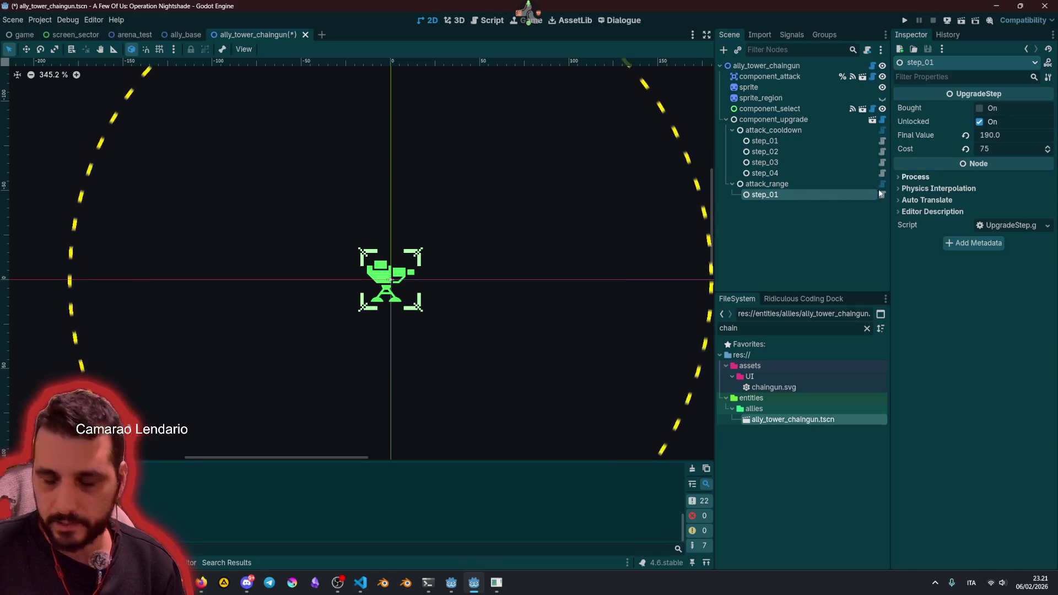
{"action": "key", "text": "ctrl+d"}
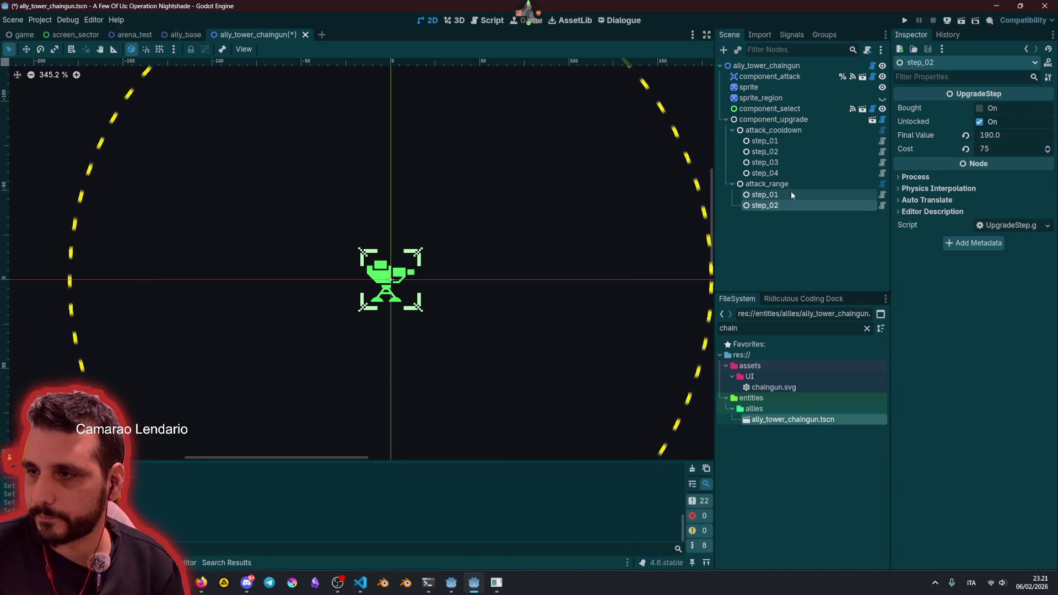
{"action": "left_click", "coordinate": [782, 184]}
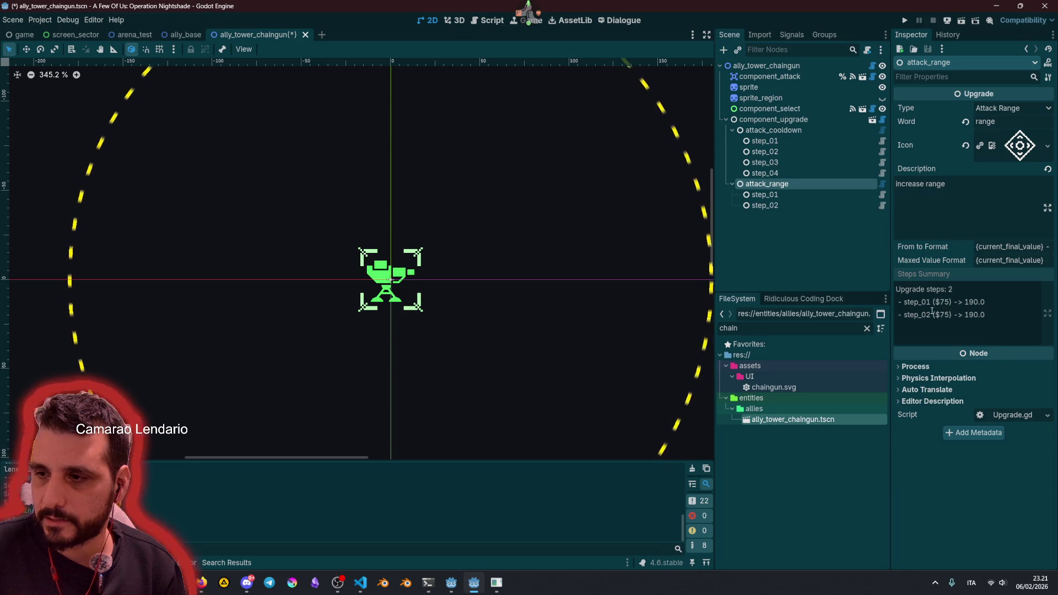
{"action": "left_click", "coordinate": [799, 77]}
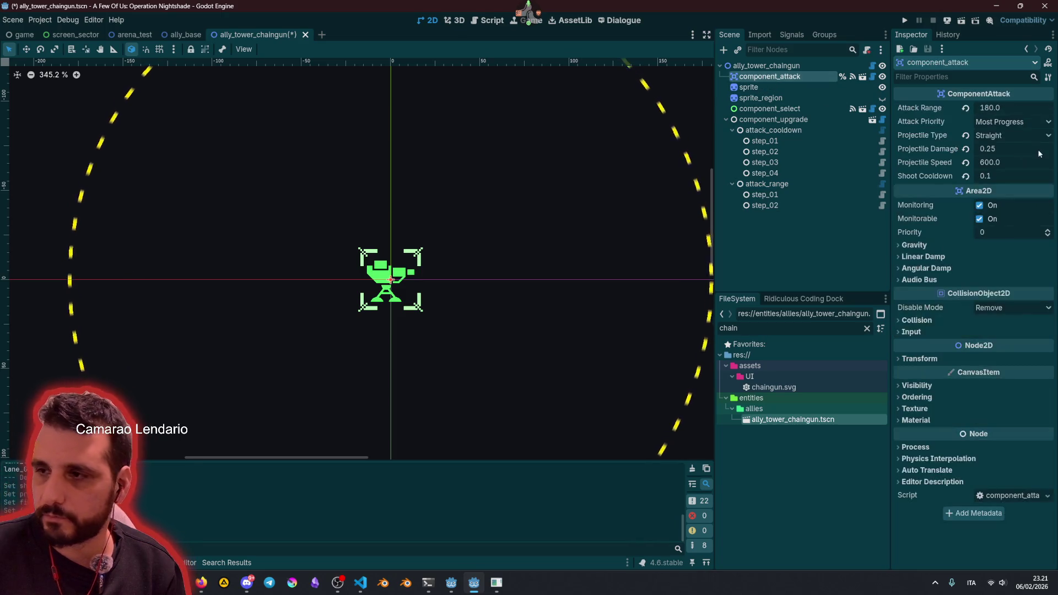
{"action": "left_click", "coordinate": [804, 195]}
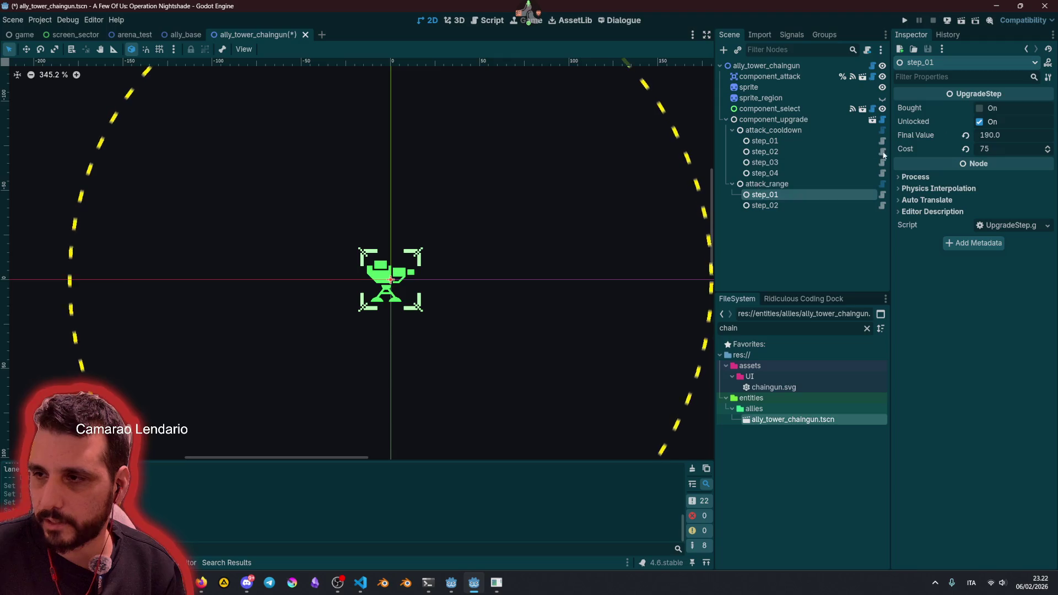
{"action": "left_click", "coordinate": [773, 208]}
{"action": "left_click", "coordinate": [994, 136]}
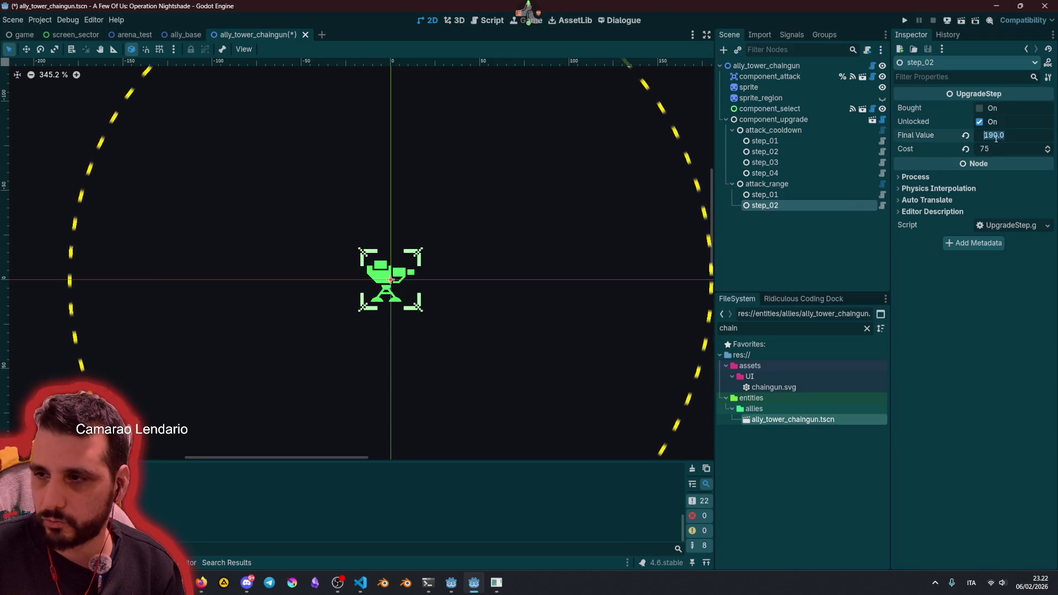
{"action": "type", "text": "210"}
{"action": "left_click", "coordinate": [997, 148]}
{"action": "type", "text": "120"}
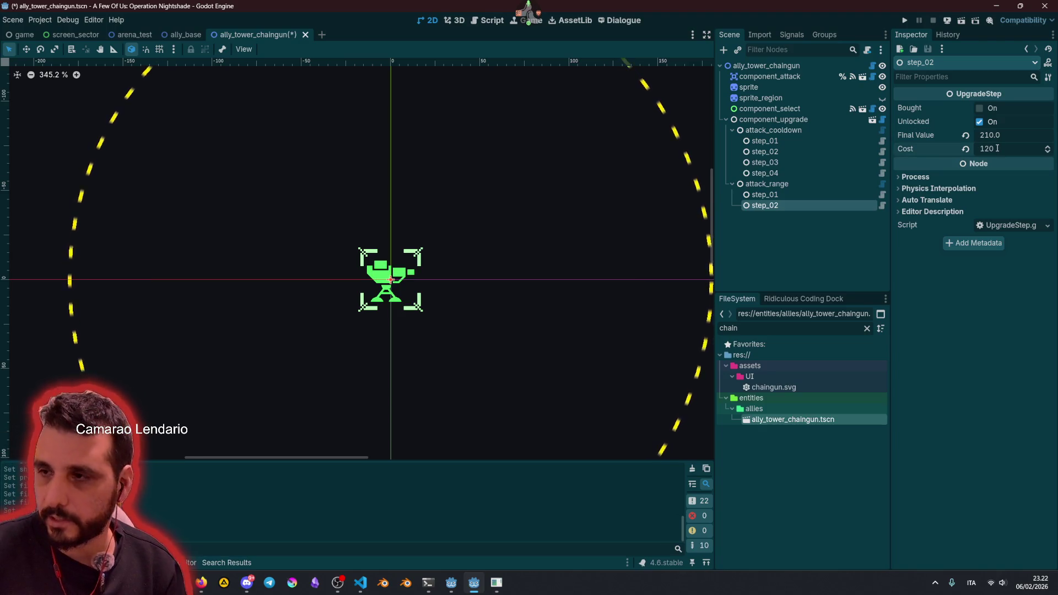
{"action": "left_click", "coordinate": [780, 220]}
Step: Add attack range step_03 with final range 235 and cost 155
{"action": "left_click", "coordinate": [780, 205]}
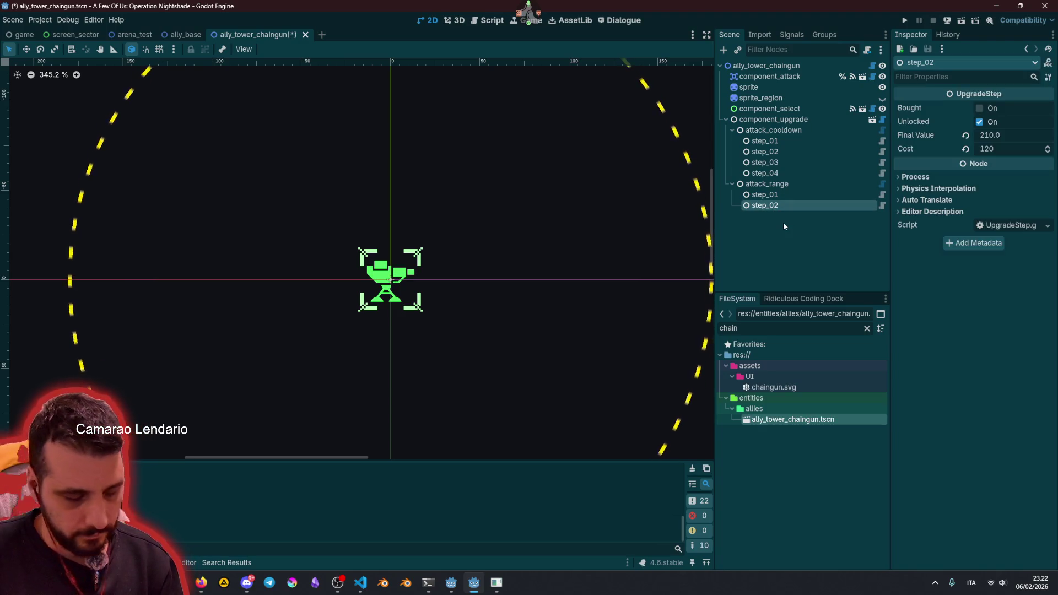
{"action": "key", "text": "ctrl+d"}
{"action": "left_click", "coordinate": [1028, 134]}
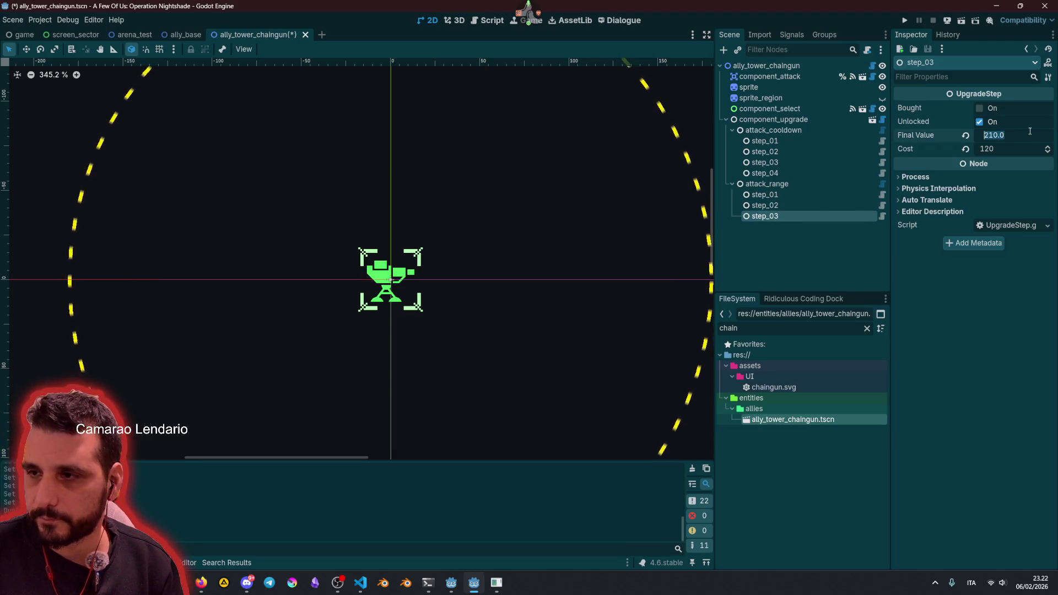
{"action": "type", "text": "235"}
{"action": "key", "text": "Return"}
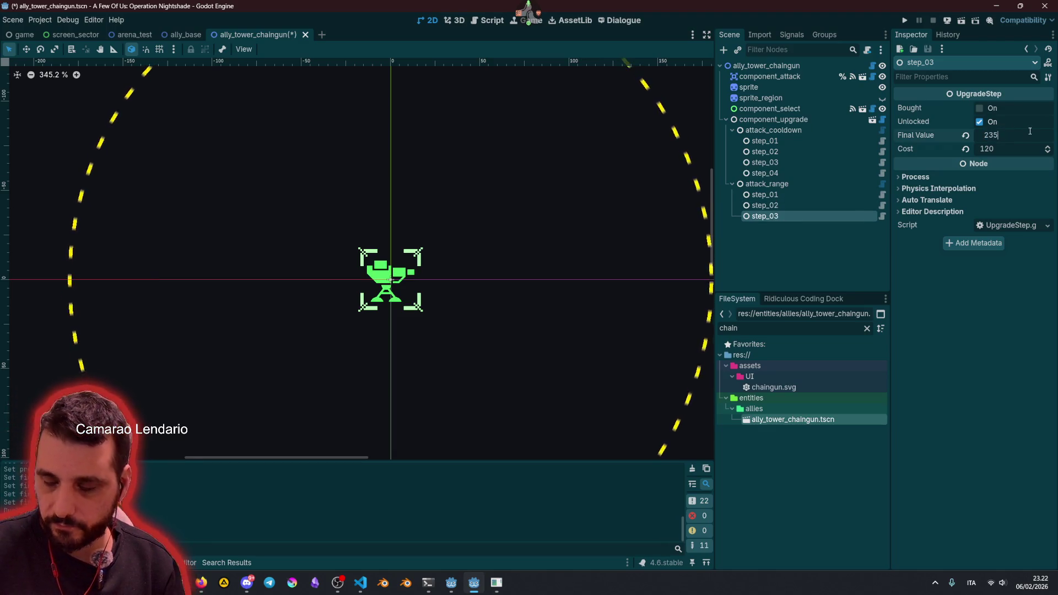
{"action": "left_click", "coordinate": [1007, 151]}
{"action": "type", "text": "155"}
{"action": "left_click", "coordinate": [780, 217]}
Step: Add step_04 with range 260 and cost 190, then review the attack range steps summary
{"action": "key", "text": "ctrl+d"}
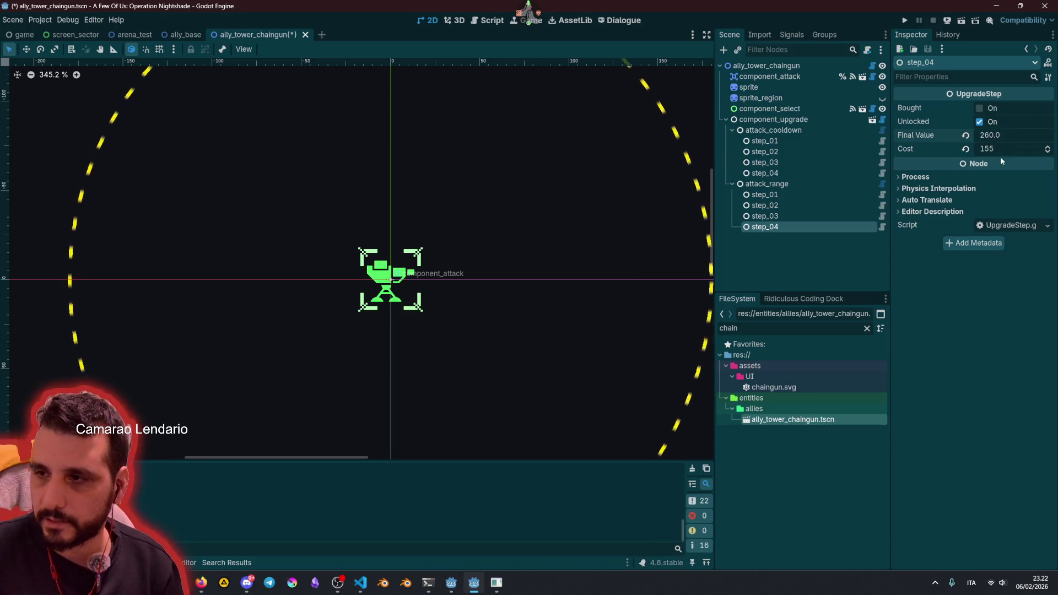
{"action": "left_click", "coordinate": [1000, 150]}
{"action": "type", "text": "190"}
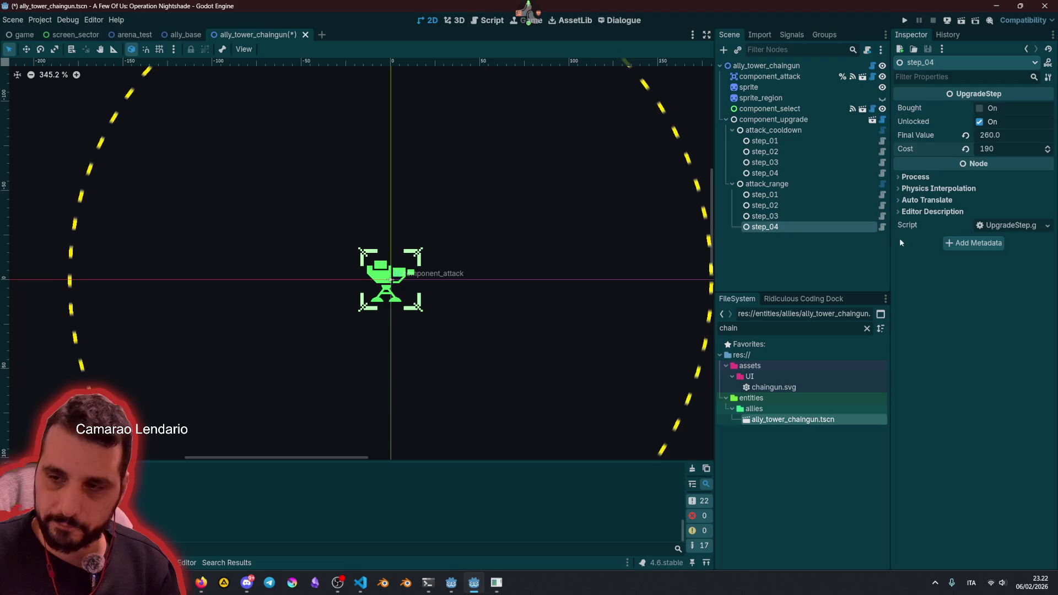
{"action": "left_click", "coordinate": [772, 217]}
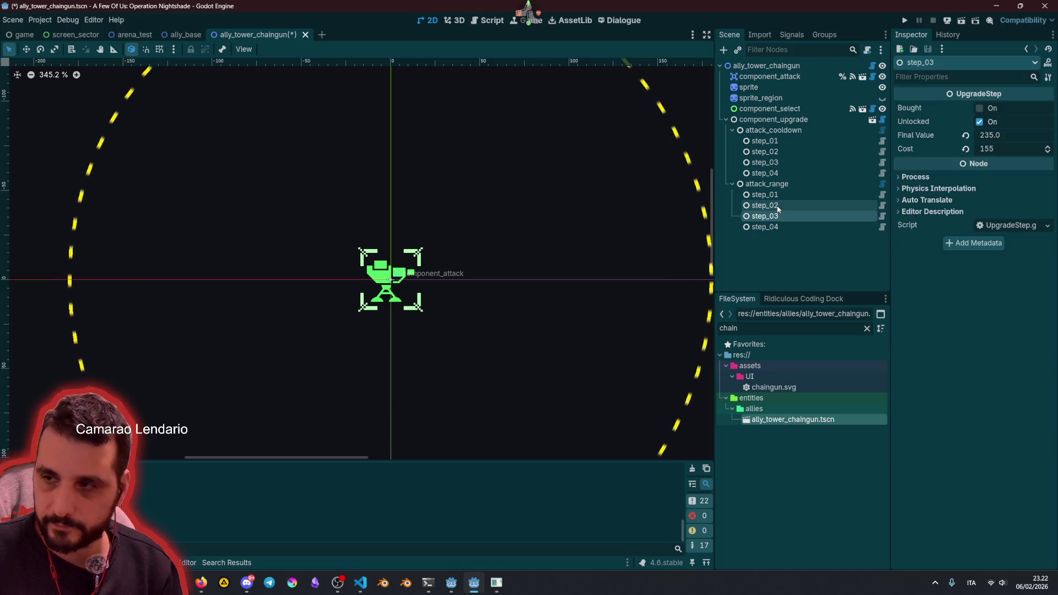
{"action": "left_click", "coordinate": [773, 207]}
{"action": "left_click", "coordinate": [772, 196]}
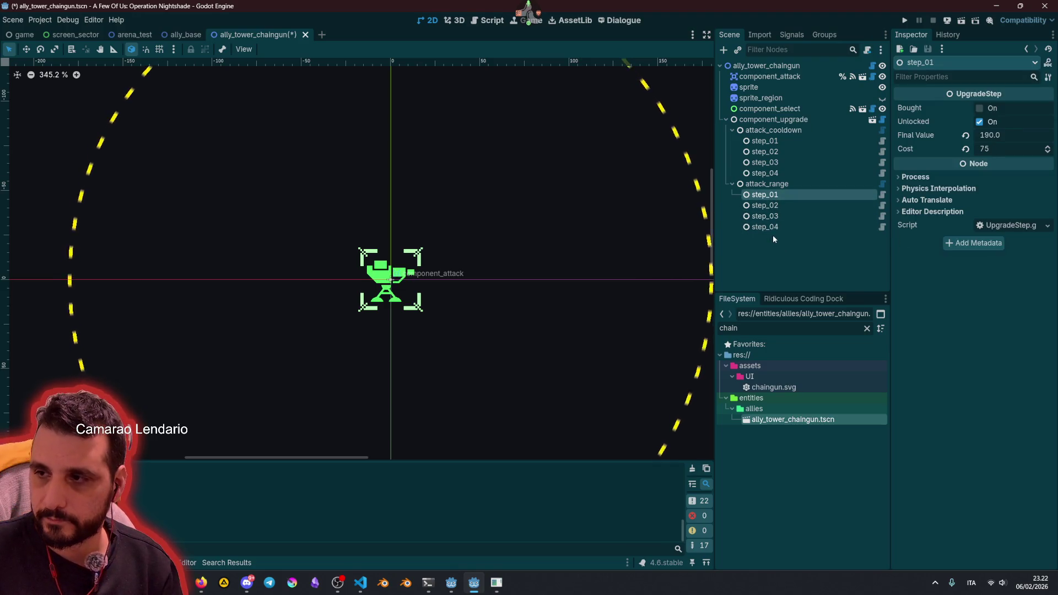
{"action": "left_click", "coordinate": [768, 184]}
{"action": "scroll", "coordinate": [967, 292], "scroll_direction": "down", "scroll_amount": 1}
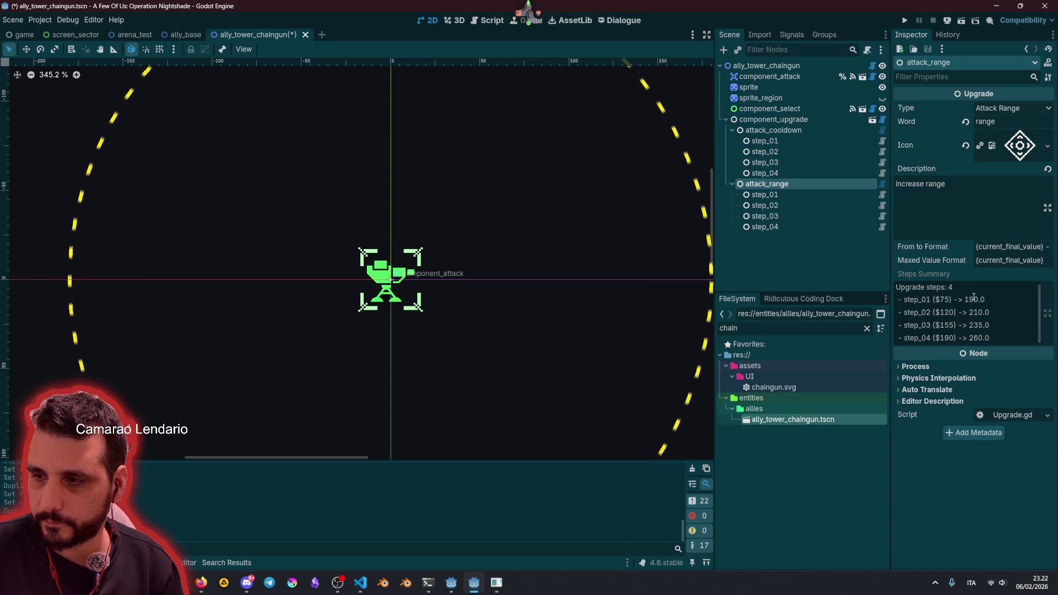
{"action": "left_click_drag", "start_coordinate": [966, 300], "coordinate": [1004, 353]}
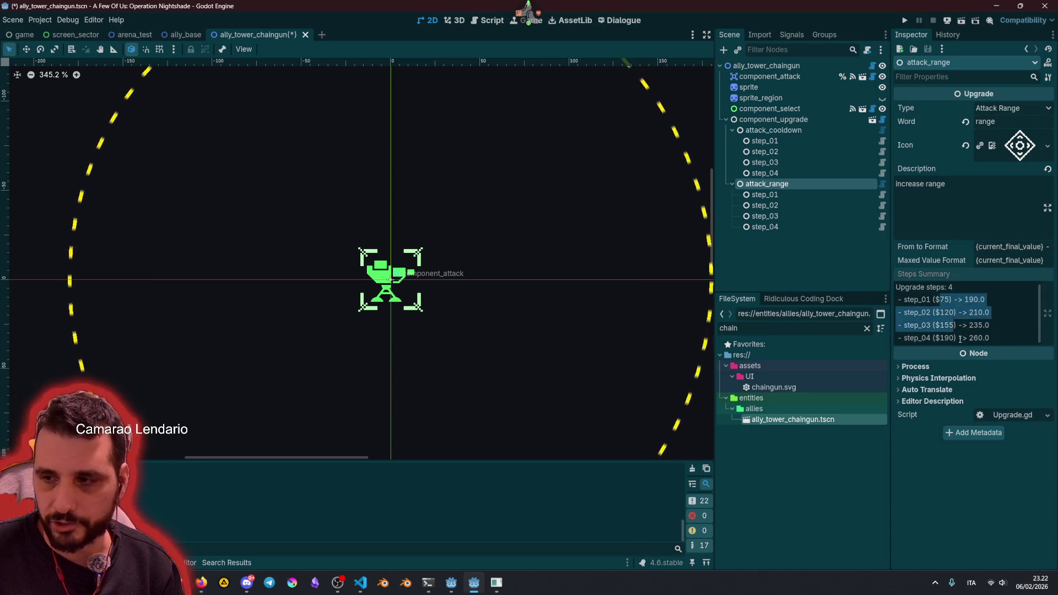
Step: Save ally_tower_chaingun.tscn and launch a new play-test run
{"action": "left_click", "coordinate": [803, 268]}
{"action": "key", "text": "ctrl+s"}
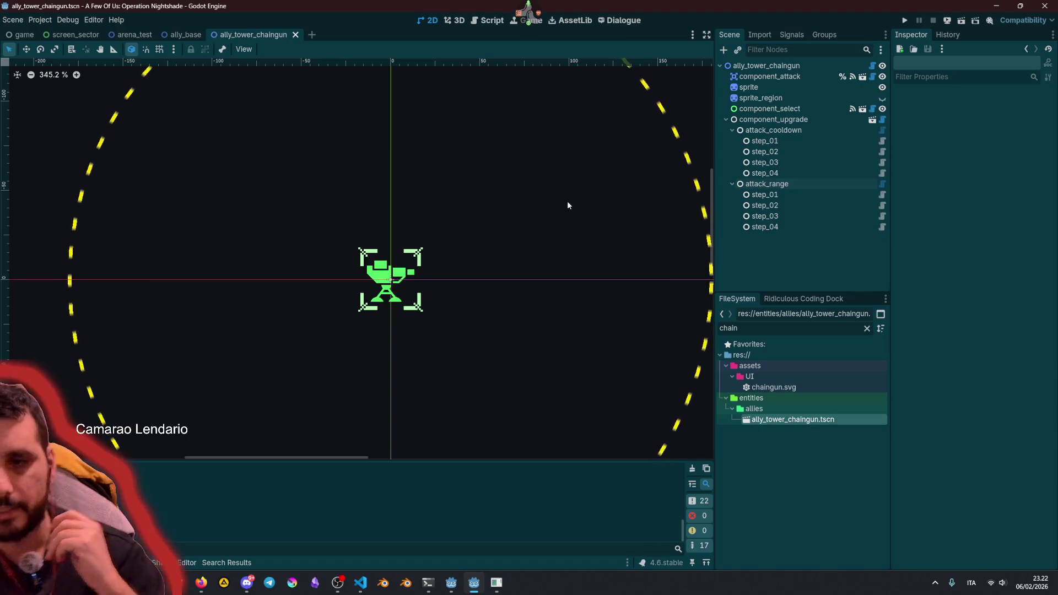
{"action": "key", "text": "F5"}
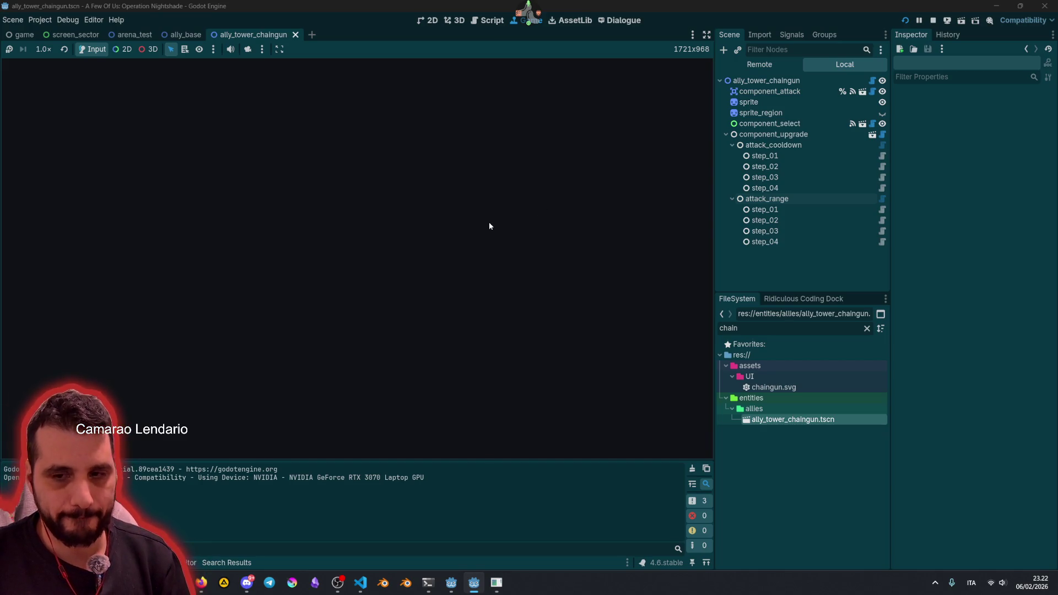
Step: Type 'start', then build an antenna tower in slot 2 of the top-right quadrant
{"action": "type", "text": "start"}
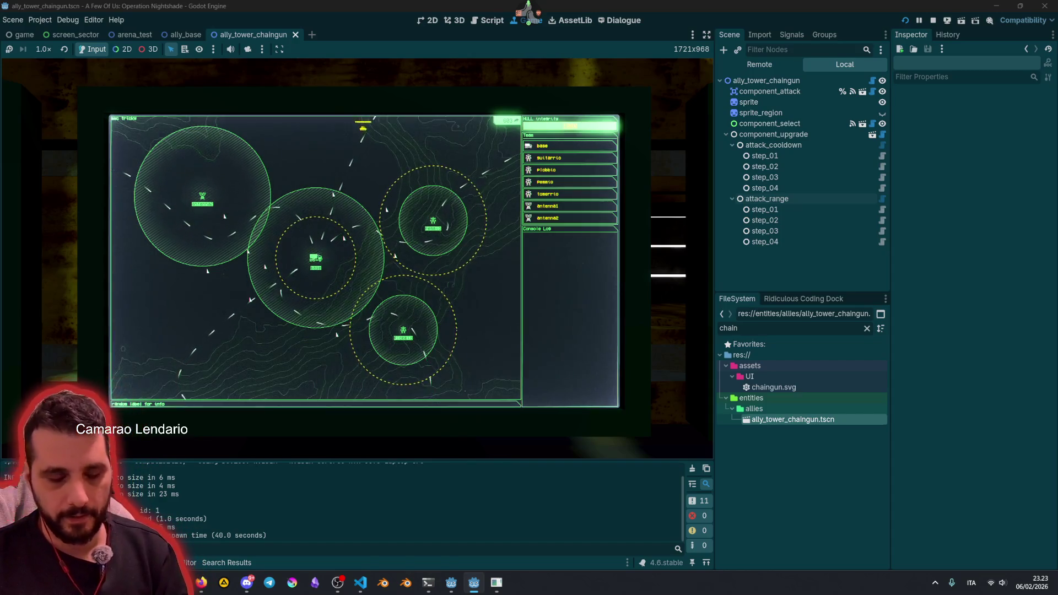
{"action": "left_click", "coordinate": [316, 259]}
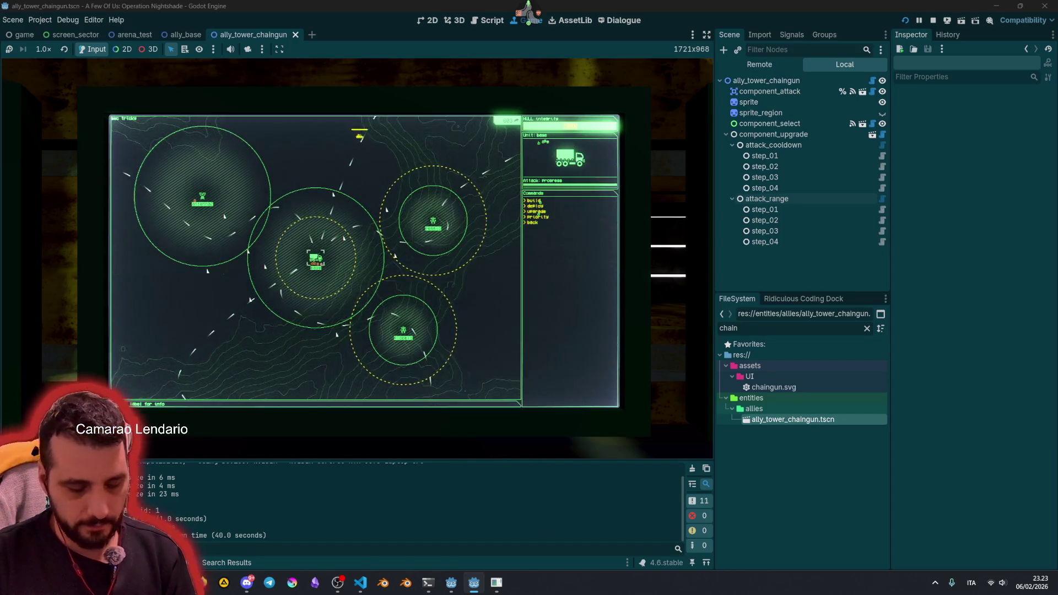
{"action": "left_click", "coordinate": [533, 200]}
{"action": "left_click", "coordinate": [545, 205]}
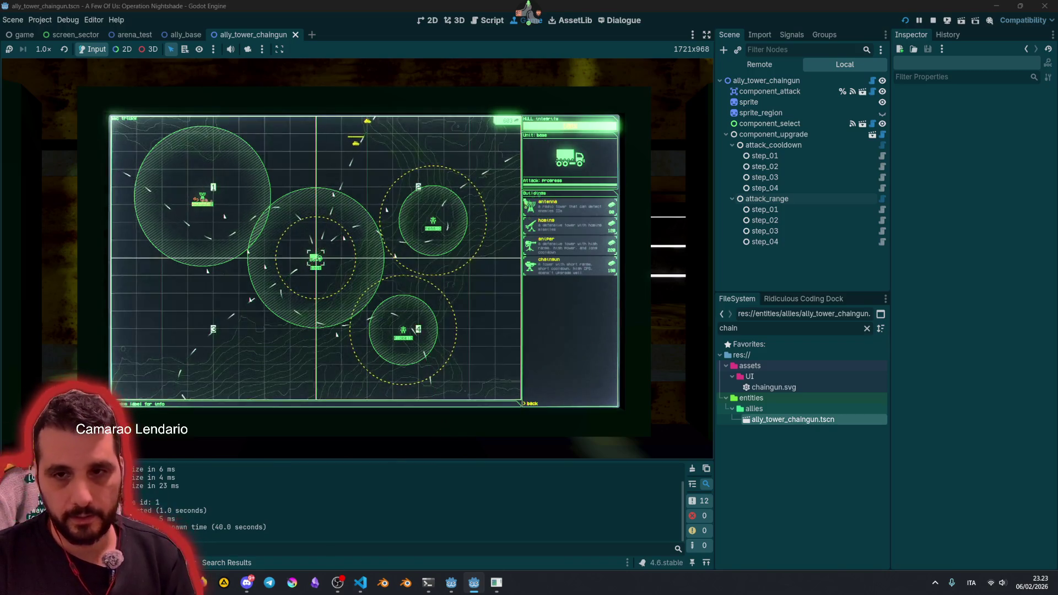
{"action": "key", "text": "2"}
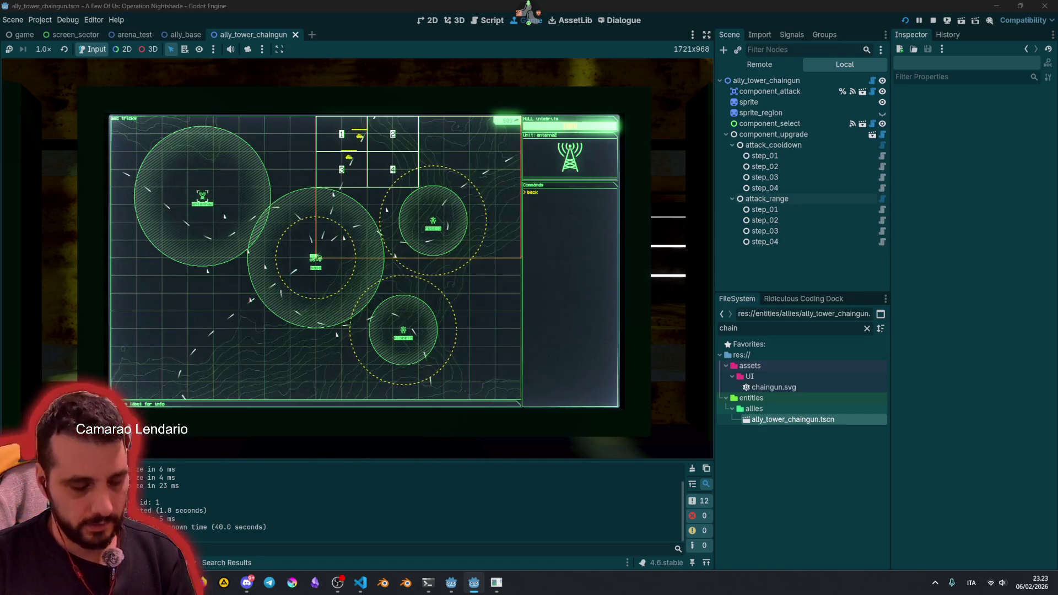
{"action": "key", "text": "2"}
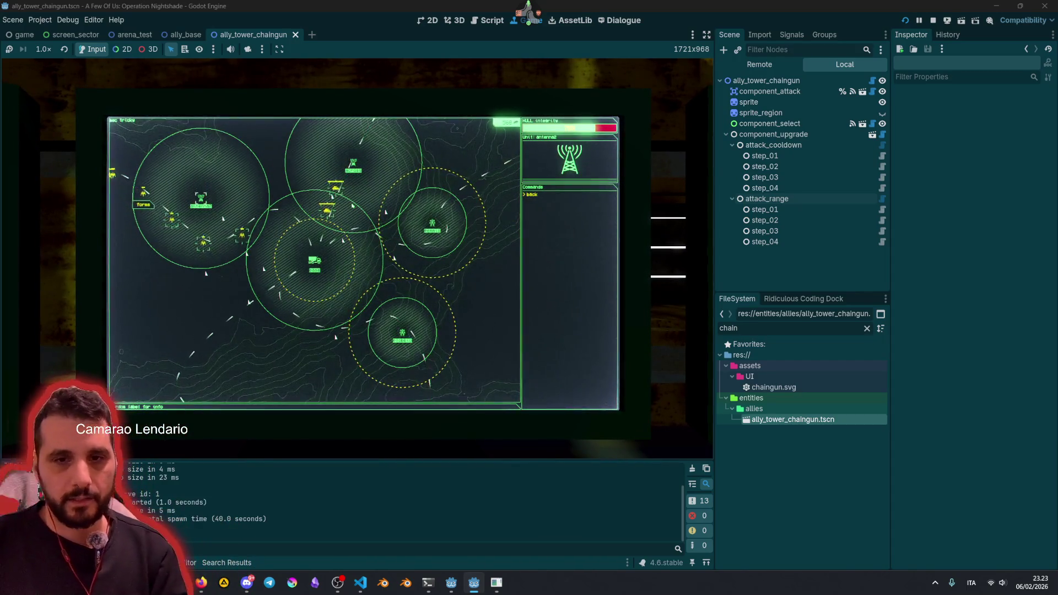
{"action": "key", "text": "Escape"}
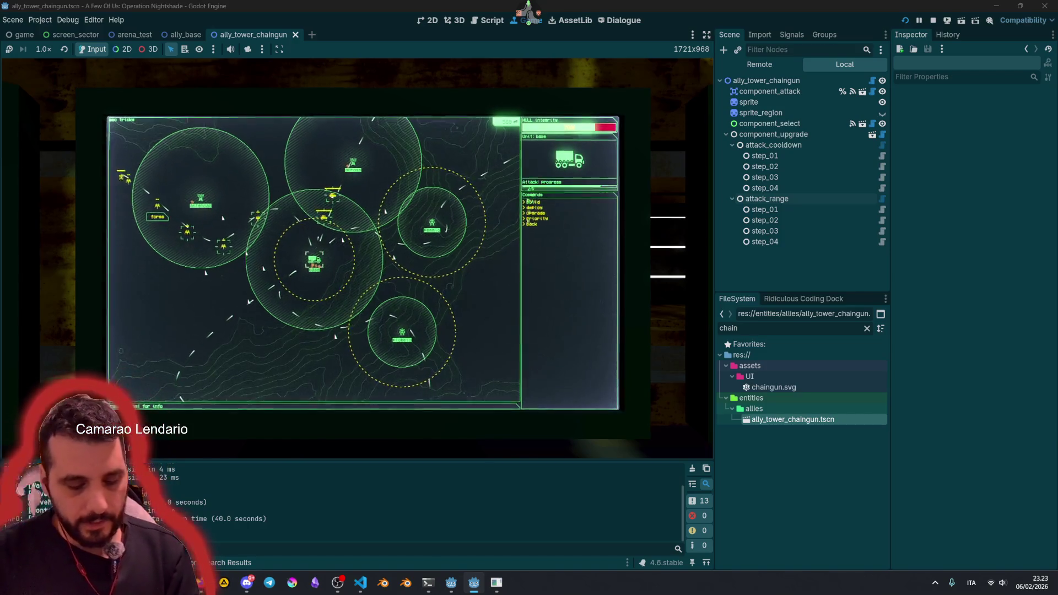
{"action": "key", "text": "Return"}
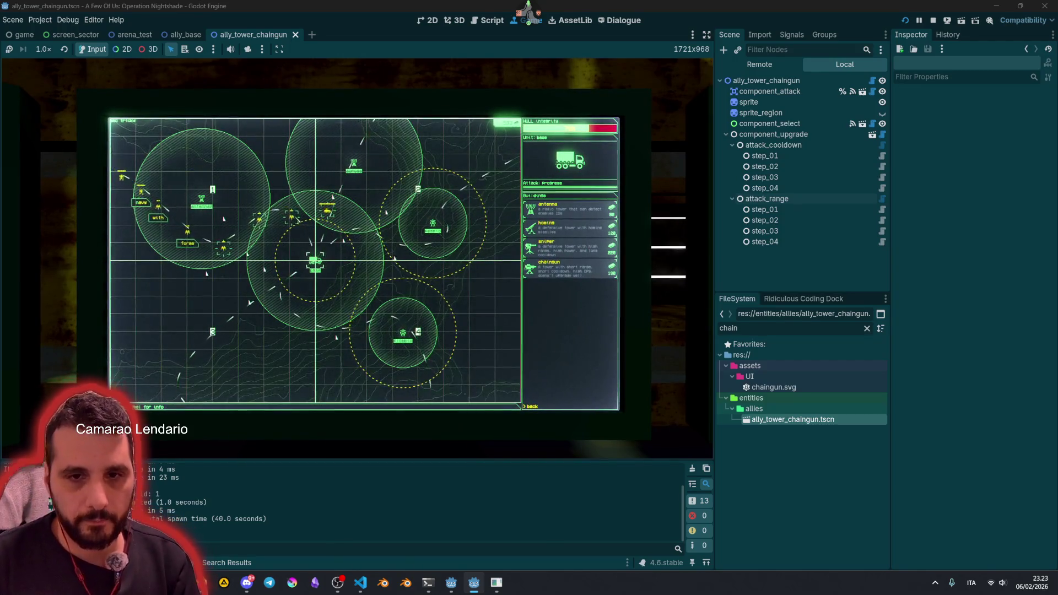
Step: Place a tower in the top-left quadrant, buy its Cooldown upgrade, and exit to the sector overview
{"action": "key", "text": "1"}
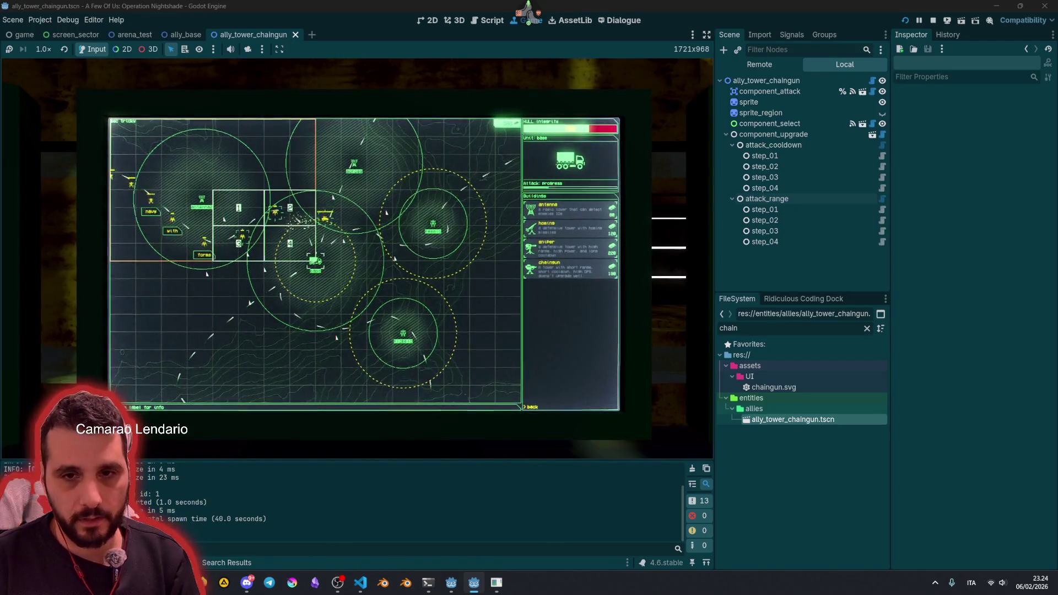
{"action": "key", "text": "1"}
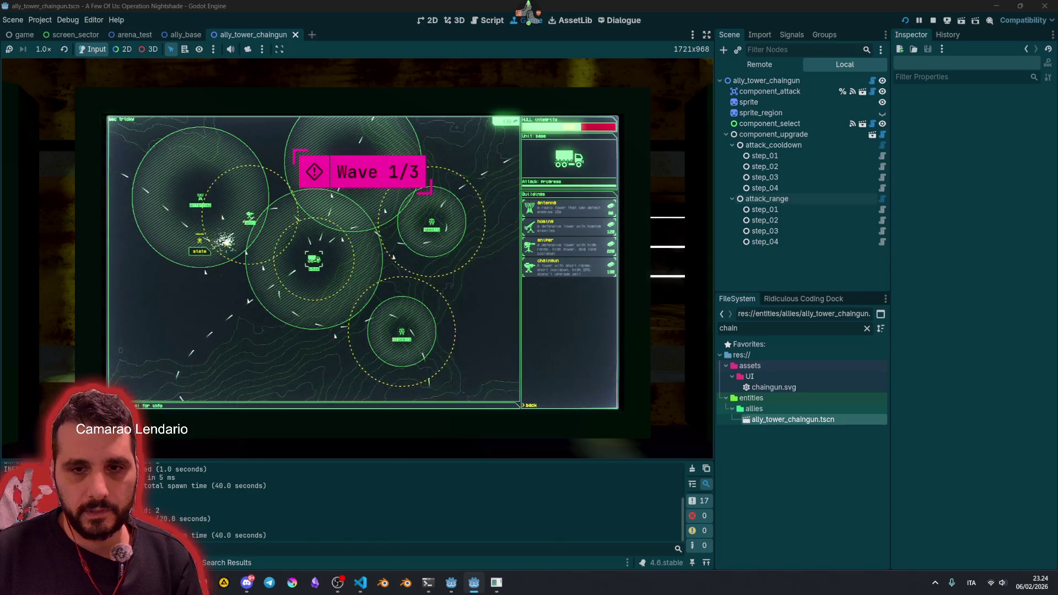
{"action": "left_click", "coordinate": [529, 201]}
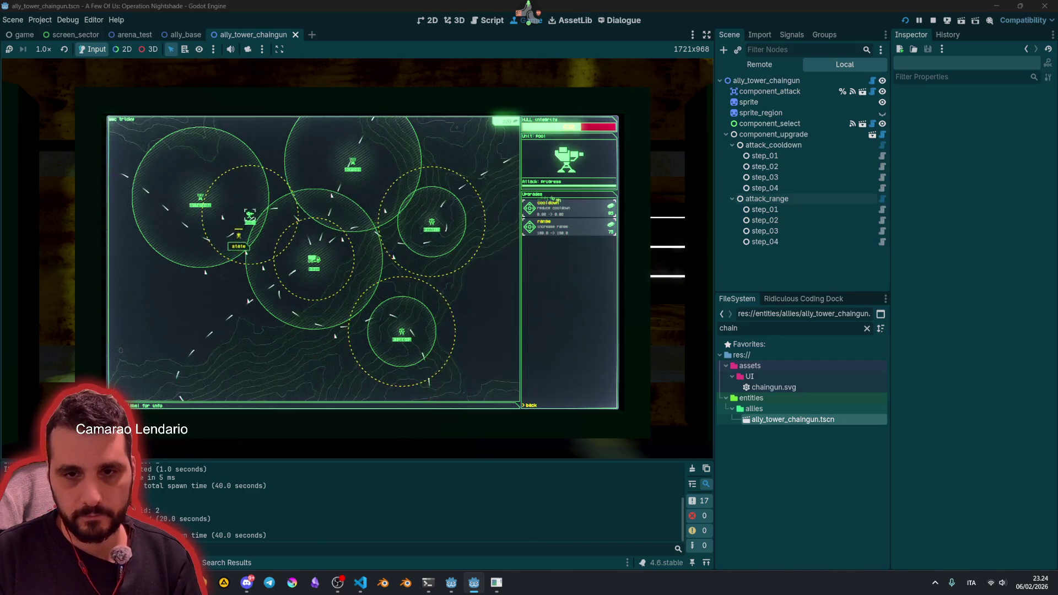
{"action": "left_click", "coordinate": [551, 208]}
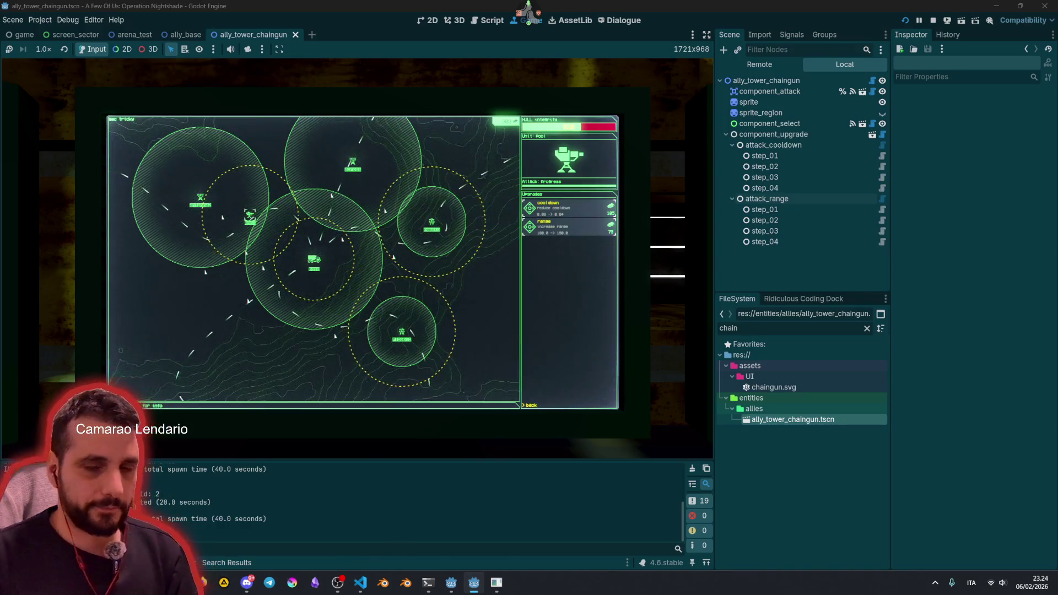
{"action": "right_click", "coordinate": [368, 242]}
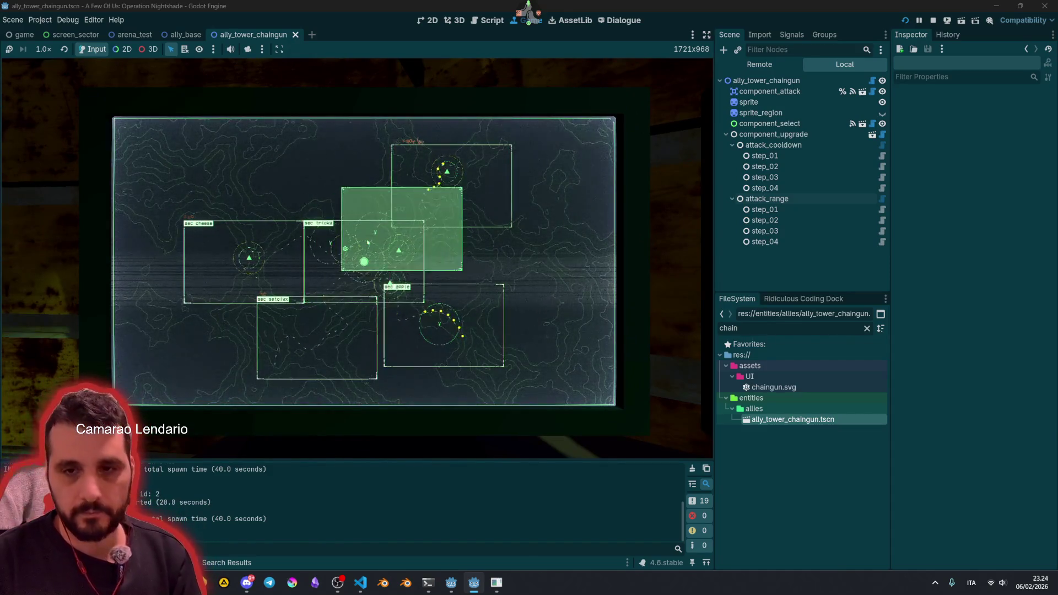
Step: Enter the base sector and build a tower using grid keys 4, 1, 2 to place it in cell 2
{"action": "left_click", "coordinate": [364, 261]}
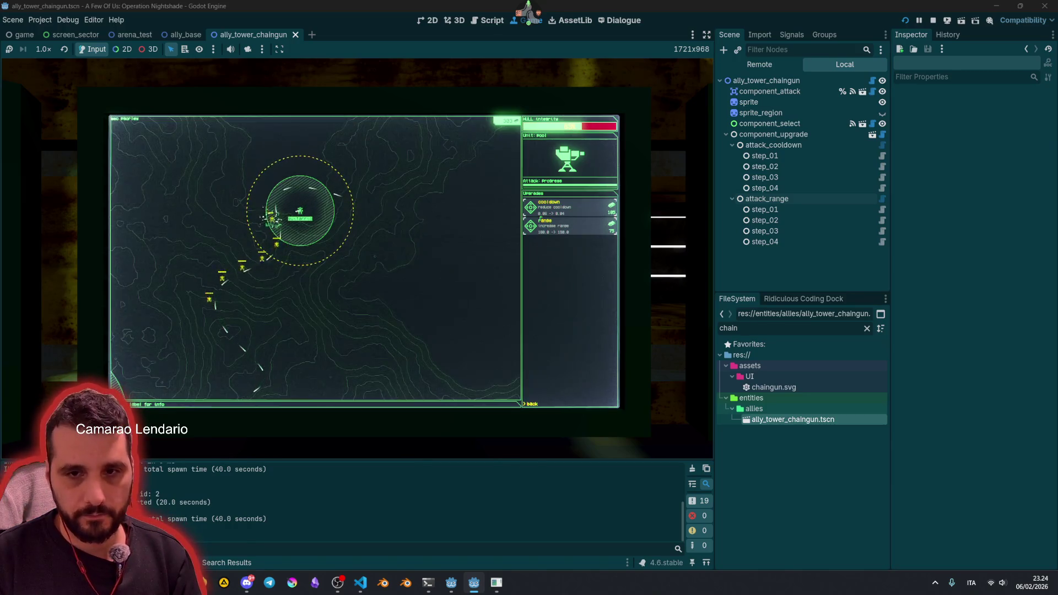
{"action": "right_click", "coordinate": [368, 243]}
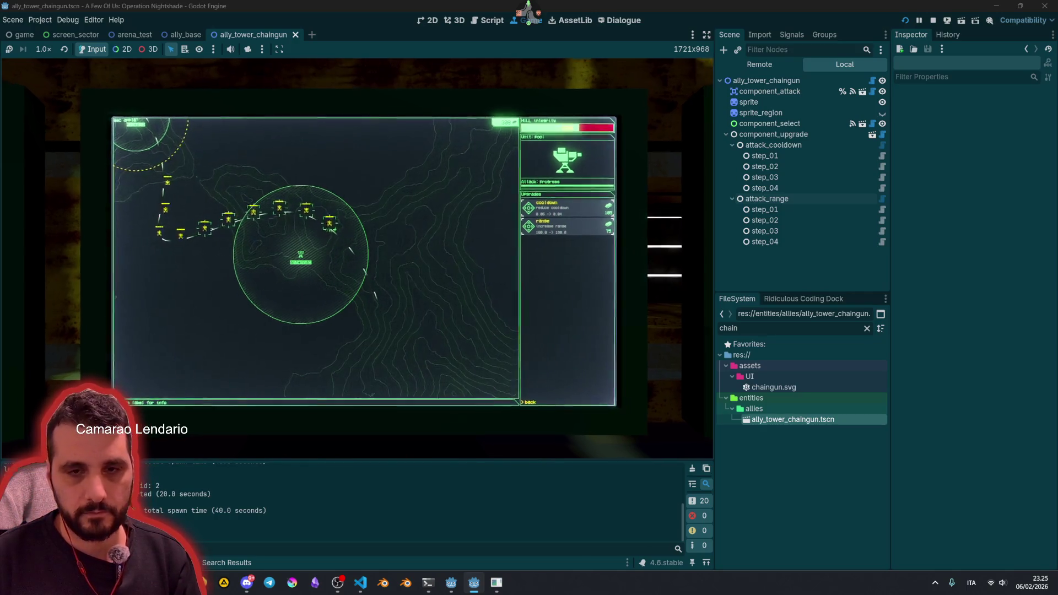
{"action": "key", "text": "Escape"}
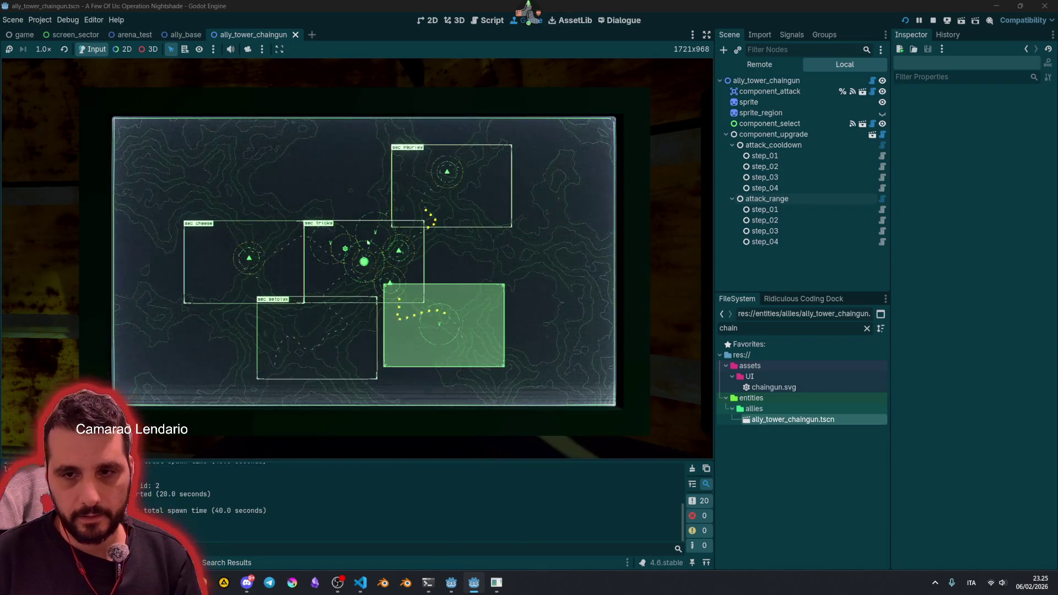
{"action": "left_click", "coordinate": [368, 242]}
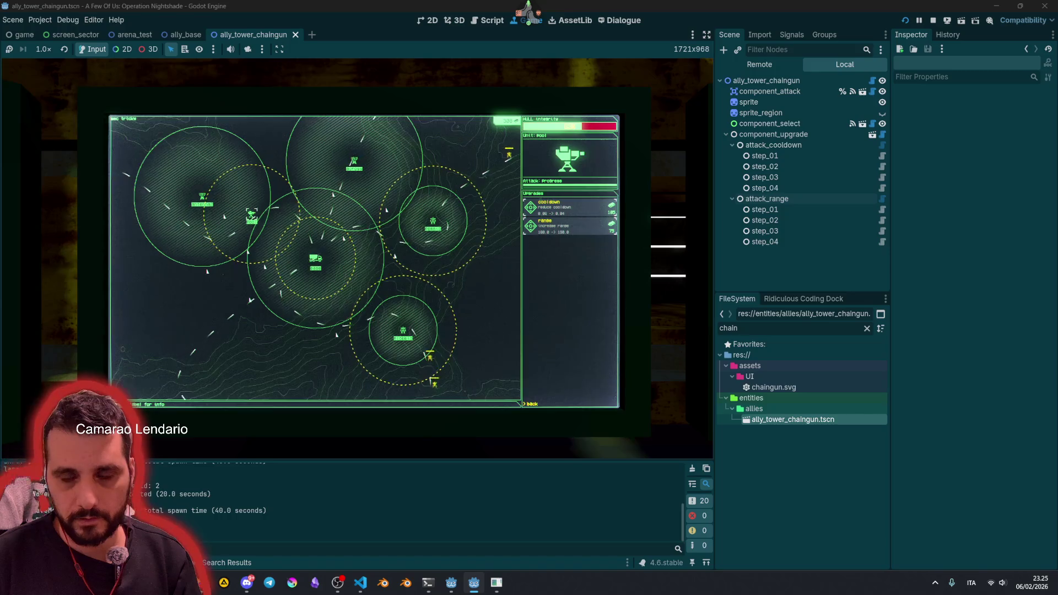
{"action": "left_click", "coordinate": [529, 404]}
{"action": "left_click", "coordinate": [530, 200]}
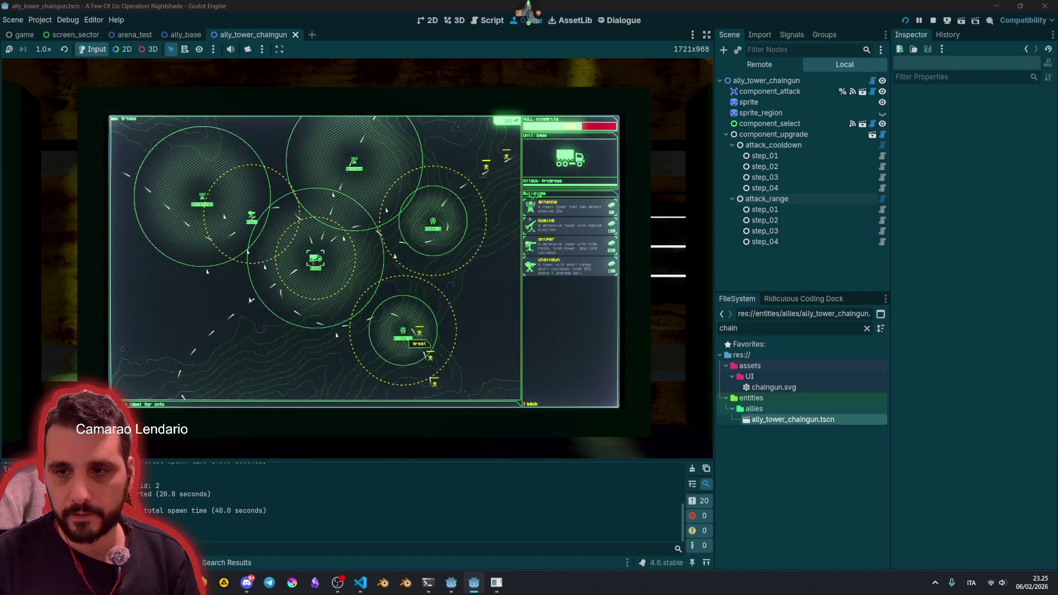
{"action": "left_click", "coordinate": [551, 264]}
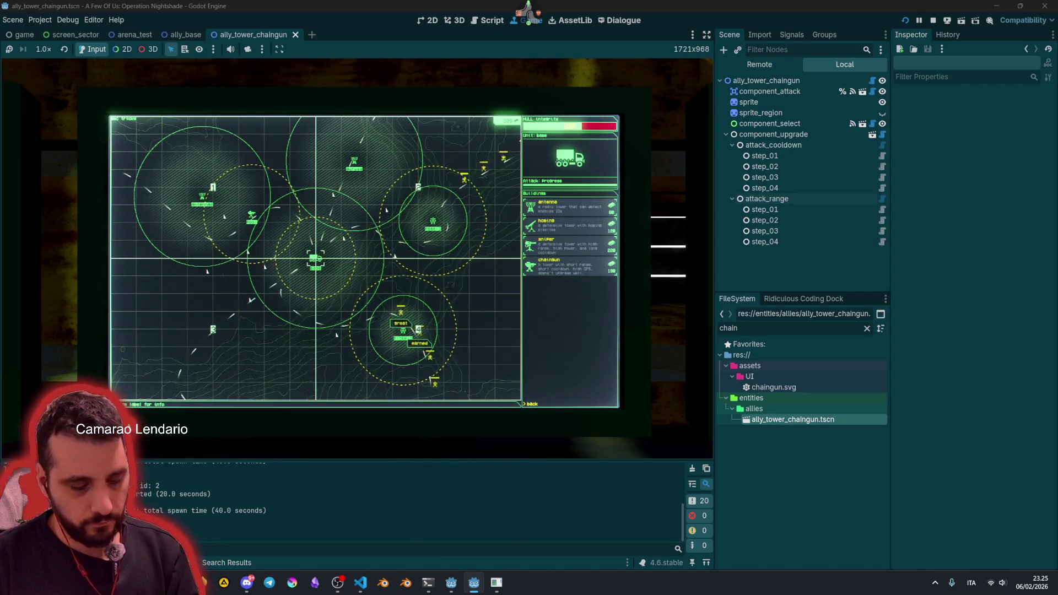
{"action": "key", "text": "4"}
{"action": "key", "text": "1"}
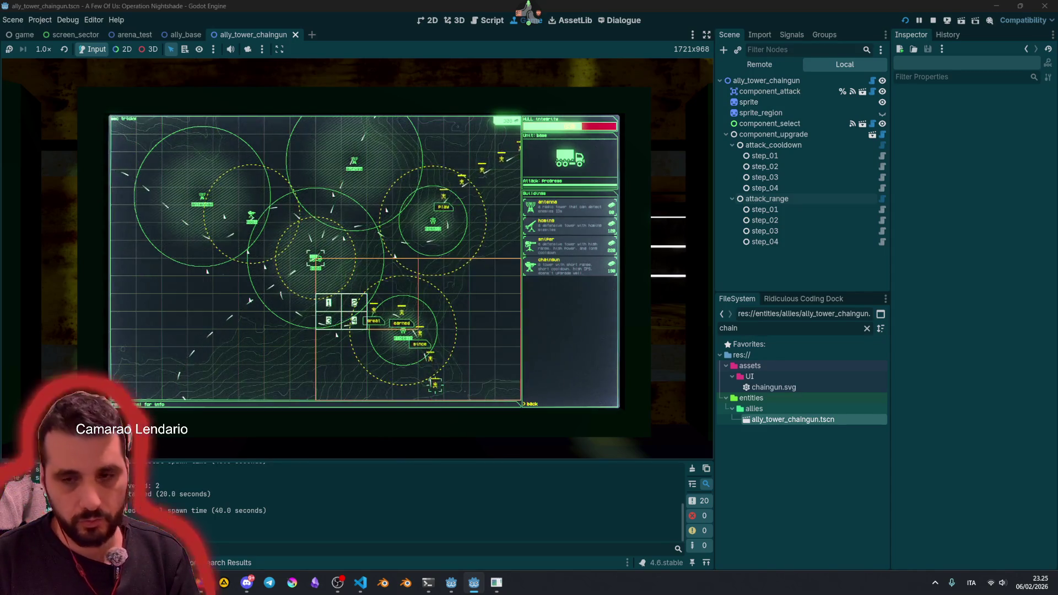
{"action": "key", "text": "2"}
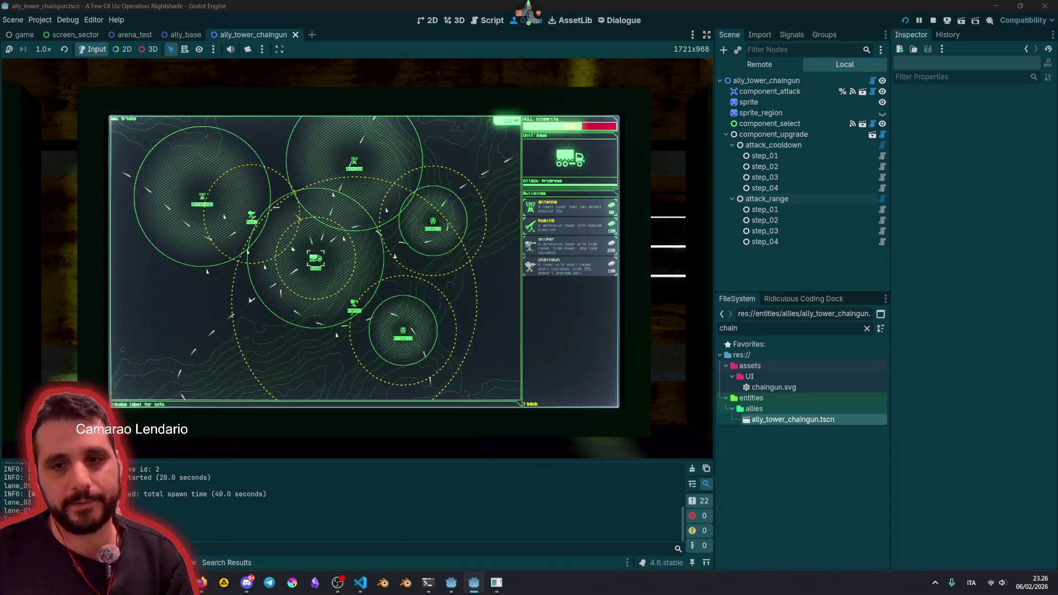
Step: Build another tower at slot 3 in the base sector's lower-left, then back out to the sector map
{"action": "key", "text": "Escape"}
{"action": "left_click", "coordinate": [368, 243]}
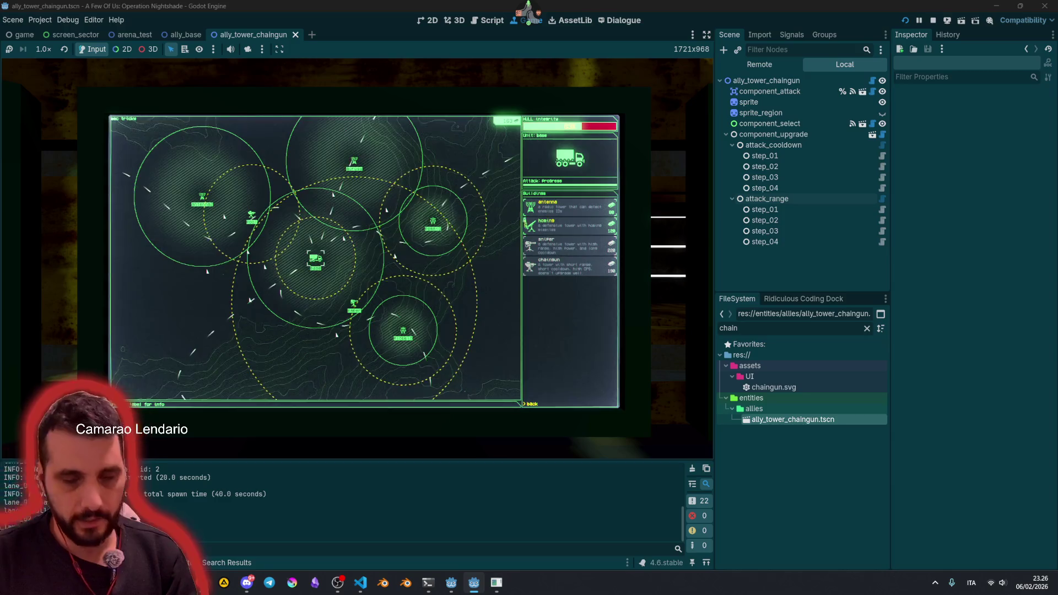
{"action": "key", "text": "3"}
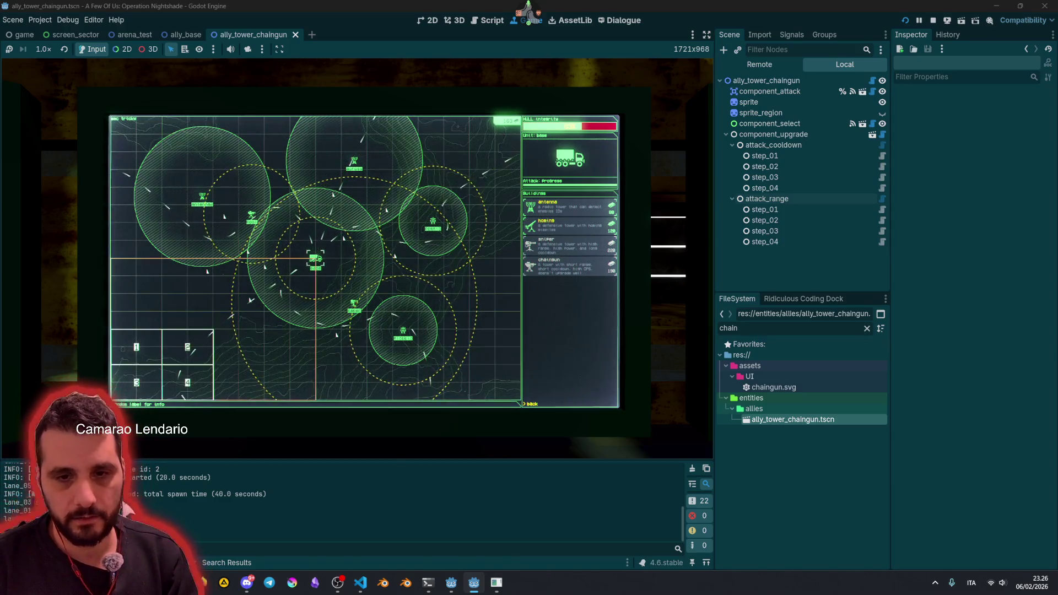
{"action": "key", "text": "Return"}
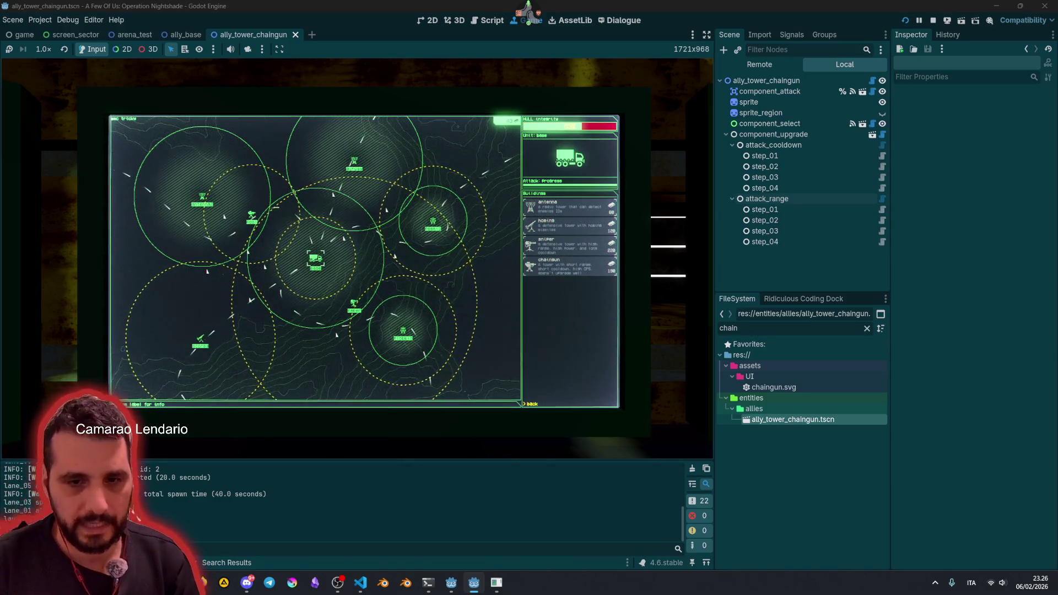
{"action": "key", "text": "Escape"}
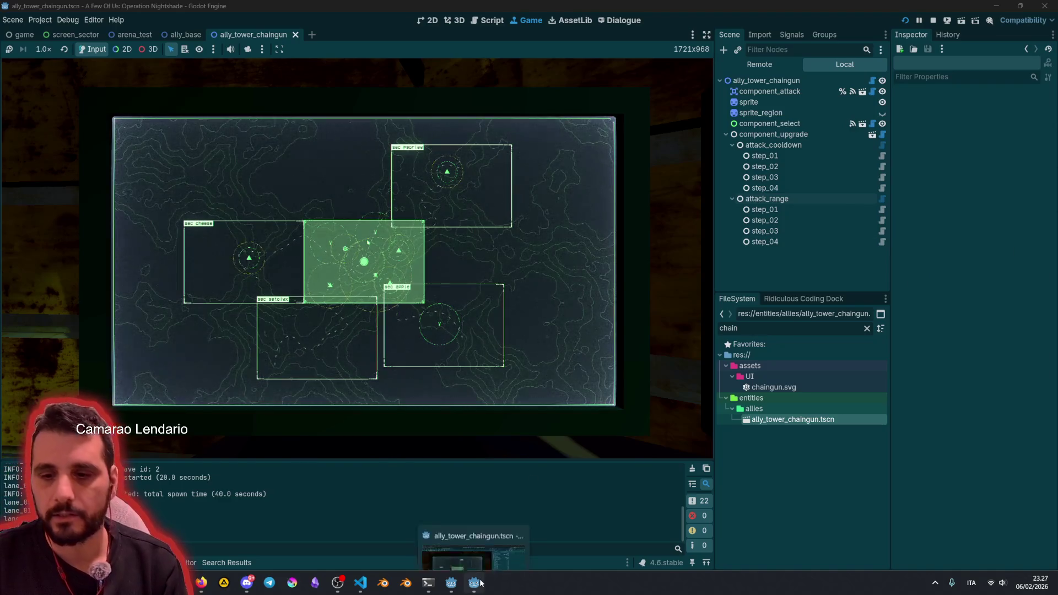
Step: Switch to the Ridiculous Stream window and close the Rs Twitch User Info window
{"action": "mouse_move", "coordinate": [451, 583]}
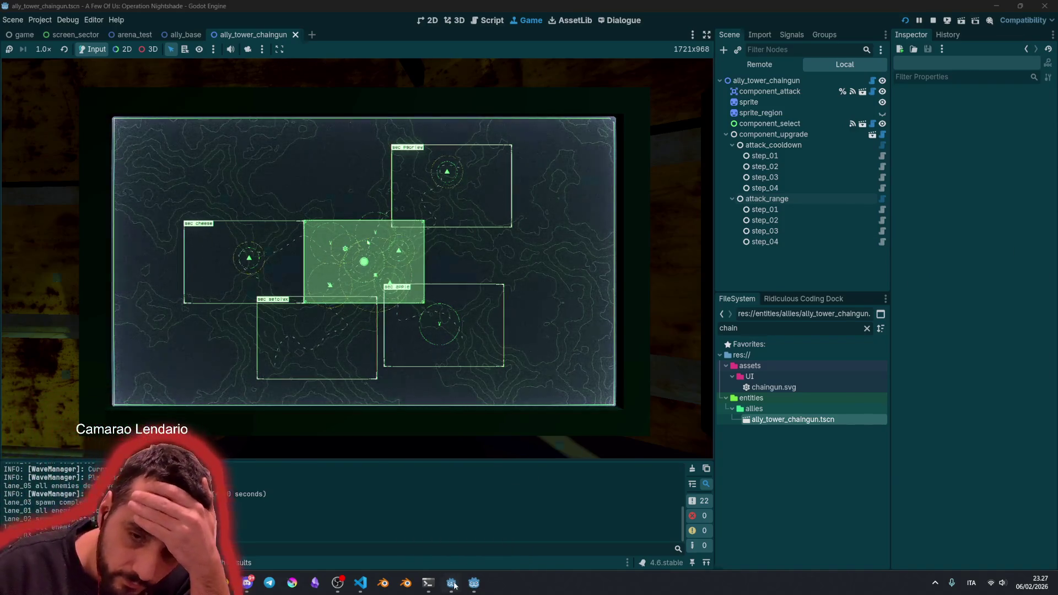
{"action": "left_click", "coordinate": [424, 496]}
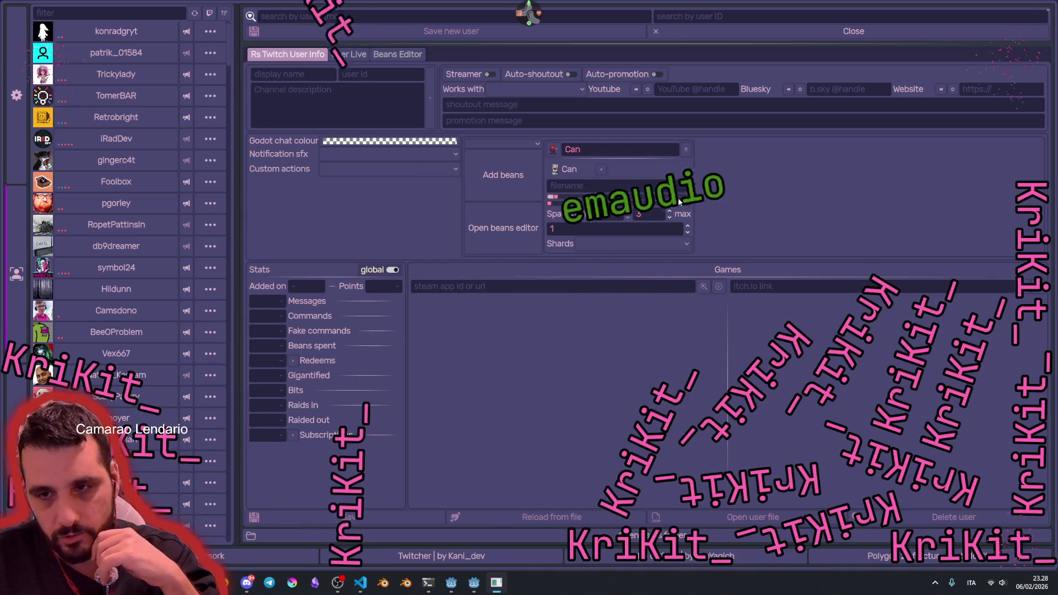
{"action": "left_click", "coordinate": [1049, 10]}
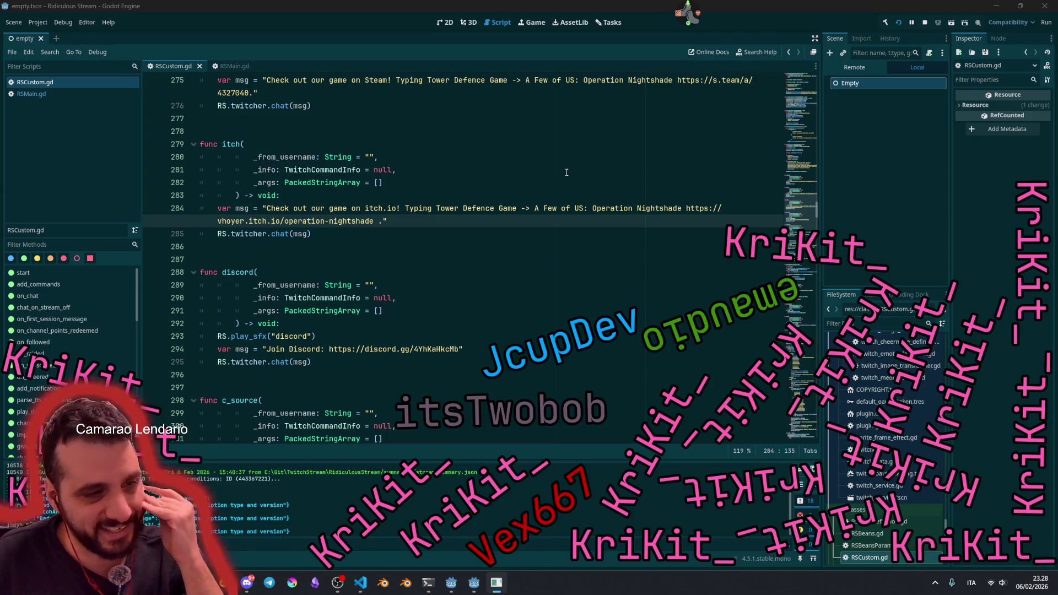
Step: Open the stream chat panel and look through several chatters' action menus
{"action": "mouse_move", "coordinate": [692, 22]}
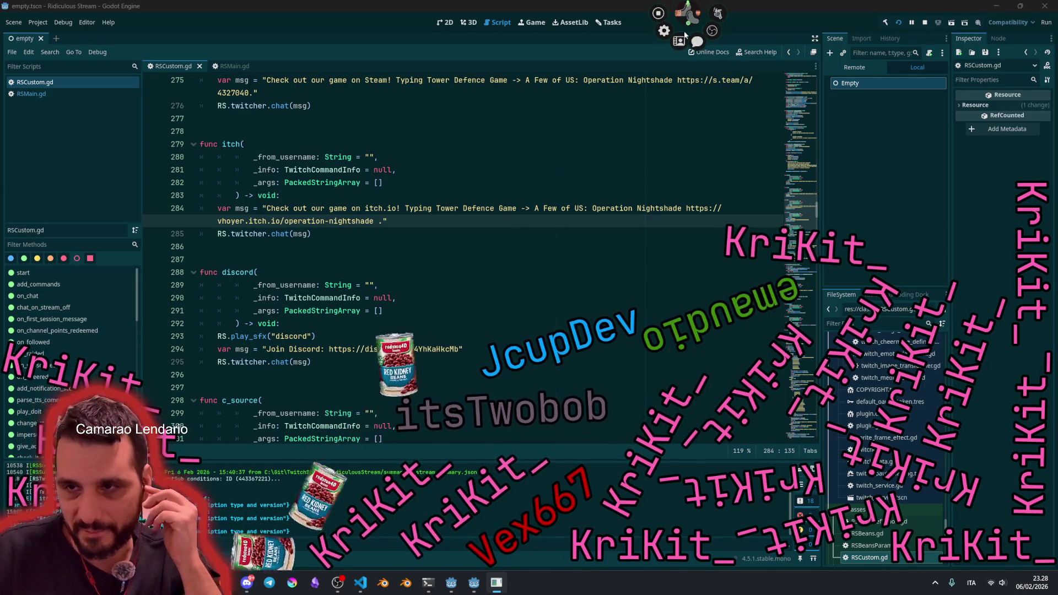
{"action": "left_click", "coordinate": [697, 42]}
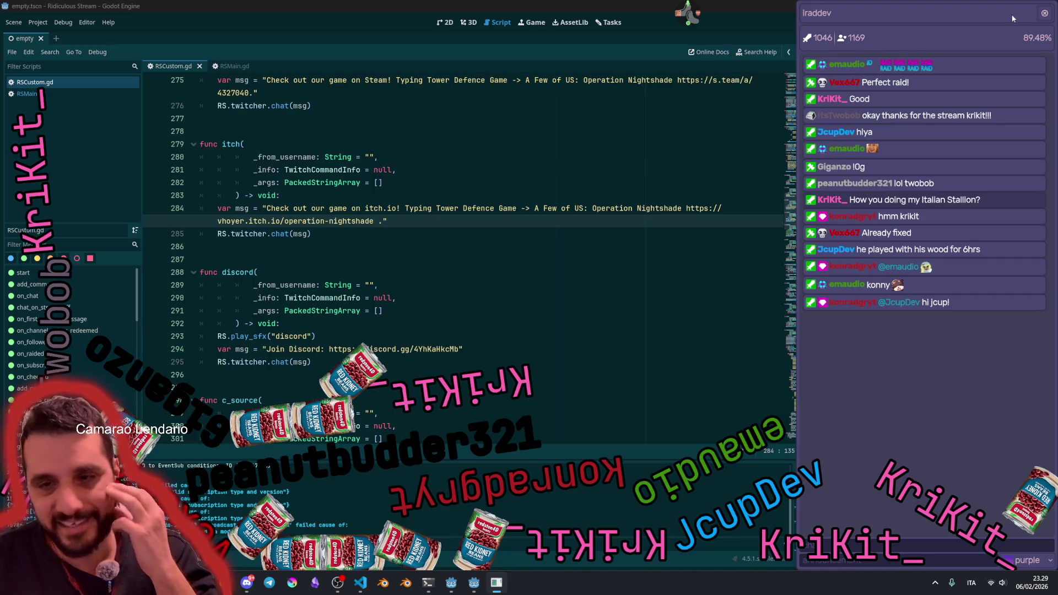
{"action": "left_click", "coordinate": [824, 201]}
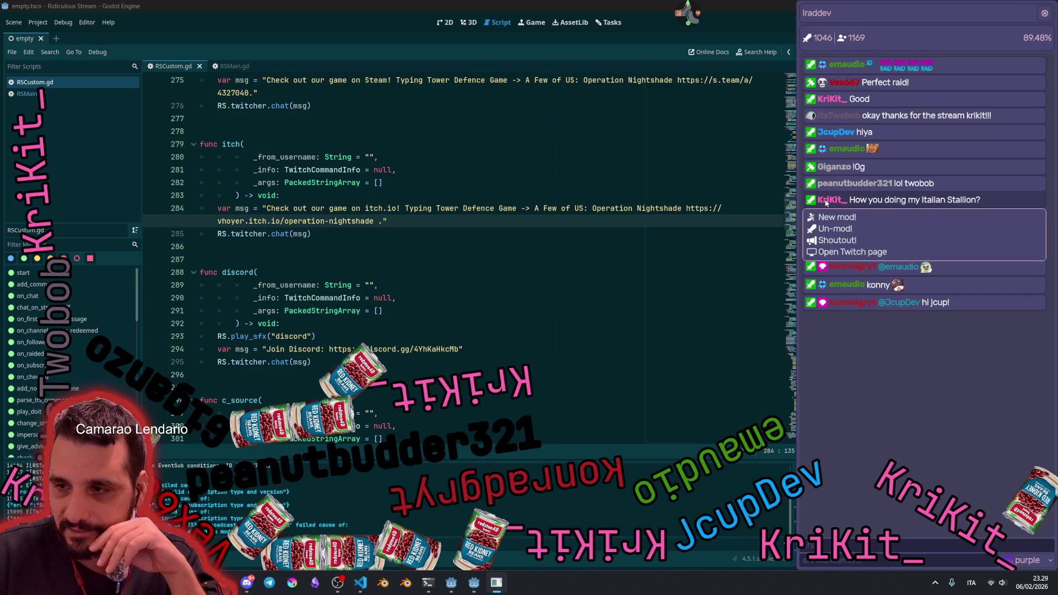
{"action": "left_click", "coordinate": [846, 251]}
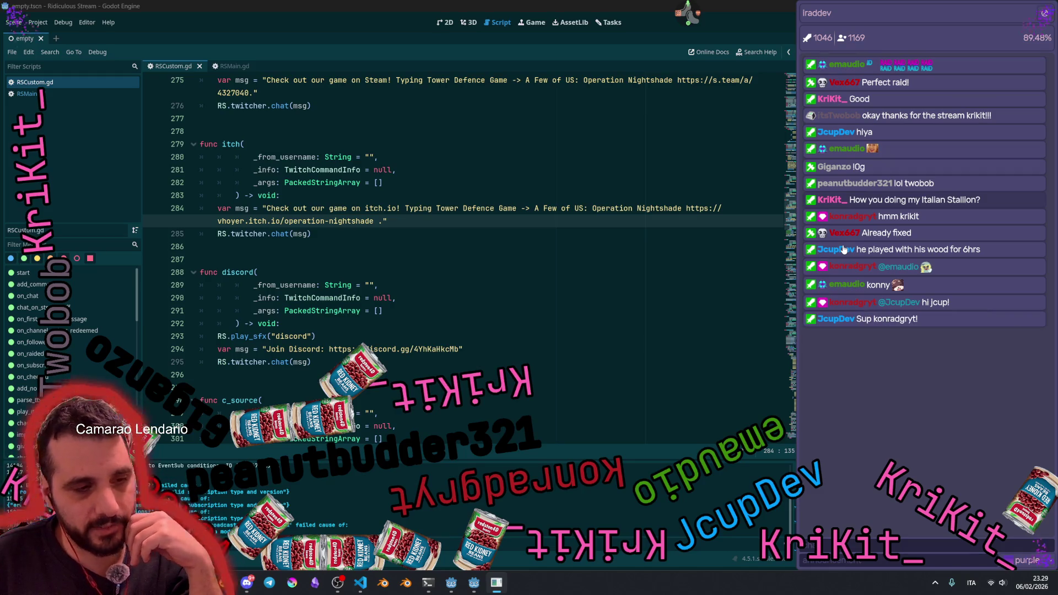
{"action": "left_click", "coordinate": [845, 284]}
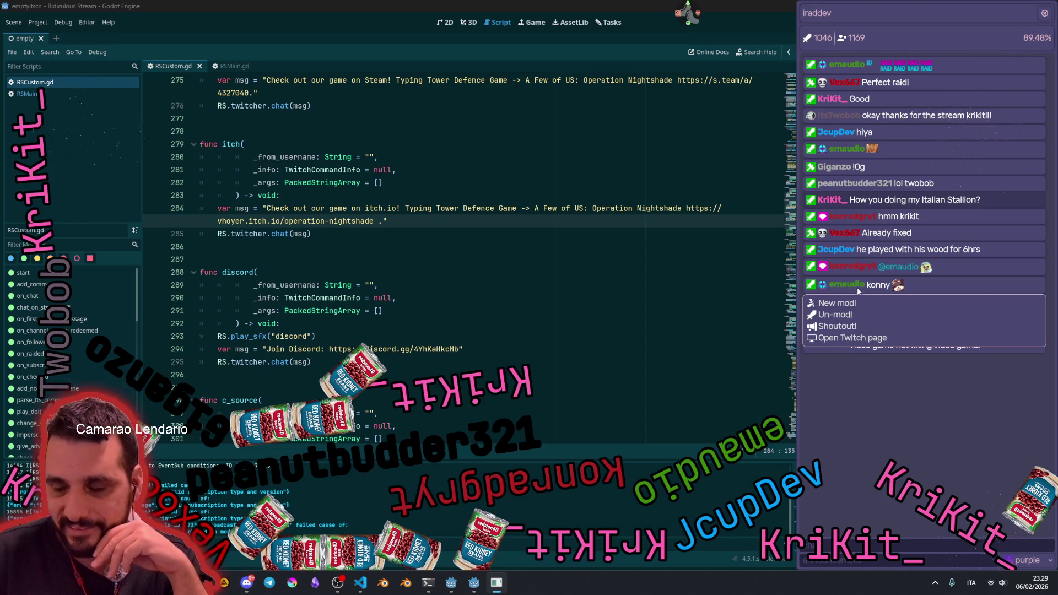
{"action": "left_click", "coordinate": [849, 338]}
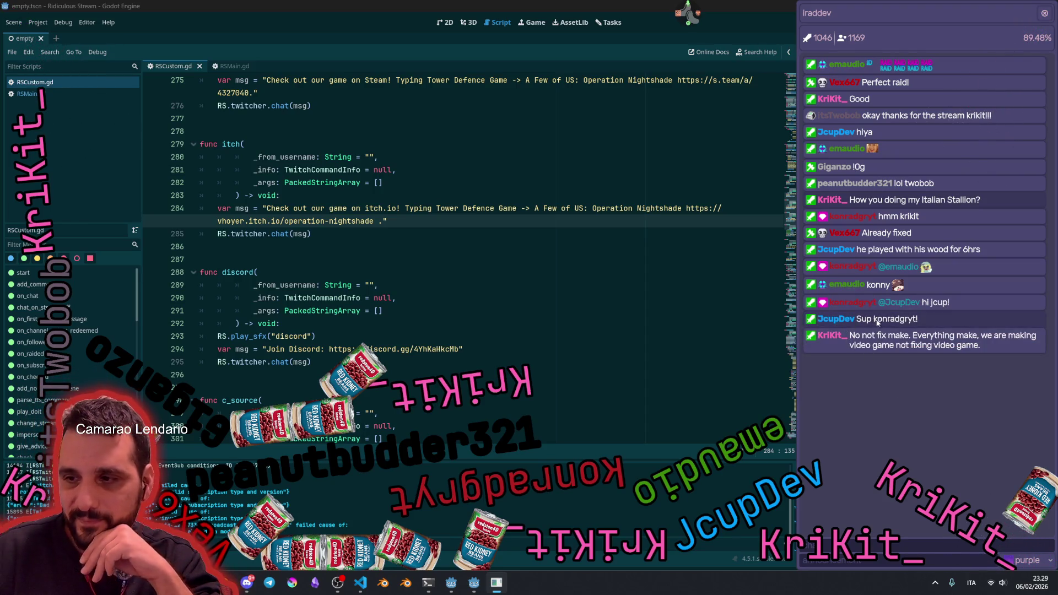
{"action": "left_click", "coordinate": [890, 187]}
{"action": "left_click", "coordinate": [919, 184]}
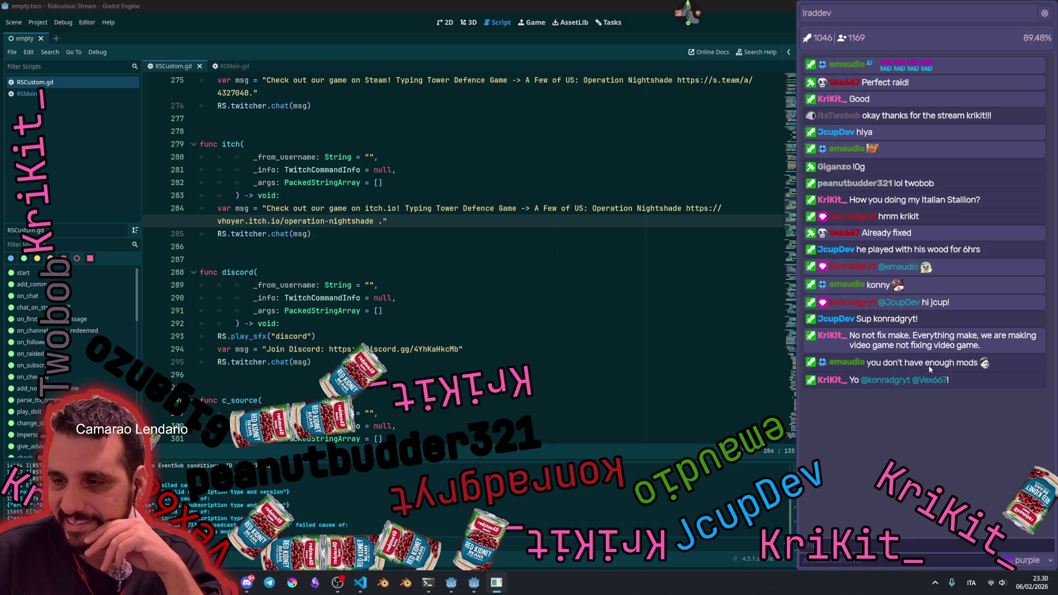
Step: Highlight the words 'have enough' in a chat message, then refresh the channel statistics
{"action": "left_click_drag", "start_coordinate": [908, 363], "coordinate": [958, 364]}
{"action": "left_click", "coordinate": [868, 251]}
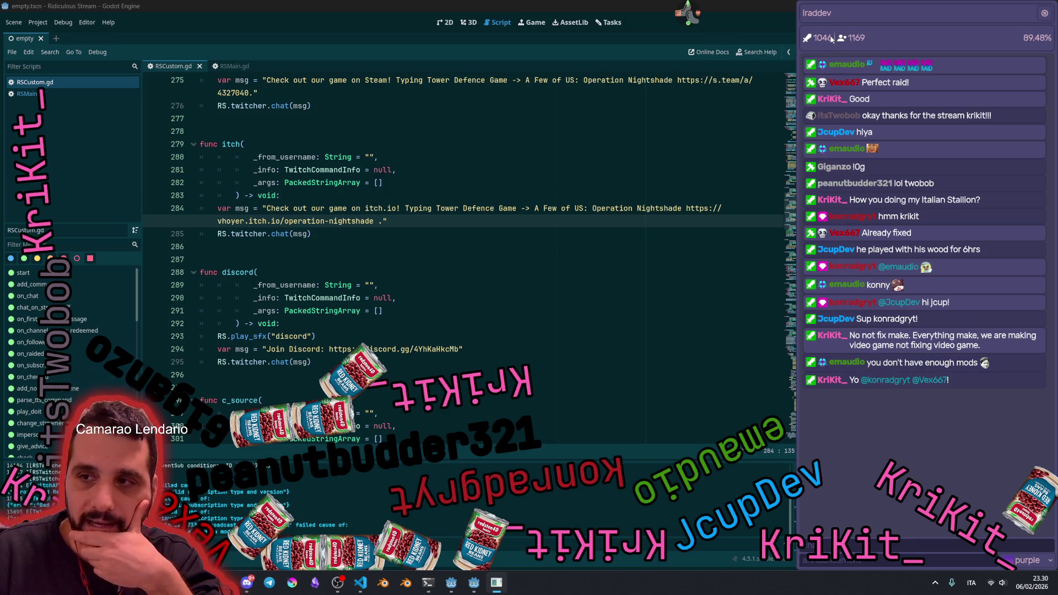
{"action": "left_click", "coordinate": [1015, 44]}
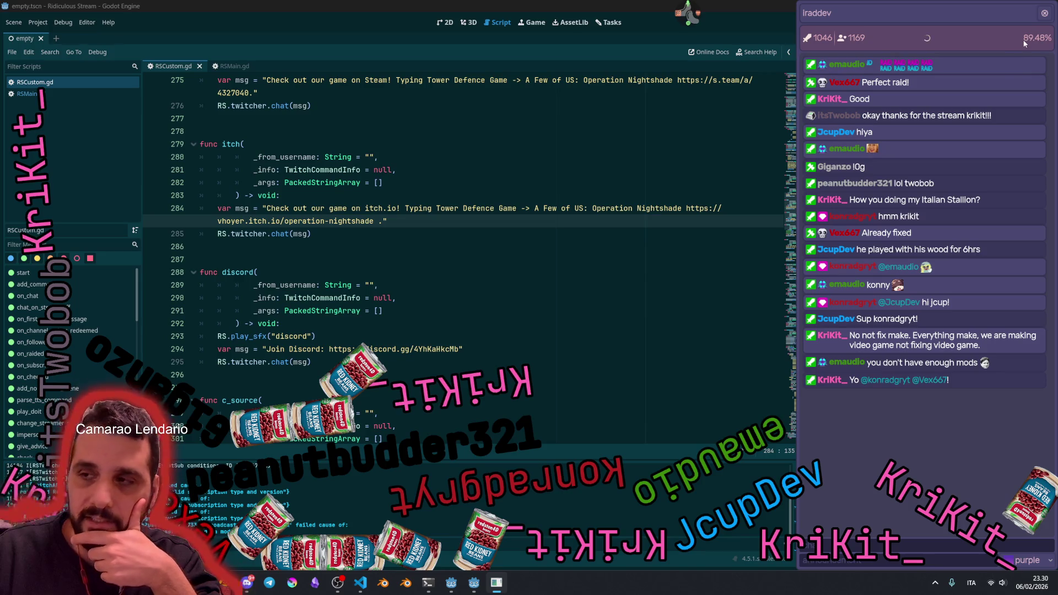
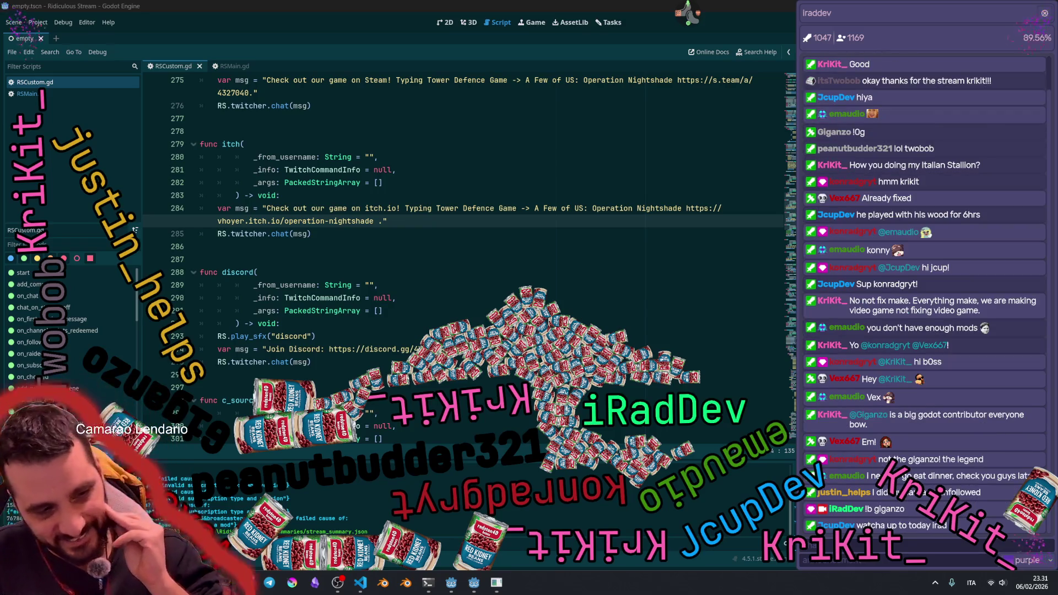
Step: Close the floating chat overlay so RSCustom.gd's discord function fills the full editor
{"action": "left_click", "coordinate": [866, 39]}
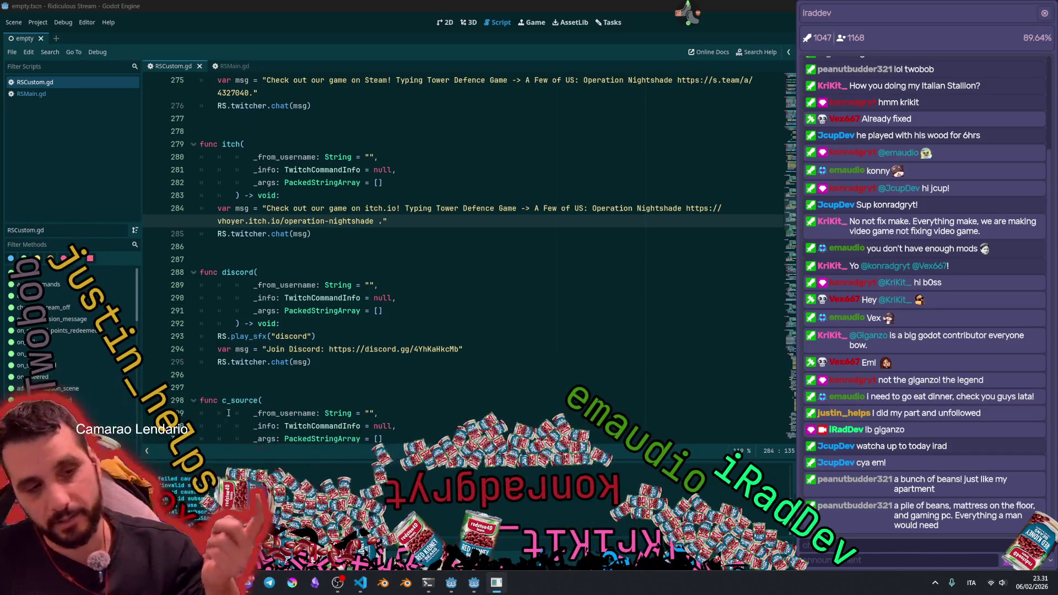
{"action": "left_click", "coordinate": [568, 270]}
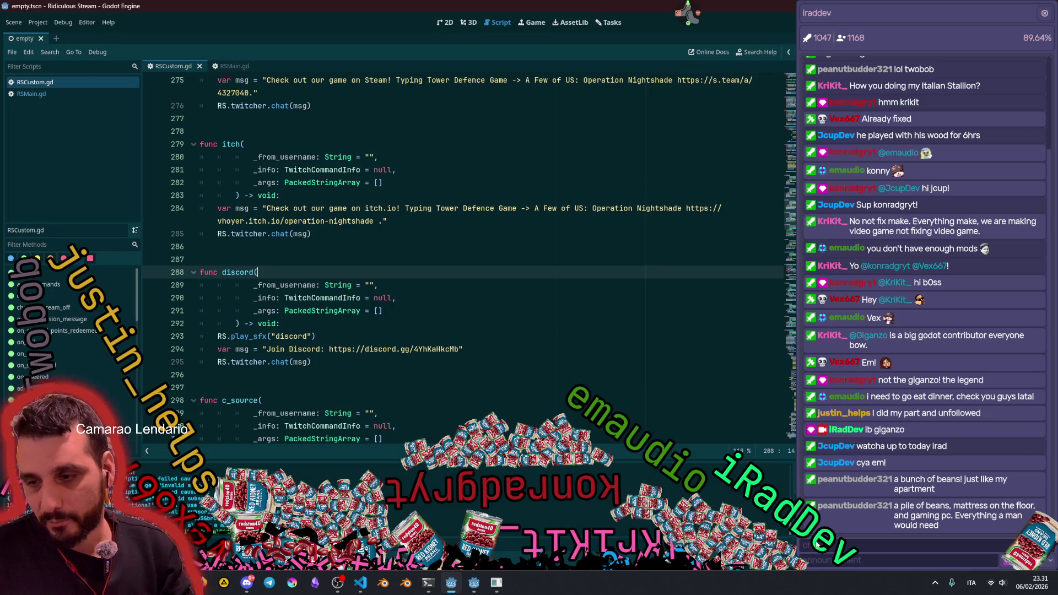
{"action": "left_click", "coordinate": [1043, 13]}
{"action": "mouse_move", "coordinate": [686, 17]}
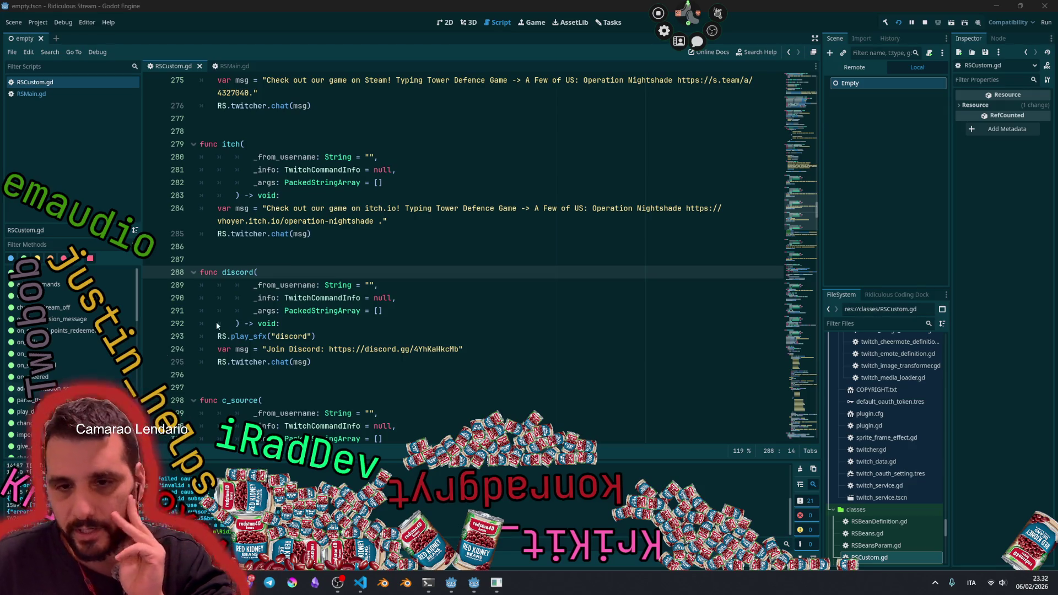
{"action": "left_click", "coordinate": [382, 286]}
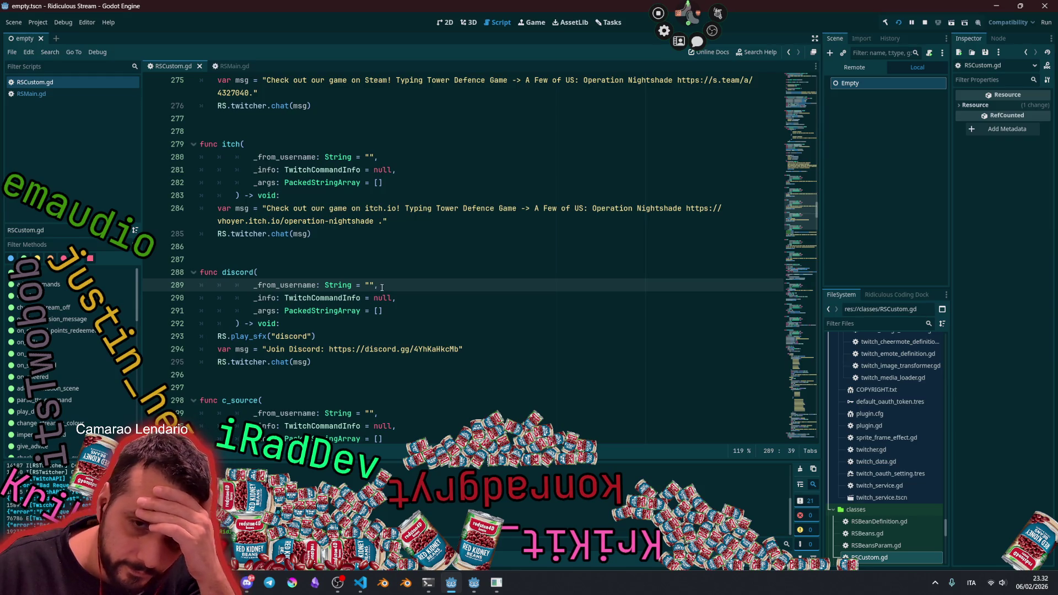
Step: Insert a space before the closing period of the steam and wishlist messages, then save RSCustom.gd
{"action": "scroll", "coordinate": [306, 244], "scroll_direction": "up", "scroll_amount": 1}
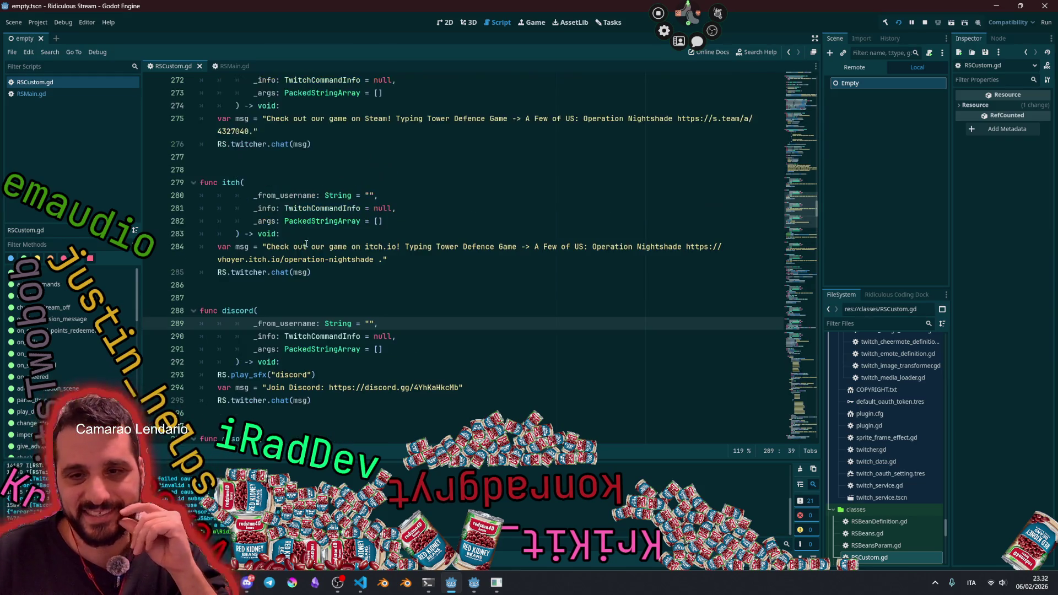
{"action": "scroll", "coordinate": [367, 255], "scroll_direction": "up", "scroll_amount": 3}
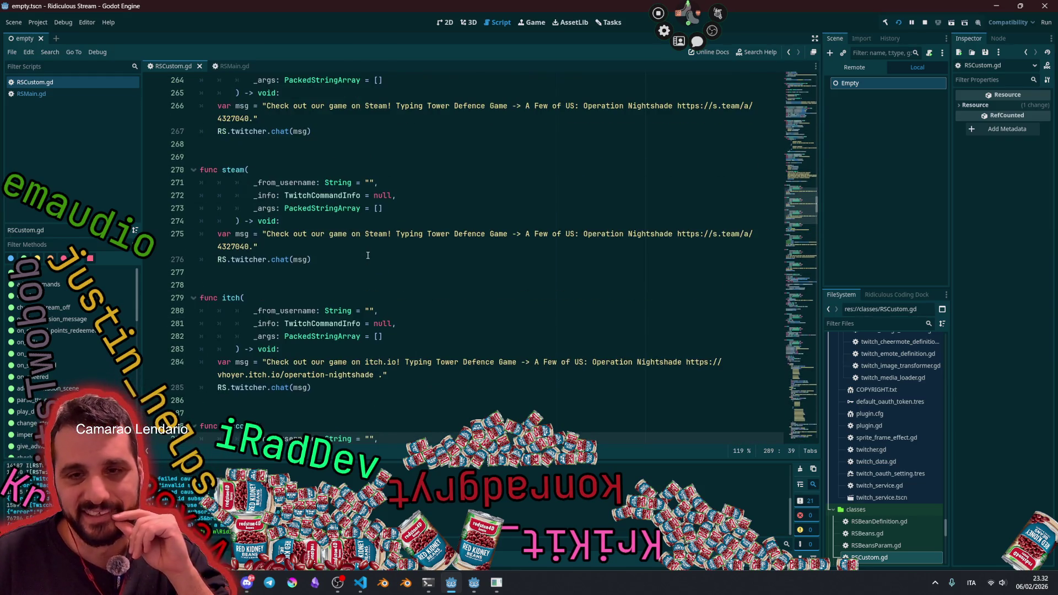
{"action": "left_click", "coordinate": [249, 247]}
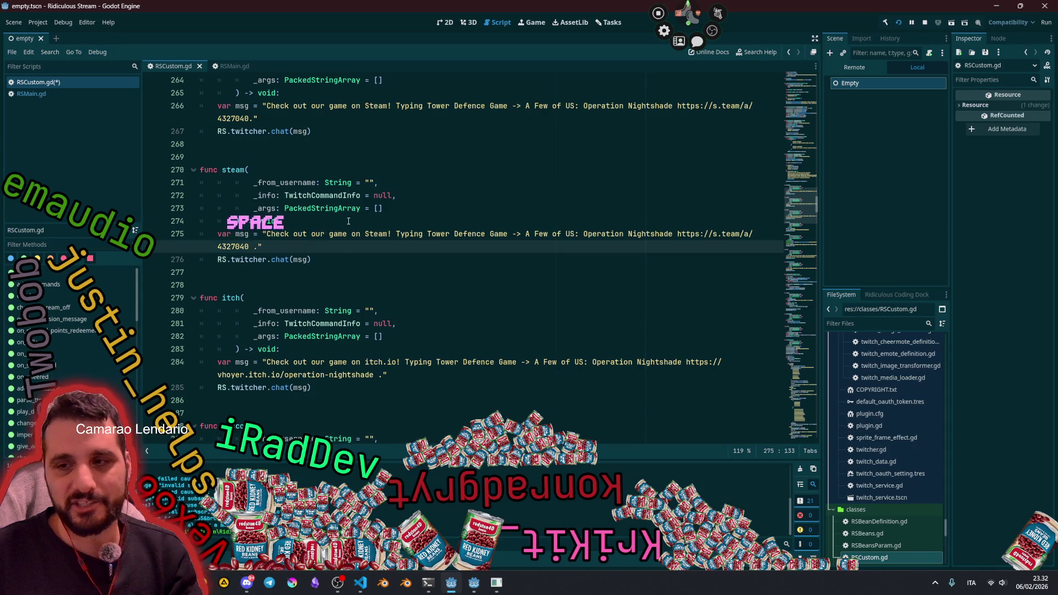
{"action": "scroll", "coordinate": [349, 221], "scroll_direction": "up", "scroll_amount": 1}
{"action": "left_click", "coordinate": [249, 157]}
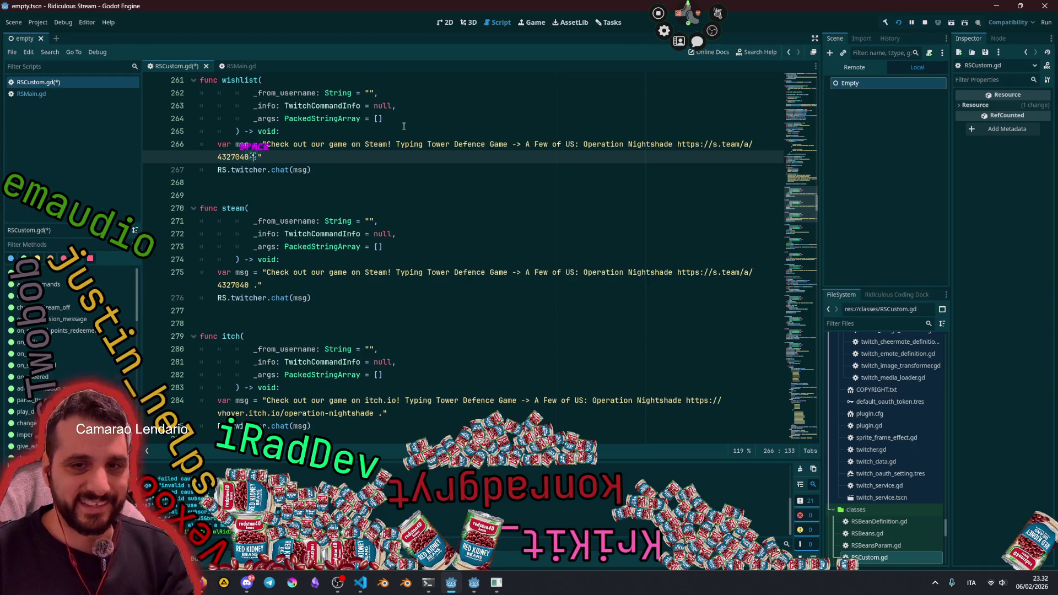
{"action": "left_click", "coordinate": [406, 126]}
{"action": "key", "text": "ctrl+s"}
Step: Review the steam function's message and Steam link on line 275
{"action": "left_click", "coordinate": [472, 190]}
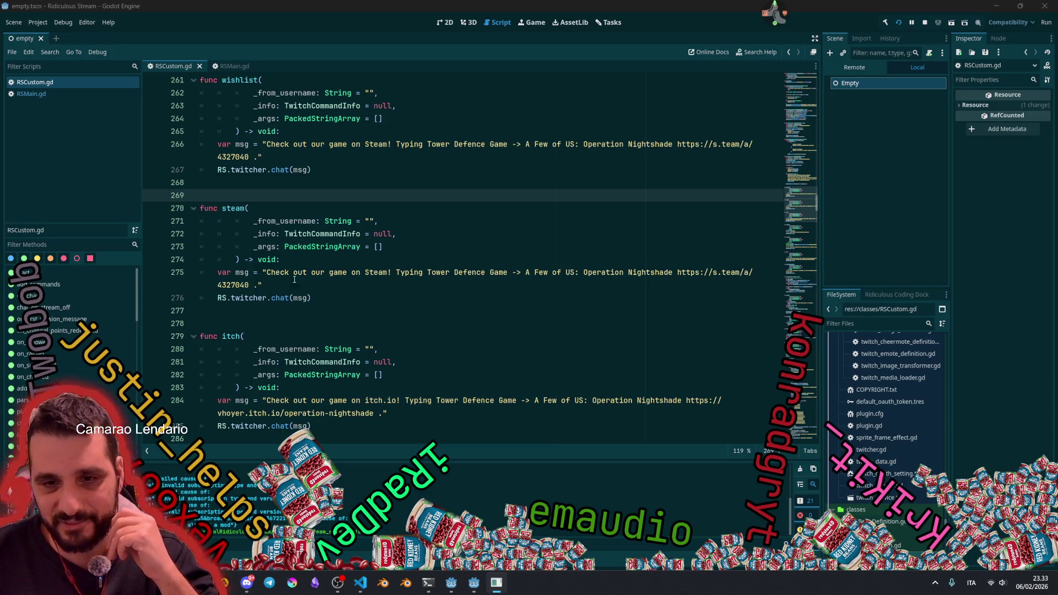
{"action": "left_click", "coordinate": [256, 284]}
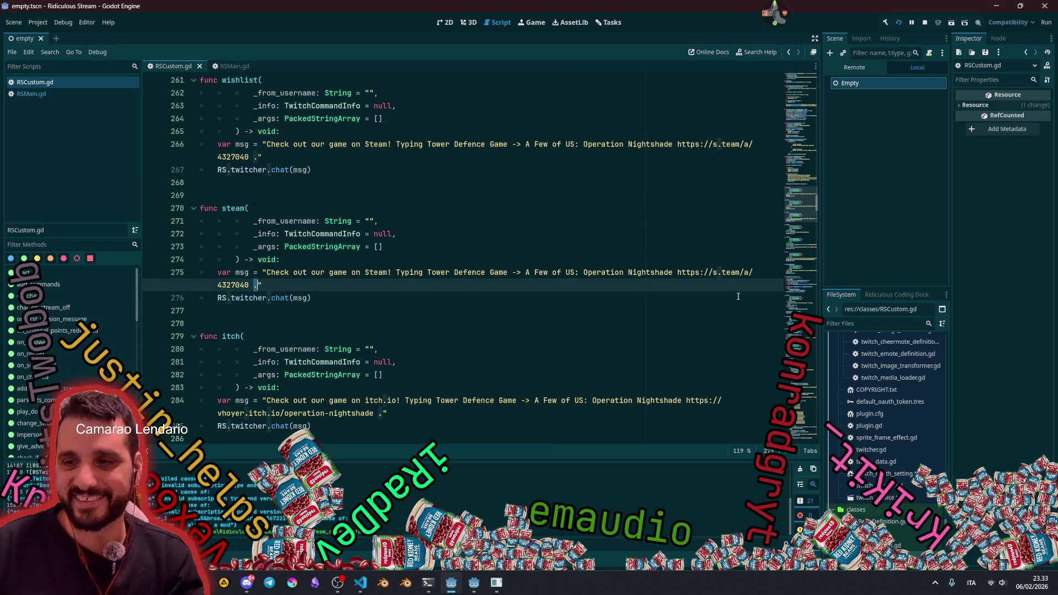
{"action": "left_click", "coordinate": [692, 272]}
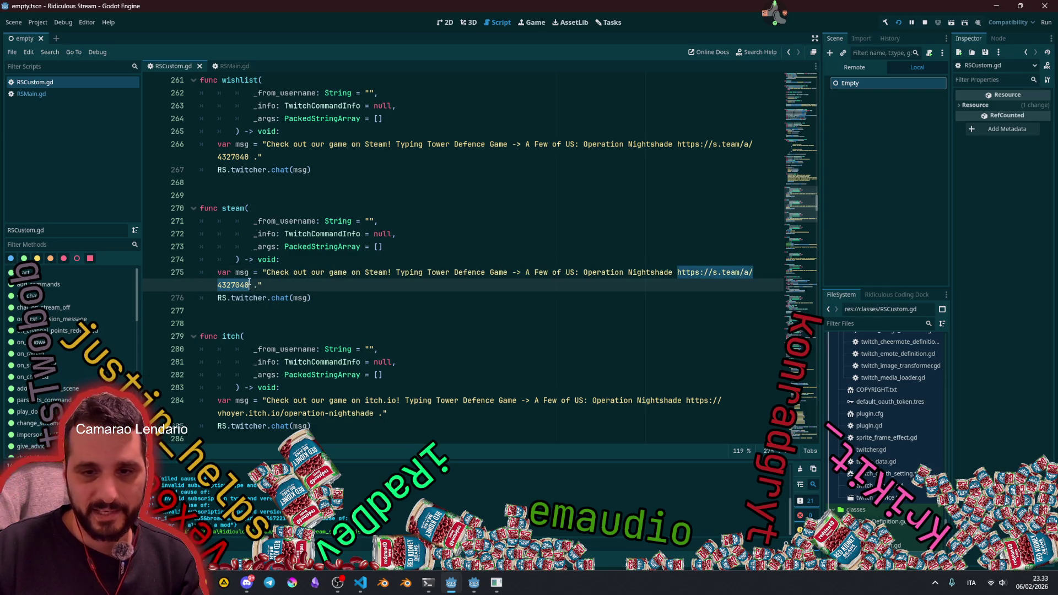
{"action": "left_click", "coordinate": [348, 256]}
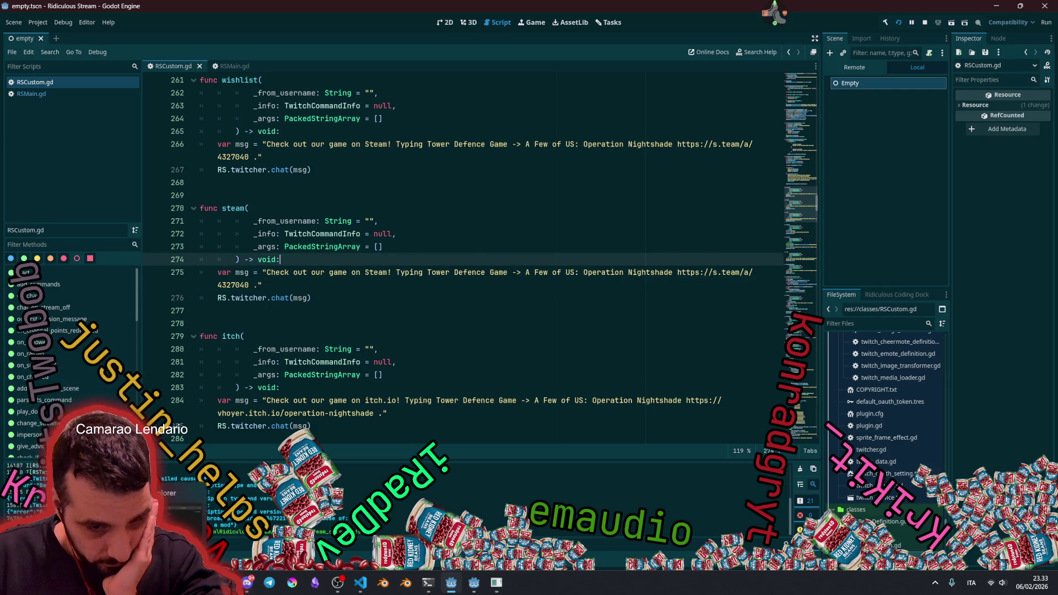
{"action": "key", "text": "alt+Tab"}
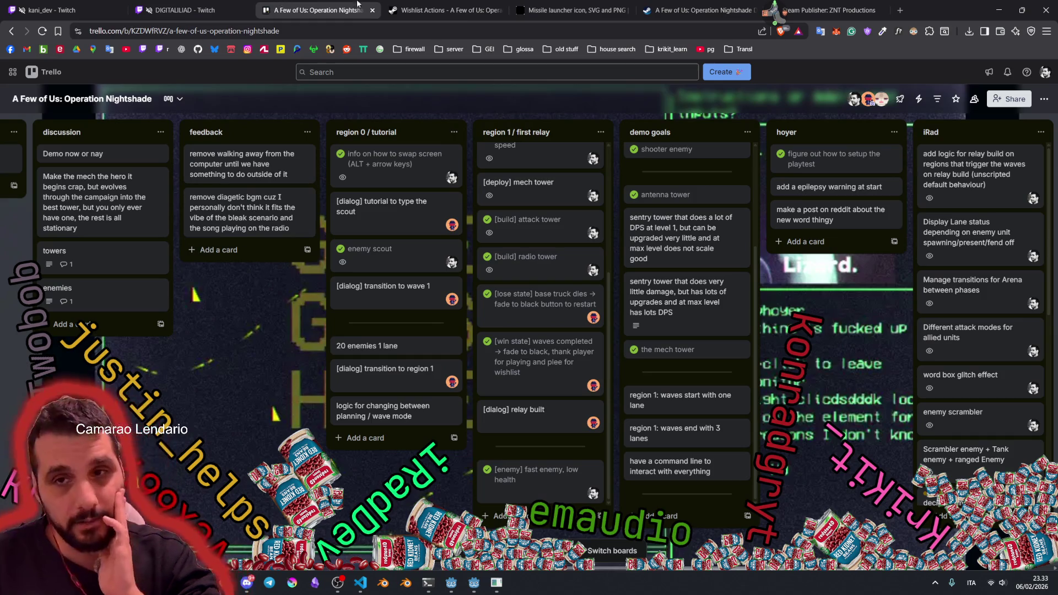
Step: Switch through the browser tabs to the game's Steam store page
{"action": "left_click", "coordinate": [415, 11]}
{"action": "left_click", "coordinate": [569, 9]}
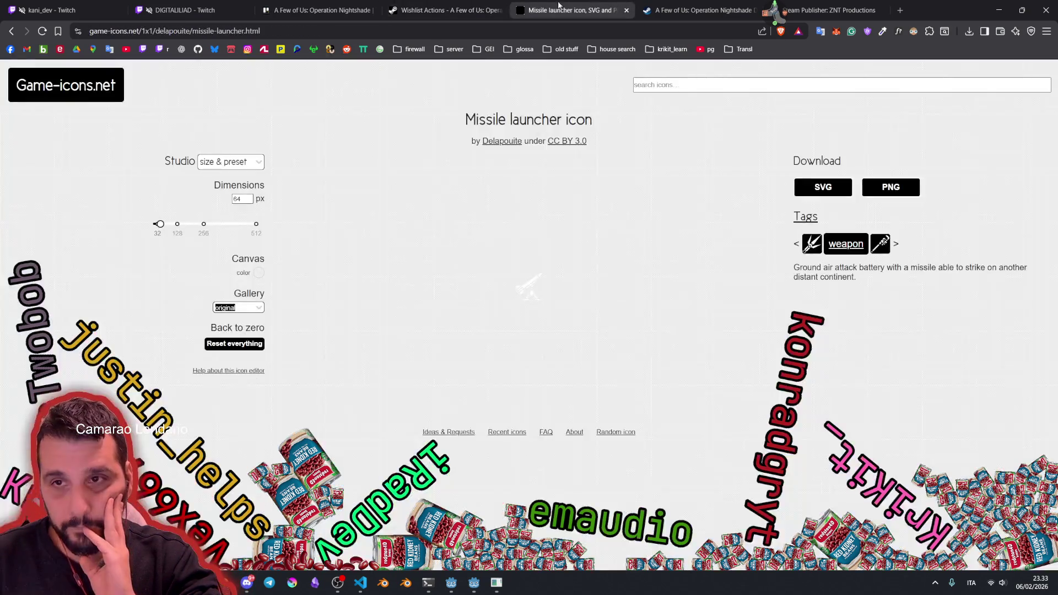
{"action": "left_click", "coordinate": [441, 9]}
{"action": "left_click", "coordinate": [361, 11]}
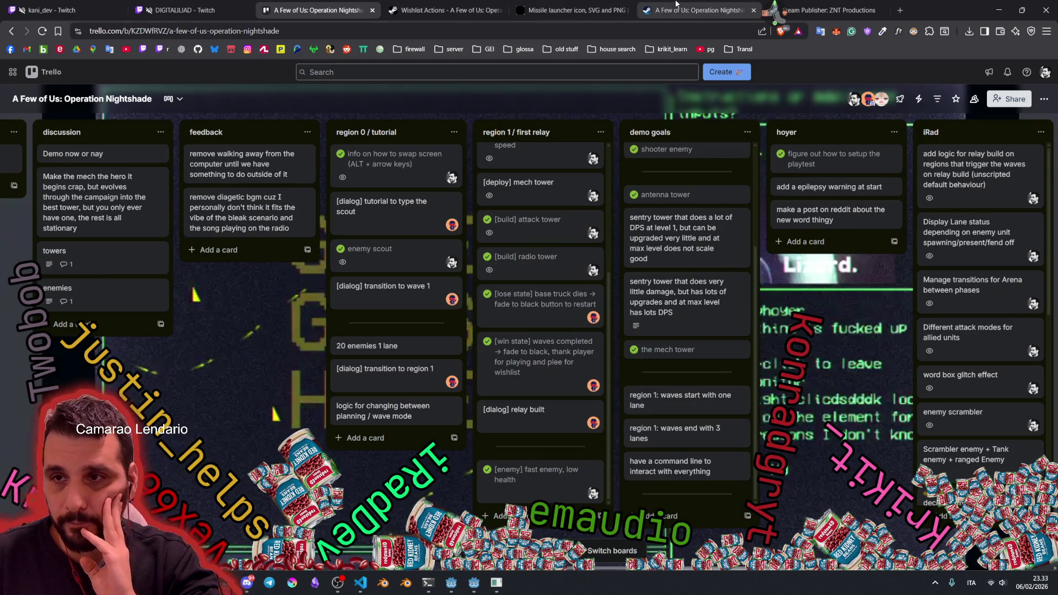
{"action": "left_click", "coordinate": [678, 6]}
Step: Read the game's typing fest announcement and close it
{"action": "scroll", "coordinate": [646, 344], "scroll_direction": "down", "scroll_amount": 10}
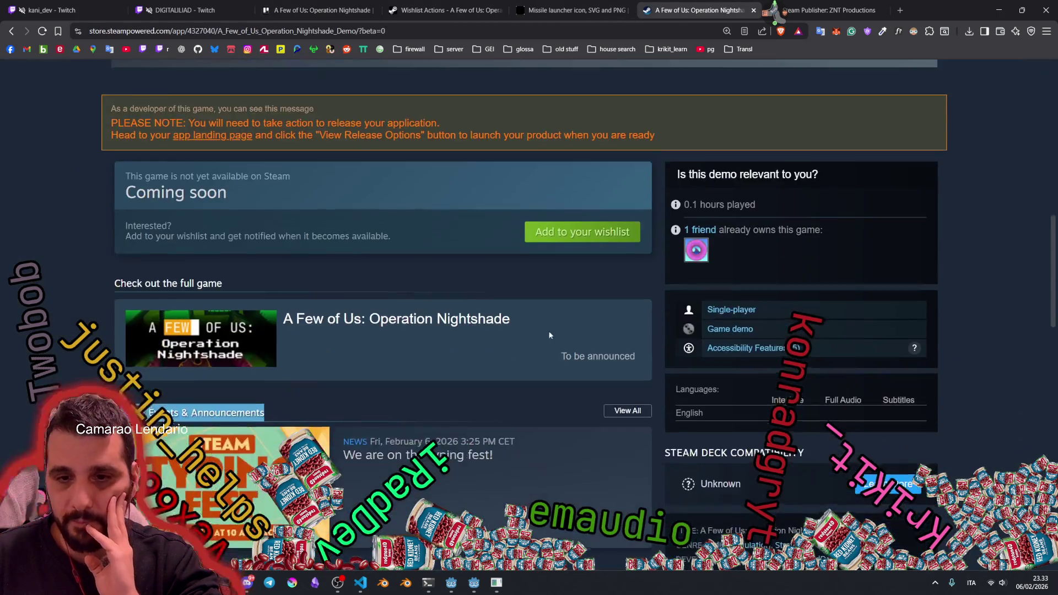
{"action": "left_click_drag", "start_coordinate": [120, 205], "coordinate": [241, 247]}
{"action": "left_click", "coordinate": [285, 238]}
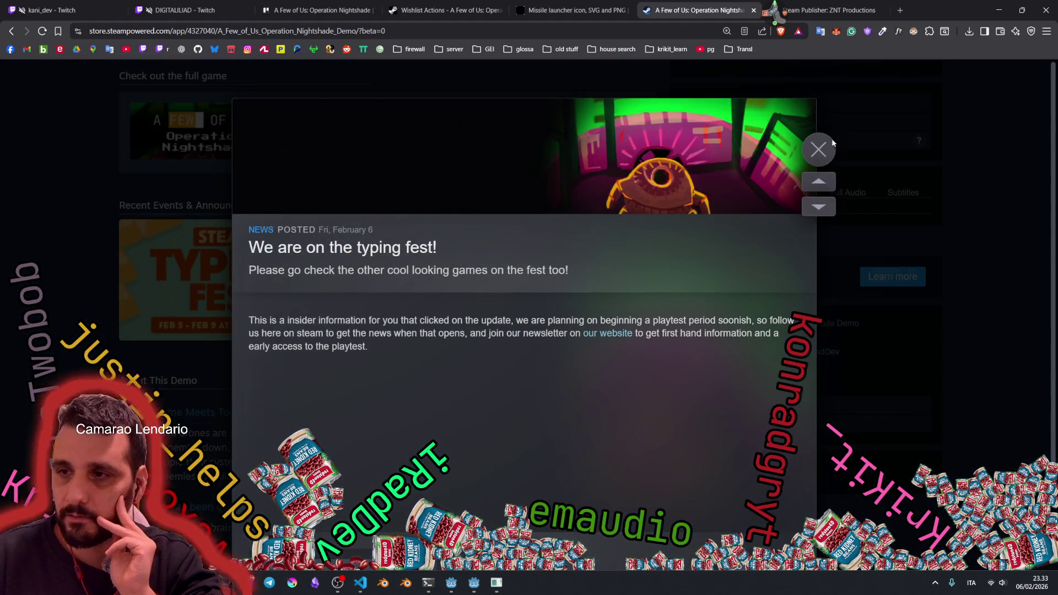
{"action": "left_click", "coordinate": [818, 150]}
Step: Load the Steam store front page showing the Typing Fest banner
{"action": "scroll", "coordinate": [318, 257], "scroll_direction": "up", "scroll_amount": 10}
{"action": "scroll", "coordinate": [318, 256], "scroll_direction": "up", "scroll_amount": 5}
{"action": "key", "text": "F5"}
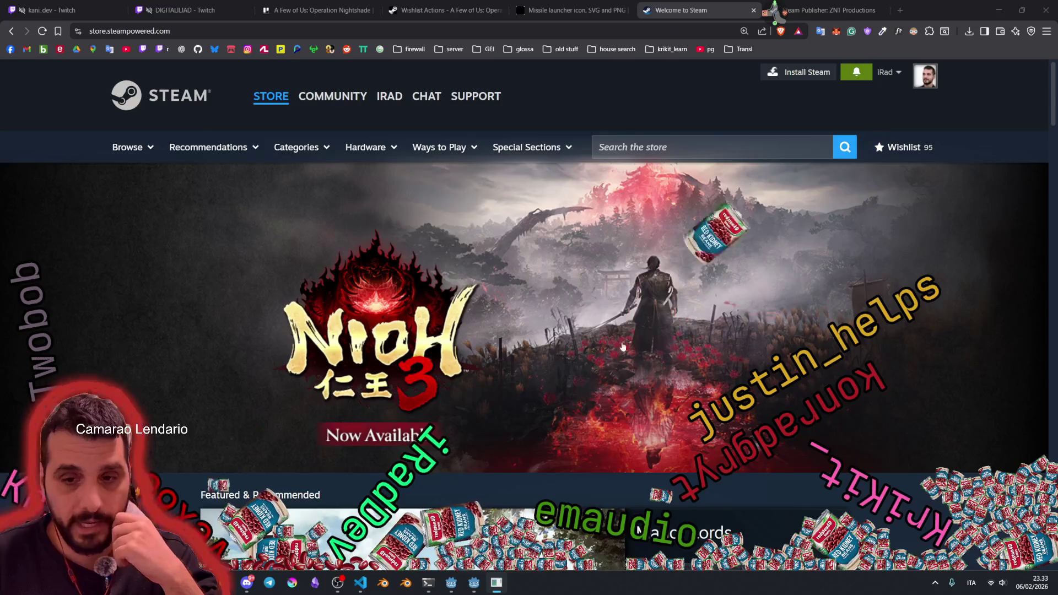
{"action": "scroll", "coordinate": [634, 221], "scroll_direction": "down", "scroll_amount": 5}
Step: Open the Steam Typing Fest event page from the store home
{"action": "scroll", "coordinate": [635, 221], "scroll_direction": "down", "scroll_amount": 5}
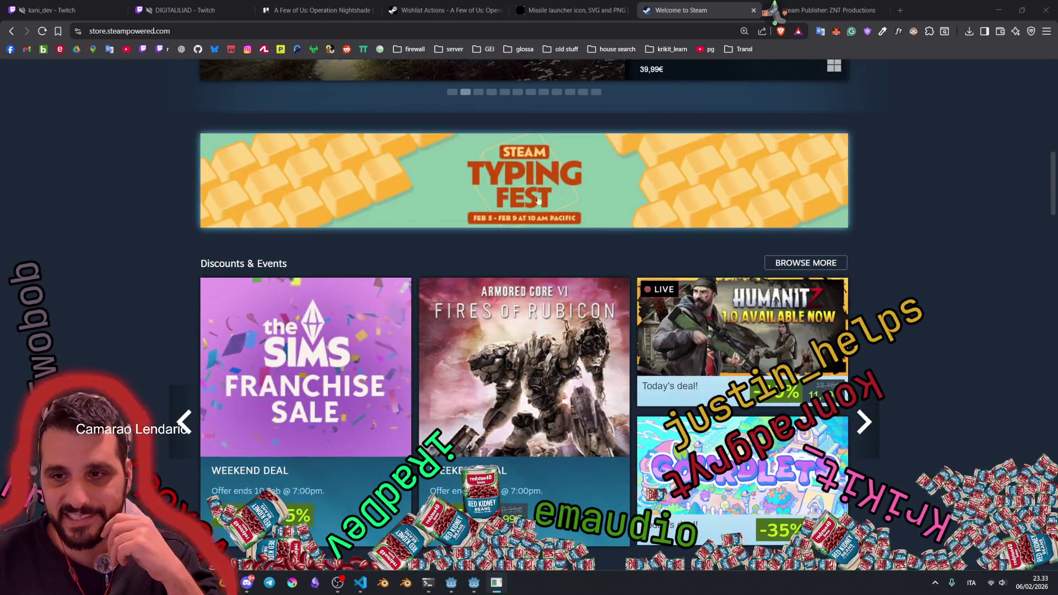
{"action": "left_click", "coordinate": [560, 178]}
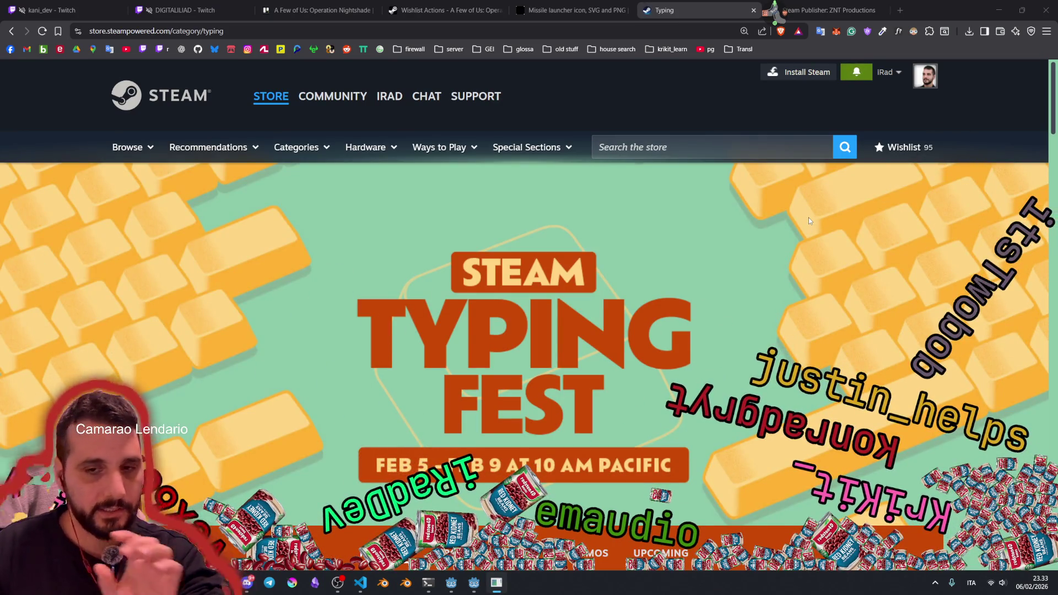
{"action": "scroll", "coordinate": [625, 216], "scroll_direction": "down", "scroll_amount": 3}
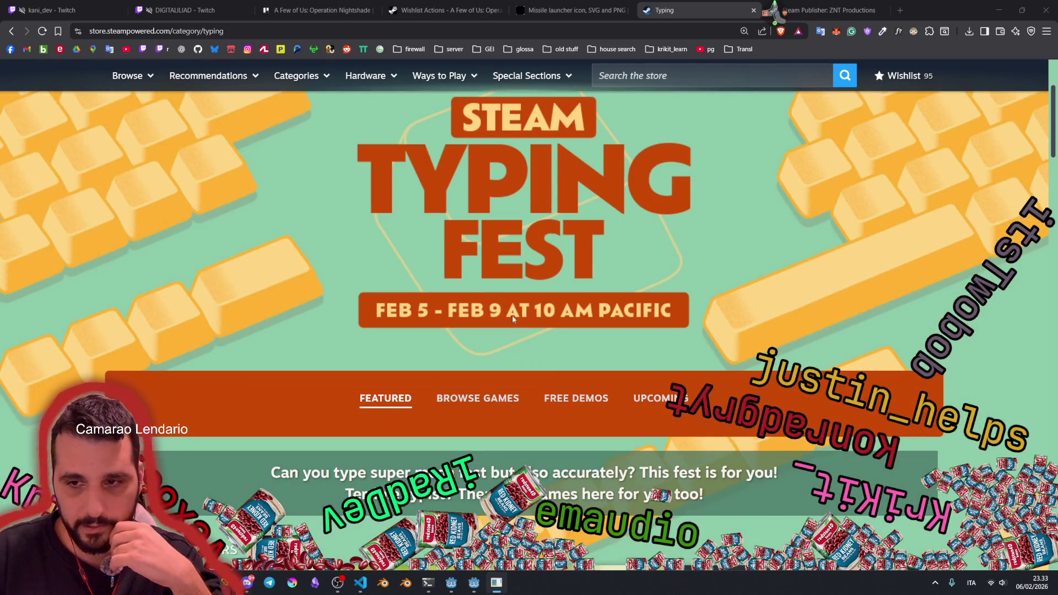
{"action": "scroll", "coordinate": [470, 318], "scroll_direction": "down", "scroll_amount": 6}
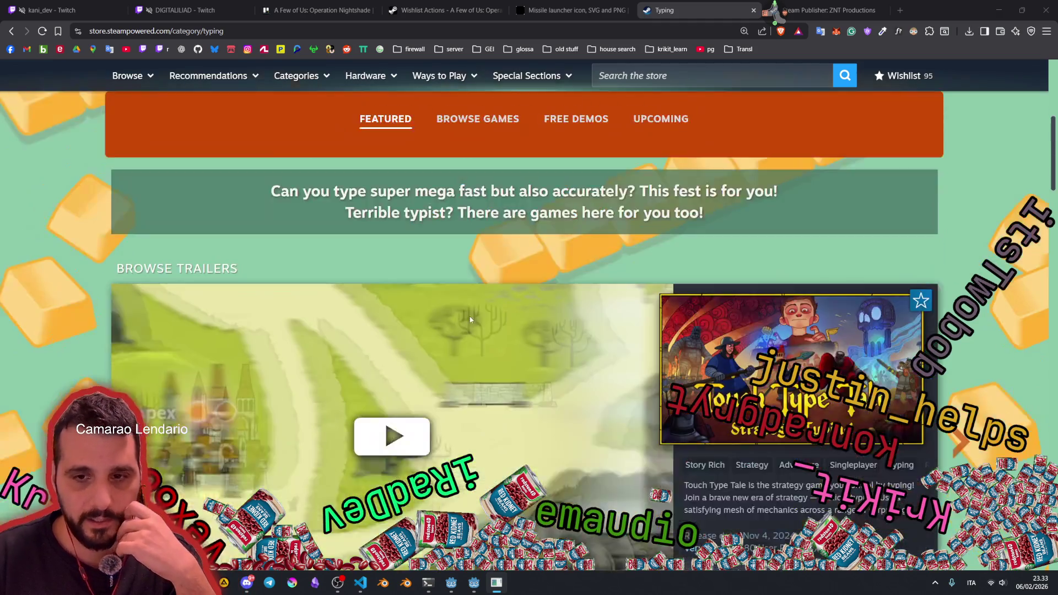
{"action": "scroll", "coordinate": [553, 266], "scroll_direction": "down", "scroll_amount": 10}
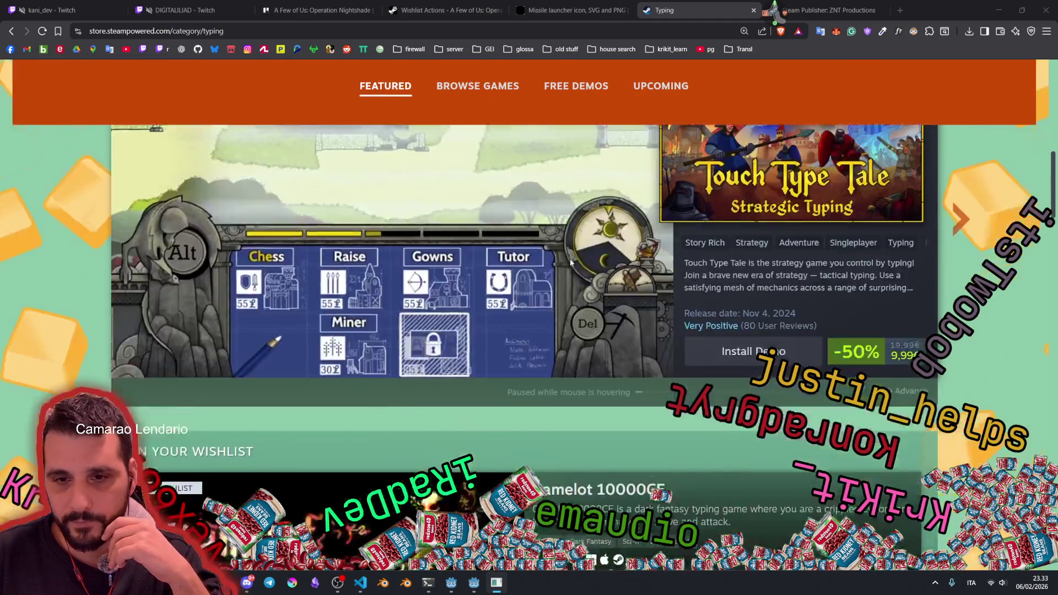
{"action": "scroll", "coordinate": [586, 276], "scroll_direction": "down", "scroll_amount": 3}
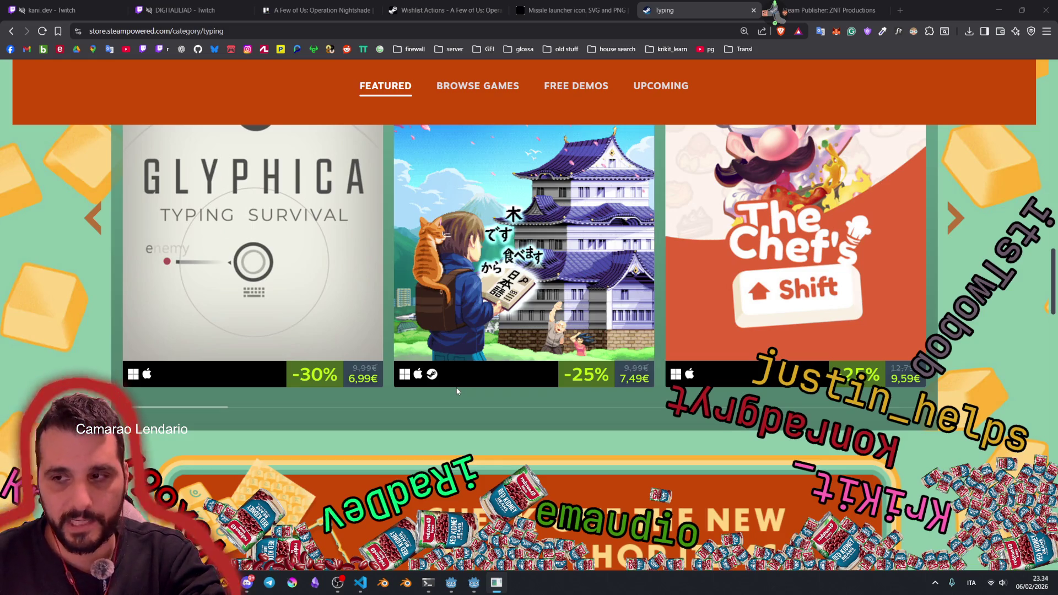
Step: Scroll down to Popular Titles such as Typing Ninja and Tomb of the Bloodletter
{"action": "scroll", "coordinate": [456, 391], "scroll_direction": "up", "scroll_amount": 10}
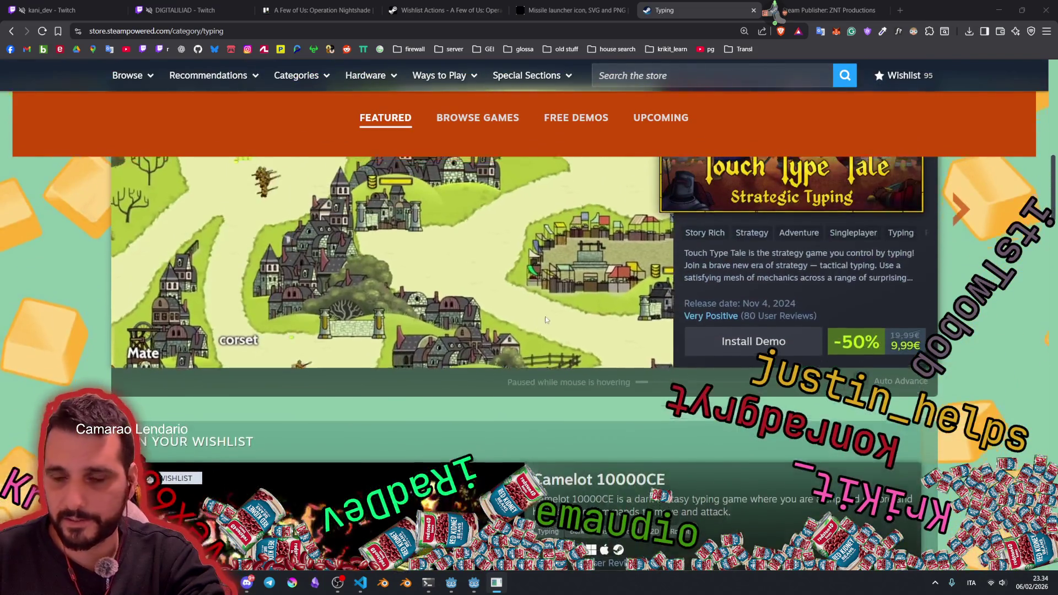
{"action": "scroll", "coordinate": [566, 316], "scroll_direction": "up", "scroll_amount": 3}
{"action": "scroll", "coordinate": [567, 316], "scroll_direction": "down", "scroll_amount": 6}
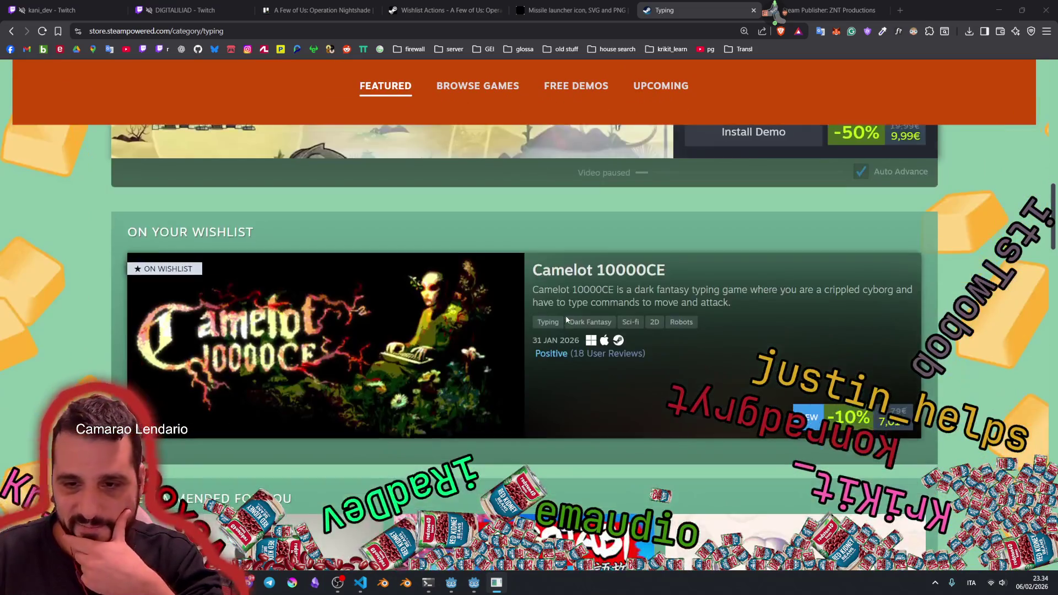
{"action": "scroll", "coordinate": [566, 319], "scroll_direction": "down", "scroll_amount": 15}
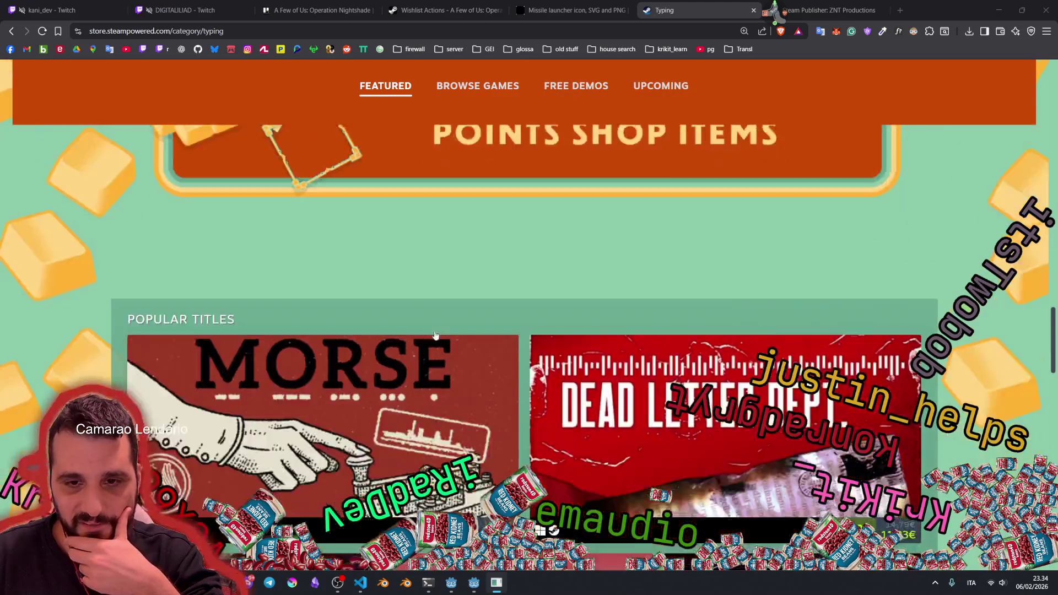
{"action": "scroll", "coordinate": [436, 335], "scroll_direction": "down", "scroll_amount": 5}
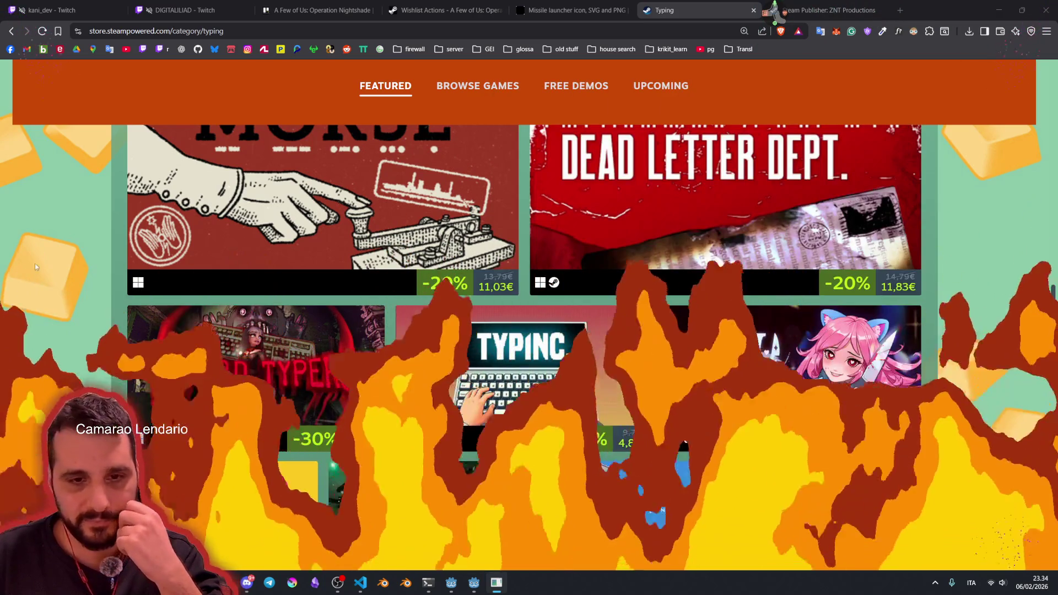
{"action": "scroll", "coordinate": [177, 298], "scroll_direction": "down", "scroll_amount": 5}
{"action": "mouse_move", "coordinate": [265, 216]}
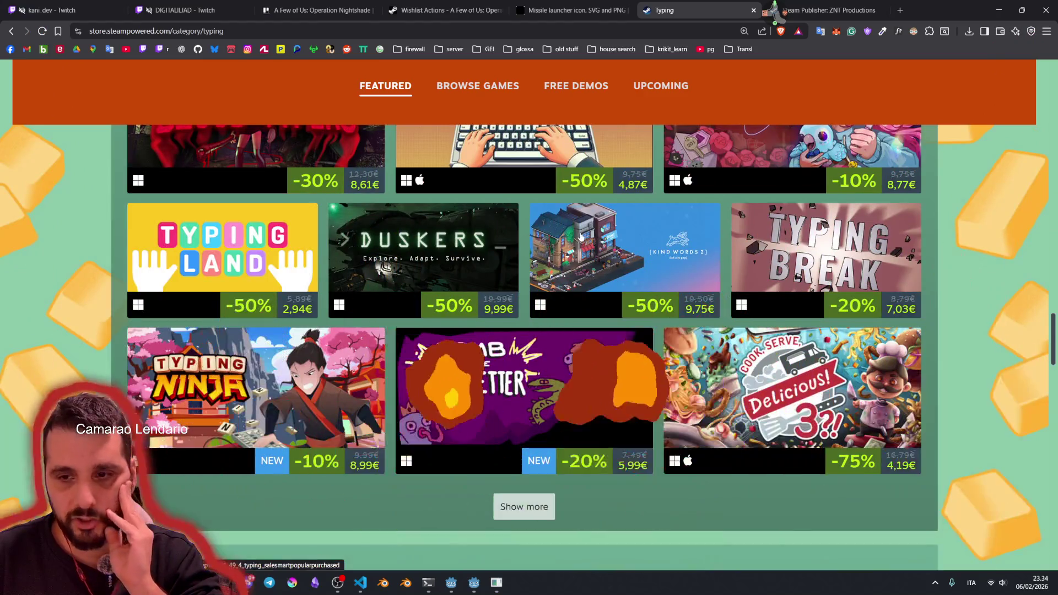
{"action": "scroll", "coordinate": [551, 303], "scroll_direction": "down", "scroll_amount": 2}
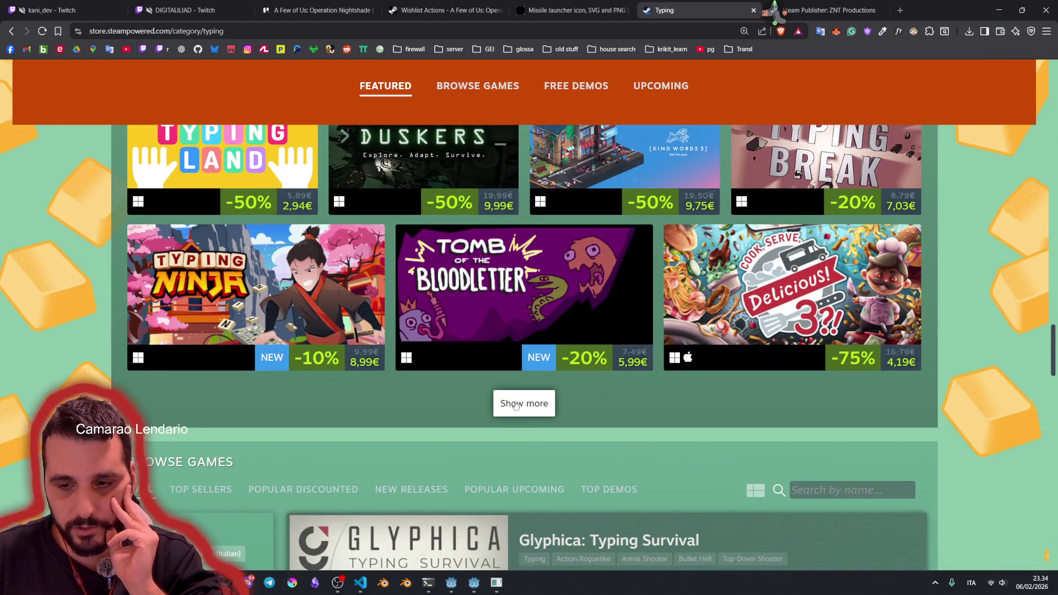
Step: Load a further batch of typing games and mark Duskers' release year
{"action": "scroll", "coordinate": [402, 286], "scroll_direction": "down", "scroll_amount": 10}
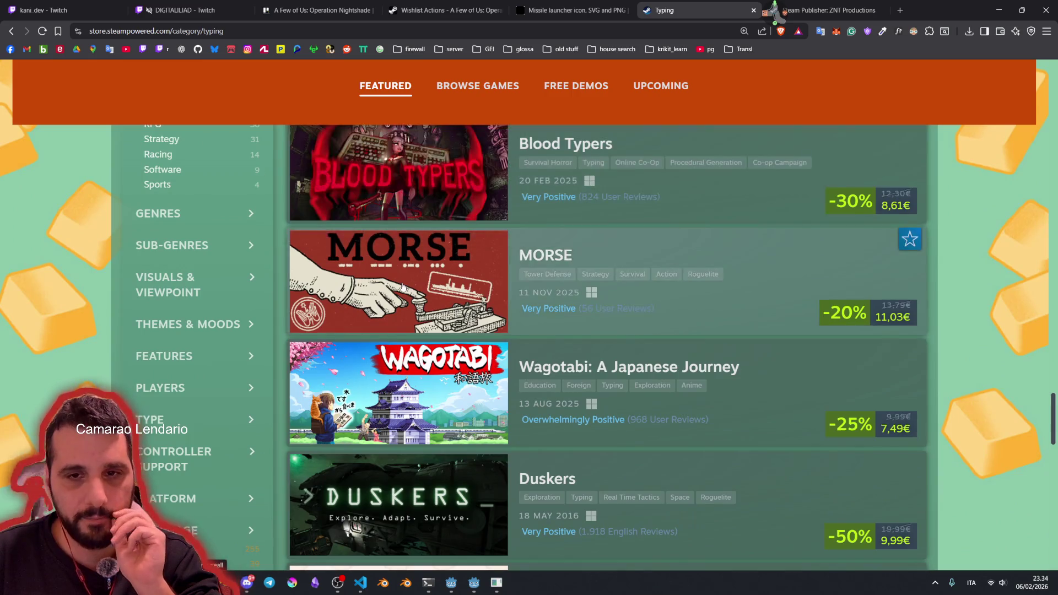
{"action": "scroll", "coordinate": [222, 283], "scroll_direction": "up", "scroll_amount": 3}
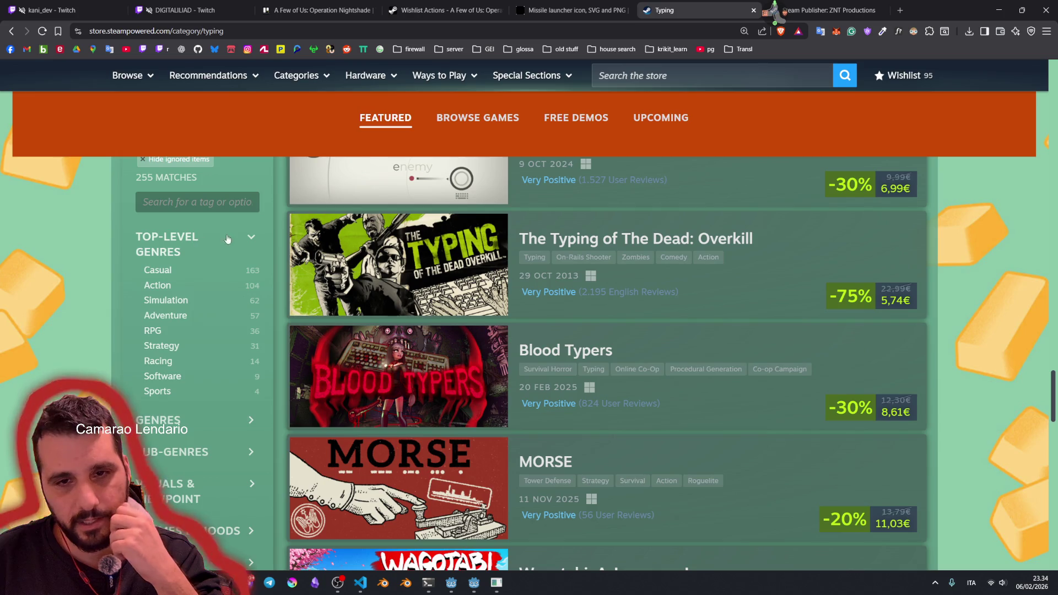
{"action": "scroll", "coordinate": [190, 331], "scroll_direction": "down", "scroll_amount": 2}
{"action": "scroll", "coordinate": [193, 373], "scroll_direction": "down", "scroll_amount": 3}
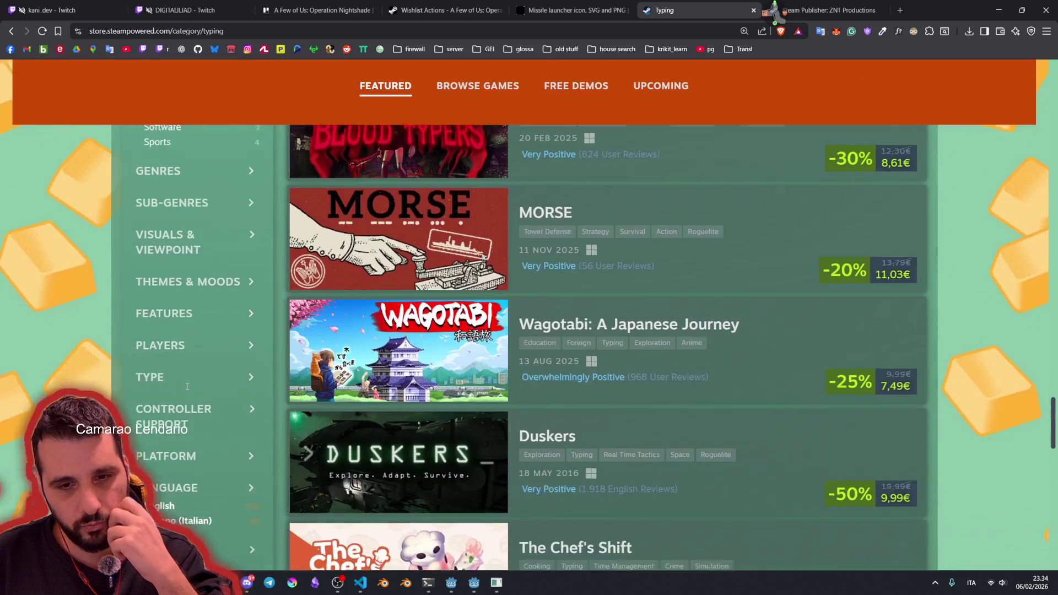
{"action": "scroll", "coordinate": [194, 289], "scroll_direction": "down", "scroll_amount": 2}
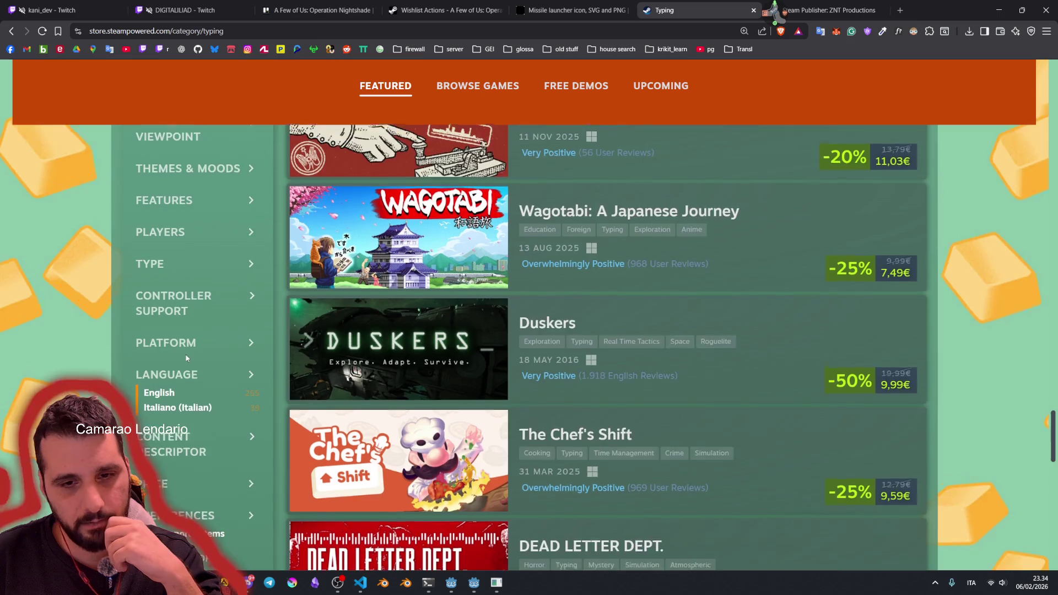
{"action": "scroll", "coordinate": [194, 282], "scroll_direction": "down", "scroll_amount": 2}
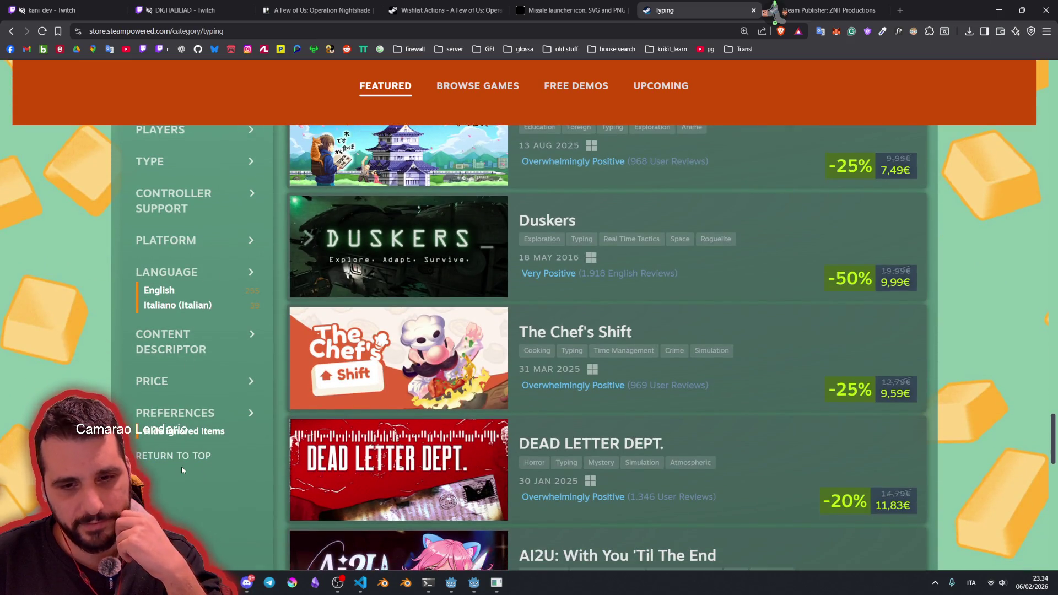
{"action": "scroll", "coordinate": [792, 394], "scroll_direction": "down", "scroll_amount": 15}
{"action": "scroll", "coordinate": [785, 382], "scroll_direction": "up", "scroll_amount": 8}
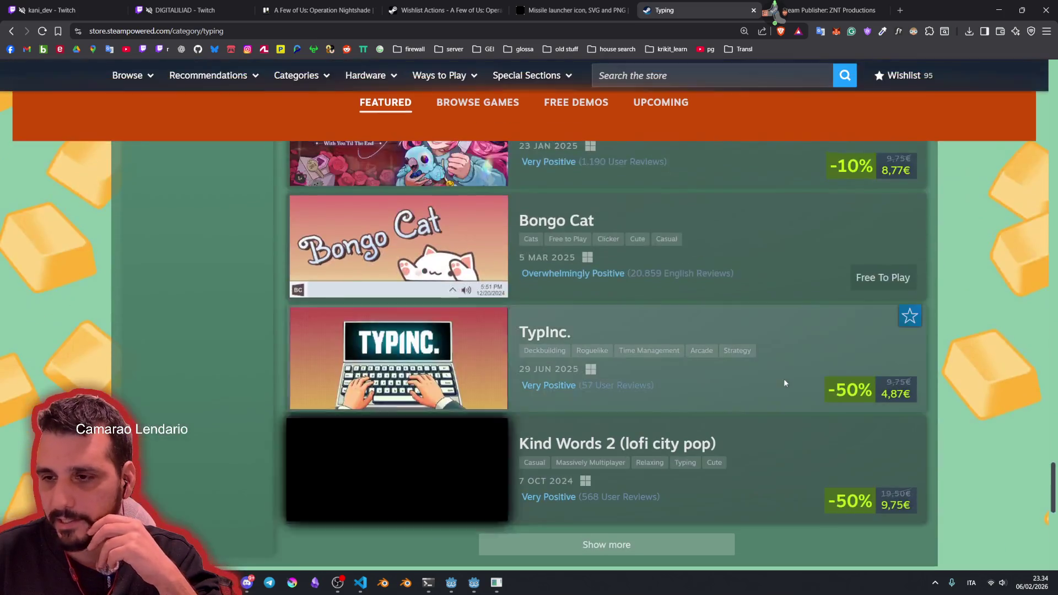
{"action": "scroll", "coordinate": [784, 378], "scroll_direction": "down", "scroll_amount": 2}
{"action": "left_click", "coordinate": [607, 441]}
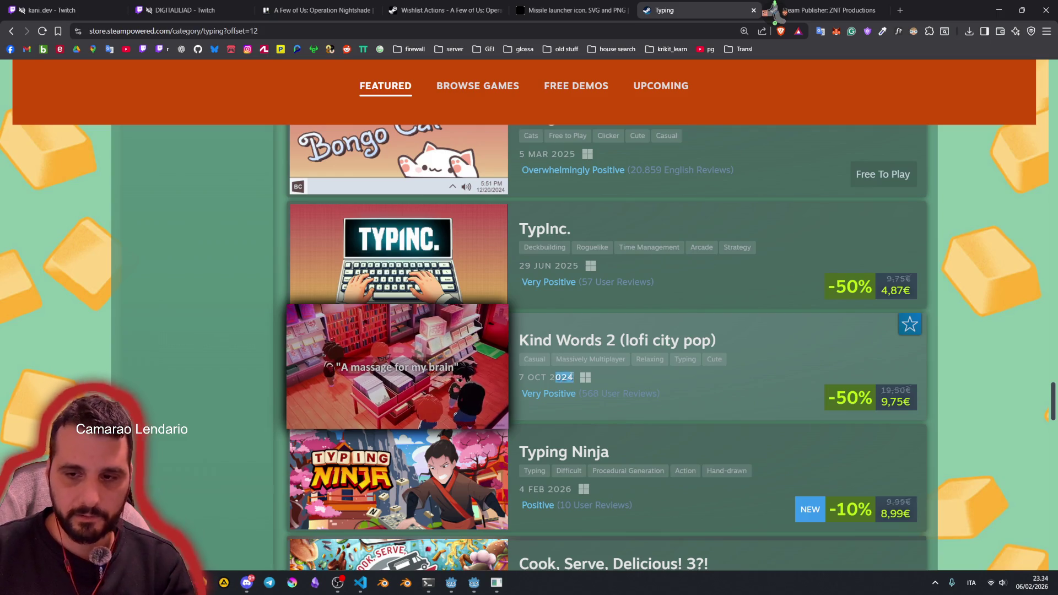
{"action": "scroll", "coordinate": [606, 276], "scroll_direction": "up", "scroll_amount": 10}
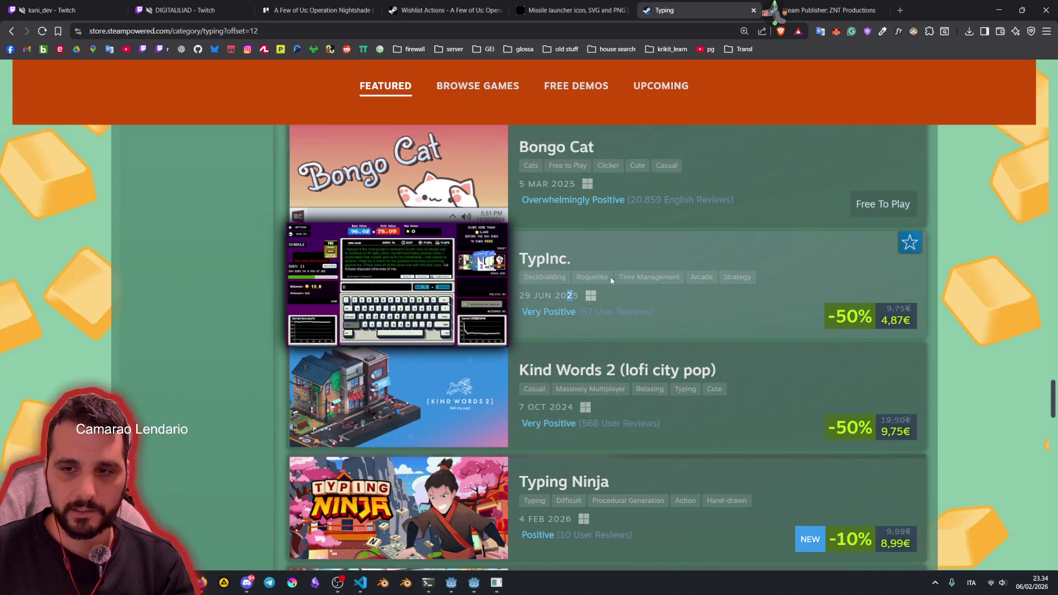
{"action": "scroll", "coordinate": [588, 299], "scroll_direction": "up", "scroll_amount": 5}
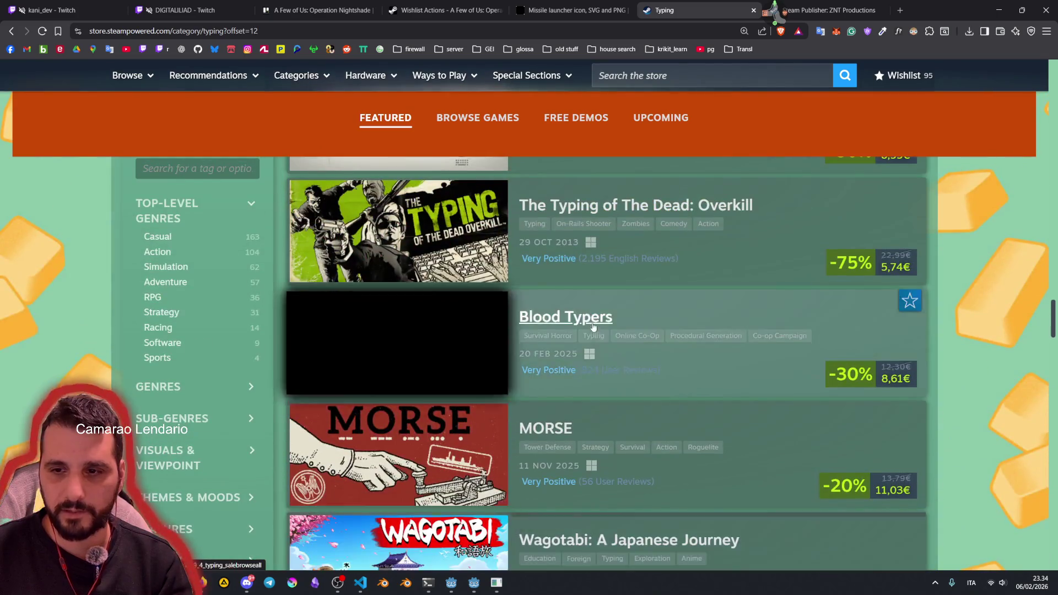
{"action": "scroll", "coordinate": [568, 352], "scroll_direction": "down", "scroll_amount": 5}
{"action": "left_click_drag", "start_coordinate": [556, 379], "coordinate": [573, 378]}
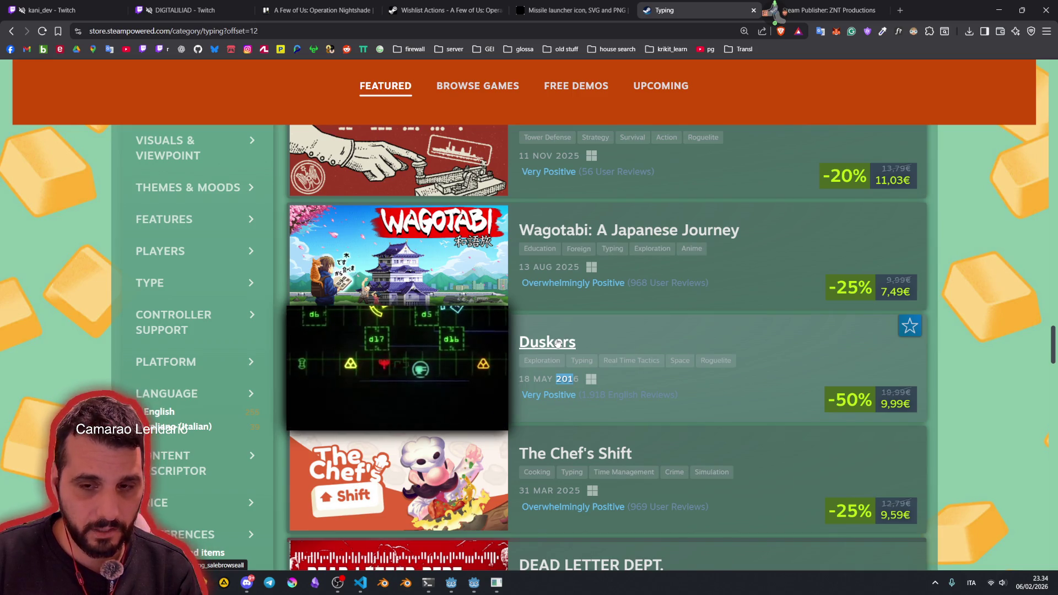
Step: Load two more batches of upcoming typing games
{"action": "scroll", "coordinate": [622, 333], "scroll_direction": "down", "scroll_amount": 15}
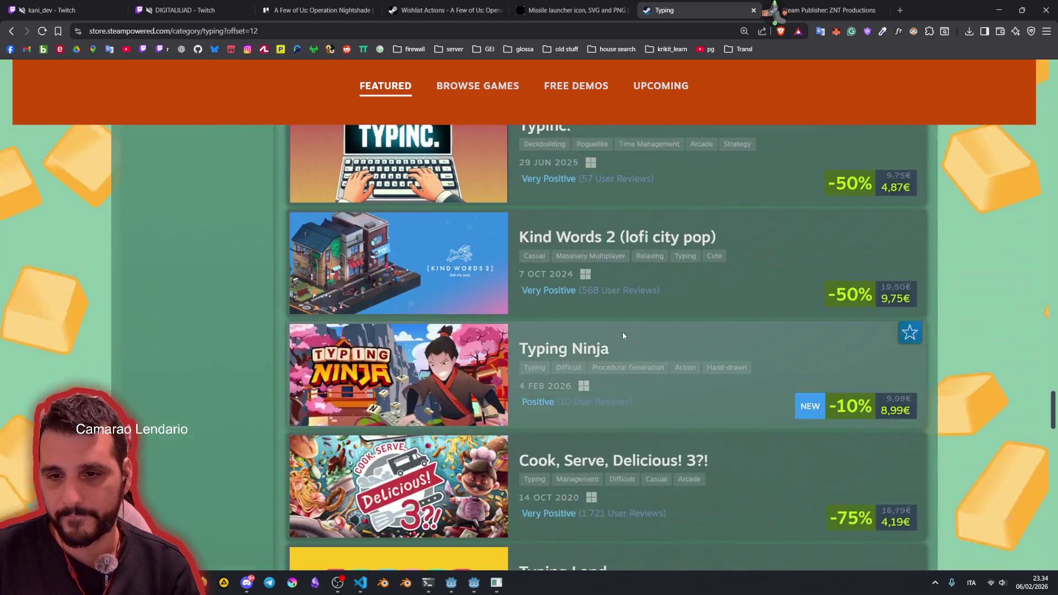
{"action": "scroll", "coordinate": [622, 335], "scroll_direction": "down", "scroll_amount": 10}
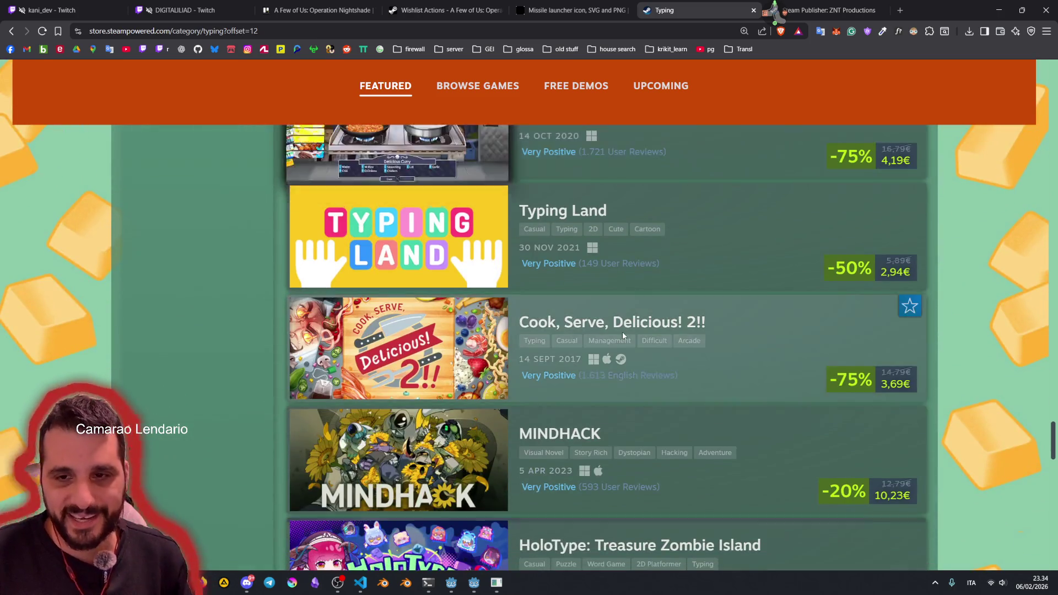
{"action": "scroll", "coordinate": [622, 335], "scroll_direction": "down", "scroll_amount": 12}
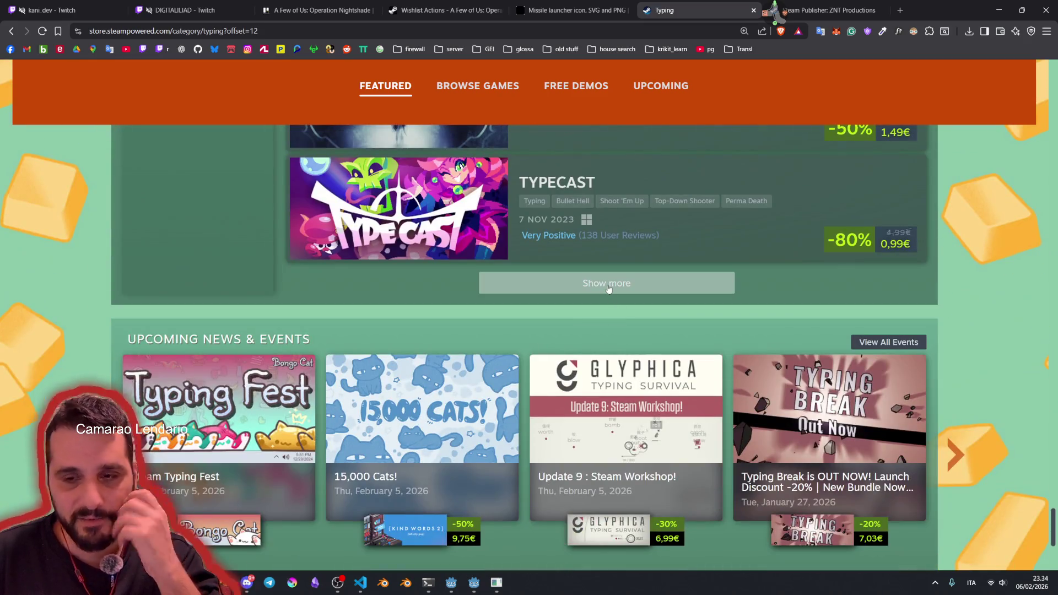
{"action": "left_click", "coordinate": [608, 288]}
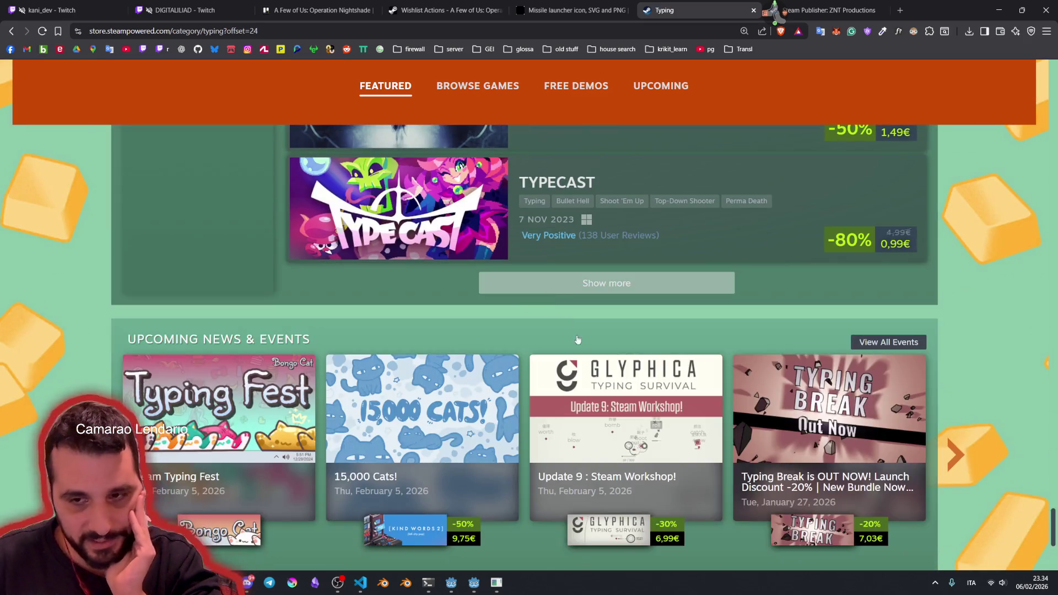
{"action": "scroll", "coordinate": [625, 283], "scroll_direction": "down", "scroll_amount": 15}
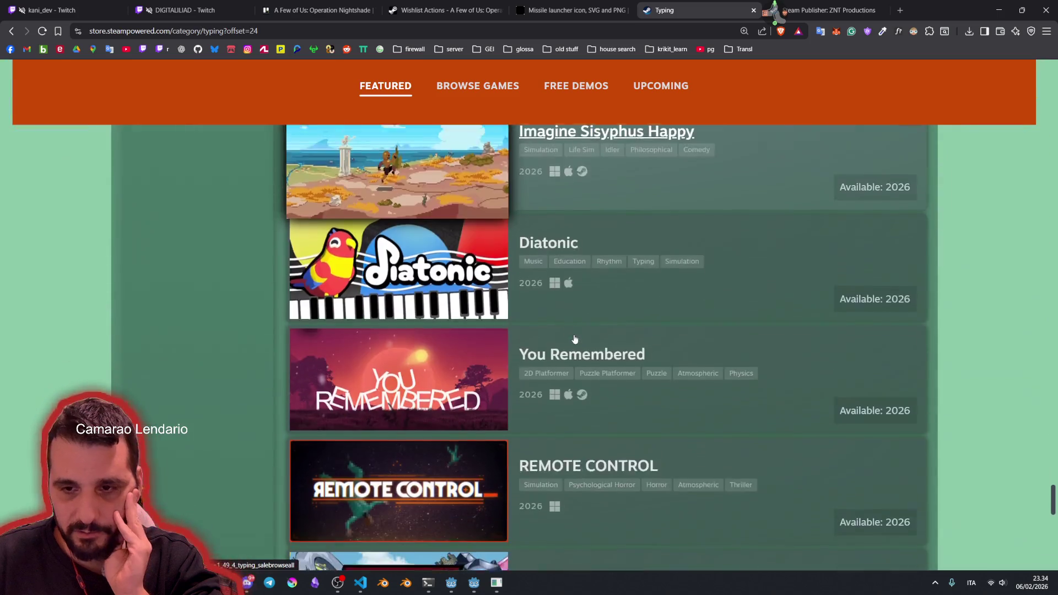
{"action": "scroll", "coordinate": [574, 338], "scroll_direction": "down", "scroll_amount": 10}
{"action": "left_click", "coordinate": [615, 280]}
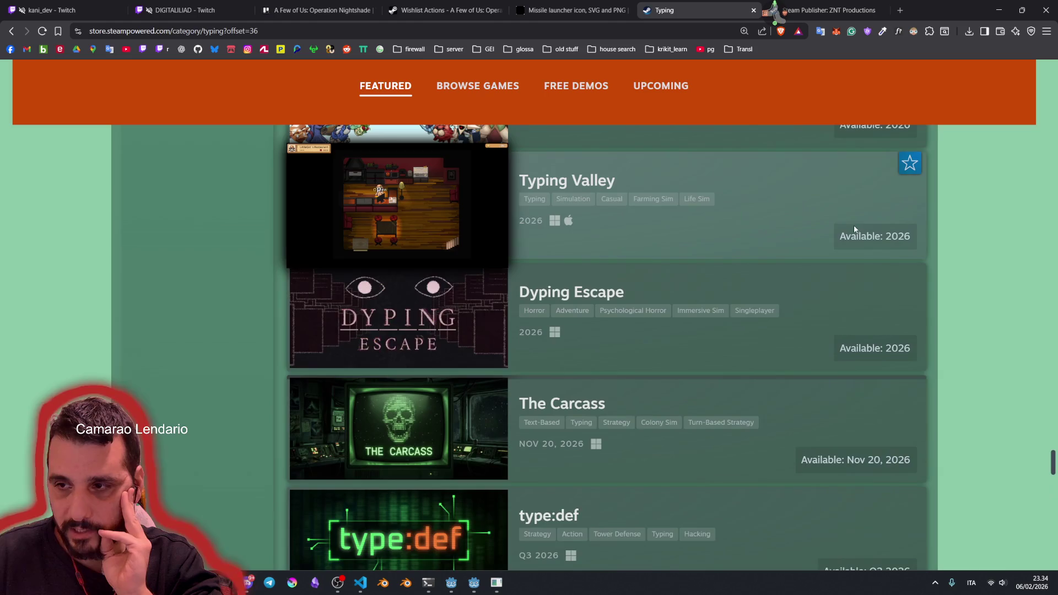
Step: Load more games, bringing in Hunt And Peck and Camelot 10000CE
{"action": "scroll", "coordinate": [854, 225], "scroll_direction": "up", "scroll_amount": 4}
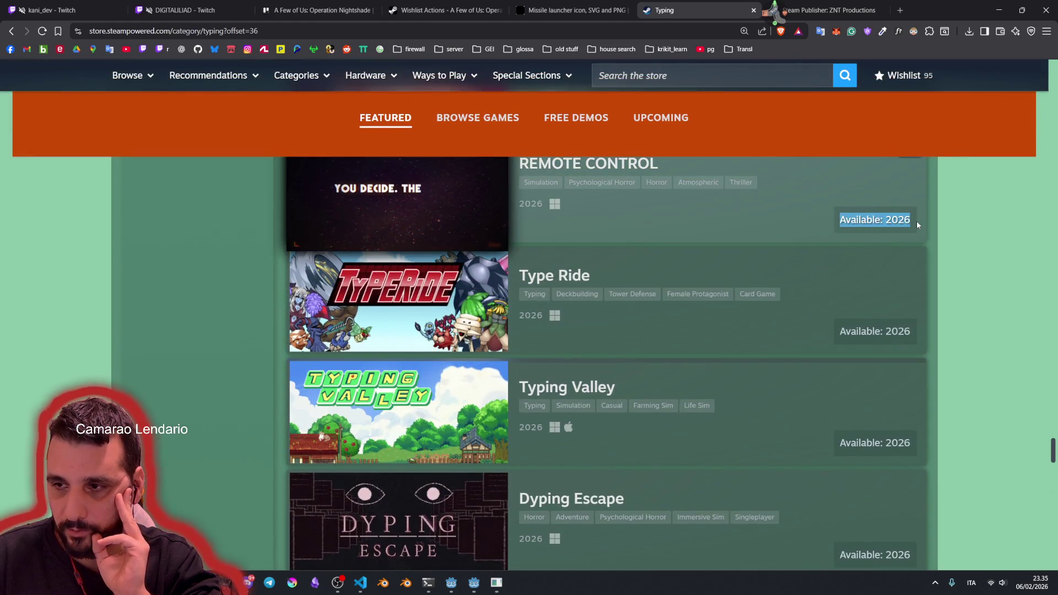
{"action": "scroll", "coordinate": [916, 225], "scroll_direction": "up", "scroll_amount": 5}
{"action": "scroll", "coordinate": [811, 302], "scroll_direction": "down", "scroll_amount": 2}
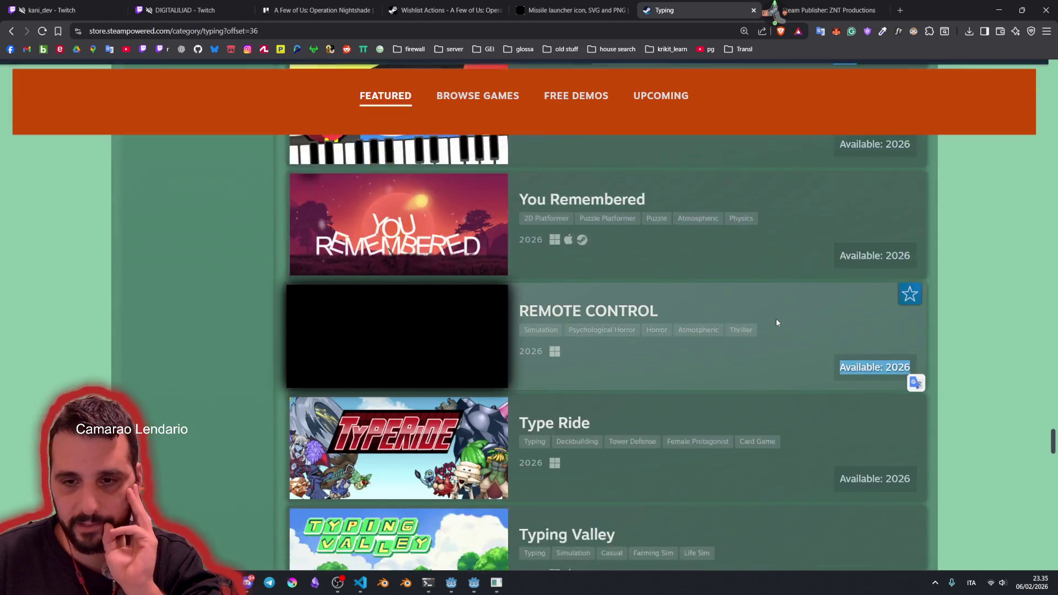
{"action": "scroll", "coordinate": [777, 323], "scroll_direction": "down", "scroll_amount": 10}
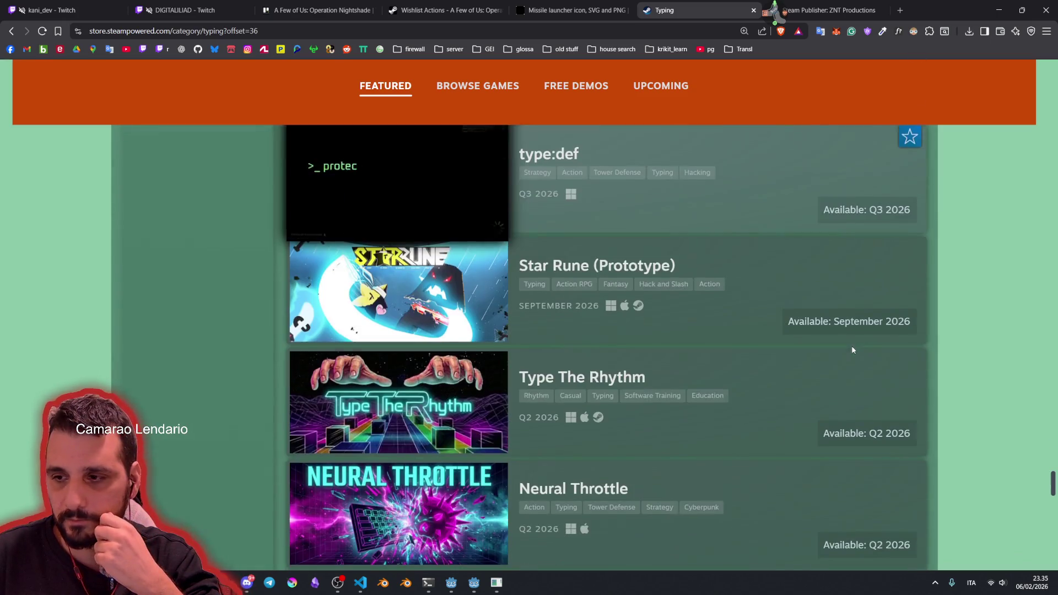
{"action": "scroll", "coordinate": [849, 338], "scroll_direction": "down", "scroll_amount": 2}
{"action": "scroll", "coordinate": [727, 331], "scroll_direction": "down", "scroll_amount": 4}
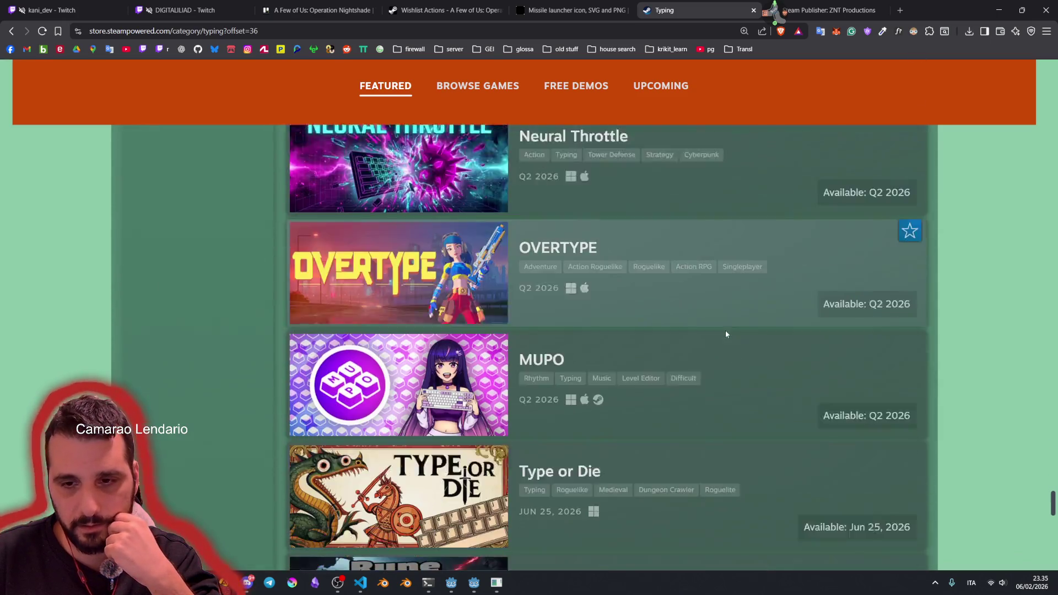
{"action": "scroll", "coordinate": [725, 333], "scroll_direction": "down", "scroll_amount": 10}
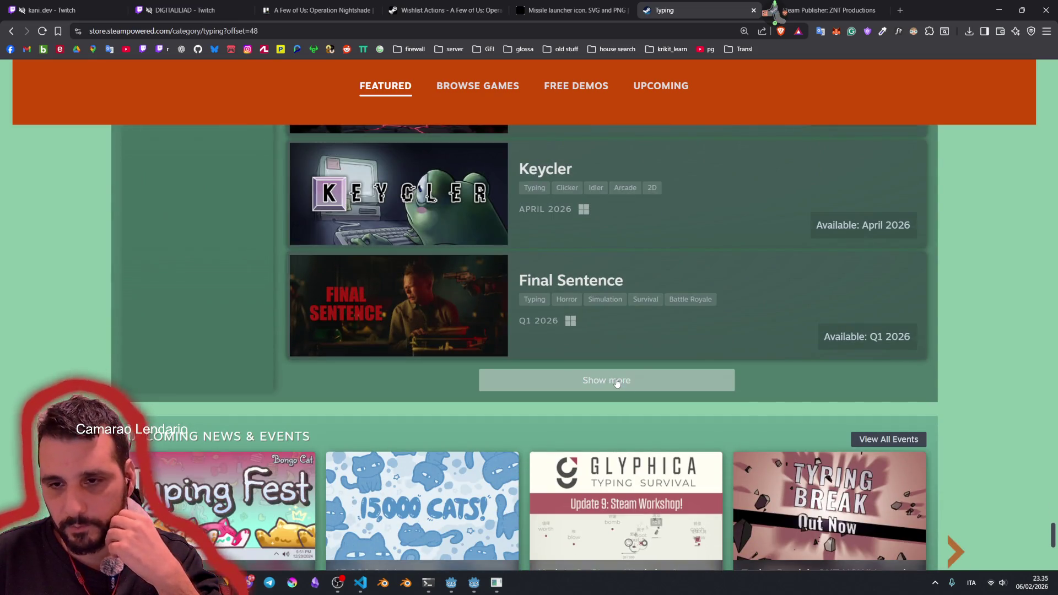
{"action": "left_click", "coordinate": [617, 382]}
{"action": "scroll", "coordinate": [633, 318], "scroll_direction": "down", "scroll_amount": 3}
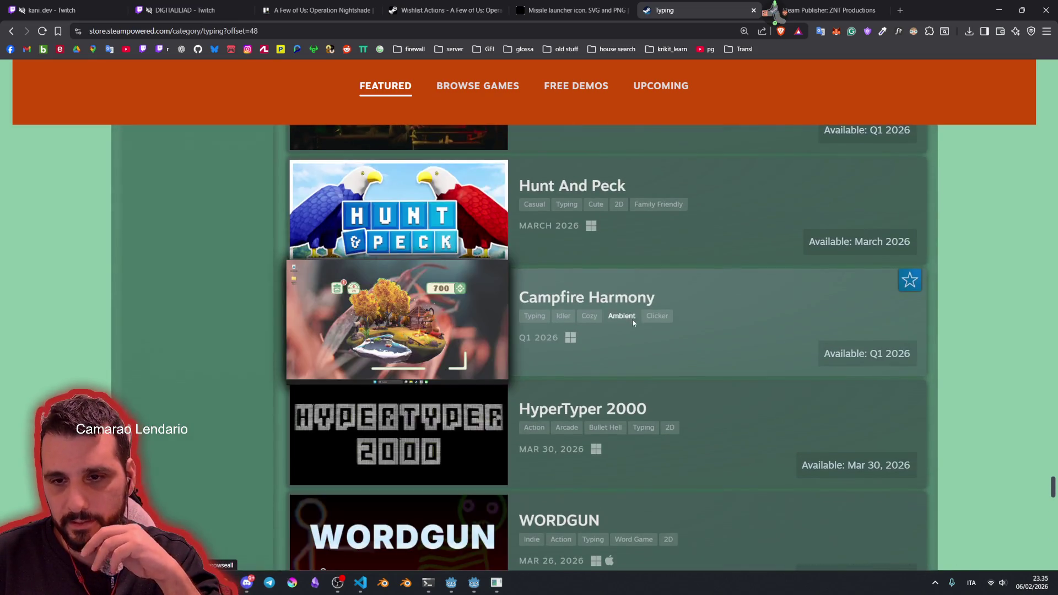
{"action": "scroll", "coordinate": [622, 256], "scroll_direction": "down", "scroll_amount": 6}
{"action": "scroll", "coordinate": [623, 259], "scroll_direction": "down", "scroll_amount": 15}
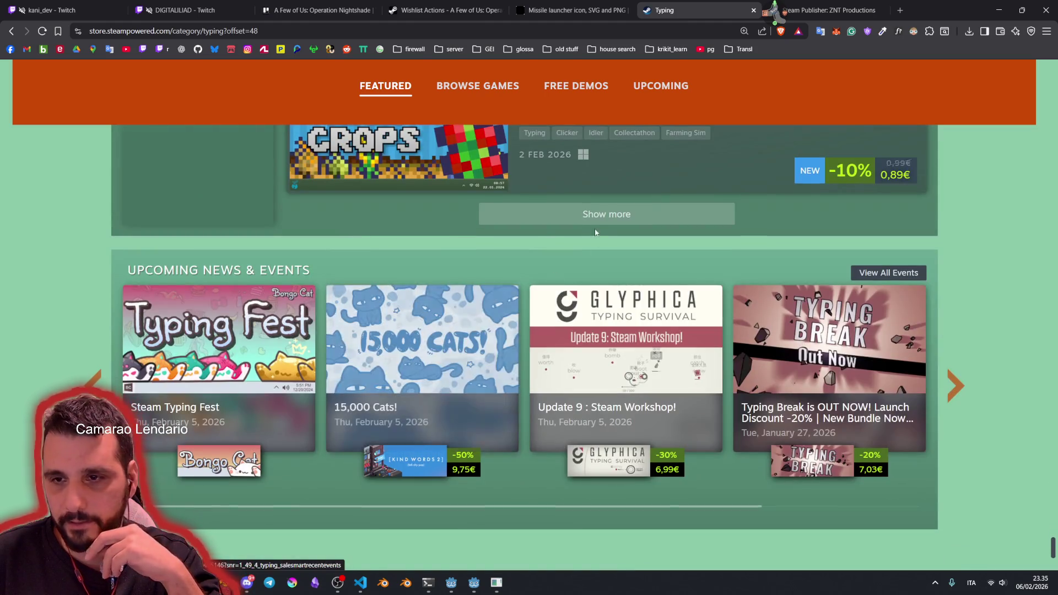
{"action": "left_click", "coordinate": [598, 217]}
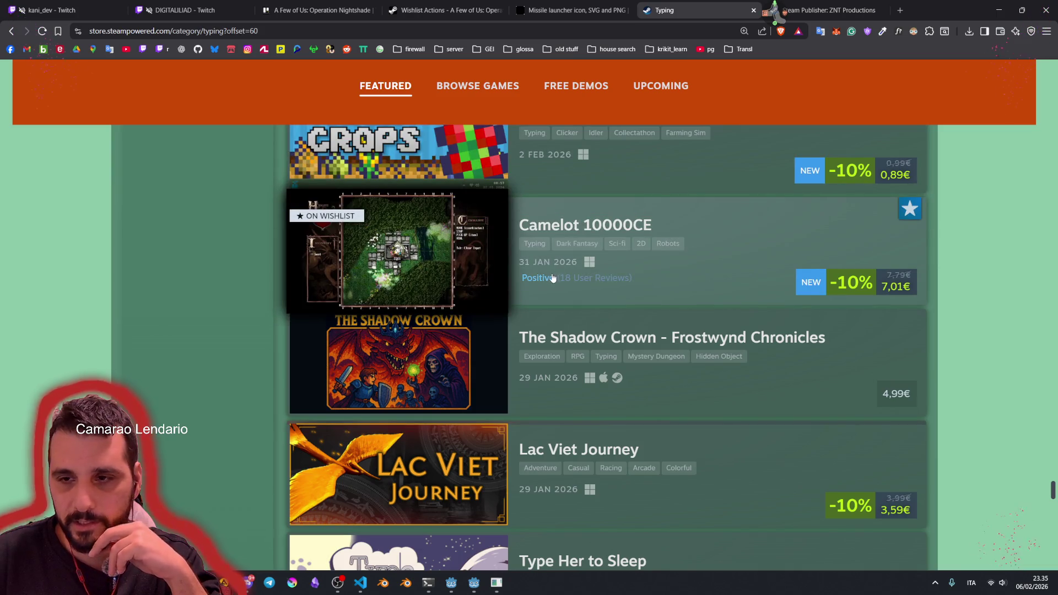
Step: Select the Camelot 10000CE title and scroll down to Keypress Mania and Cozy Holiday
{"action": "mouse_move", "coordinate": [470, 233]}
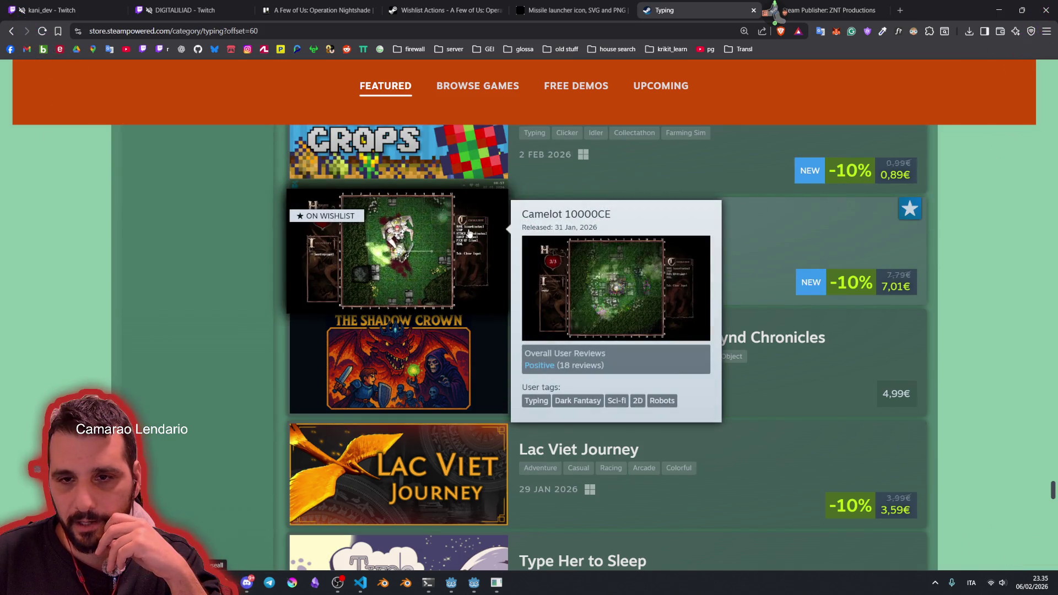
{"action": "left_click_drag", "start_coordinate": [676, 214], "coordinate": [509, 226]}
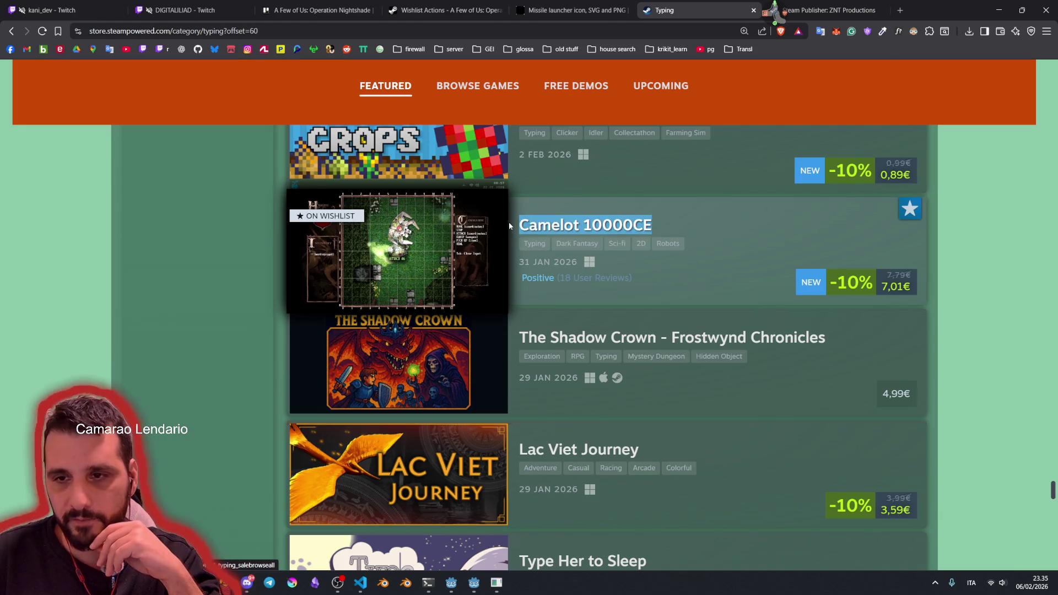
{"action": "mouse_move", "coordinate": [401, 249]}
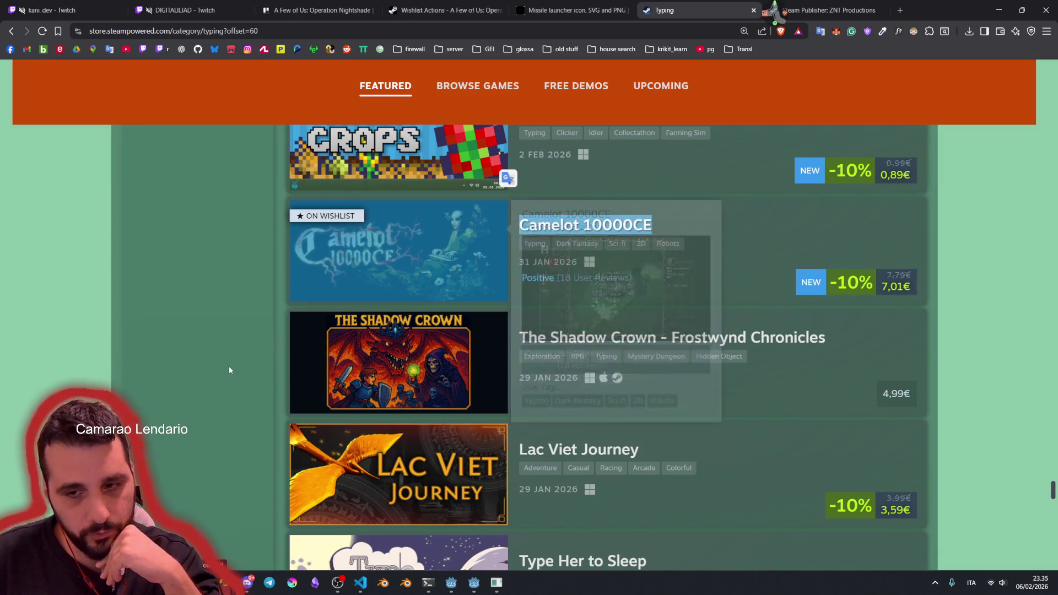
{"action": "scroll", "coordinate": [239, 359], "scroll_direction": "down", "scroll_amount": 10}
{"action": "scroll", "coordinate": [572, 327], "scroll_direction": "down", "scroll_amount": 8}
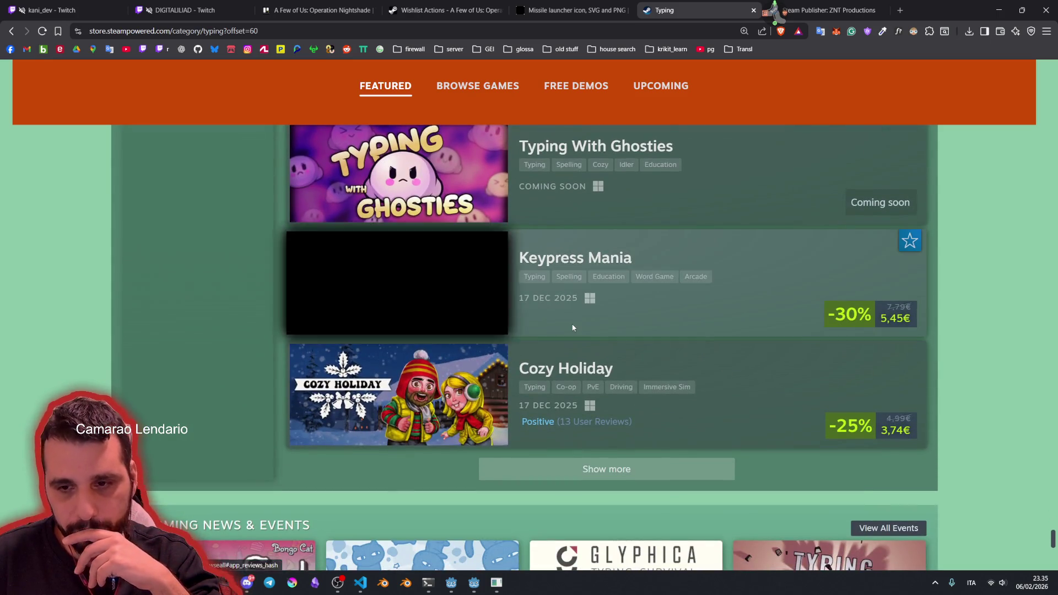
{"action": "scroll", "coordinate": [634, 382], "scroll_direction": "down", "scroll_amount": 2}
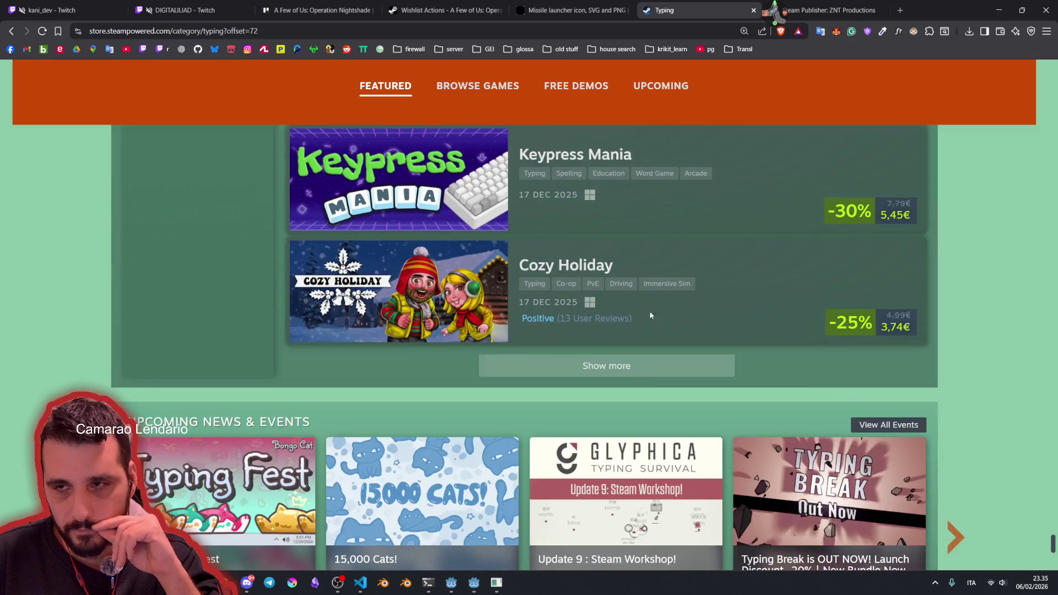
{"action": "key", "text": "alt+Tab"}
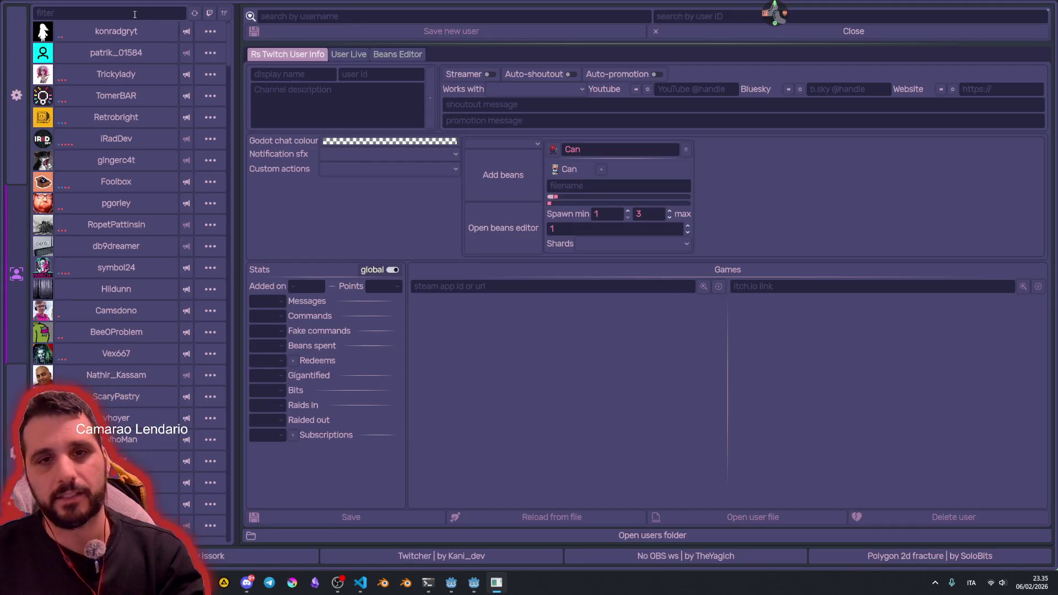
Step: Try and clear a filter in the bot's user list, scroll the users, then return to Steam
{"action": "type", "text": "ml"}
{"action": "type", "text": "z"}
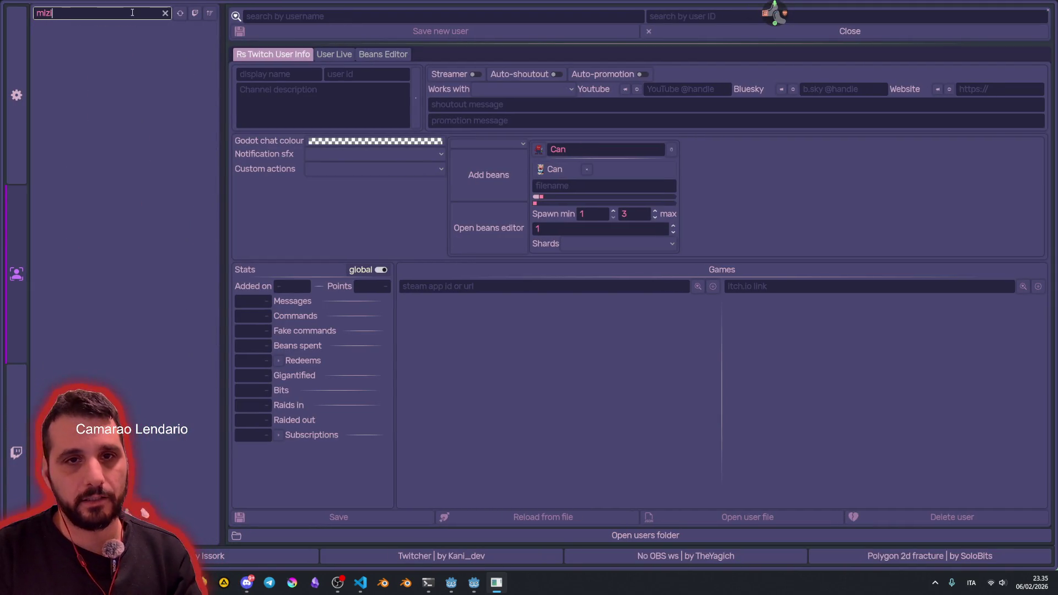
{"action": "key", "text": "BackSpace"}
{"action": "key", "text": "BackSpace"}
{"action": "key", "text": "BackSpace"}
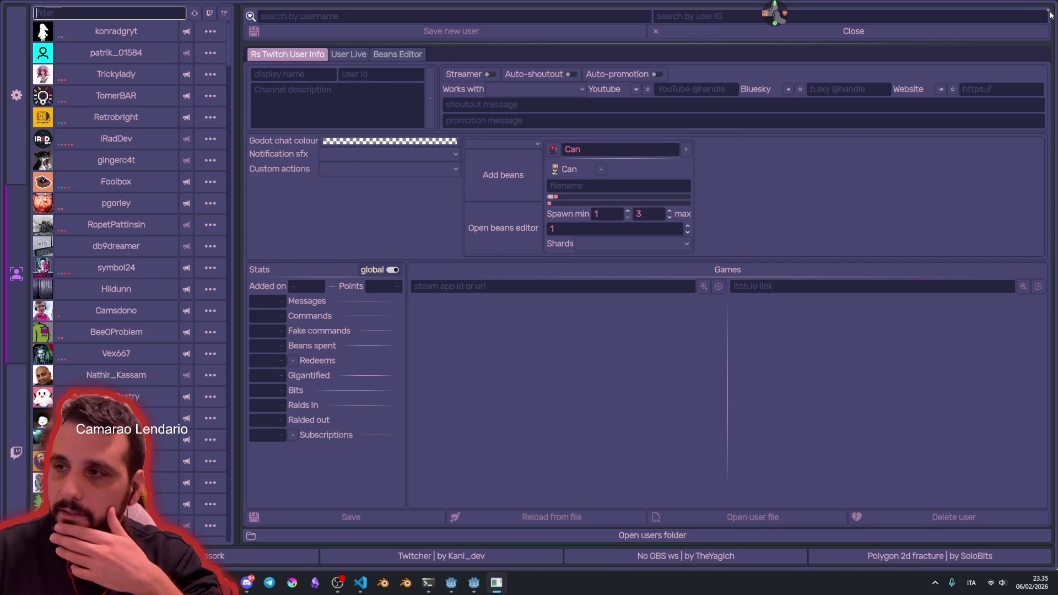
{"action": "scroll", "coordinate": [177, 300], "scroll_direction": "down", "scroll_amount": 10}
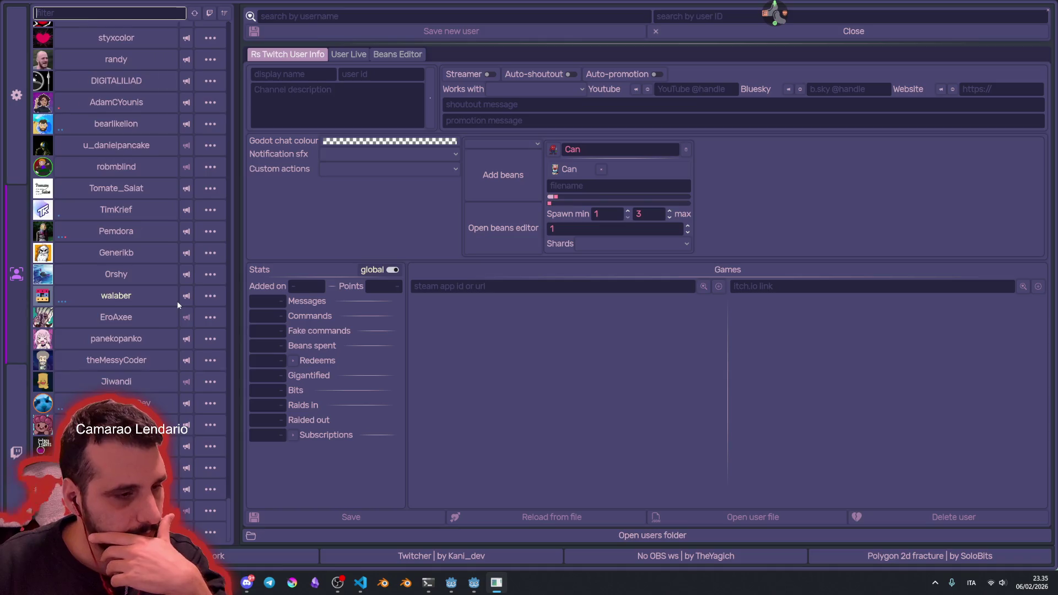
{"action": "scroll", "coordinate": [177, 300], "scroll_direction": "up", "scroll_amount": 10}
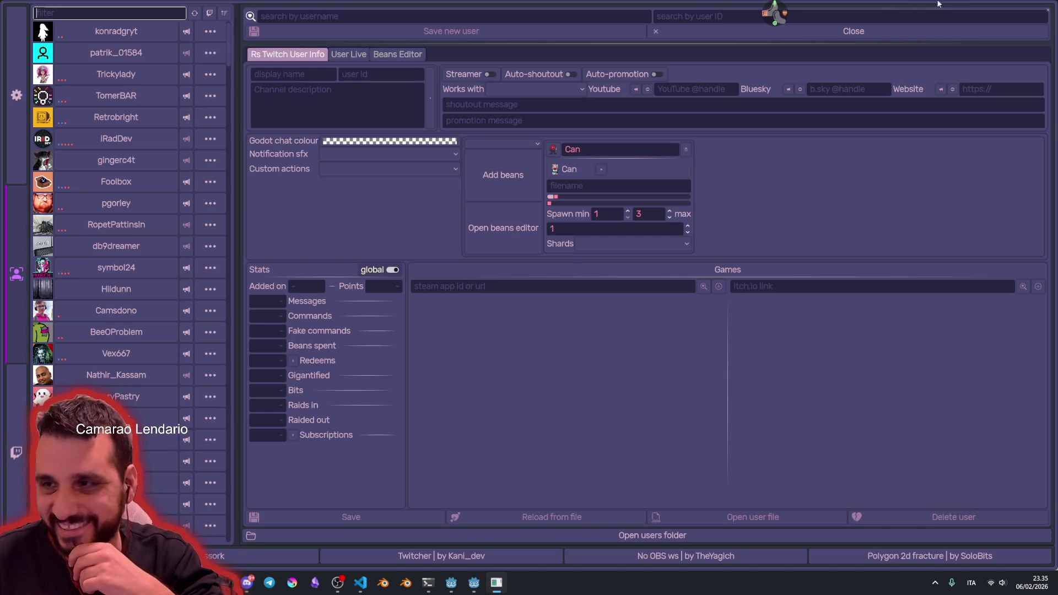
{"action": "left_click", "coordinate": [1049, 10]}
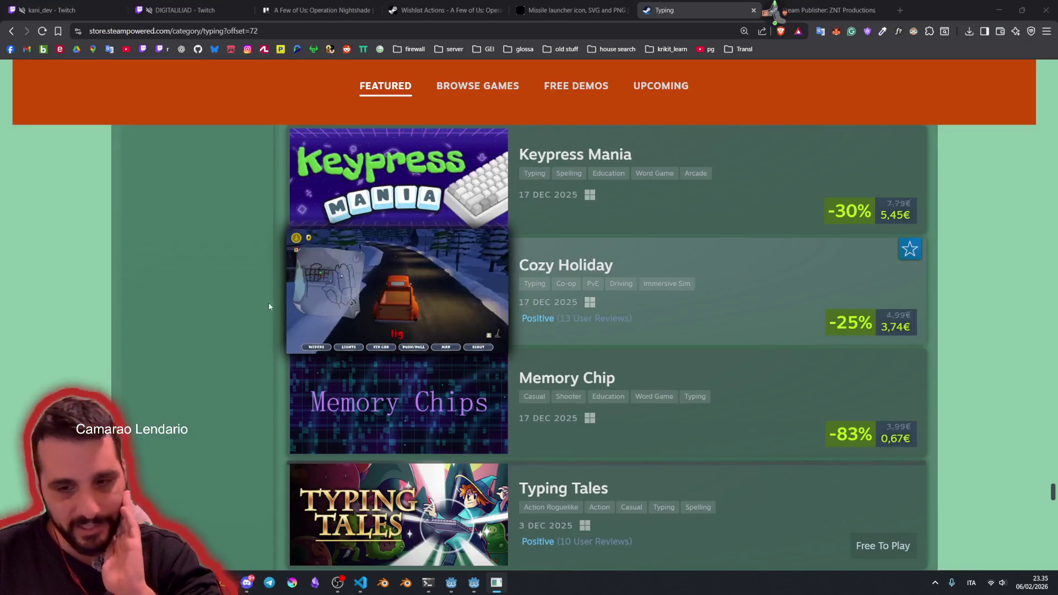
Step: Scroll the typing list to Abulia and Bit Buddy and open the taskbar calendar, advancing to March 2026
{"action": "scroll", "coordinate": [253, 317], "scroll_direction": "down", "scroll_amount": 6}
{"action": "scroll", "coordinate": [248, 318], "scroll_direction": "down", "scroll_amount": 5}
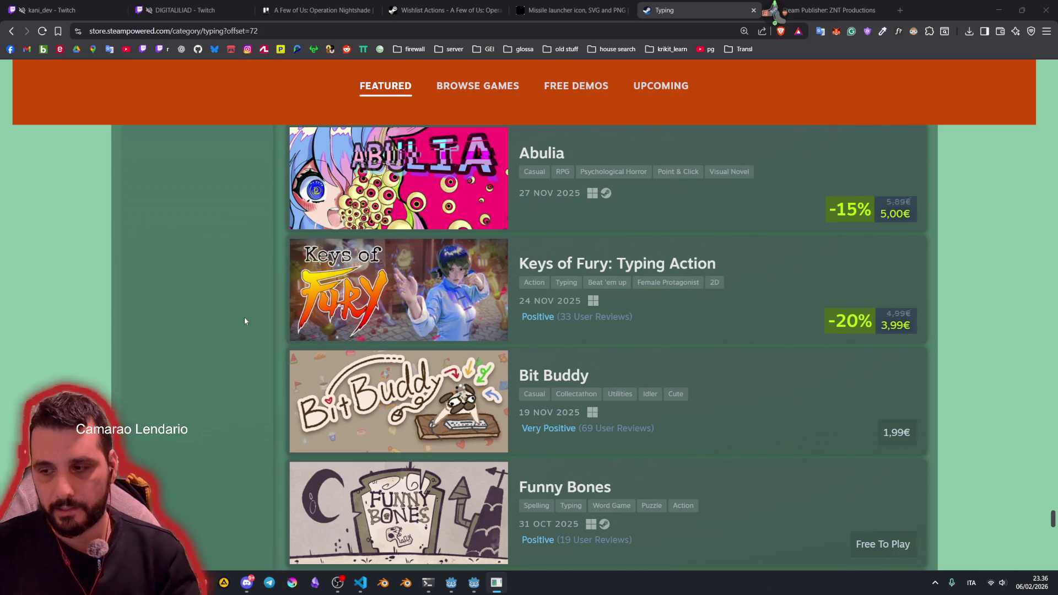
{"action": "left_click", "coordinate": [1033, 585]}
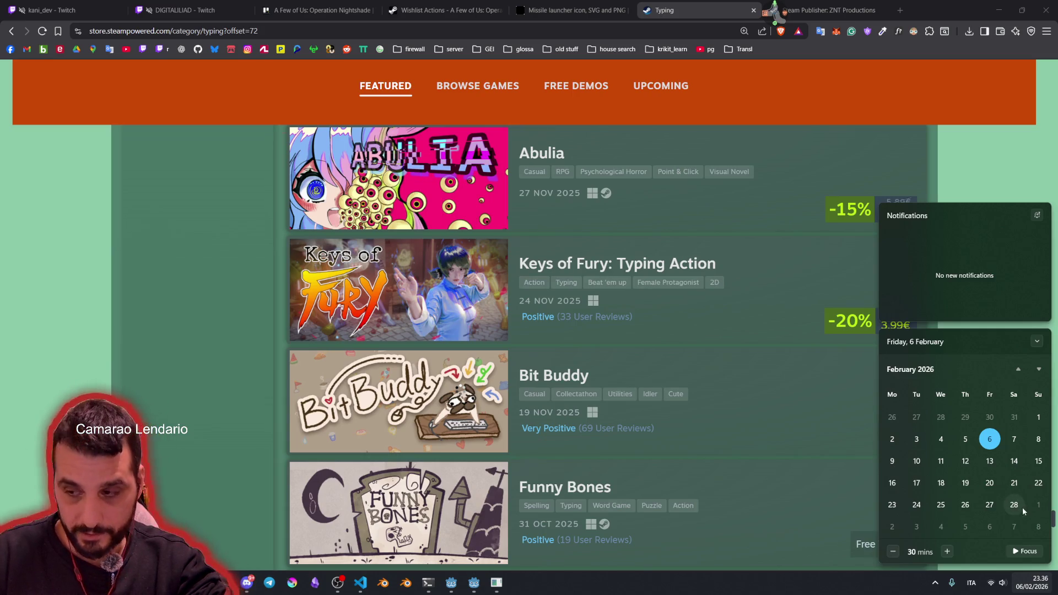
{"action": "left_click", "coordinate": [1038, 370]}
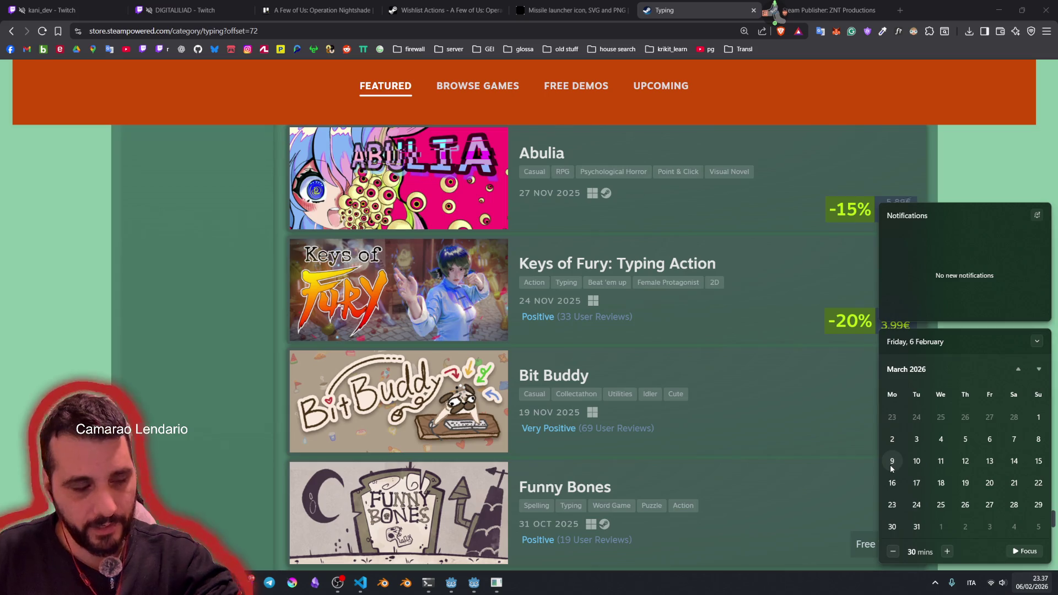
Step: Scroll the Steam typing list beside the March 2026 calendar panel
{"action": "scroll", "coordinate": [876, 464], "scroll_direction": "down", "scroll_amount": 5}
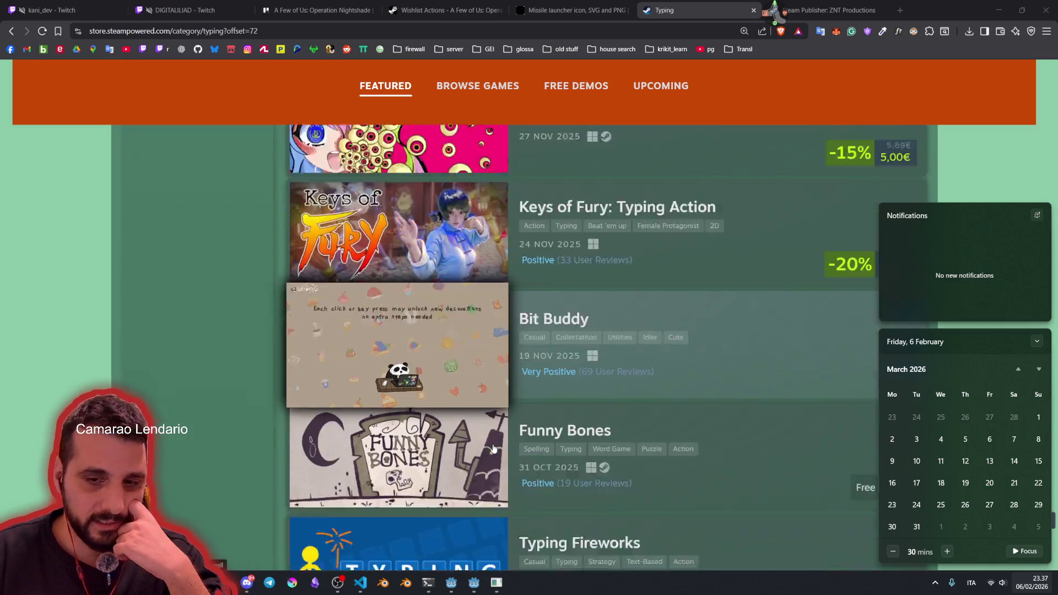
Step: Load three more batches of typing games, reaching past Learn Japanese
{"action": "scroll", "coordinate": [661, 413], "scroll_direction": "down", "scroll_amount": 6}
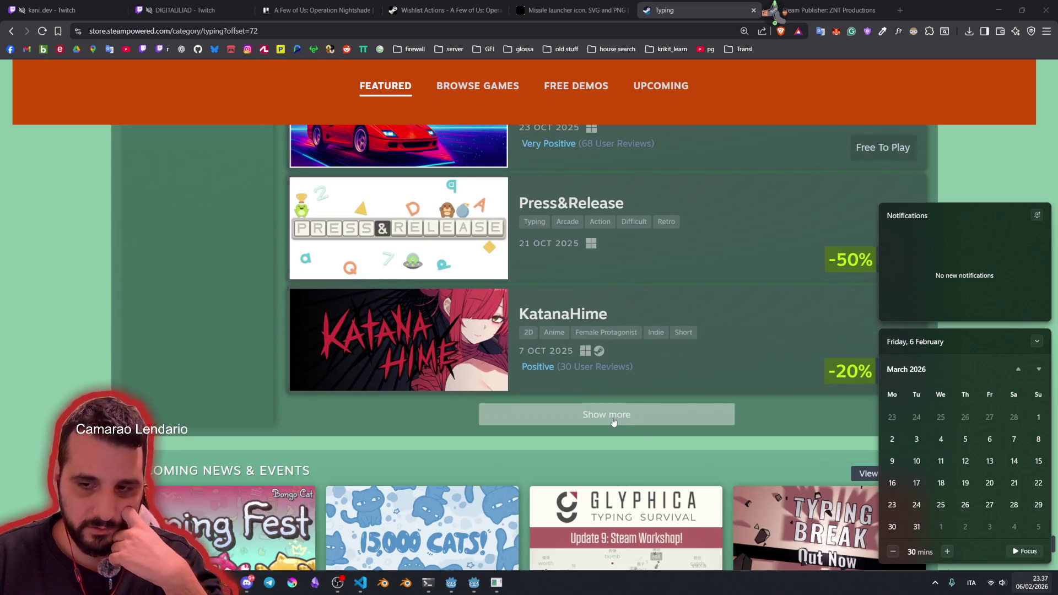
{"action": "left_click", "coordinate": [613, 422]}
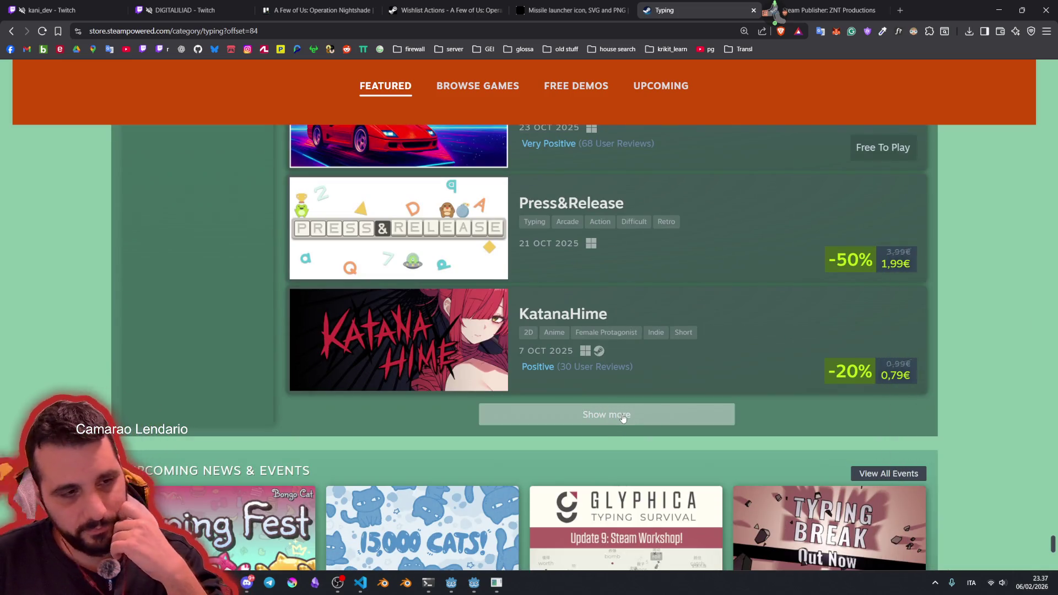
{"action": "scroll", "coordinate": [625, 402], "scroll_direction": "down", "scroll_amount": 3}
{"action": "scroll", "coordinate": [626, 405], "scroll_direction": "down", "scroll_amount": 7}
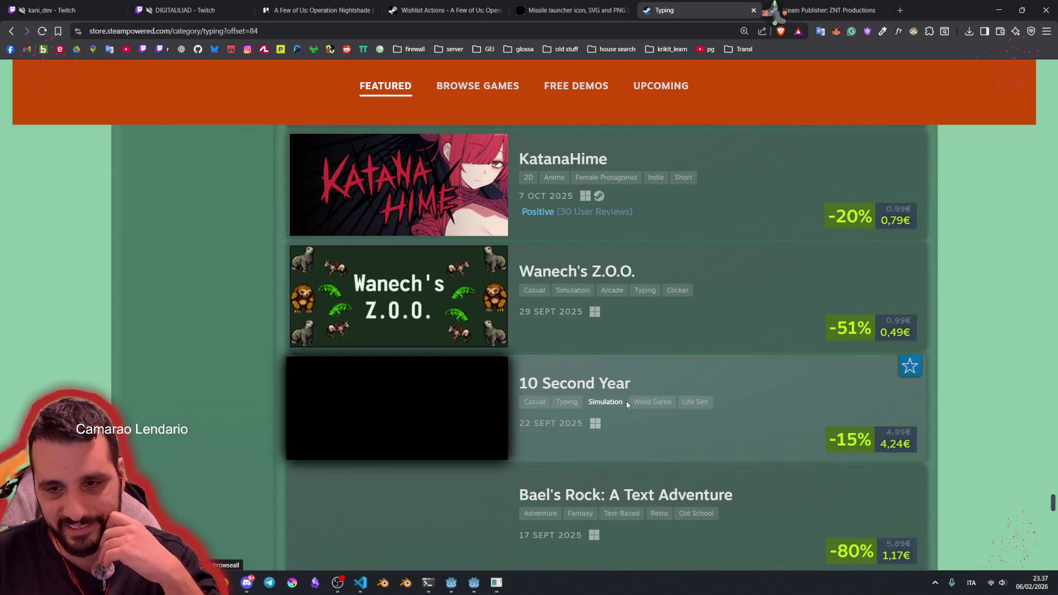
{"action": "scroll", "coordinate": [627, 405], "scroll_direction": "down", "scroll_amount": 3}
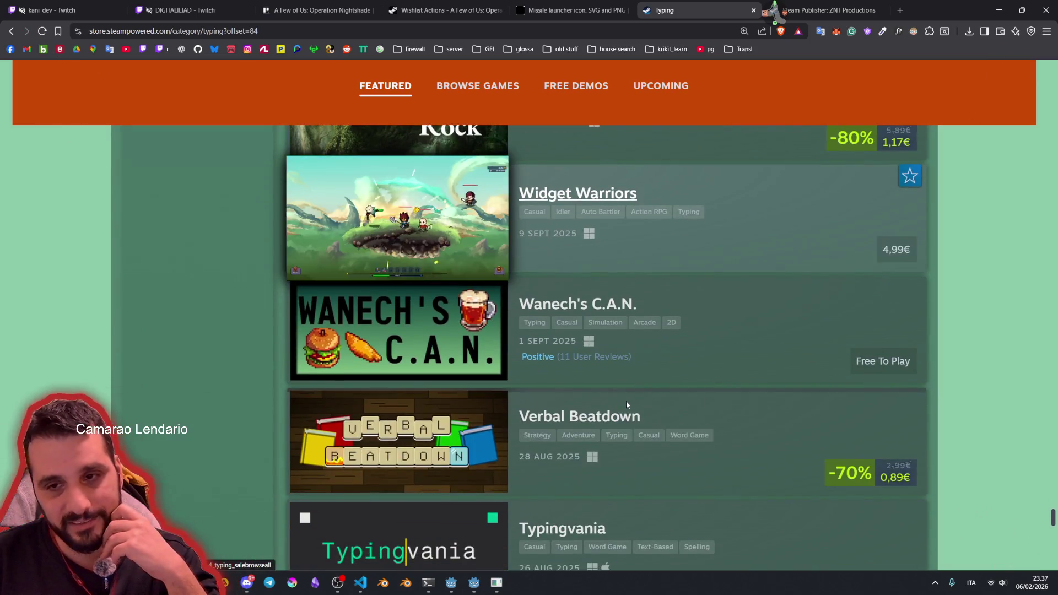
{"action": "scroll", "coordinate": [627, 406], "scroll_direction": "down", "scroll_amount": 4}
{"action": "scroll", "coordinate": [626, 404], "scroll_direction": "down", "scroll_amount": 10}
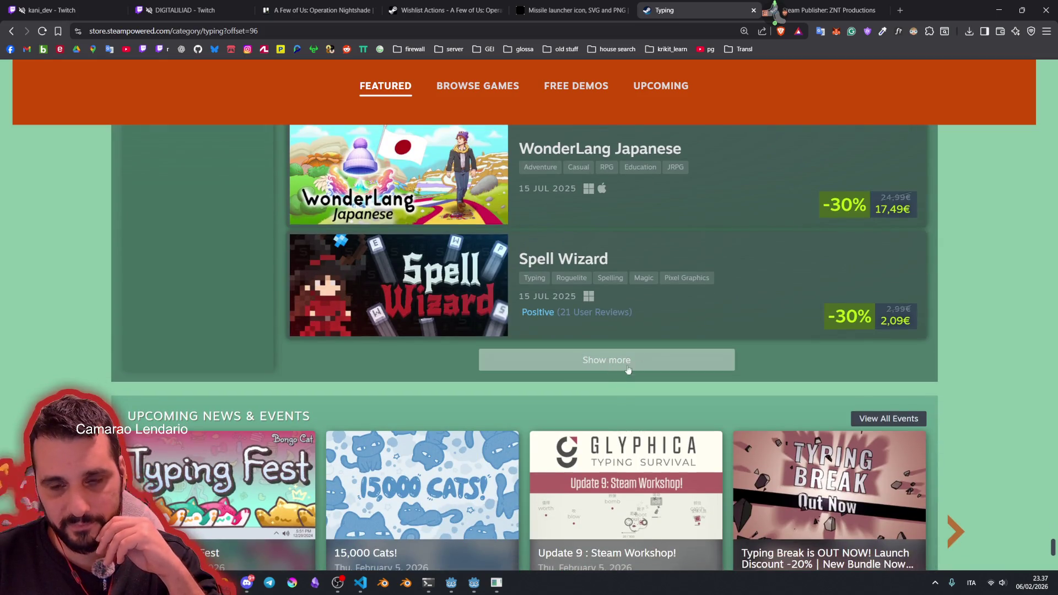
{"action": "left_click", "coordinate": [606, 364]}
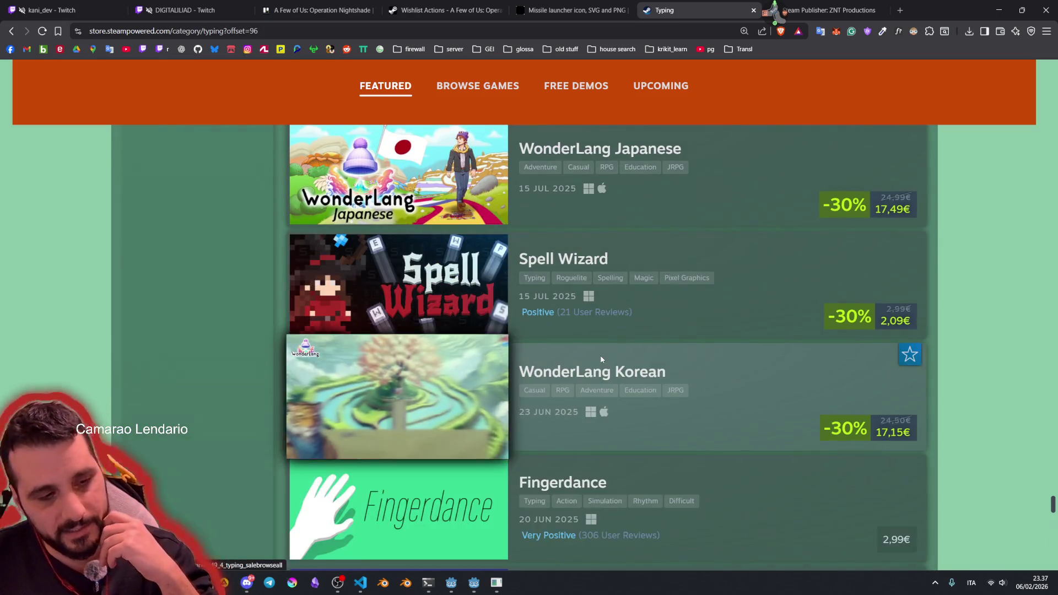
{"action": "scroll", "coordinate": [602, 360], "scroll_direction": "down", "scroll_amount": 4}
{"action": "scroll", "coordinate": [602, 357], "scroll_direction": "down", "scroll_amount": 9}
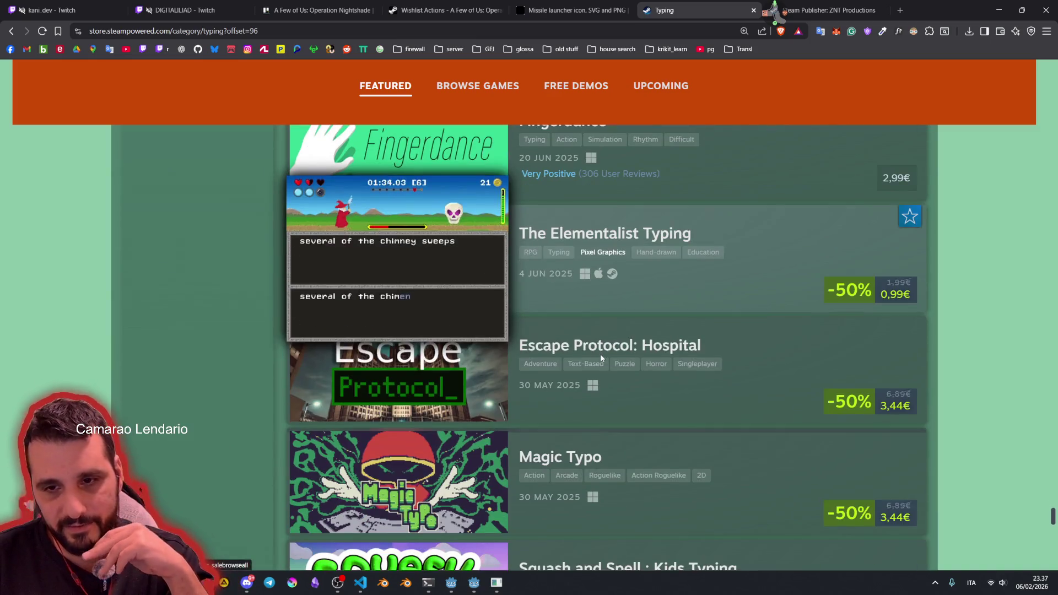
{"action": "scroll", "coordinate": [601, 359], "scroll_direction": "down", "scroll_amount": 10}
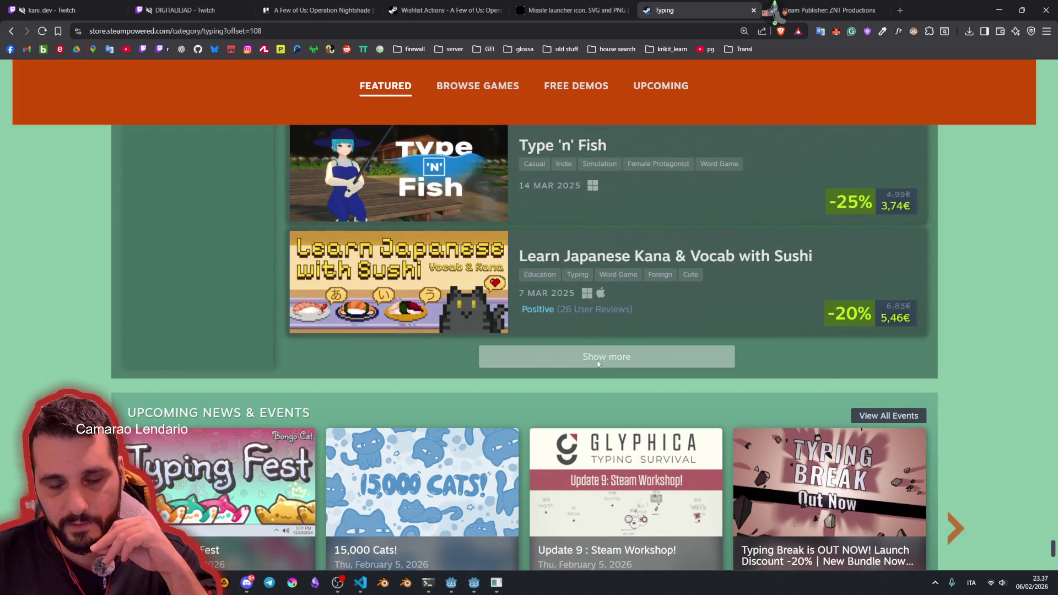
{"action": "left_click", "coordinate": [598, 363]}
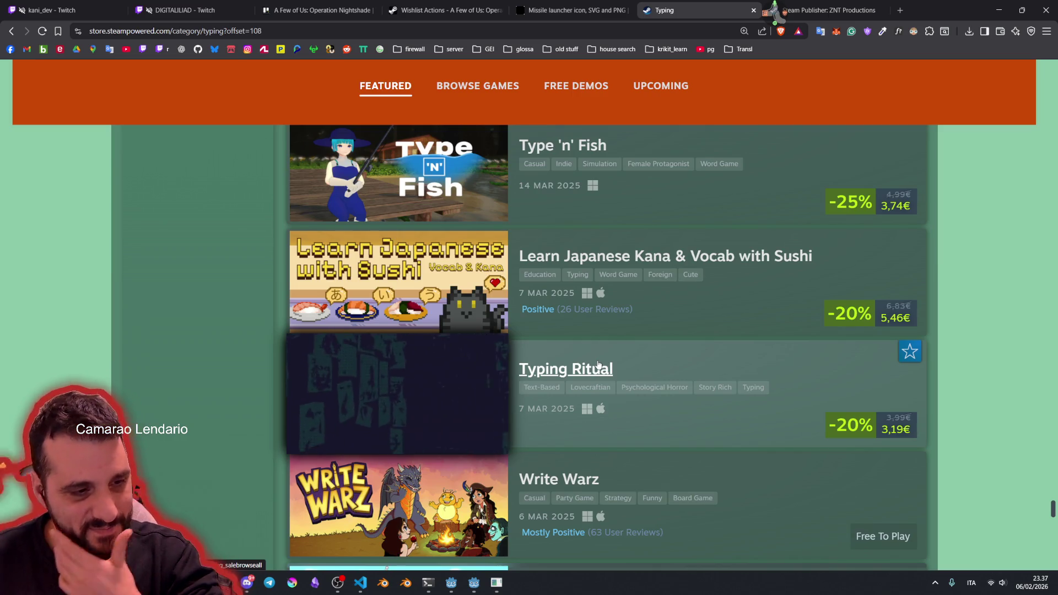
Step: Load further batches below Touch Type Tale and Pixel Fireplace
{"action": "scroll", "coordinate": [661, 389], "scroll_direction": "down", "scroll_amount": 9}
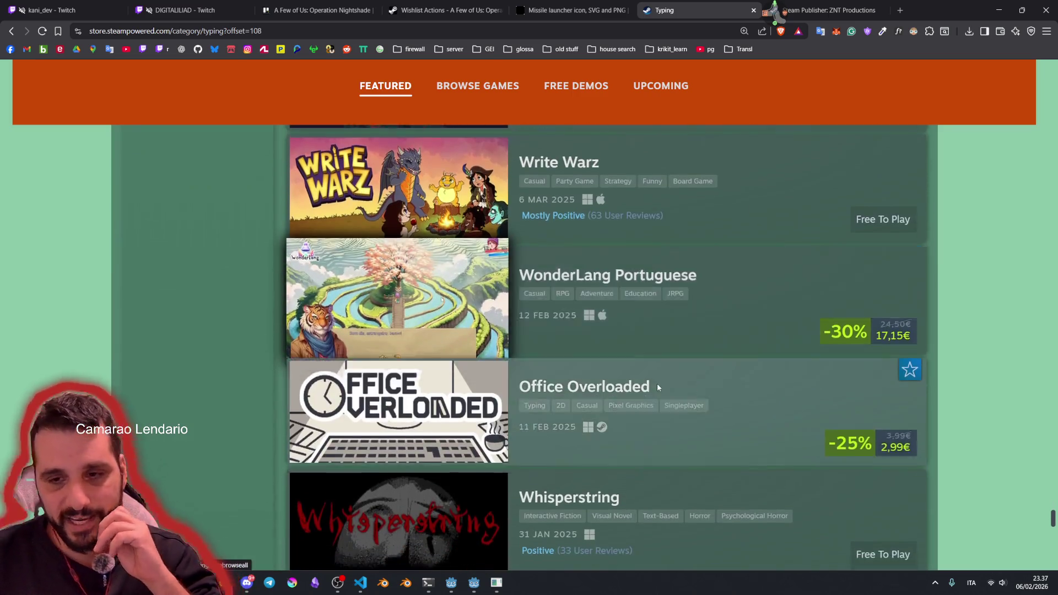
{"action": "scroll", "coordinate": [628, 398], "scroll_direction": "down", "scroll_amount": 10}
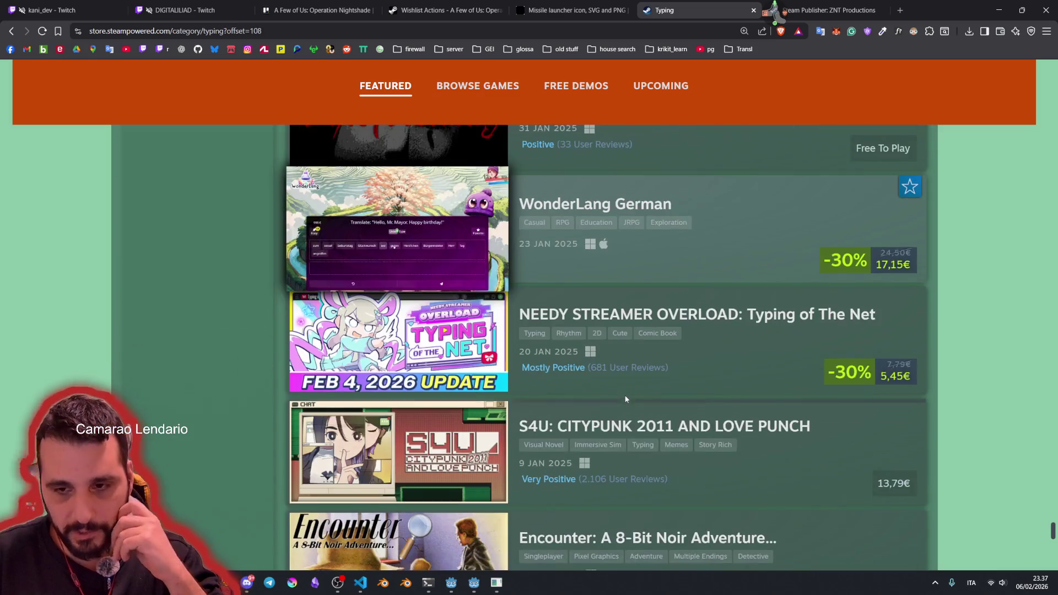
{"action": "scroll", "coordinate": [626, 398], "scroll_direction": "down", "scroll_amount": 5}
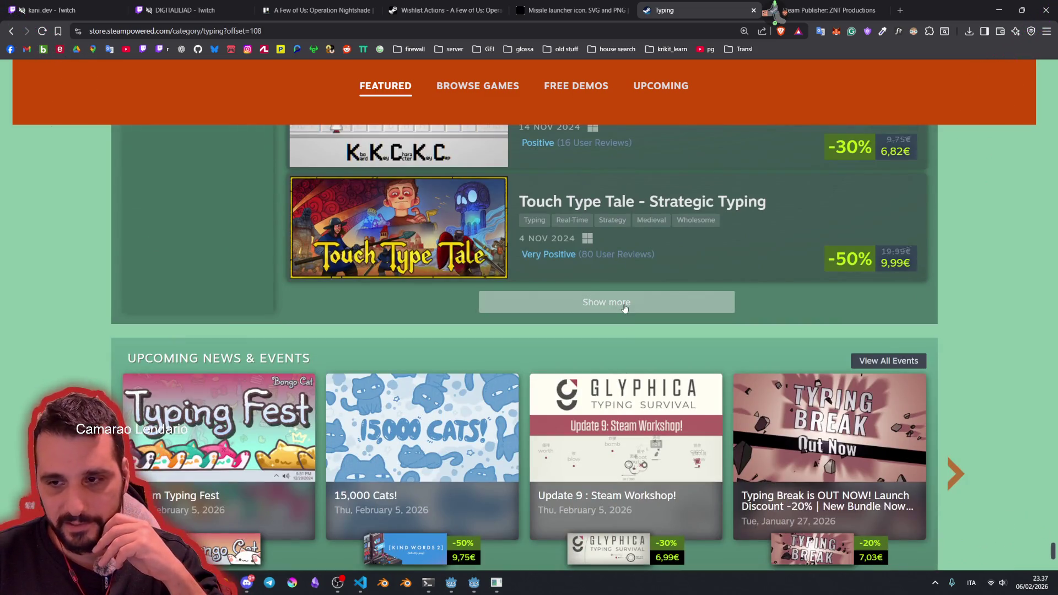
{"action": "left_click", "coordinate": [624, 306]}
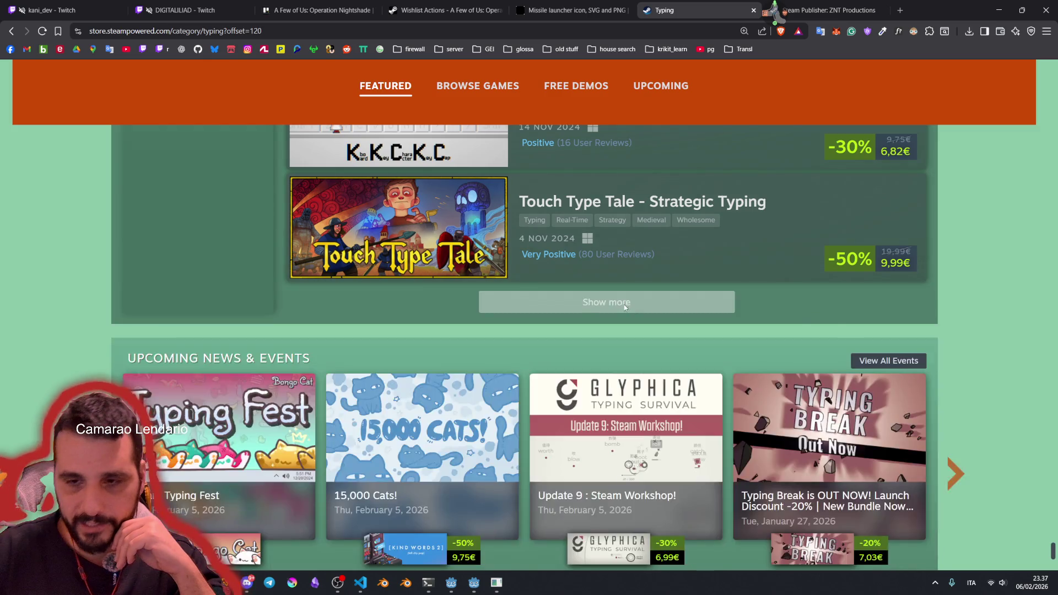
{"action": "scroll", "coordinate": [587, 374], "scroll_direction": "down", "scroll_amount": 9}
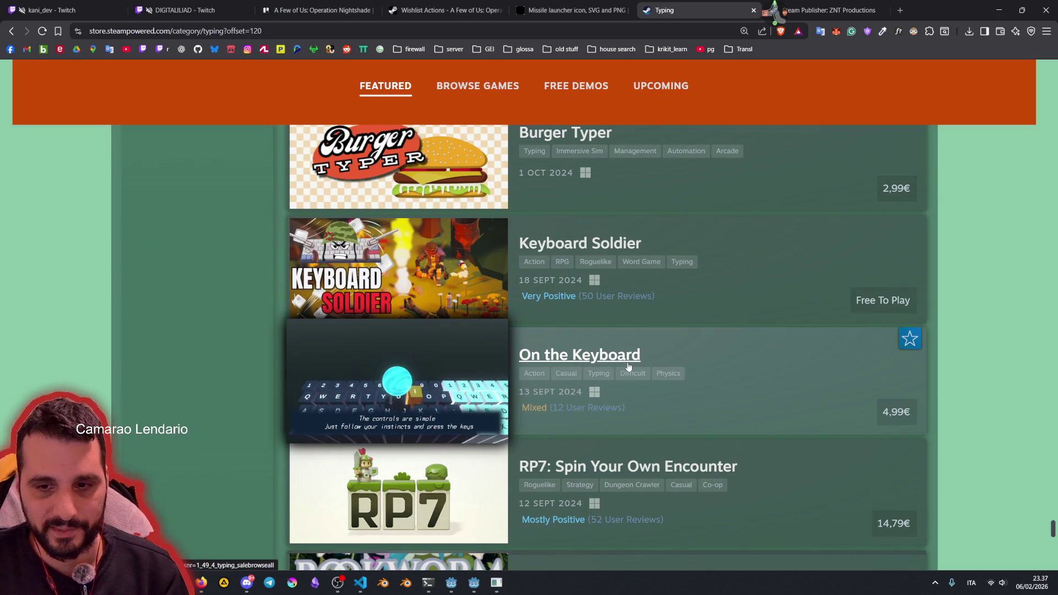
{"action": "scroll", "coordinate": [628, 367], "scroll_direction": "down", "scroll_amount": 7}
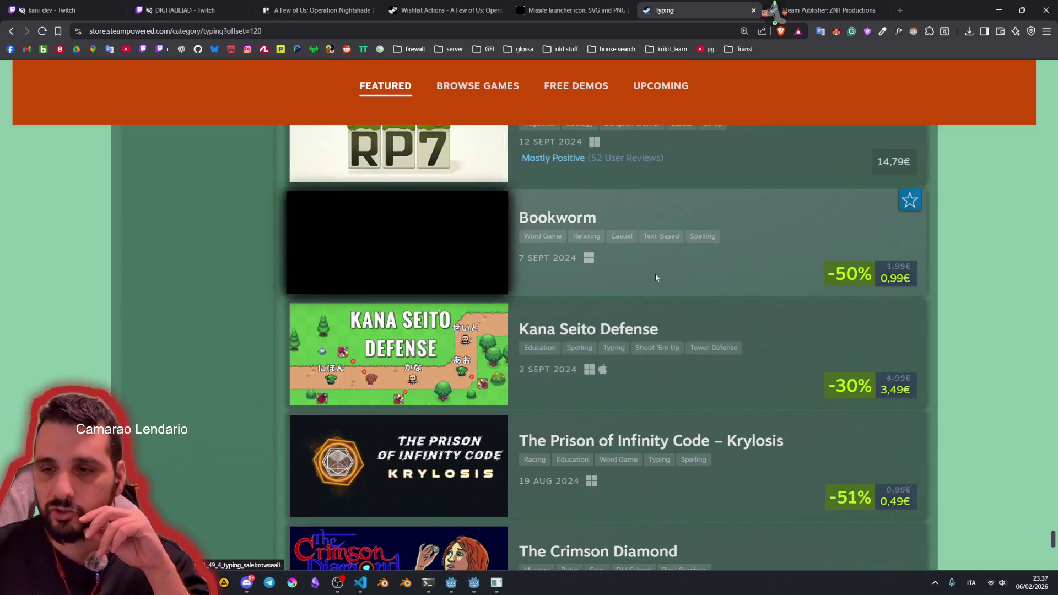
{"action": "scroll", "coordinate": [655, 276], "scroll_direction": "down", "scroll_amount": 6}
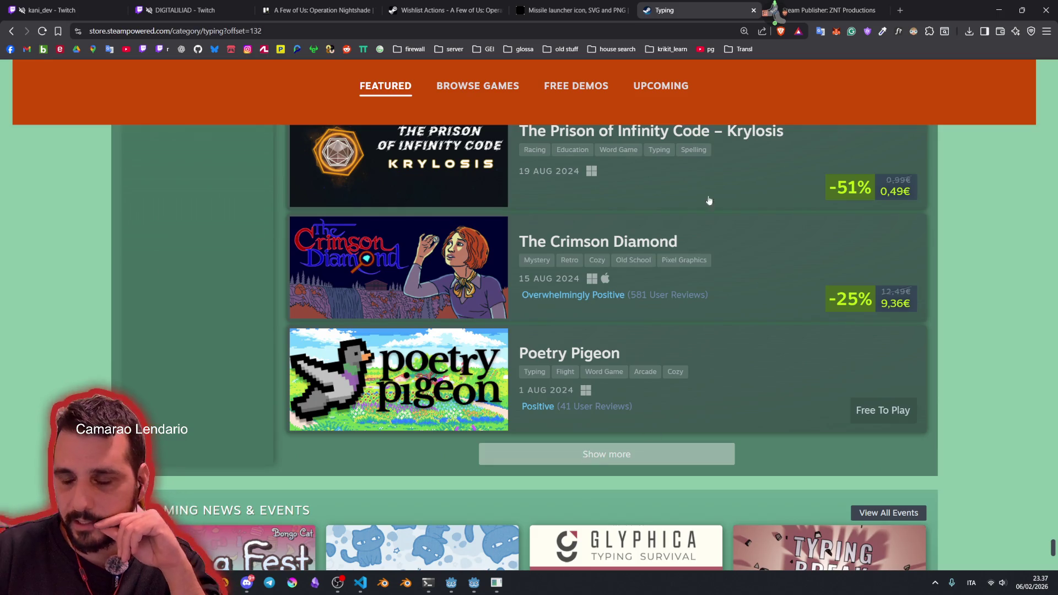
{"action": "scroll", "coordinate": [612, 340], "scroll_direction": "down", "scroll_amount": 3}
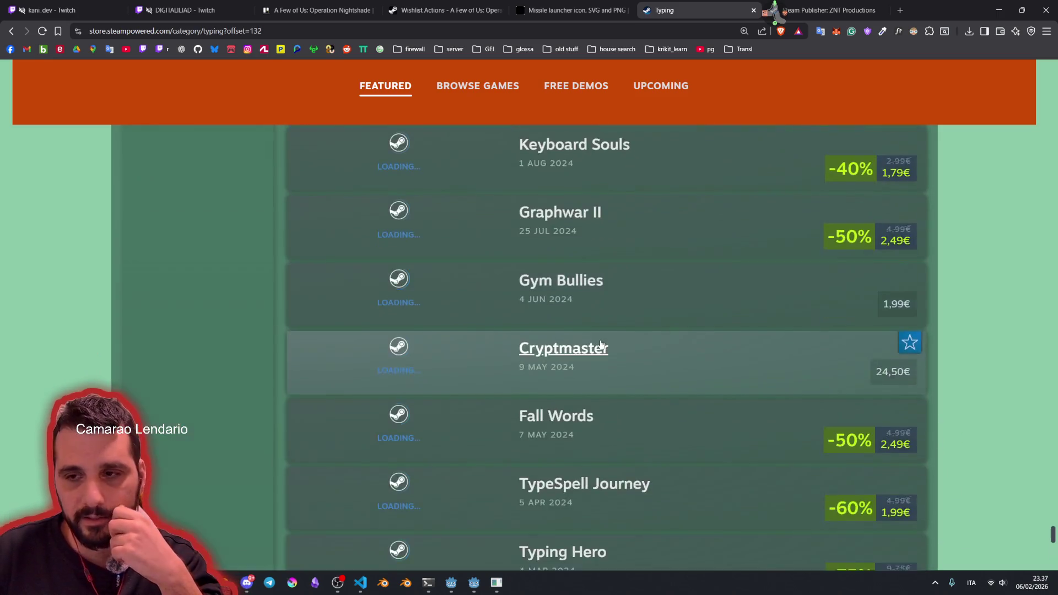
{"action": "scroll", "coordinate": [617, 293], "scroll_direction": "down", "scroll_amount": 12}
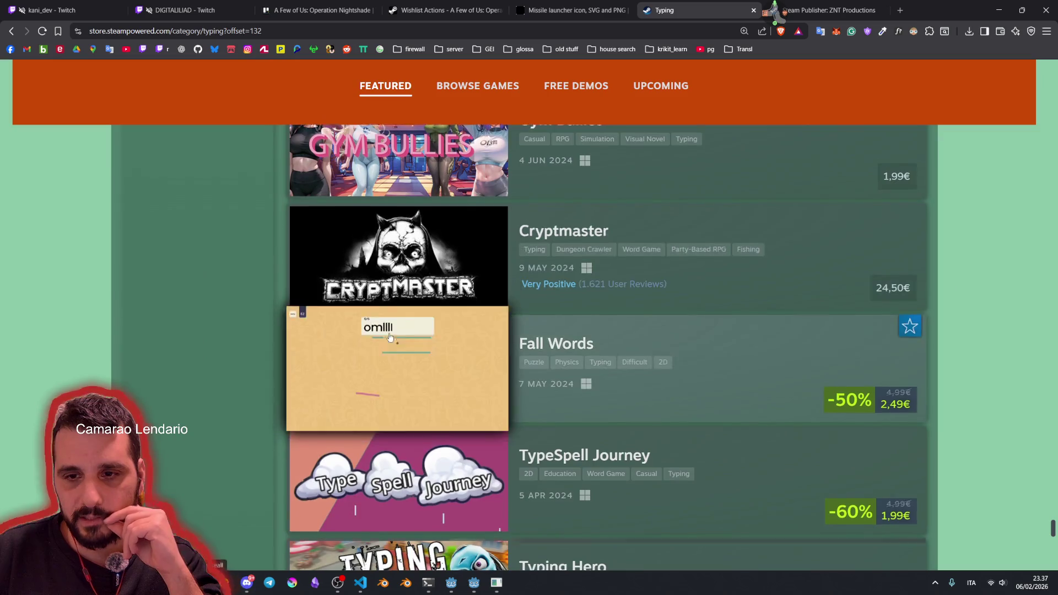
{"action": "scroll", "coordinate": [409, 375], "scroll_direction": "down", "scroll_amount": 9}
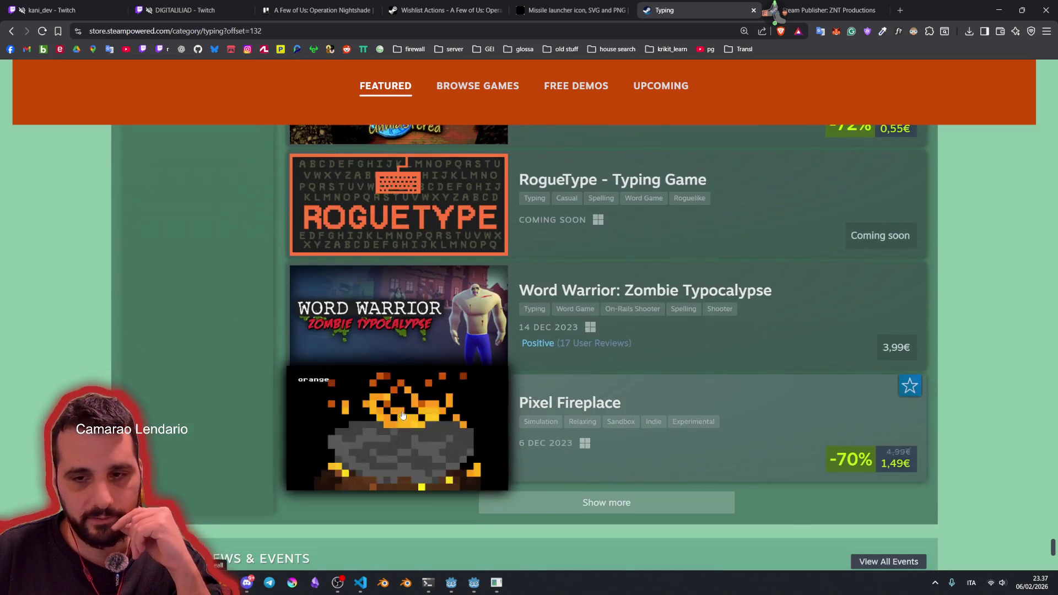
{"action": "mouse_move", "coordinate": [635, 456]}
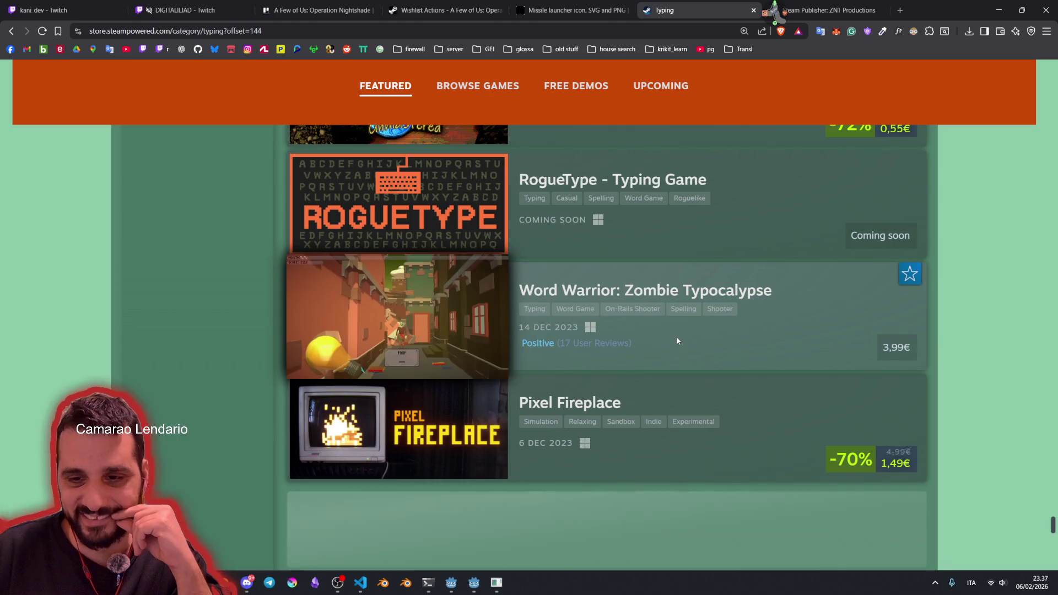
{"action": "scroll", "coordinate": [675, 336], "scroll_direction": "down", "scroll_amount": 3}
{"action": "left_click", "coordinate": [676, 341]}
Step: Load more games past Class Reunion Chat Room, TYPER GIRL and Phantom Typist
{"action": "scroll", "coordinate": [677, 340], "scroll_direction": "down", "scroll_amount": 4}
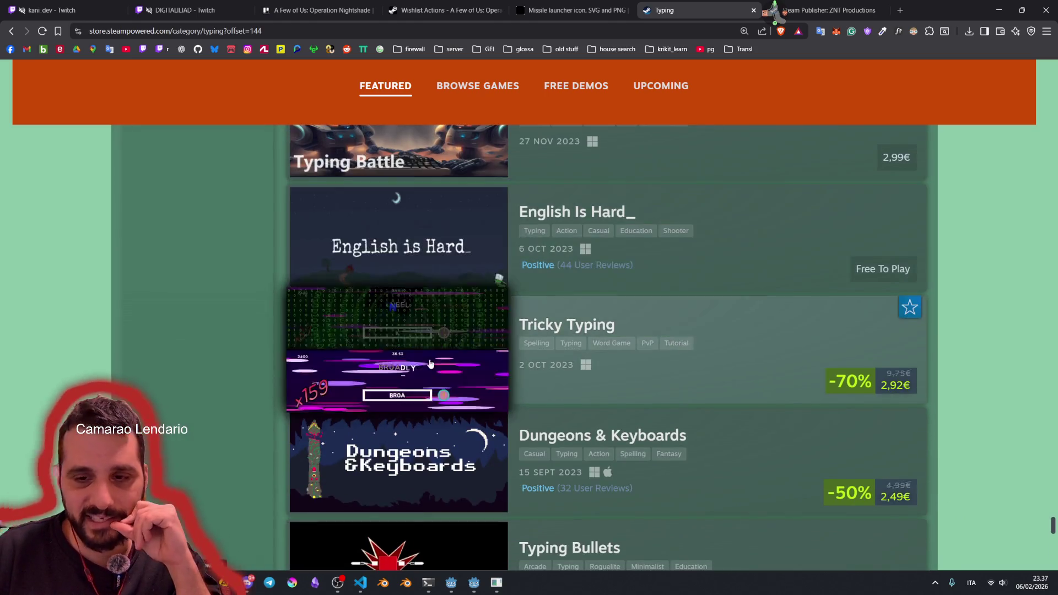
{"action": "scroll", "coordinate": [642, 328], "scroll_direction": "down", "scroll_amount": 8}
{"action": "scroll", "coordinate": [467, 264], "scroll_direction": "down", "scroll_amount": 11}
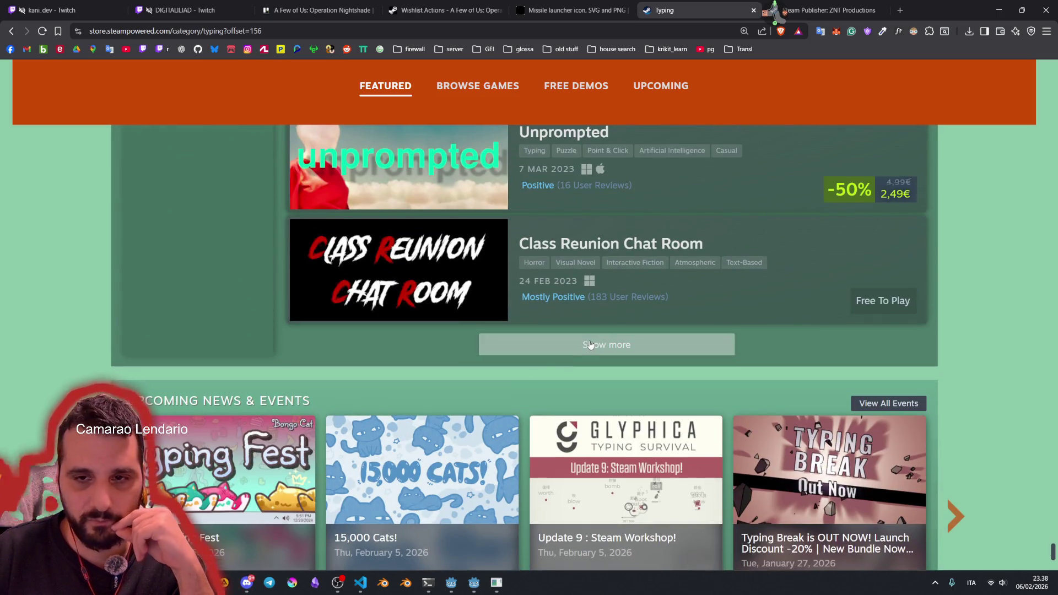
{"action": "left_click", "coordinate": [589, 345]}
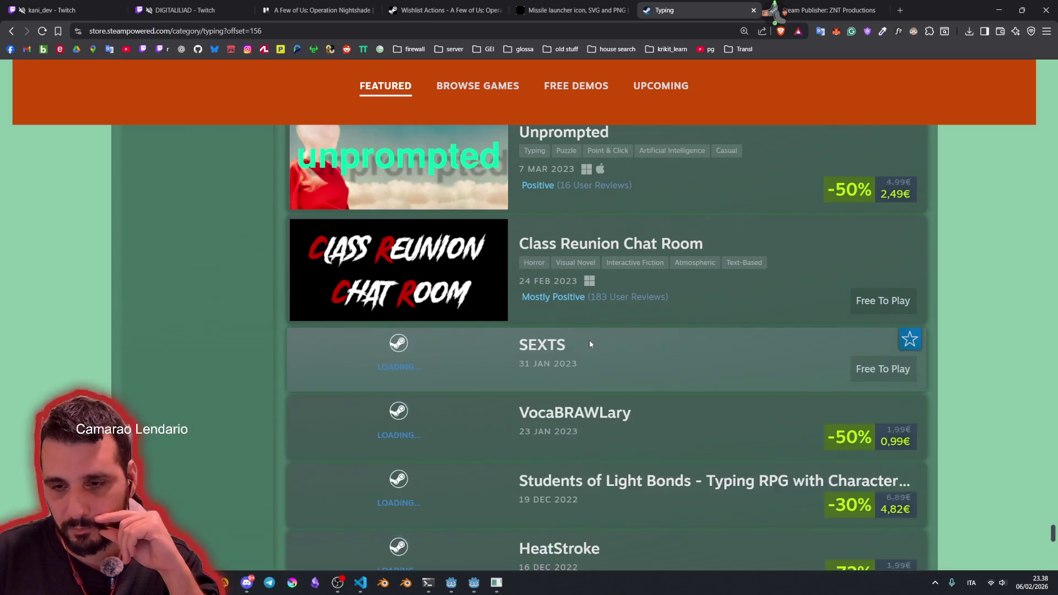
{"action": "scroll", "coordinate": [590, 344], "scroll_direction": "down", "scroll_amount": 7}
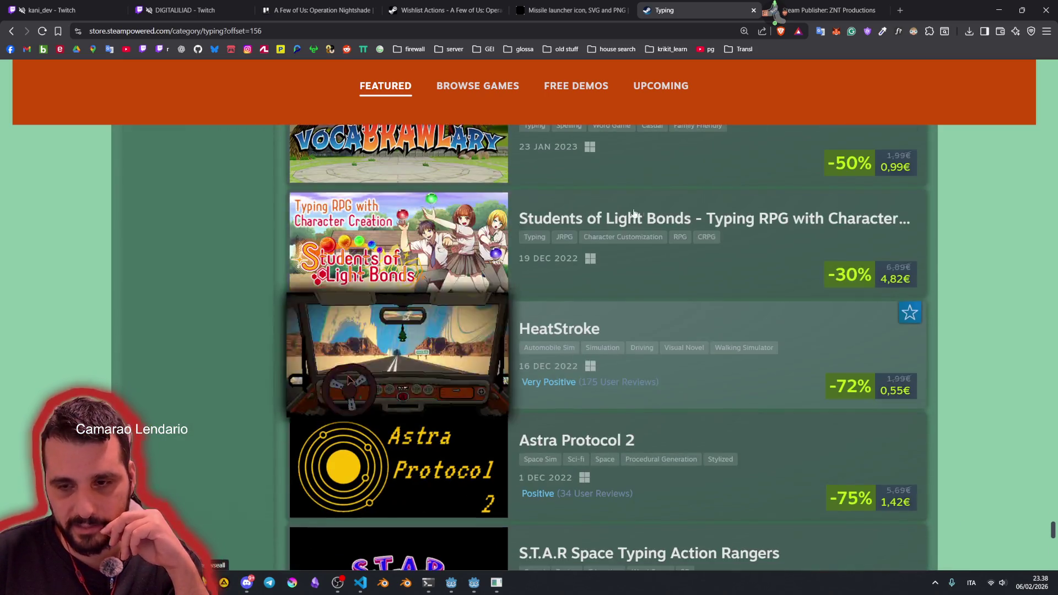
{"action": "scroll", "coordinate": [545, 348], "scroll_direction": "down", "scroll_amount": 13}
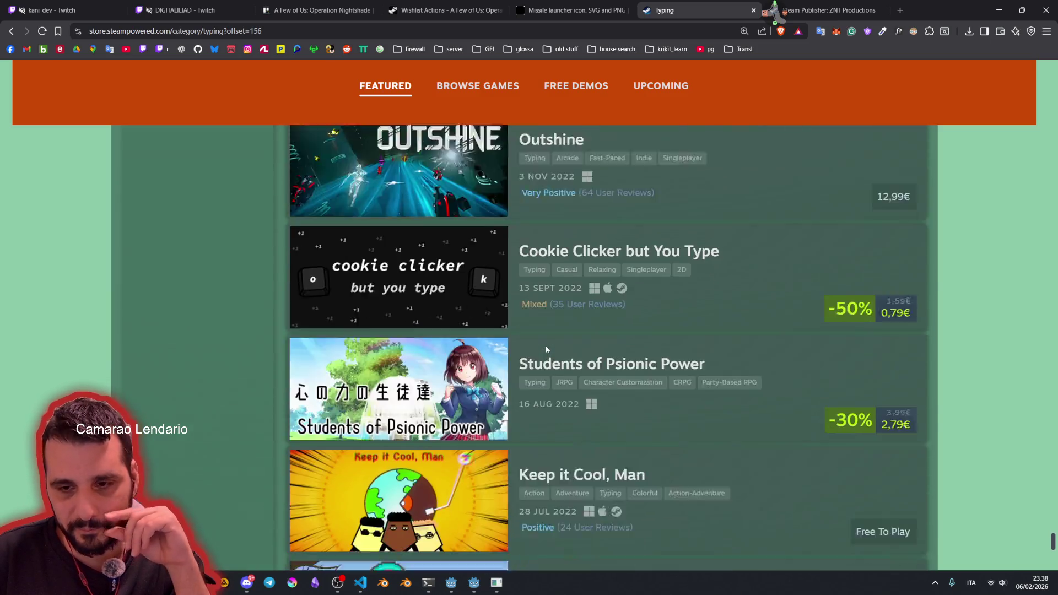
{"action": "scroll", "coordinate": [546, 349], "scroll_direction": "down", "scroll_amount": 5}
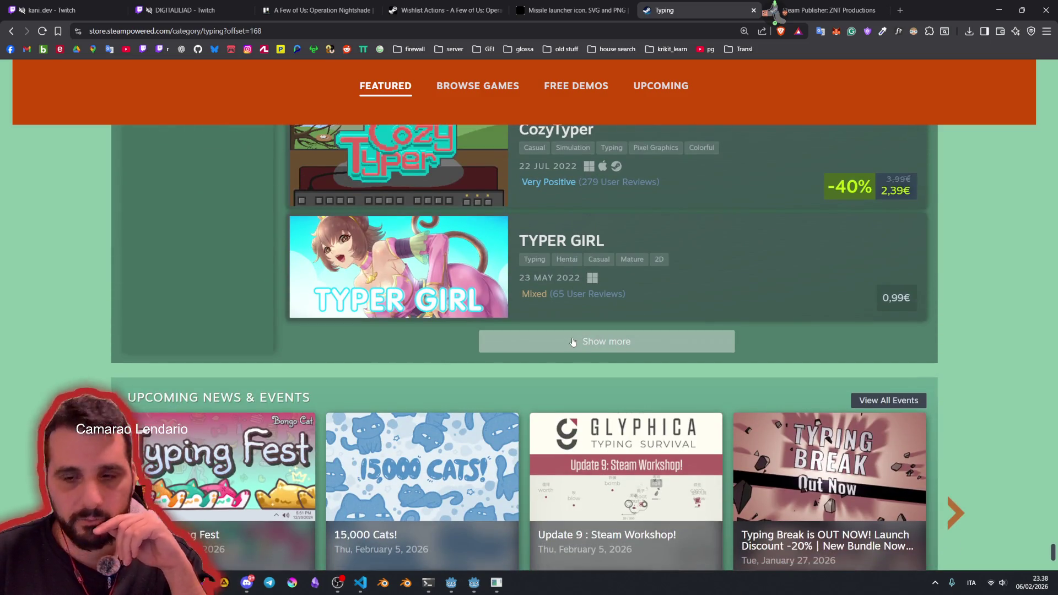
{"action": "left_click", "coordinate": [573, 341]}
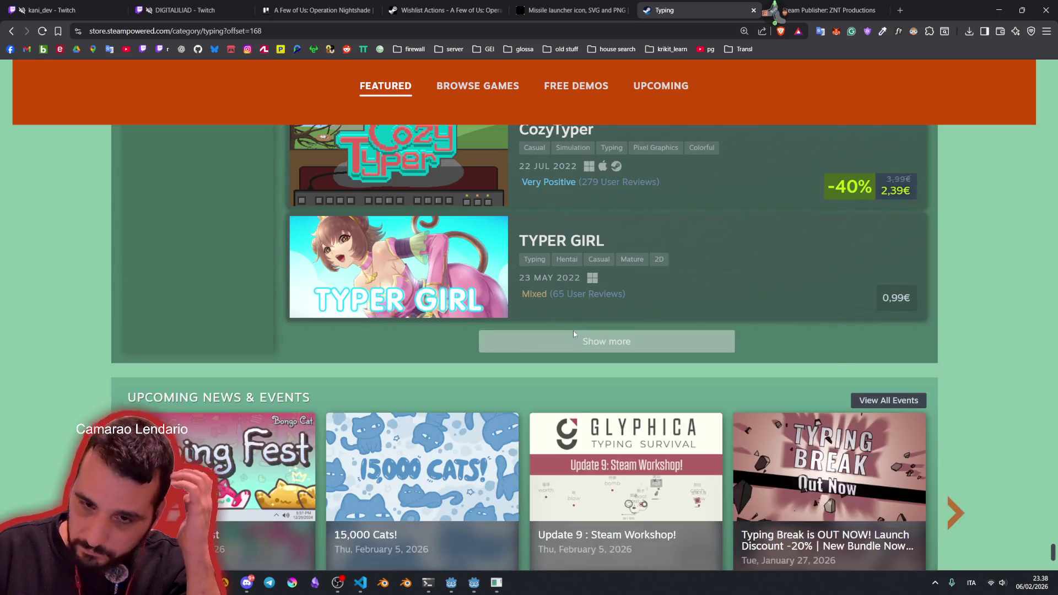
{"action": "scroll", "coordinate": [409, 412], "scroll_direction": "down", "scroll_amount": 4}
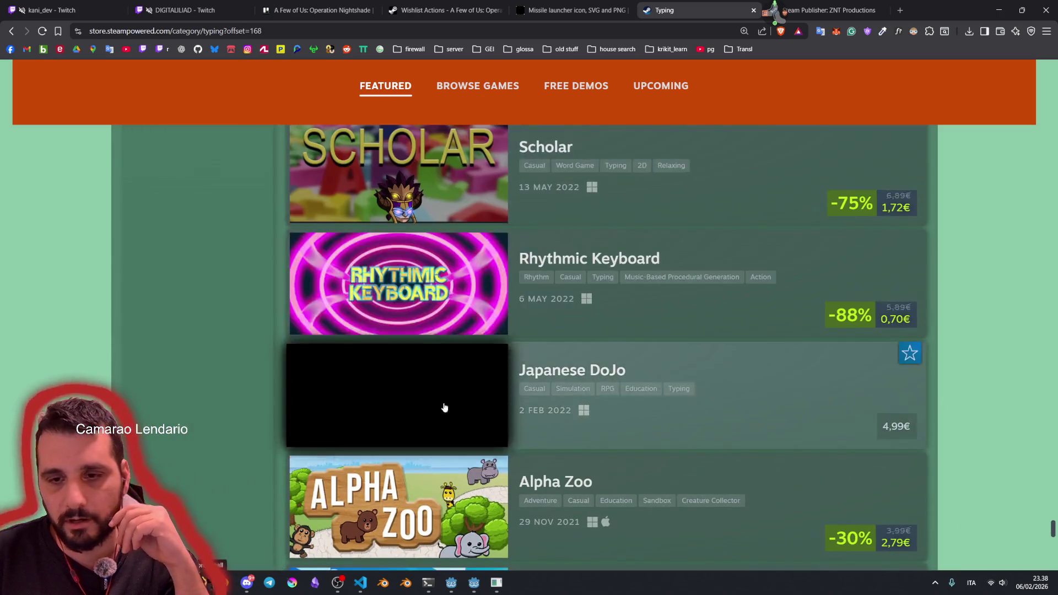
{"action": "scroll", "coordinate": [444, 407], "scroll_direction": "down", "scroll_amount": 3}
{"action": "scroll", "coordinate": [441, 374], "scroll_direction": "down", "scroll_amount": 8}
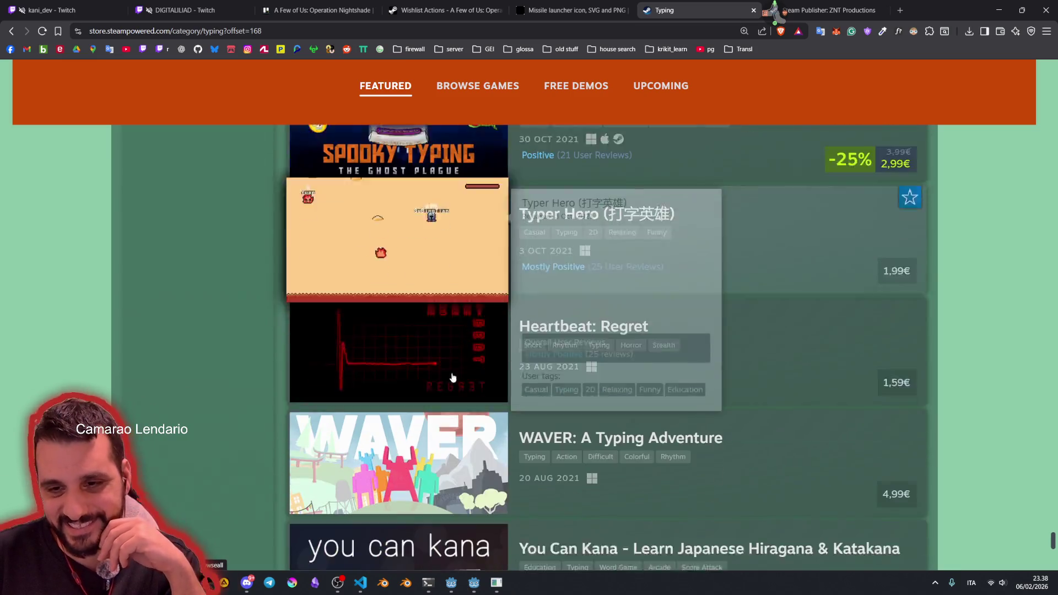
{"action": "scroll", "coordinate": [609, 381], "scroll_direction": "down", "scroll_amount": 8}
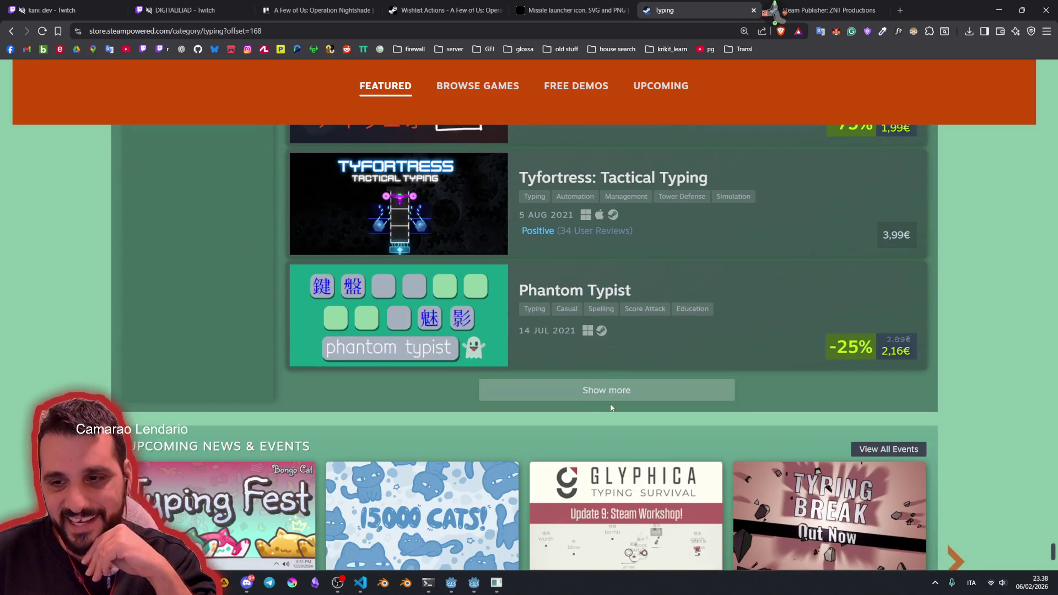
{"action": "left_click", "coordinate": [604, 401]}
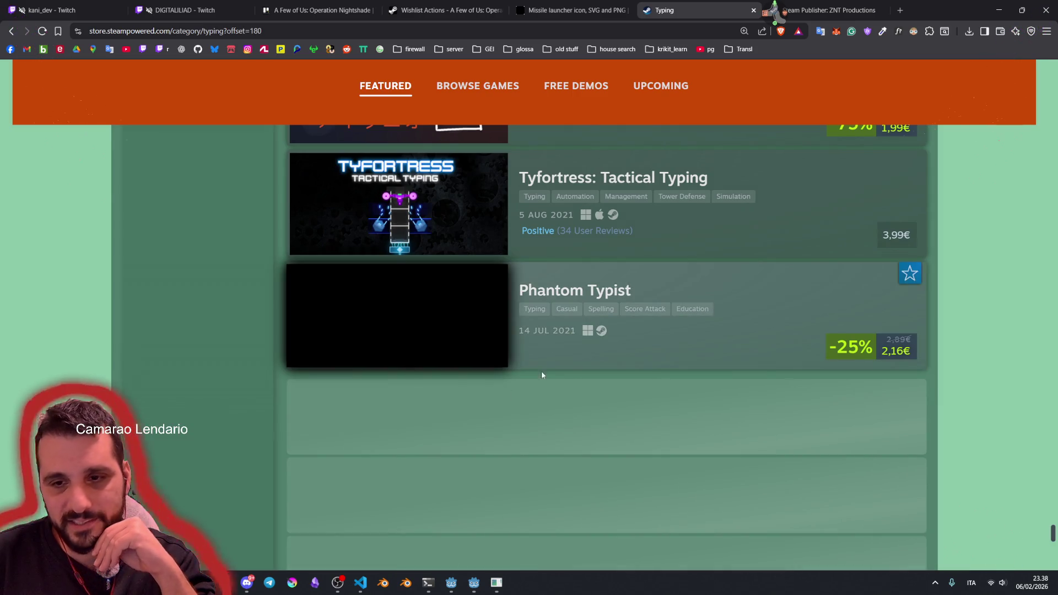
Step: Scroll to keyg: the last prison and load the 2018 batch with TEXT and Type Fighter
{"action": "scroll", "coordinate": [602, 346], "scroll_direction": "down", "scroll_amount": 2}
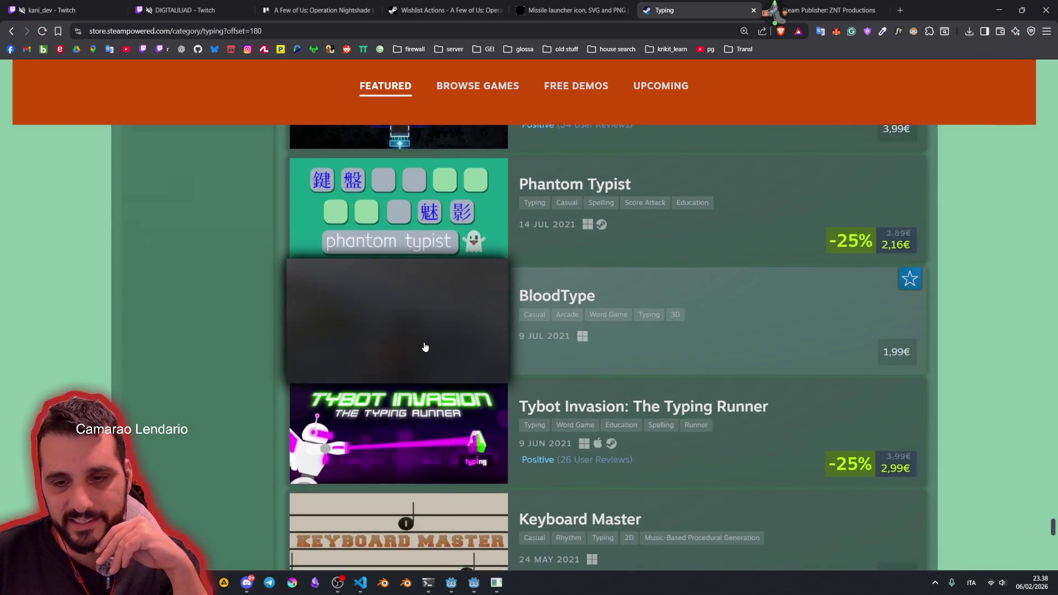
{"action": "scroll", "coordinate": [424, 347], "scroll_direction": "down", "scroll_amount": 7}
{"action": "scroll", "coordinate": [535, 358], "scroll_direction": "down", "scroll_amount": 14}
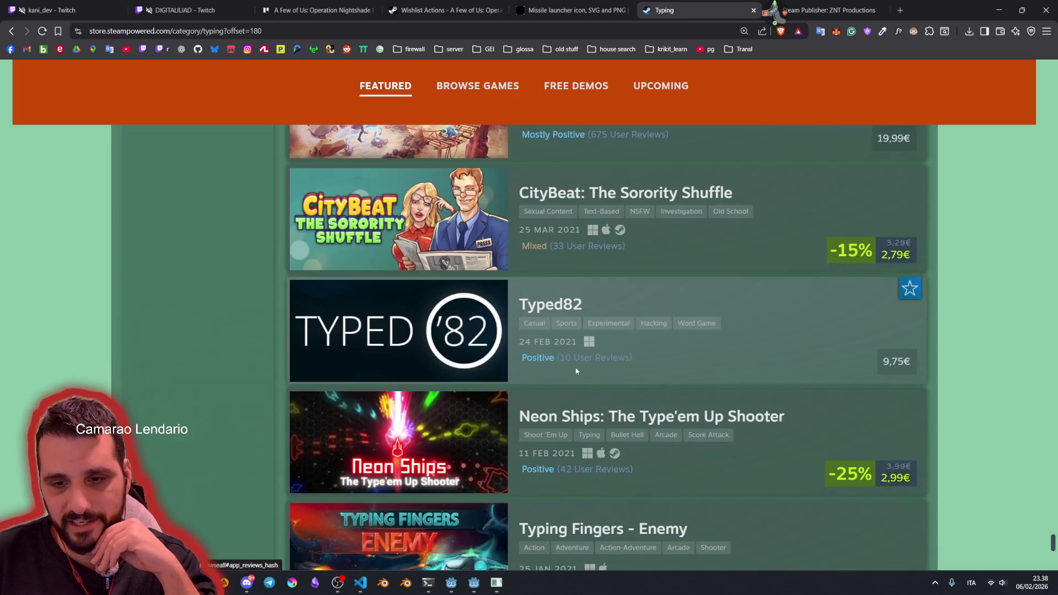
{"action": "scroll", "coordinate": [577, 372], "scroll_direction": "down", "scroll_amount": 1}
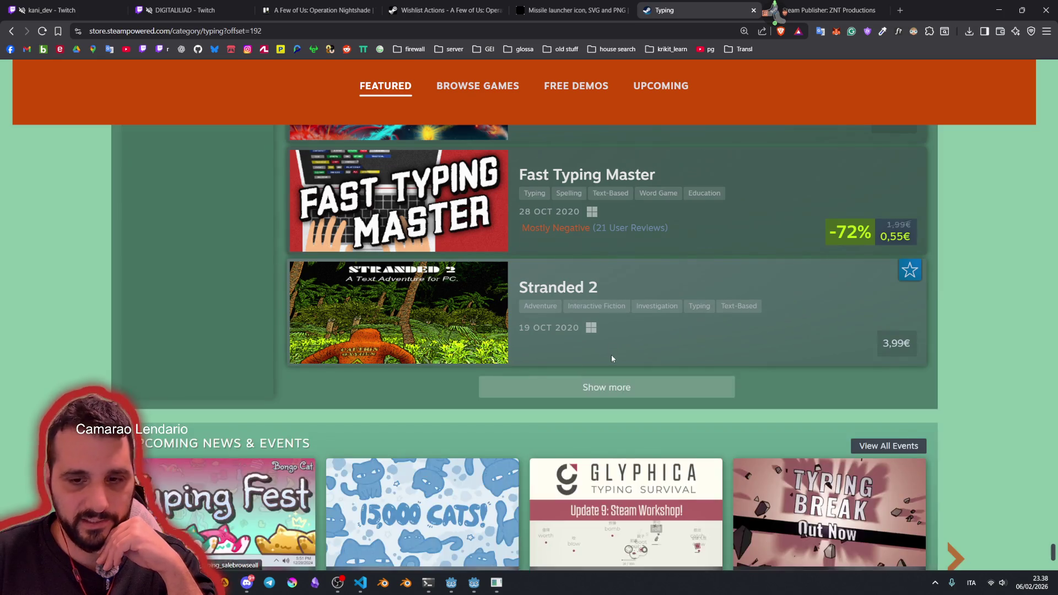
{"action": "scroll", "coordinate": [610, 355], "scroll_direction": "down", "scroll_amount": 1}
{"action": "scroll", "coordinate": [612, 358], "scroll_direction": "down", "scroll_amount": 14}
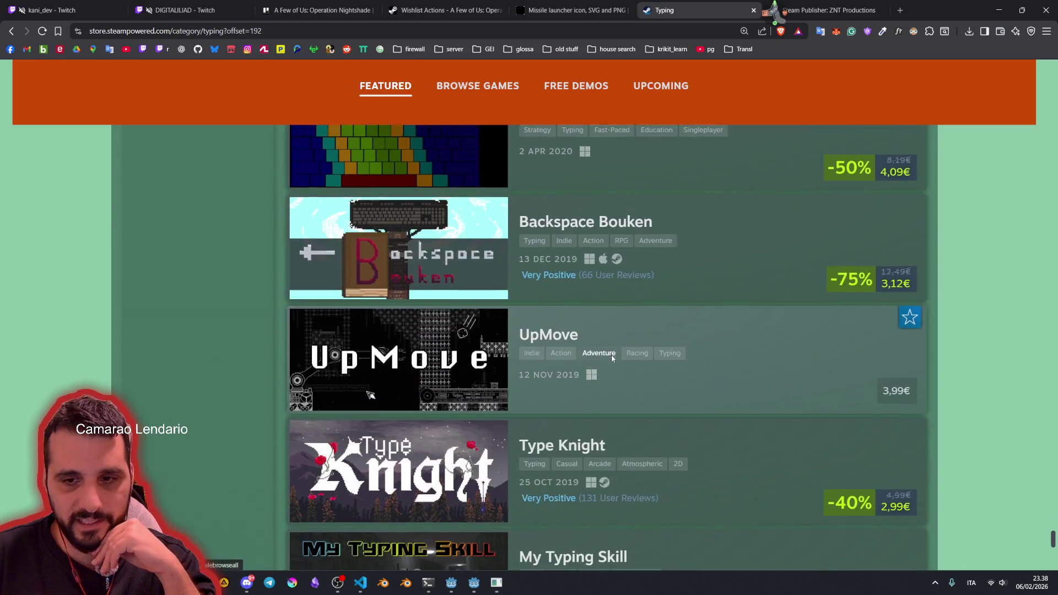
{"action": "scroll", "coordinate": [611, 359], "scroll_direction": "down", "scroll_amount": 10}
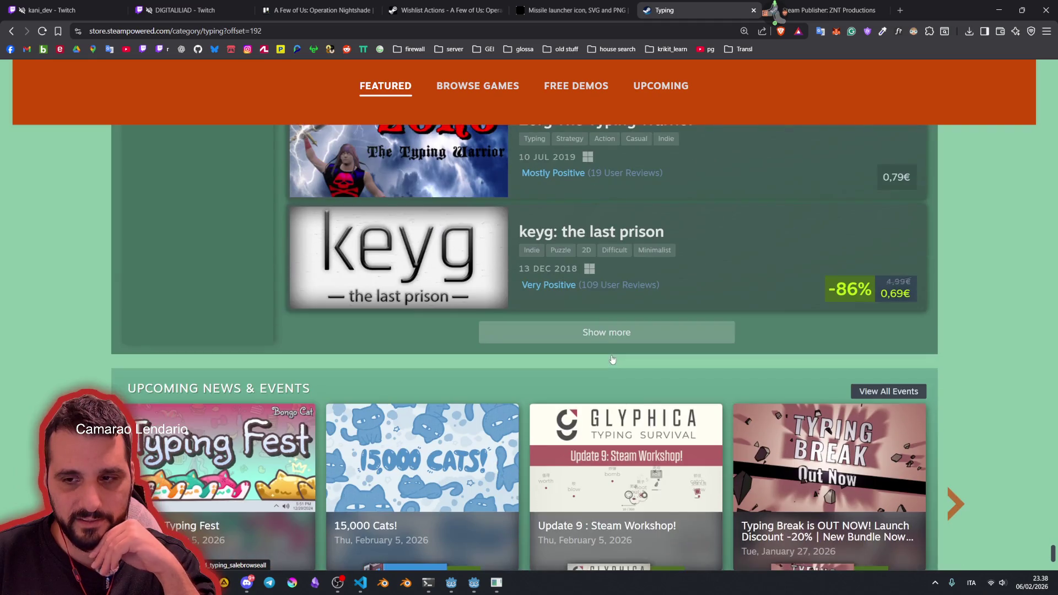
{"action": "left_click", "coordinate": [605, 333]}
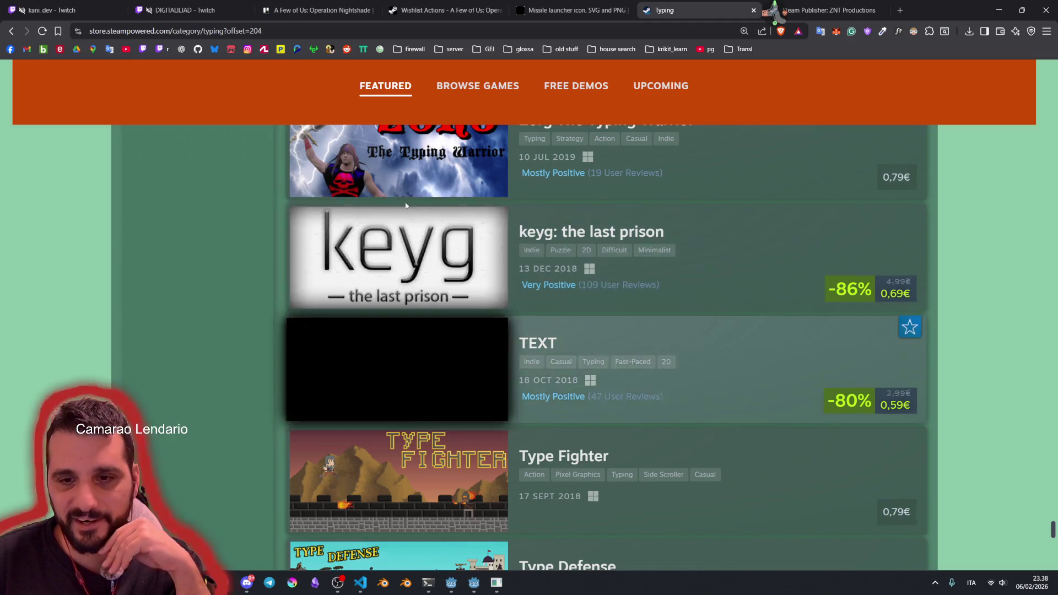
Step: Scroll the Typing list past Press One and load more games with Show more
{"action": "scroll", "coordinate": [493, 251], "scroll_direction": "down", "scroll_amount": 4}
{"action": "scroll", "coordinate": [575, 342], "scroll_direction": "down", "scroll_amount": 10}
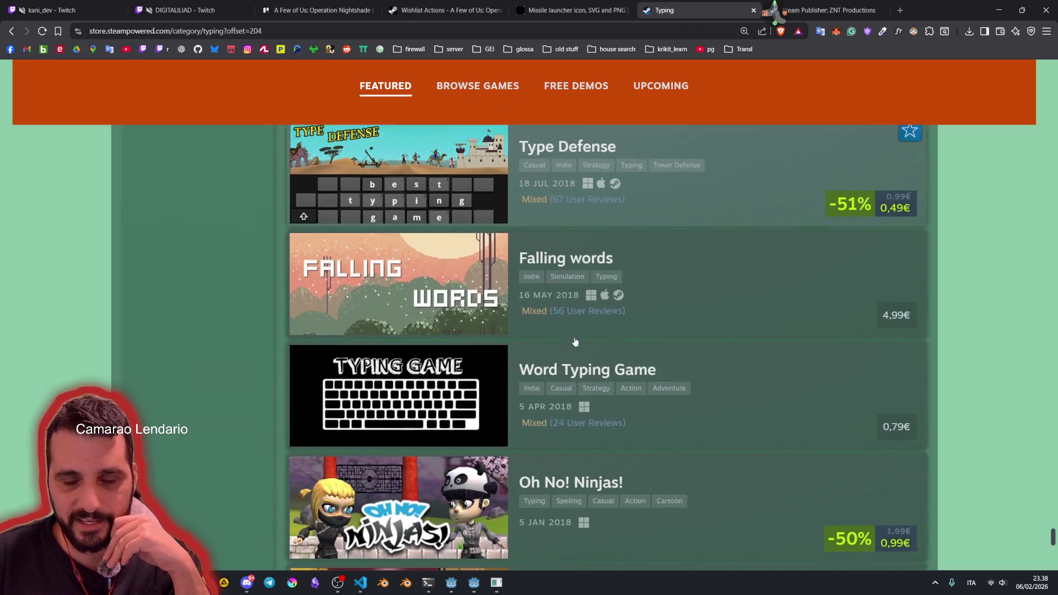
{"action": "scroll", "coordinate": [427, 336], "scroll_direction": "down", "scroll_amount": 9}
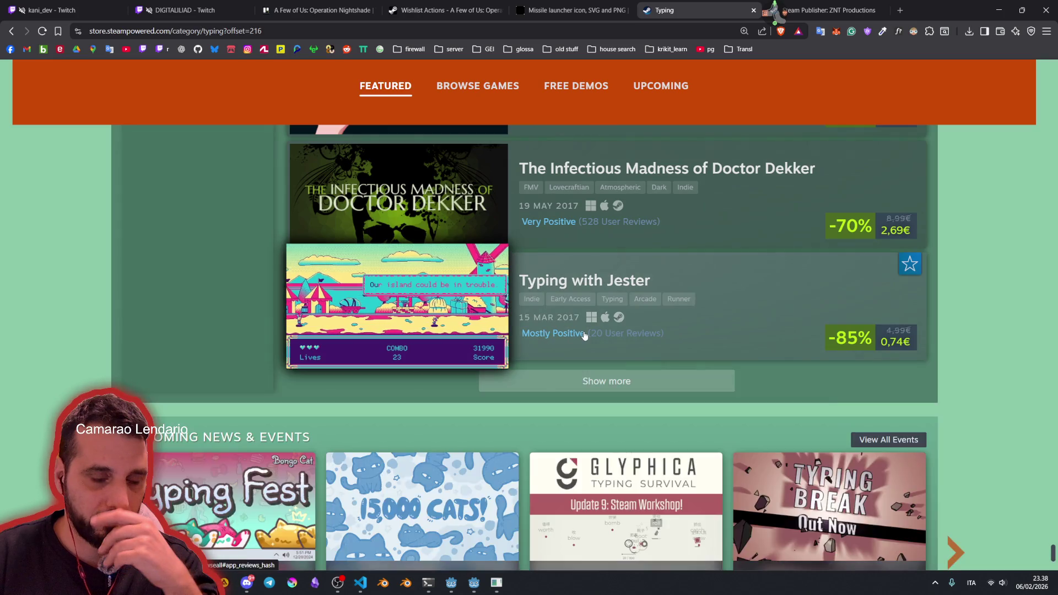
{"action": "scroll", "coordinate": [712, 312], "scroll_direction": "down", "scroll_amount": 8}
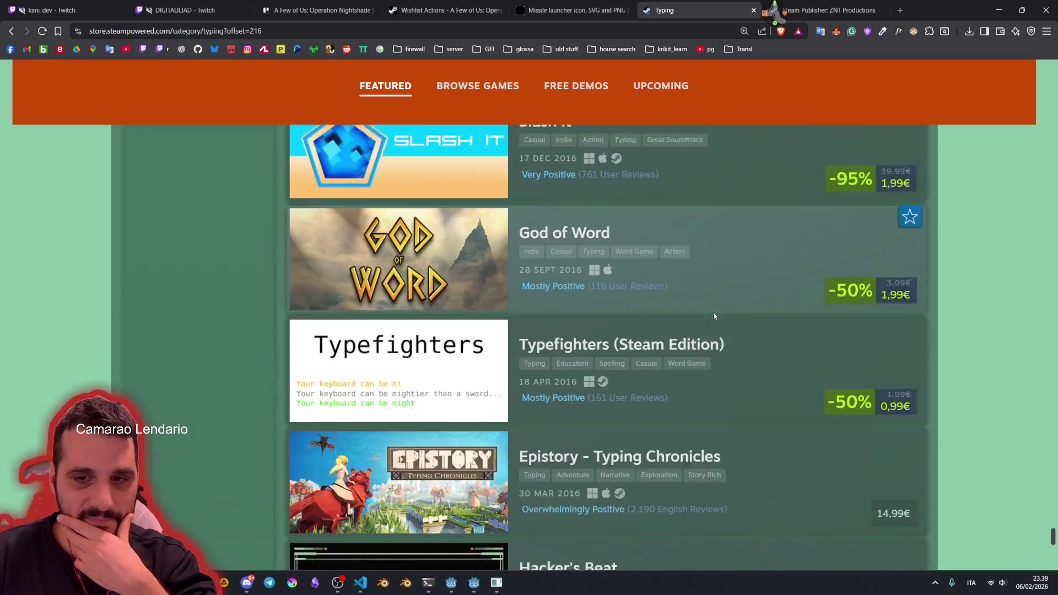
{"action": "scroll", "coordinate": [714, 316], "scroll_direction": "down", "scroll_amount": 12}
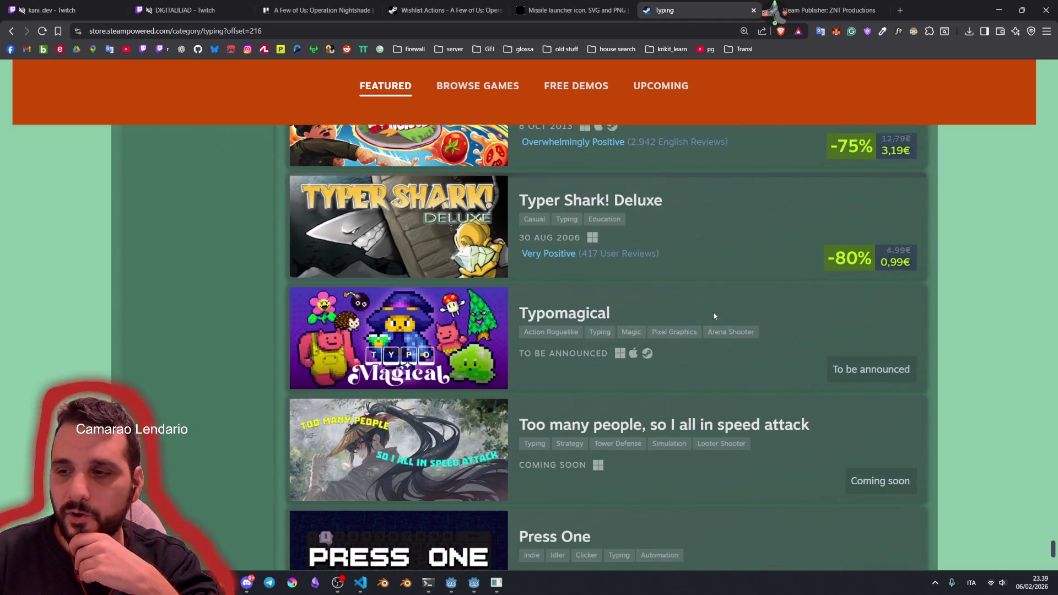
{"action": "scroll", "coordinate": [713, 316], "scroll_direction": "down", "scroll_amount": 2}
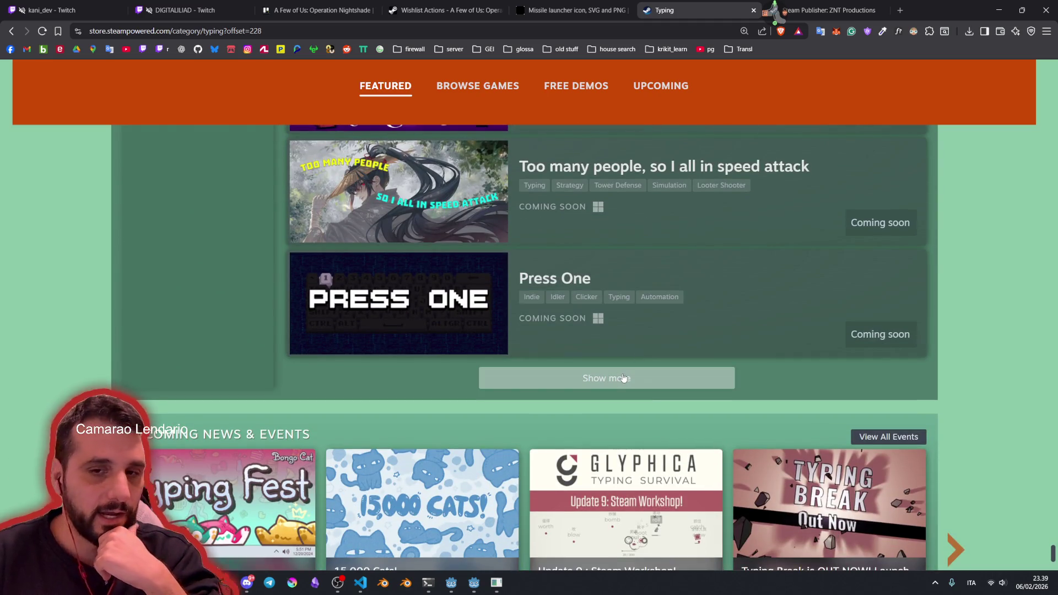
{"action": "left_click", "coordinate": [623, 378]}
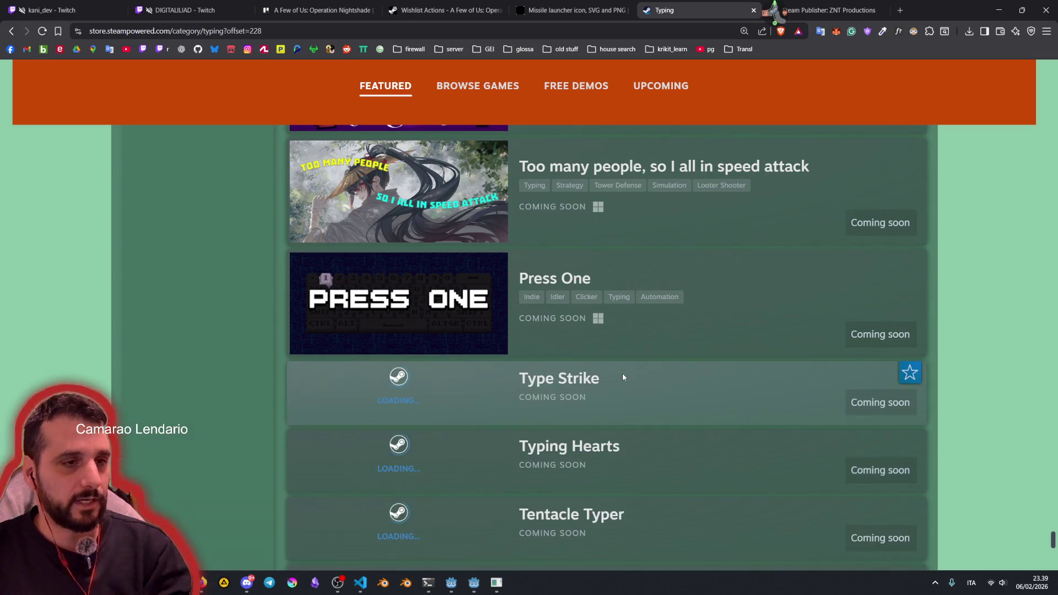
Step: Scroll past Typing Ascension and load more again, extending the list back to 2018 releases
{"action": "scroll", "coordinate": [623, 332], "scroll_direction": "down", "scroll_amount": 1}
{"action": "scroll", "coordinate": [623, 333], "scroll_direction": "down", "scroll_amount": 5}
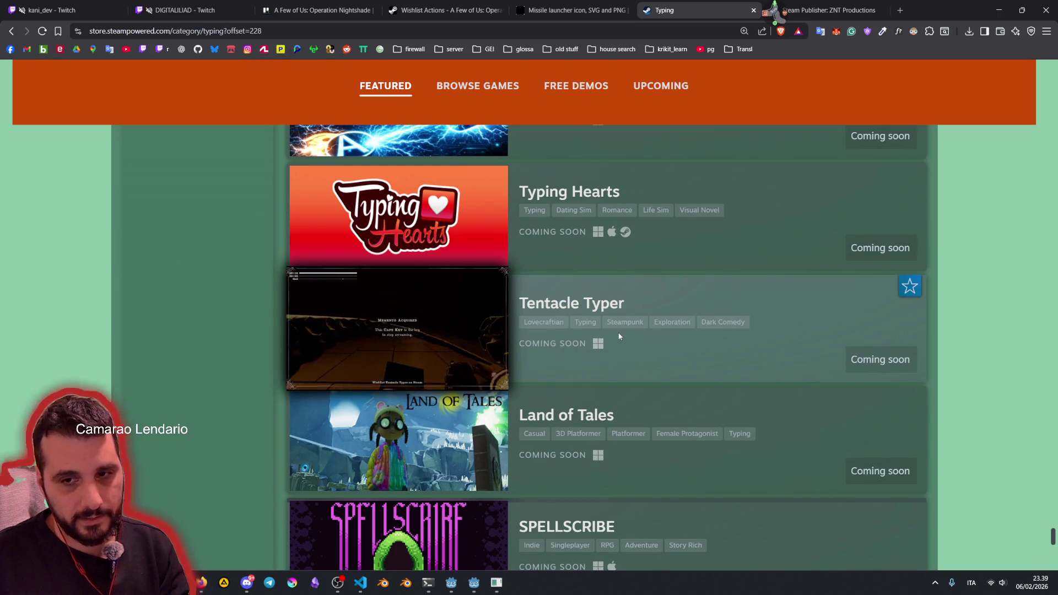
{"action": "scroll", "coordinate": [619, 336], "scroll_direction": "down", "scroll_amount": 9}
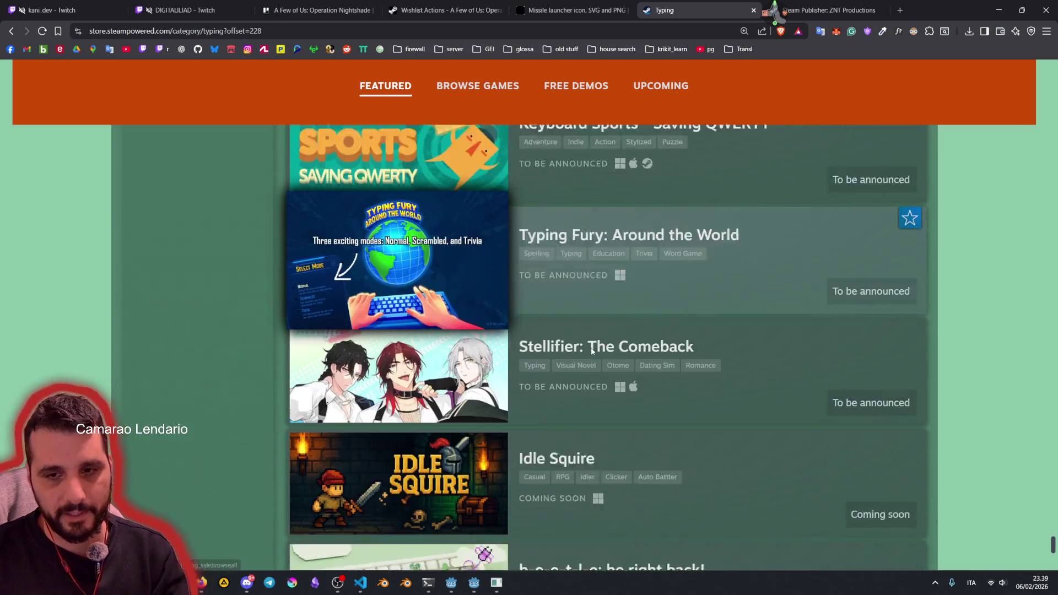
{"action": "scroll", "coordinate": [592, 351], "scroll_direction": "down", "scroll_amount": 8}
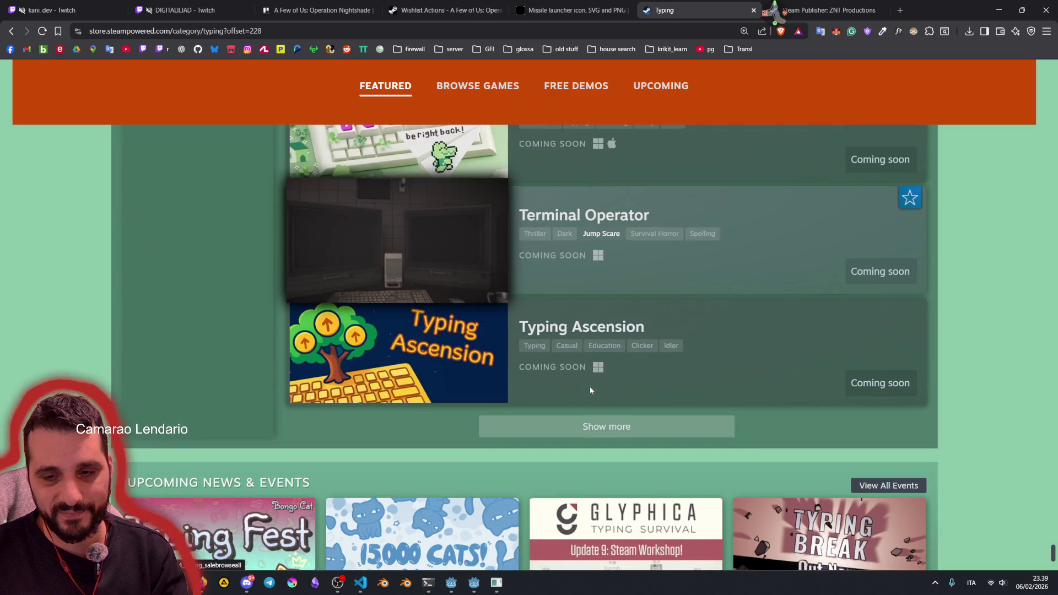
{"action": "scroll", "coordinate": [589, 390], "scroll_direction": "down", "scroll_amount": 1}
{"action": "left_click", "coordinate": [589, 379]}
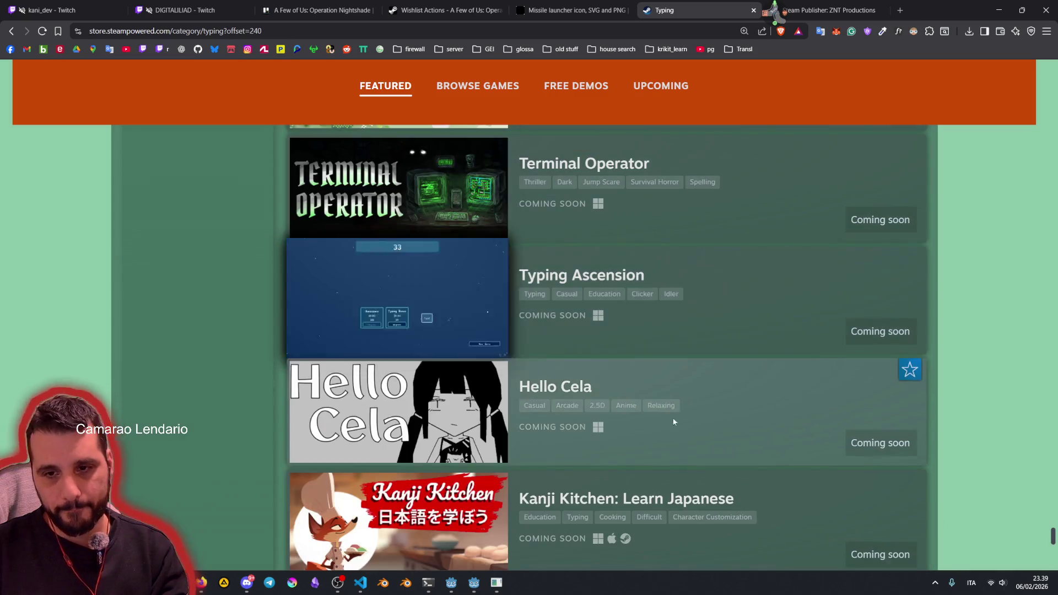
{"action": "scroll", "coordinate": [731, 411], "scroll_direction": "down", "scroll_amount": 5}
{"action": "scroll", "coordinate": [731, 410], "scroll_direction": "down", "scroll_amount": 13}
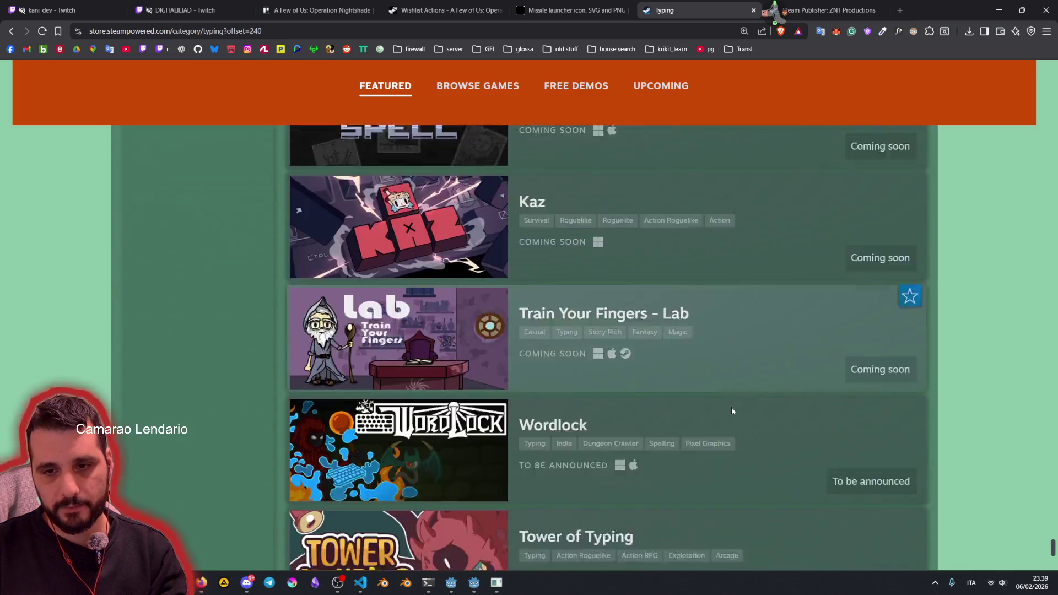
{"action": "scroll", "coordinate": [878, 379], "scroll_direction": "up", "scroll_amount": 15}
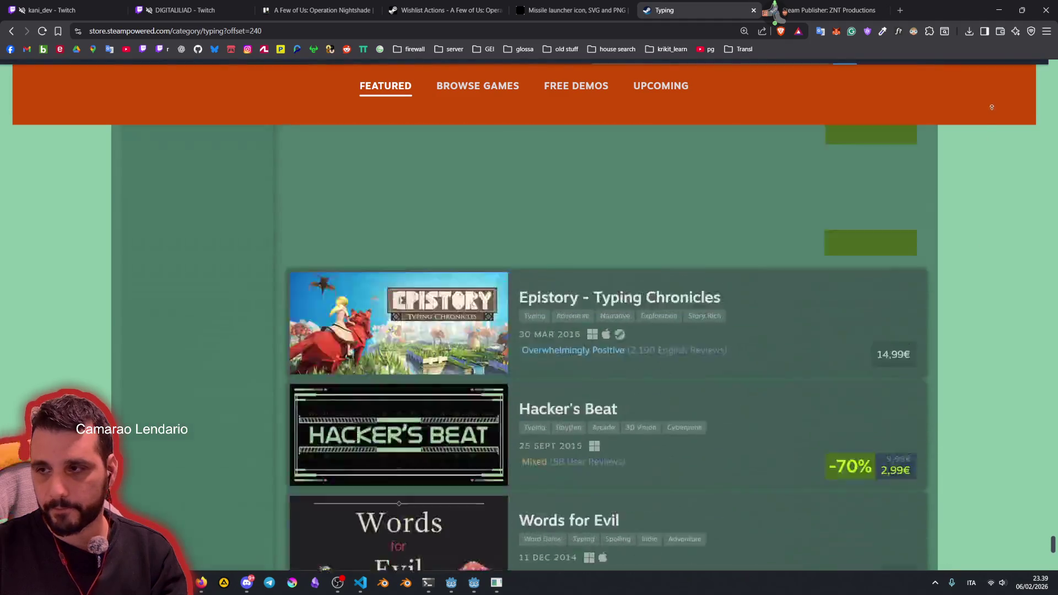
{"action": "scroll", "coordinate": [989, 272], "scroll_direction": "down", "scroll_amount": 20}
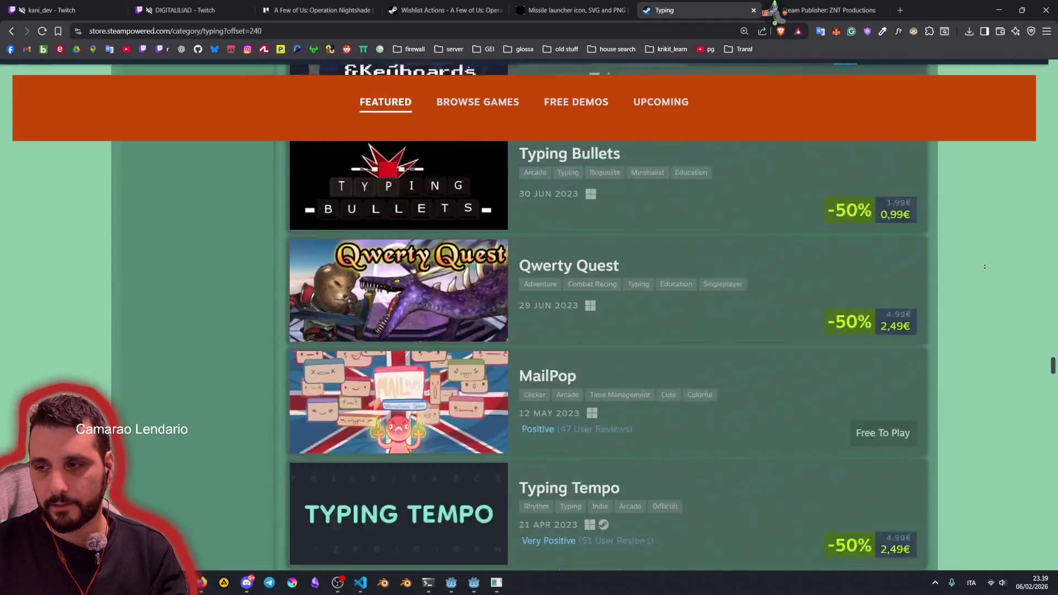
{"action": "mouse_move", "coordinate": [1054, 376]}
{"action": "left_mouse_down"}
{"action": "mouse_move", "coordinate": [1032, 255]}
{"action": "mouse_move", "coordinate": [1042, 110]}
{"action": "left_mouse_up"}
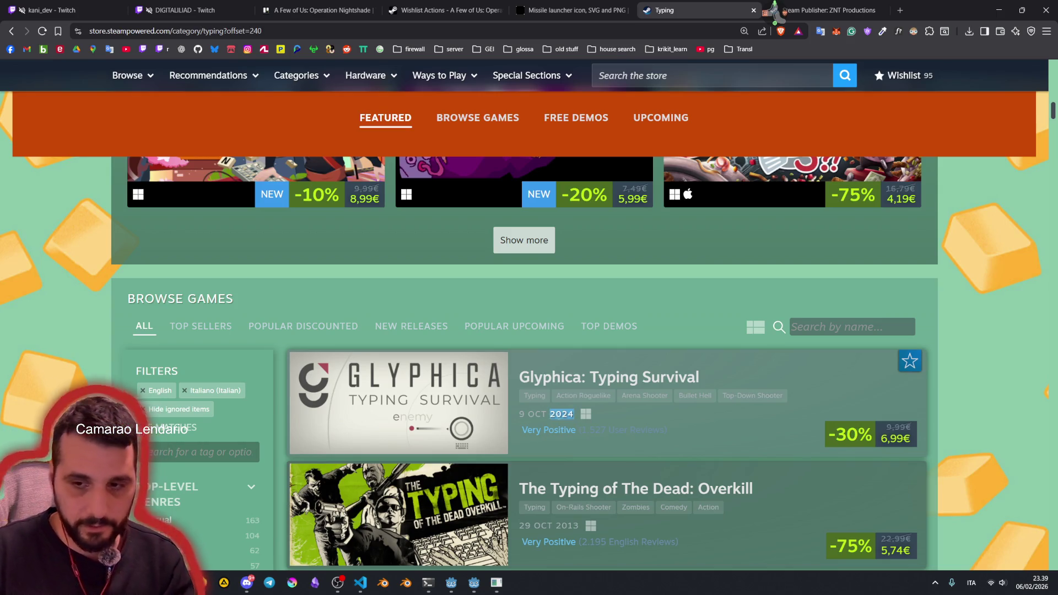
Step: Scroll down the Typing list from 2021's Typed82 to older releases around Japanese DoJo
{"action": "mouse_move", "coordinate": [463, 375]}
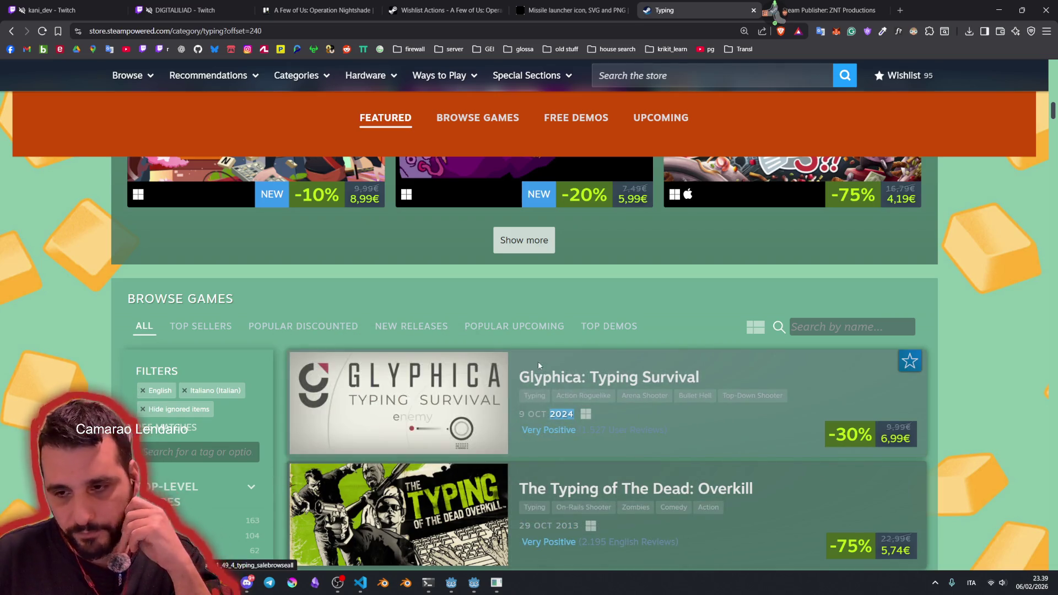
{"action": "scroll", "coordinate": [538, 365], "scroll_direction": "down", "scroll_amount": 3}
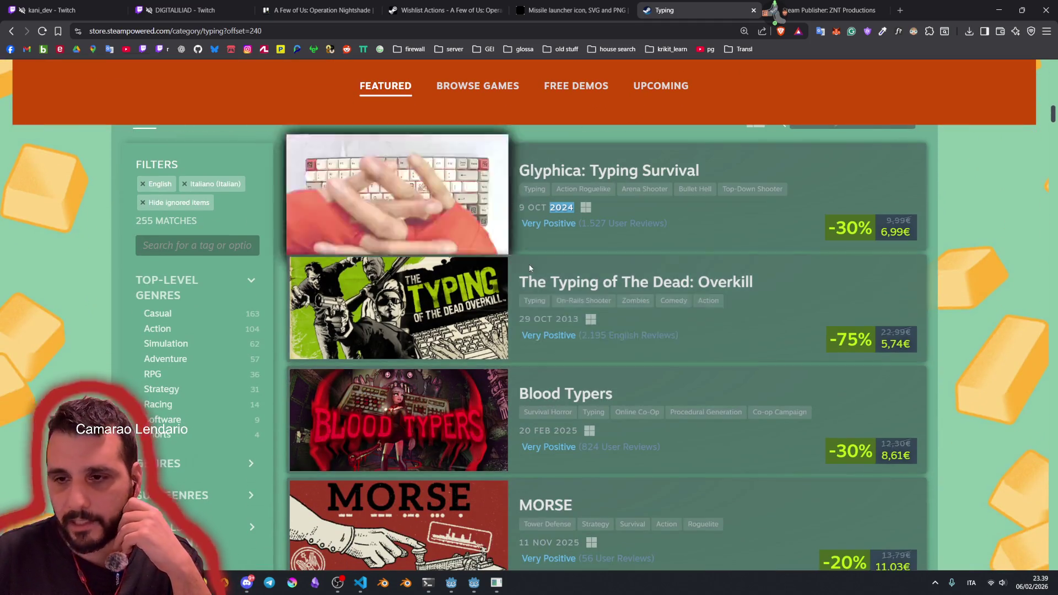
{"action": "scroll", "coordinate": [419, 286], "scroll_direction": "down", "scroll_amount": 3}
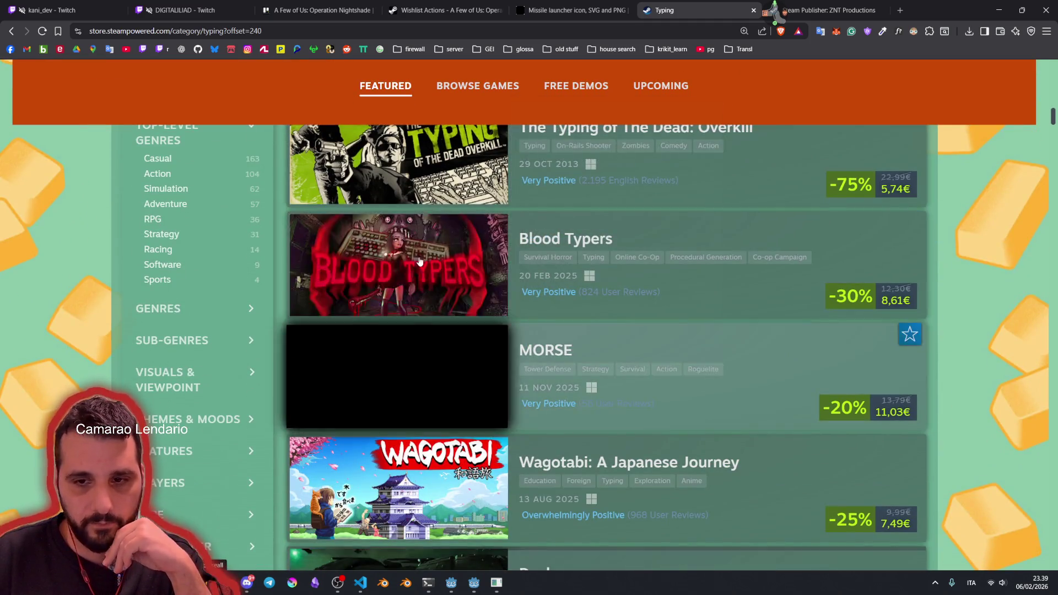
{"action": "scroll", "coordinate": [665, 309], "scroll_direction": "down", "scroll_amount": 5}
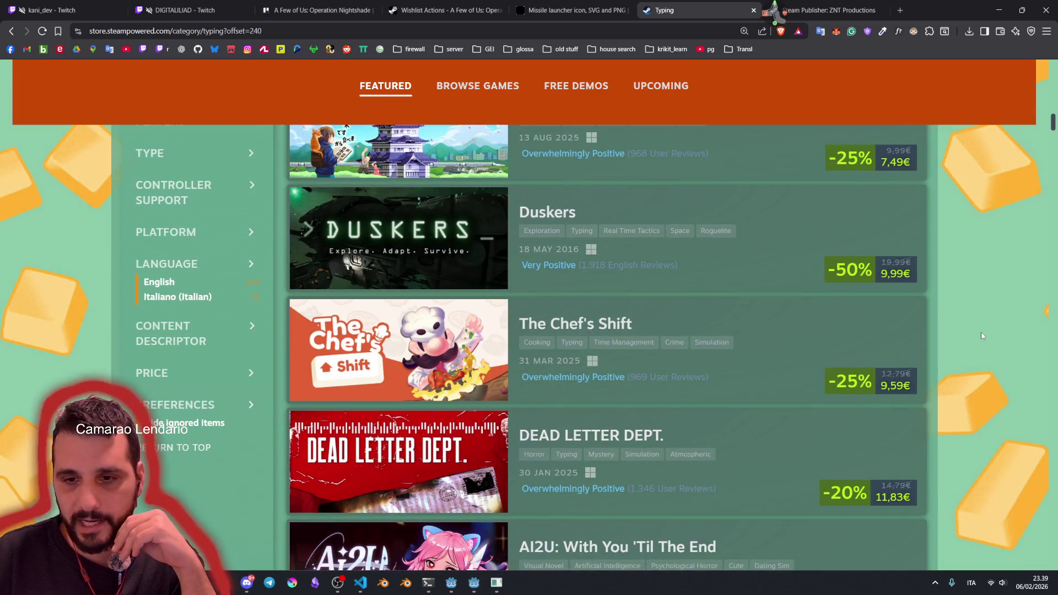
{"action": "scroll", "coordinate": [982, 336], "scroll_direction": "down", "scroll_amount": 2}
{"action": "scroll", "coordinate": [716, 303], "scroll_direction": "up", "scroll_amount": 2}
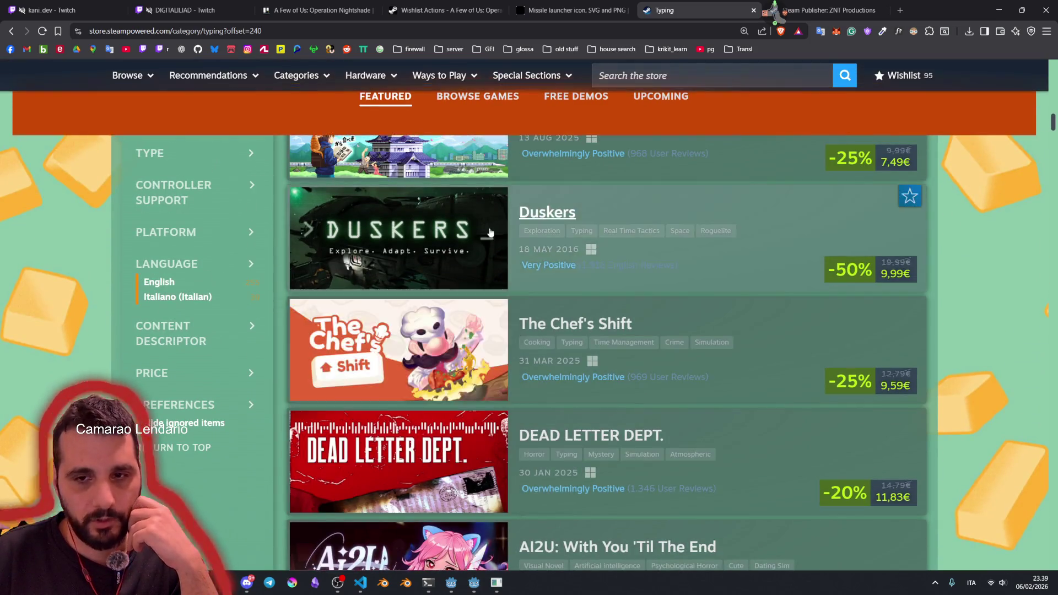
{"action": "scroll", "coordinate": [490, 232], "scroll_direction": "down", "scroll_amount": 10}
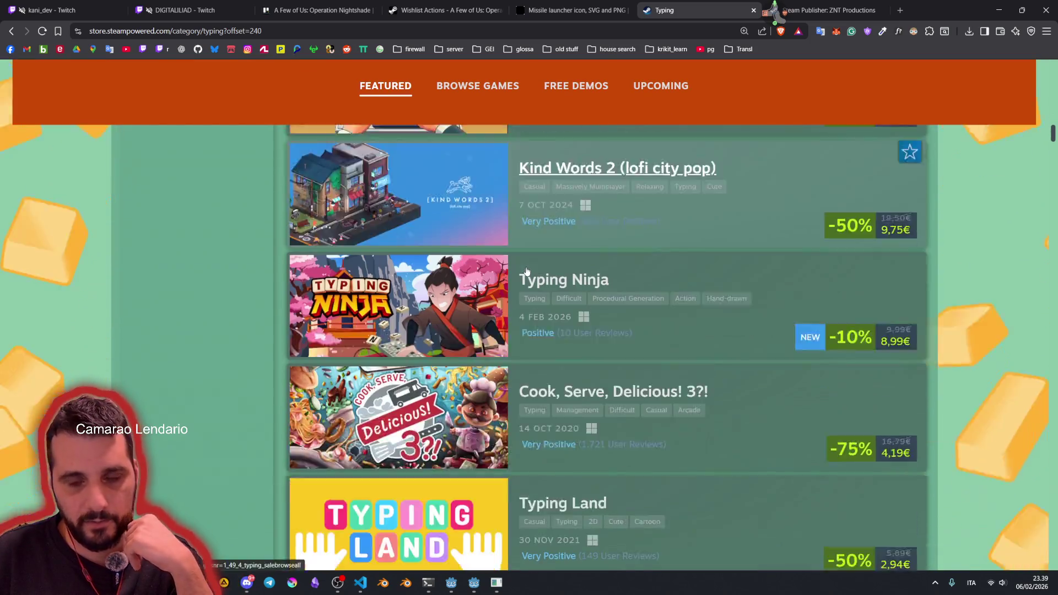
{"action": "scroll", "coordinate": [526, 270], "scroll_direction": "down", "scroll_amount": 9}
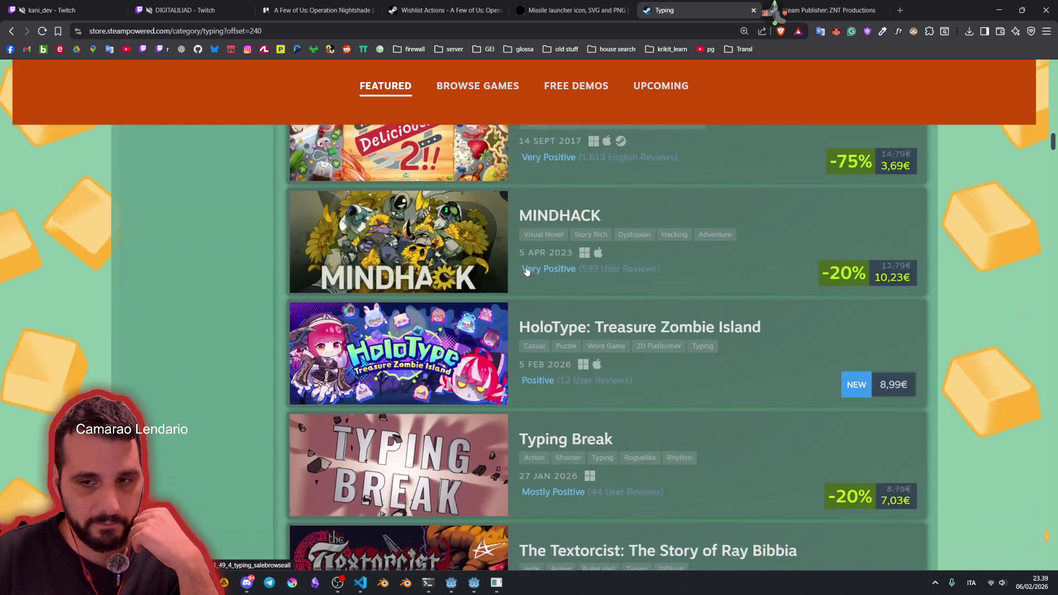
{"action": "scroll", "coordinate": [526, 270], "scroll_direction": "down", "scroll_amount": 10}
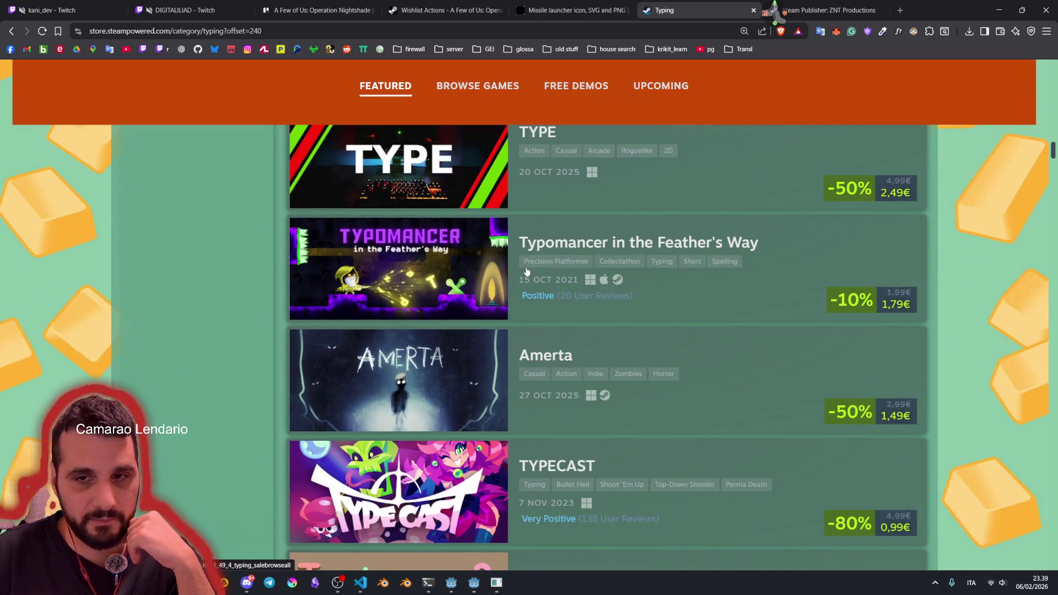
{"action": "scroll", "coordinate": [526, 270], "scroll_direction": "down", "scroll_amount": 10}
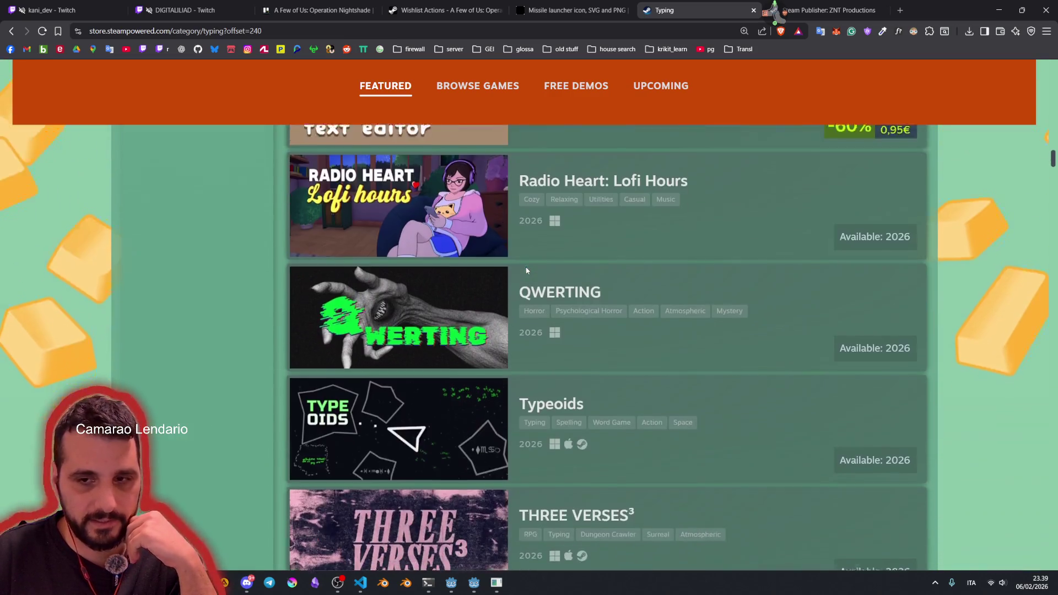
{"action": "scroll", "coordinate": [526, 270], "scroll_direction": "down", "scroll_amount": 17}
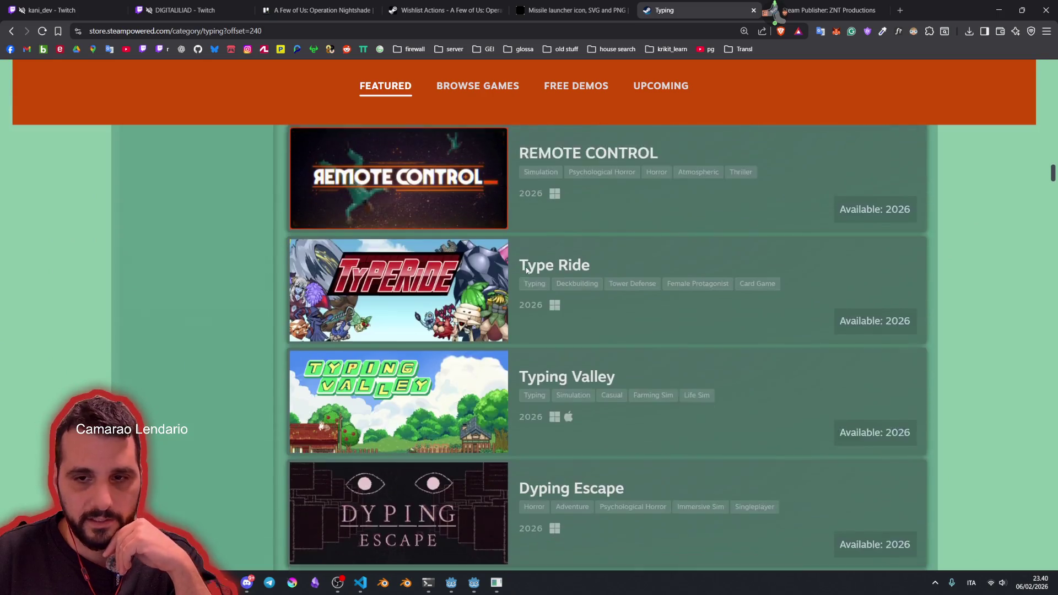
{"action": "scroll", "coordinate": [527, 270], "scroll_direction": "down", "scroll_amount": 11}
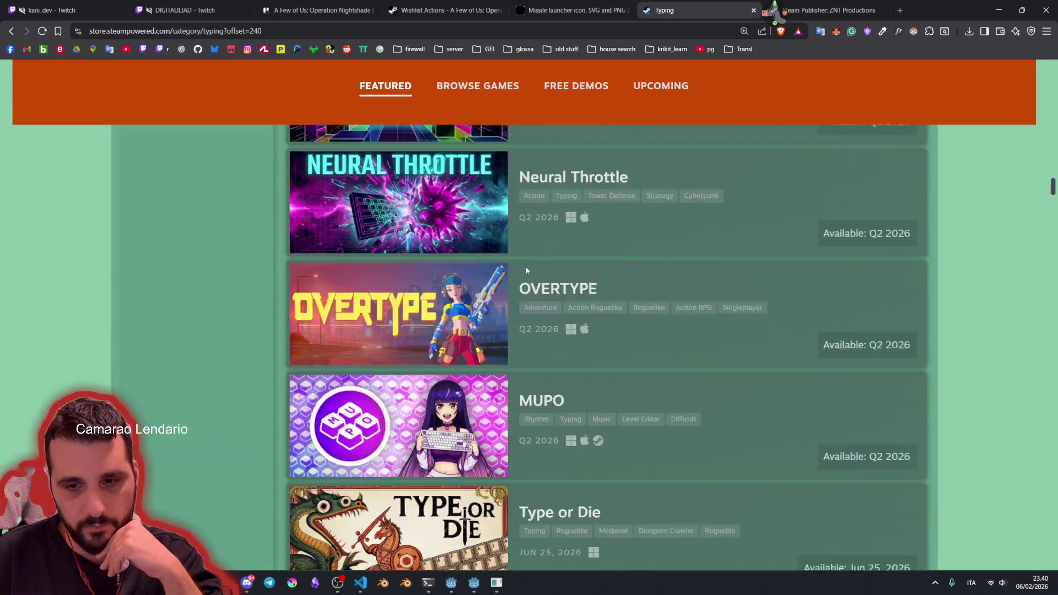
{"action": "scroll", "coordinate": [526, 270], "scroll_direction": "down", "scroll_amount": 14}
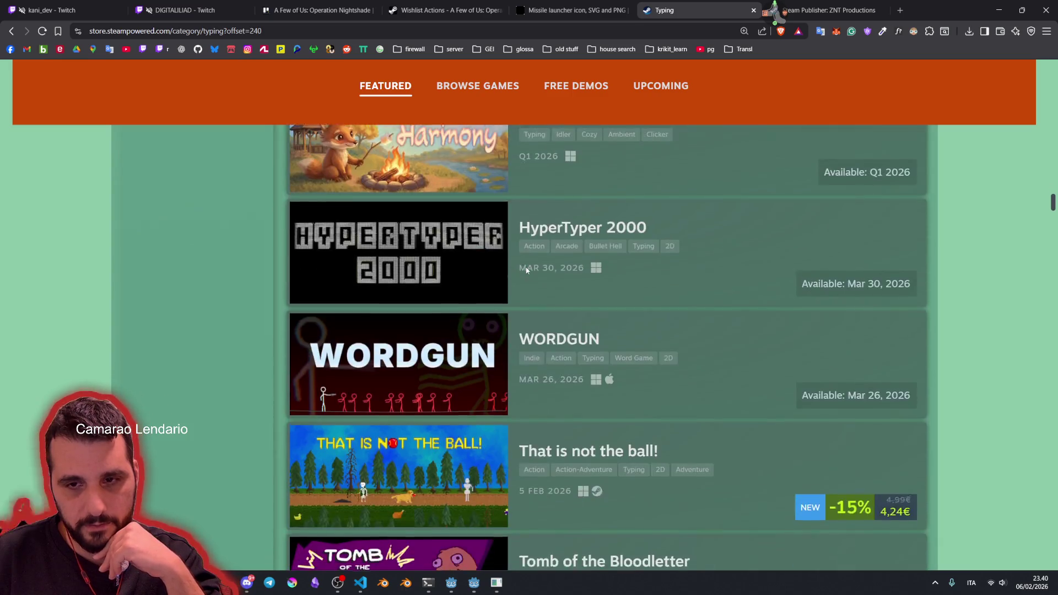
{"action": "scroll", "coordinate": [526, 270], "scroll_direction": "down", "scroll_amount": 10}
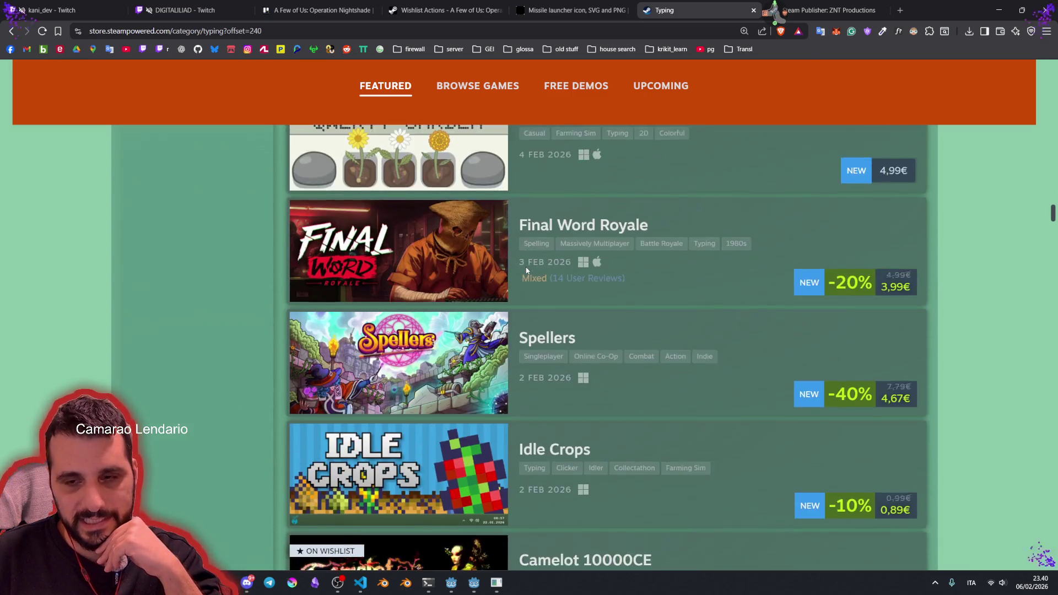
{"action": "scroll", "coordinate": [526, 271], "scroll_direction": "down", "scroll_amount": 12}
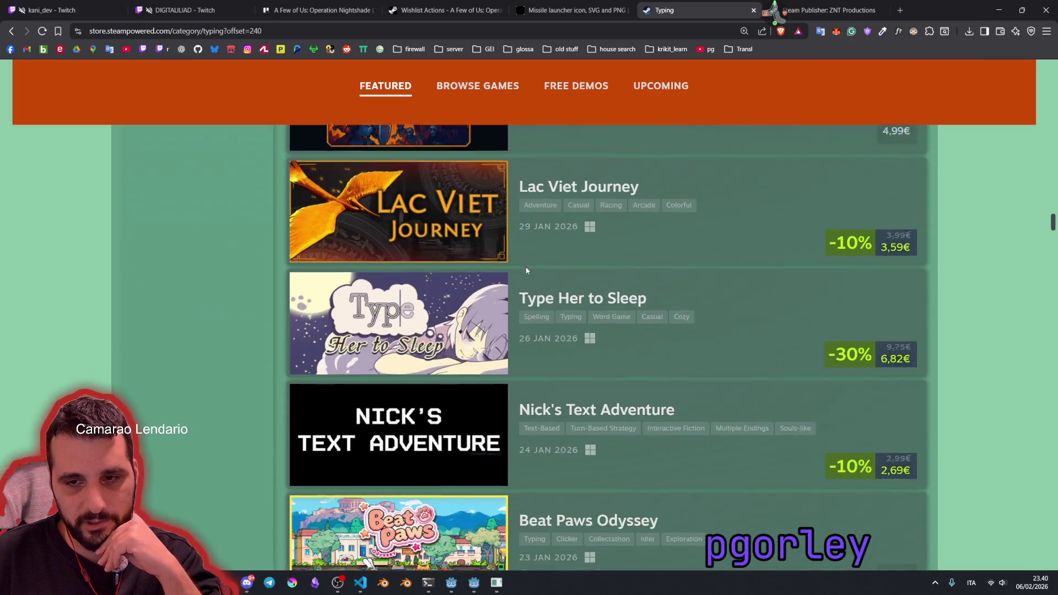
{"action": "scroll", "coordinate": [526, 271], "scroll_direction": "down", "scroll_amount": 10}
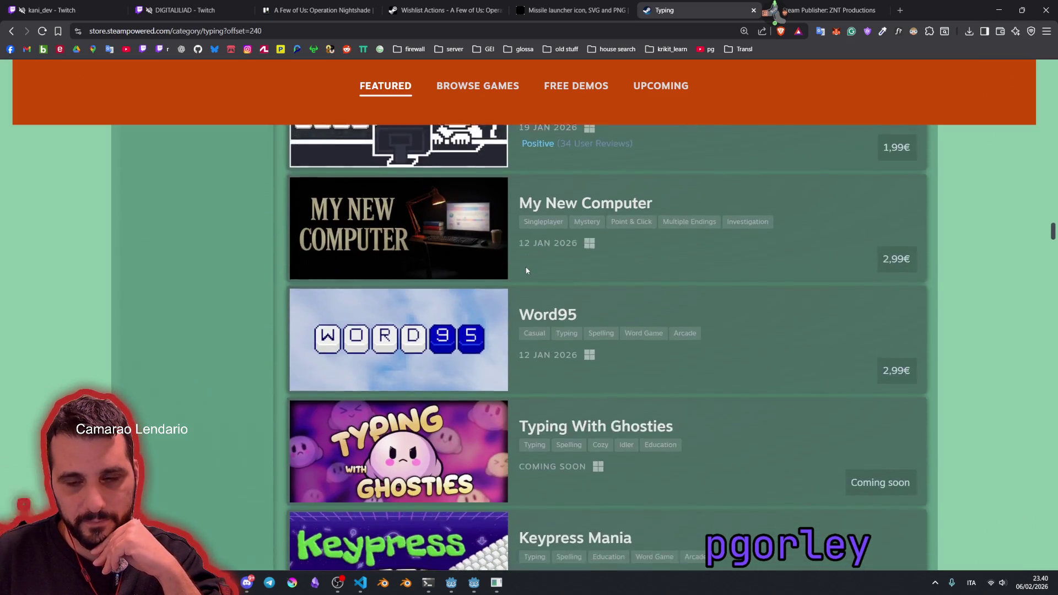
{"action": "scroll", "coordinate": [526, 269], "scroll_direction": "down", "scroll_amount": 15}
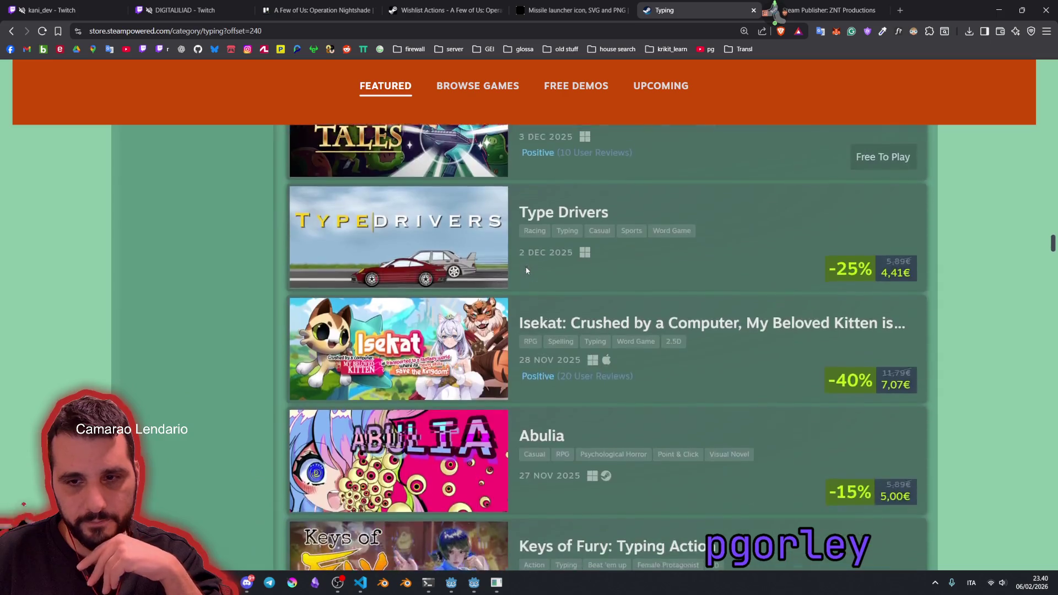
{"action": "scroll", "coordinate": [526, 268], "scroll_direction": "down", "scroll_amount": 12}
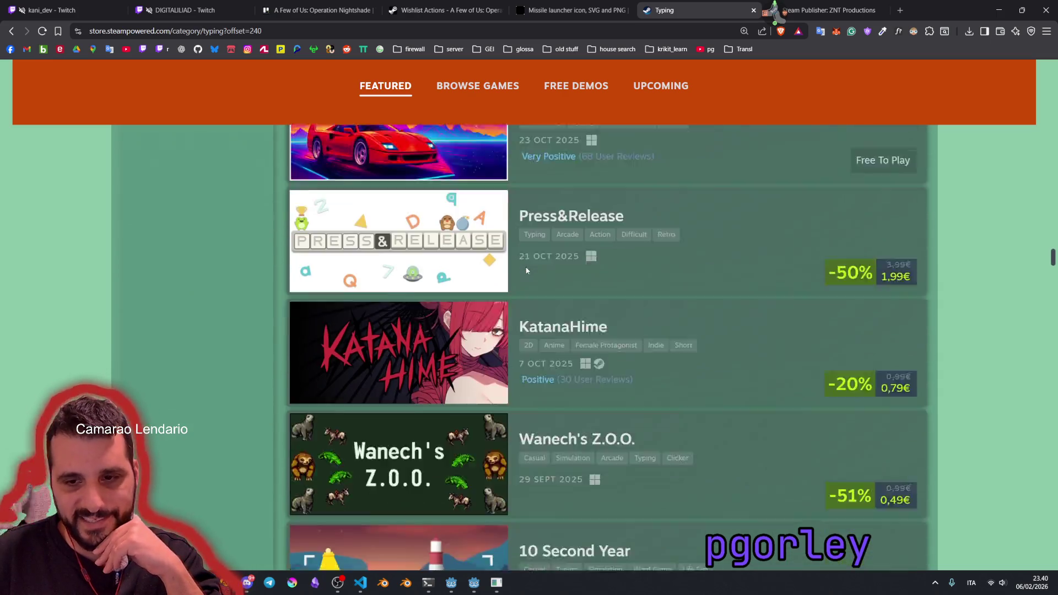
{"action": "scroll", "coordinate": [526, 270], "scroll_direction": "down", "scroll_amount": 14}
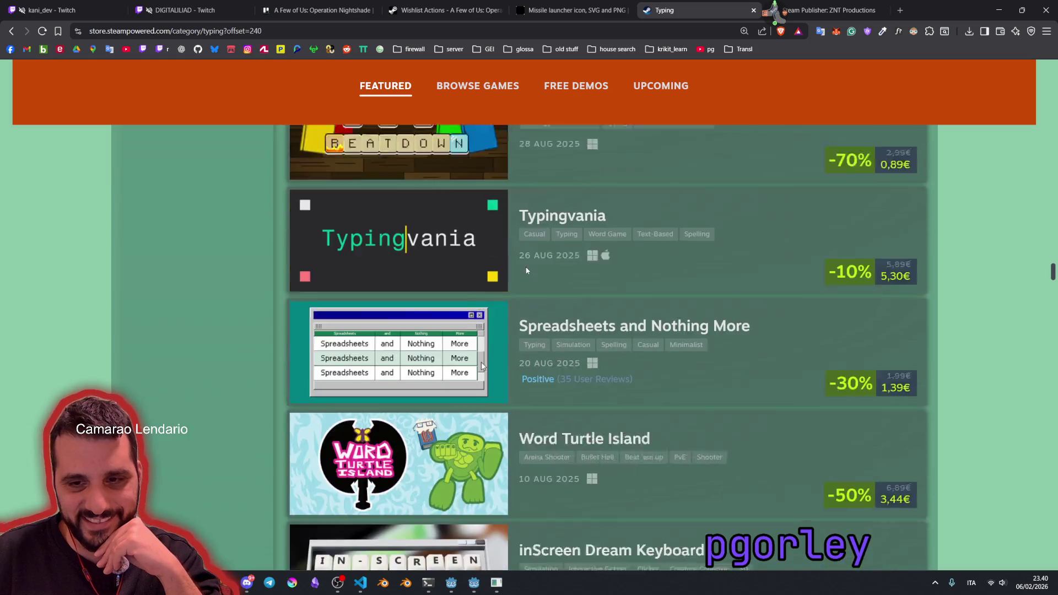
{"action": "scroll", "coordinate": [526, 270], "scroll_direction": "down", "scroll_amount": 5}
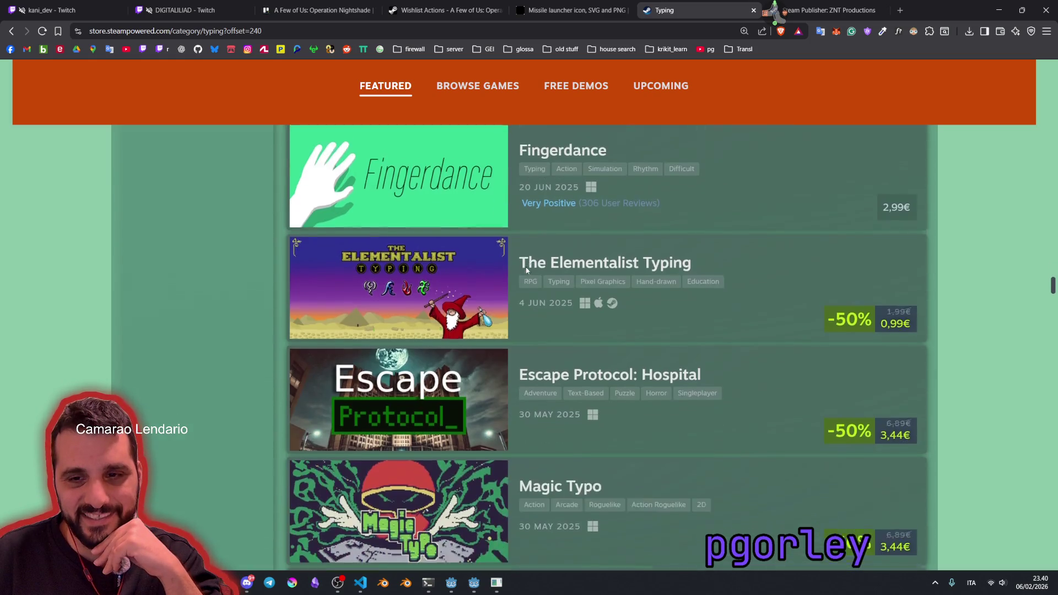
{"action": "scroll", "coordinate": [211, 238], "scroll_direction": "down", "scroll_amount": 8}
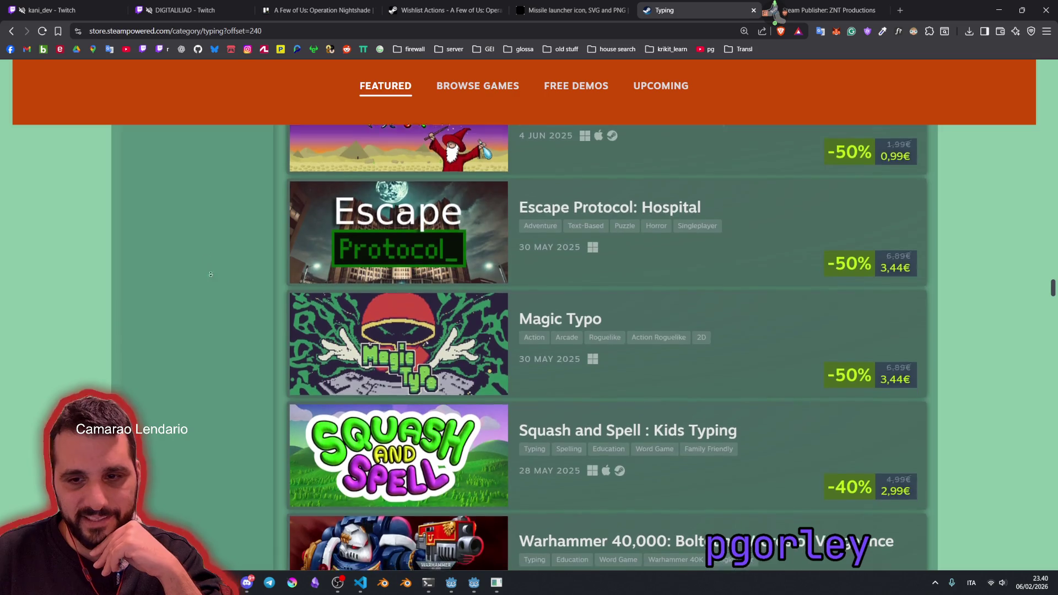
{"action": "scroll", "coordinate": [219, 309], "scroll_direction": "down", "scroll_amount": 12}
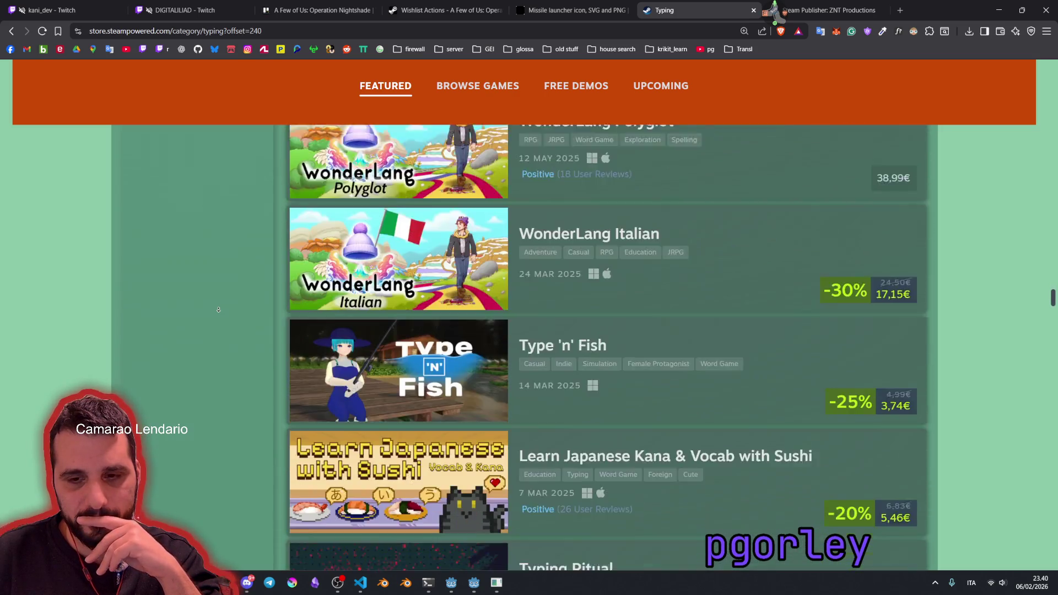
{"action": "scroll", "coordinate": [218, 309], "scroll_direction": "down", "scroll_amount": 13}
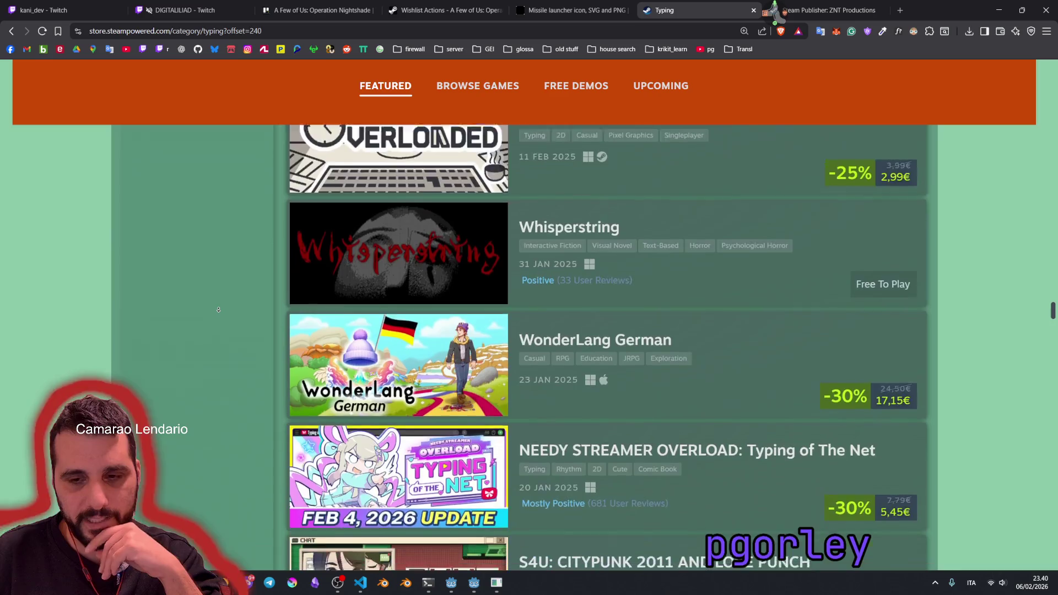
{"action": "scroll", "coordinate": [218, 309], "scroll_direction": "down", "scroll_amount": 11}
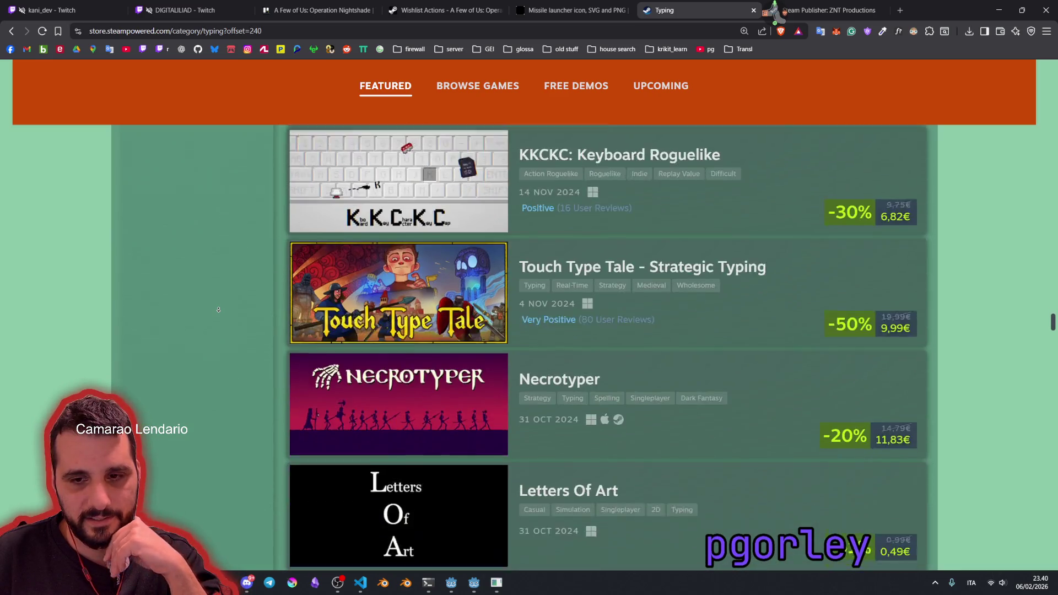
{"action": "scroll", "coordinate": [219, 309], "scroll_direction": "down", "scroll_amount": 12}
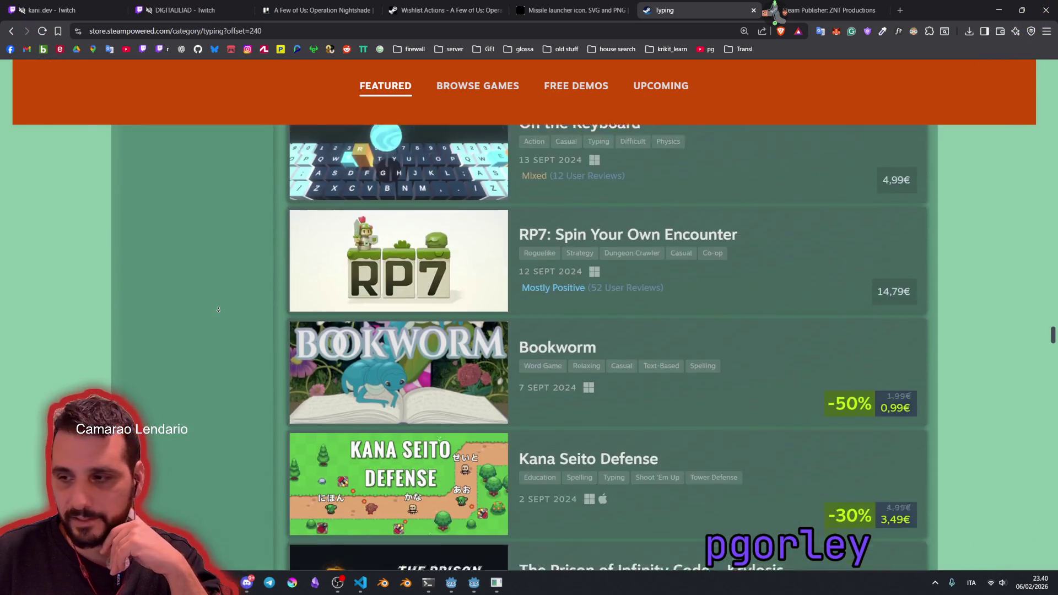
{"action": "scroll", "coordinate": [218, 310], "scroll_direction": "down", "scroll_amount": 12}
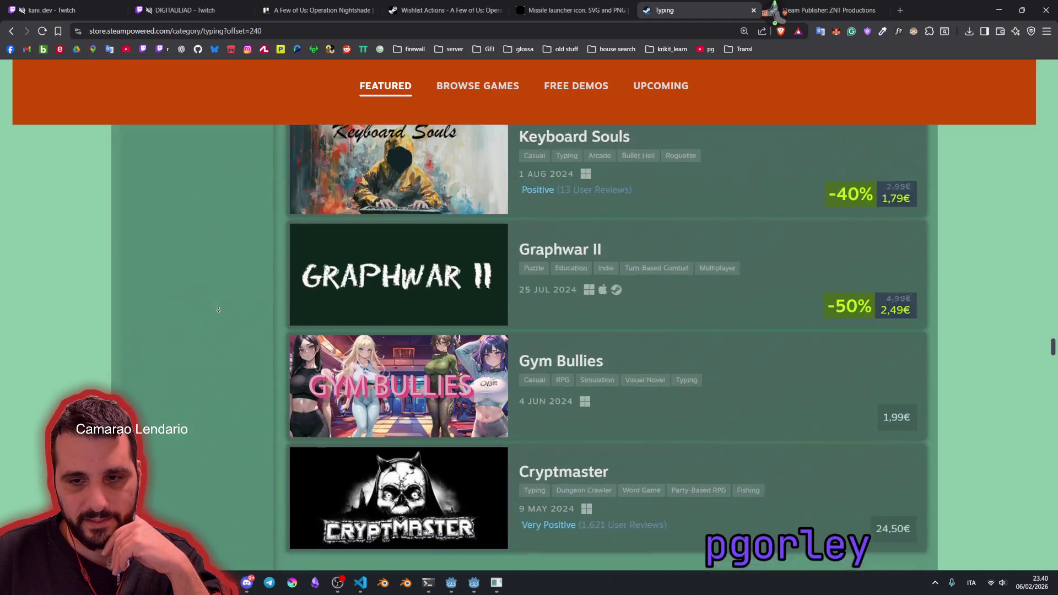
{"action": "scroll", "coordinate": [218, 310], "scroll_direction": "down", "scroll_amount": 12}
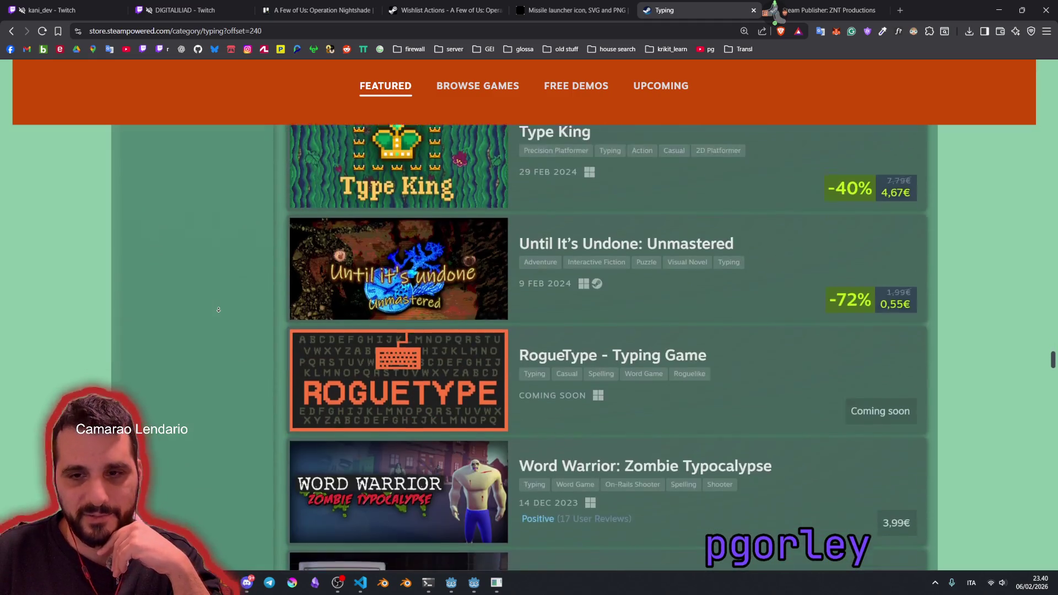
{"action": "scroll", "coordinate": [218, 310], "scroll_direction": "down", "scroll_amount": 12}
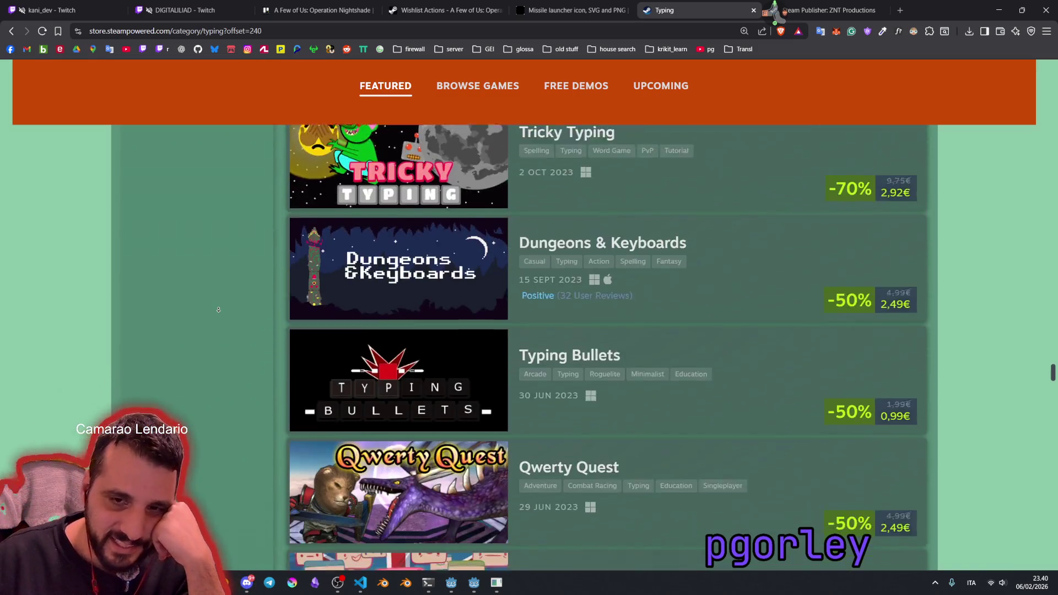
{"action": "scroll", "coordinate": [218, 310], "scroll_direction": "down", "scroll_amount": 12}
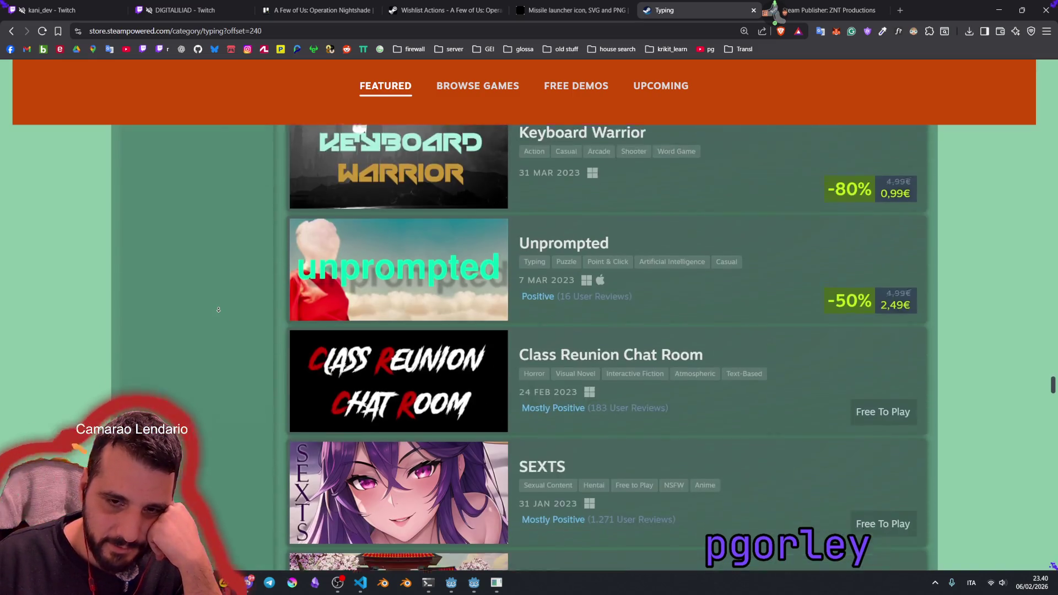
{"action": "scroll", "coordinate": [218, 310], "scroll_direction": "down", "scroll_amount": 12}
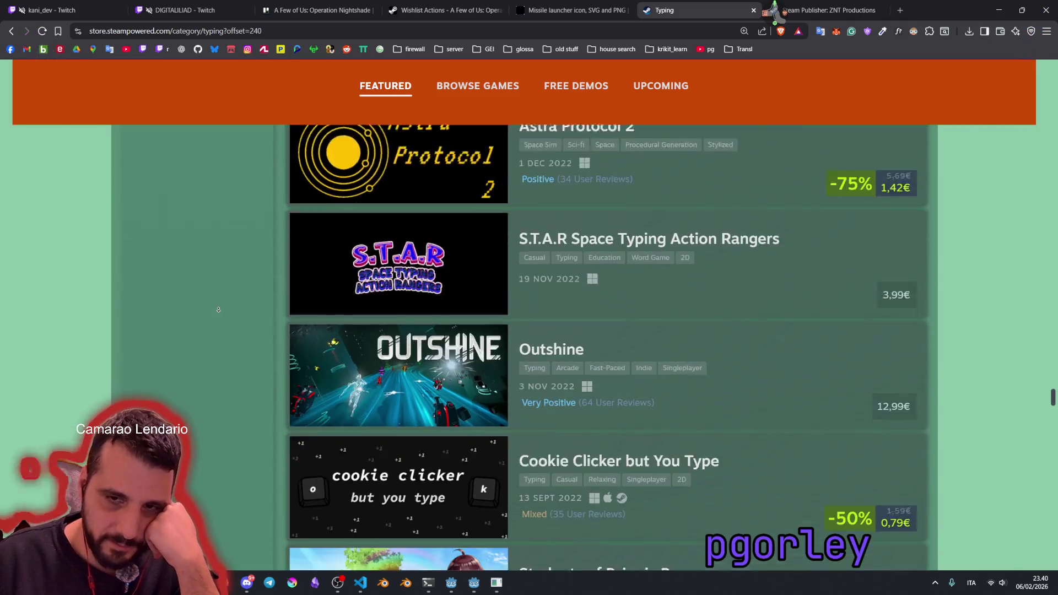
{"action": "scroll", "coordinate": [218, 310], "scroll_direction": "down", "scroll_amount": 7}
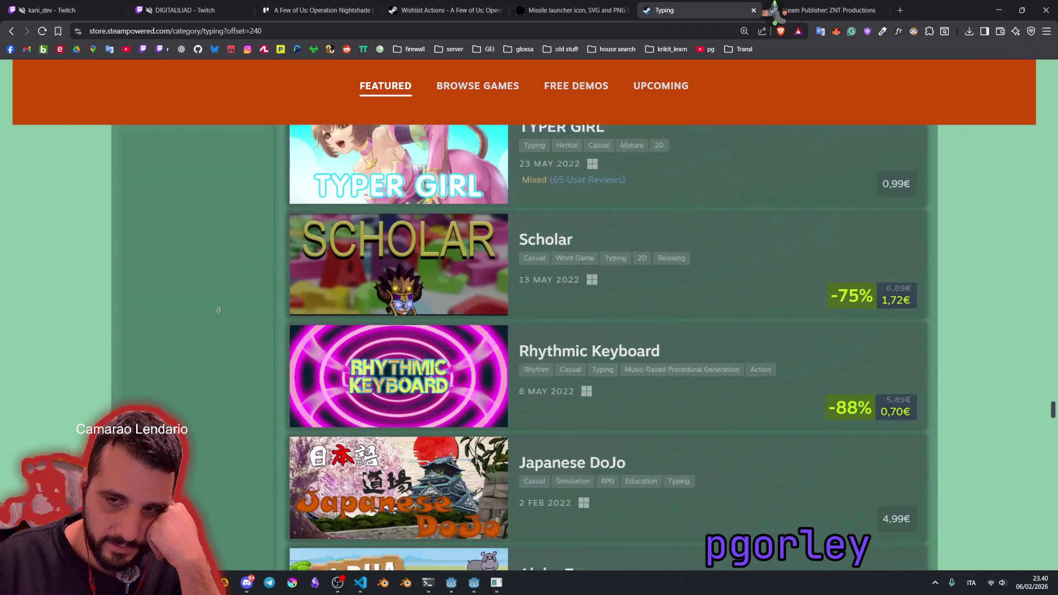
Step: Continue past Japanese DoJo to Zorg The Typing Warrior, Kind Words and keyg: the last prison
{"action": "left_click_drag", "start_coordinate": [553, 249], "coordinate": [566, 249]}
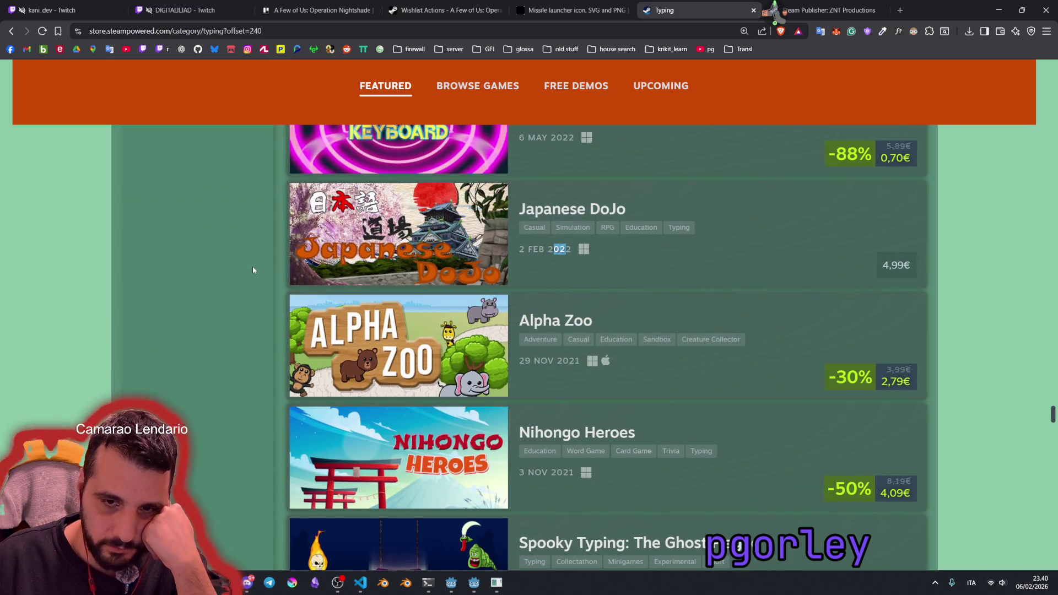
{"action": "left_click", "coordinate": [252, 266]}
{"action": "scroll", "coordinate": [240, 276], "scroll_direction": "down", "scroll_amount": 2}
{"action": "scroll", "coordinate": [236, 284], "scroll_direction": "down", "scroll_amount": 8}
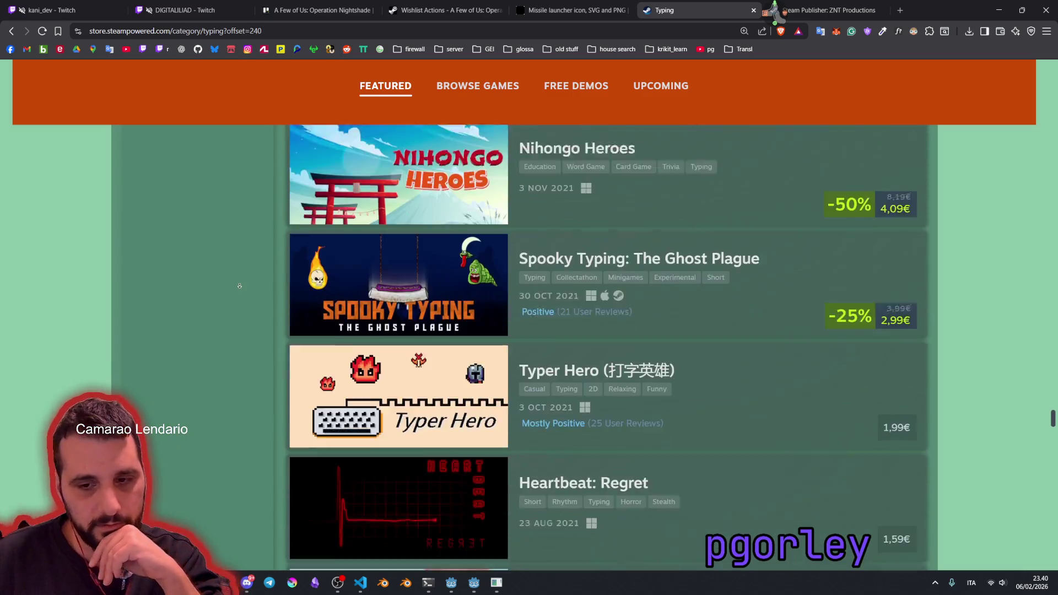
{"action": "scroll", "coordinate": [232, 275], "scroll_direction": "down", "scroll_amount": 10}
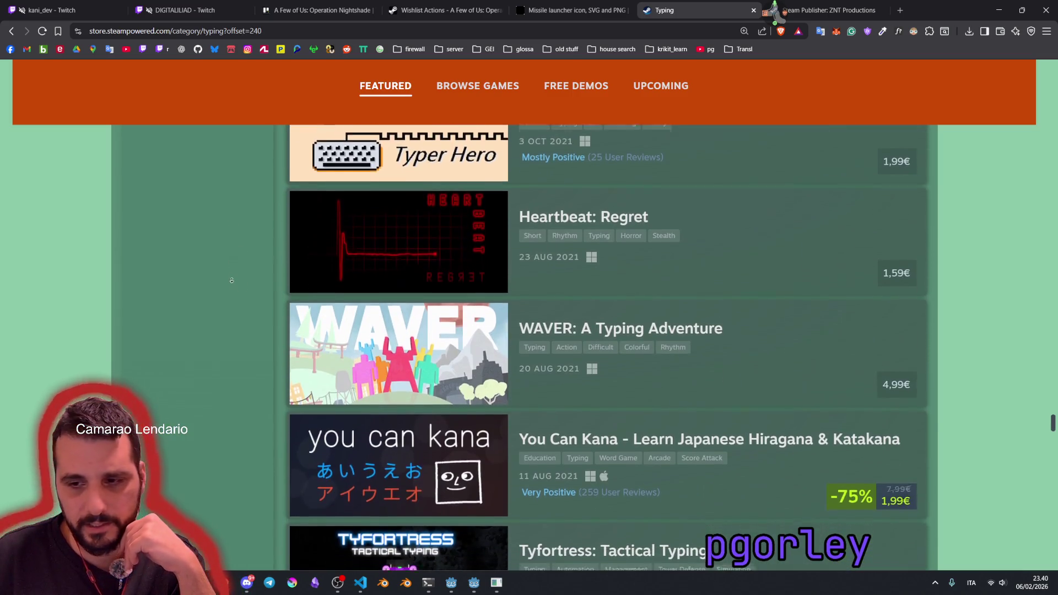
{"action": "scroll", "coordinate": [233, 289], "scroll_direction": "down", "scroll_amount": 14}
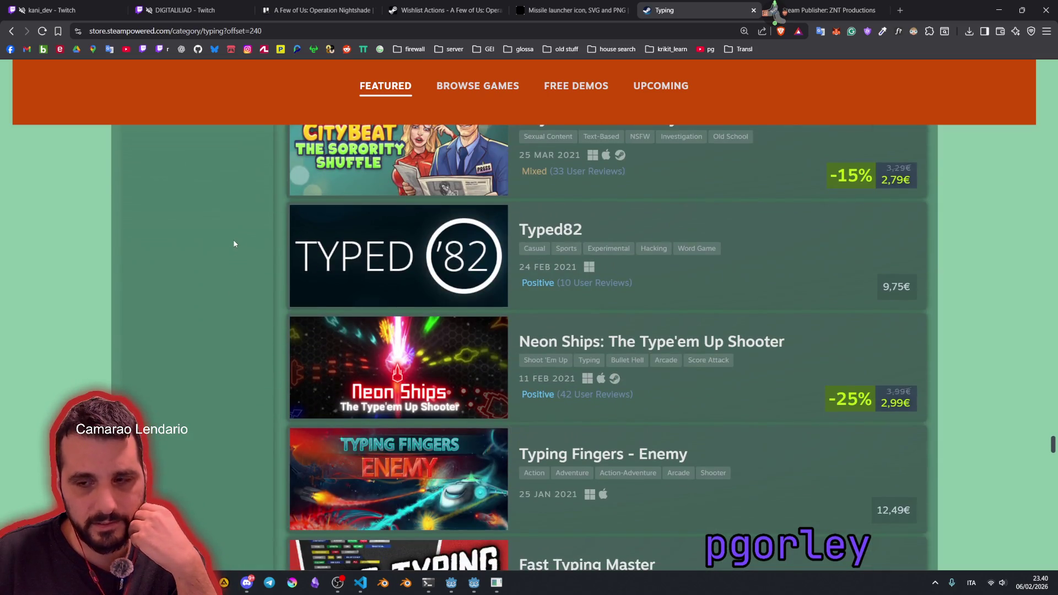
{"action": "scroll", "coordinate": [234, 243], "scroll_direction": "down", "scroll_amount": 6}
{"action": "scroll", "coordinate": [238, 313], "scroll_direction": "down", "scroll_amount": 10}
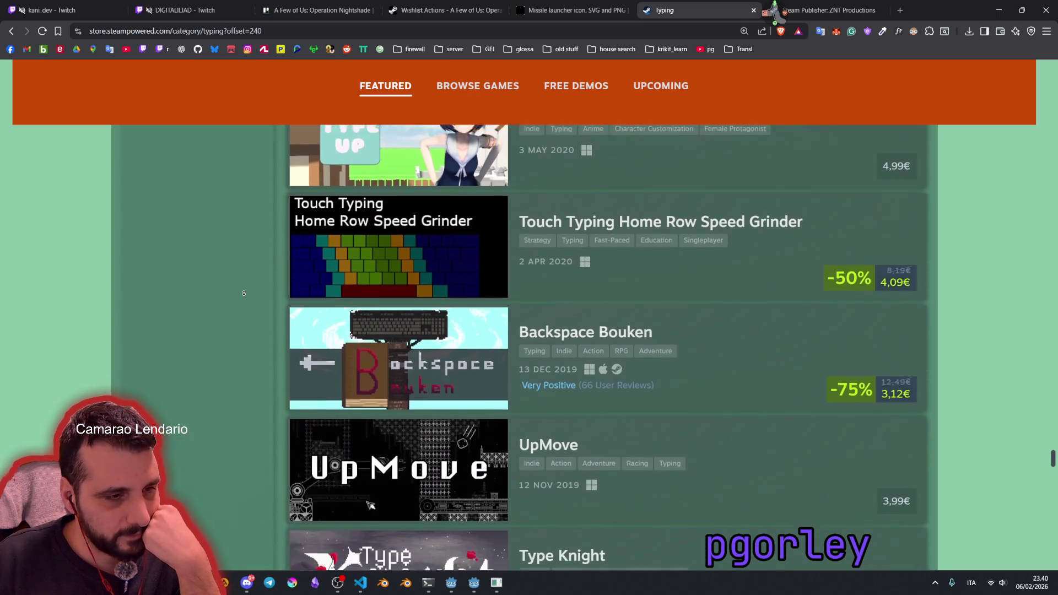
{"action": "scroll", "coordinate": [243, 293], "scroll_direction": "down", "scroll_amount": 6}
{"action": "scroll", "coordinate": [243, 292], "scroll_direction": "down", "scroll_amount": 6}
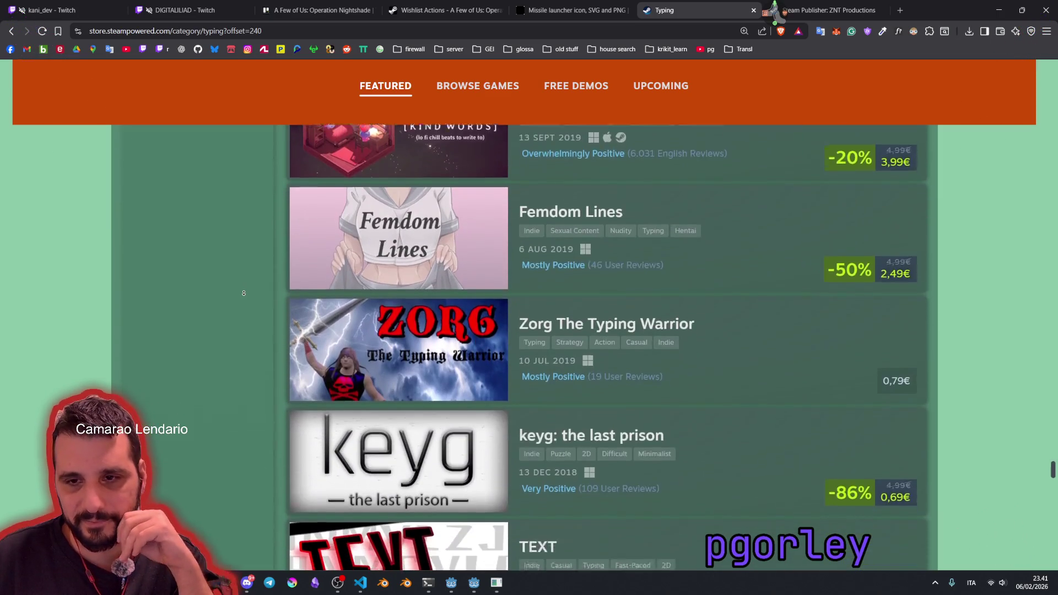
{"action": "scroll", "coordinate": [243, 293], "scroll_direction": "down", "scroll_amount": 2}
{"action": "scroll", "coordinate": [581, 274], "scroll_direction": "up", "scroll_amount": 3}
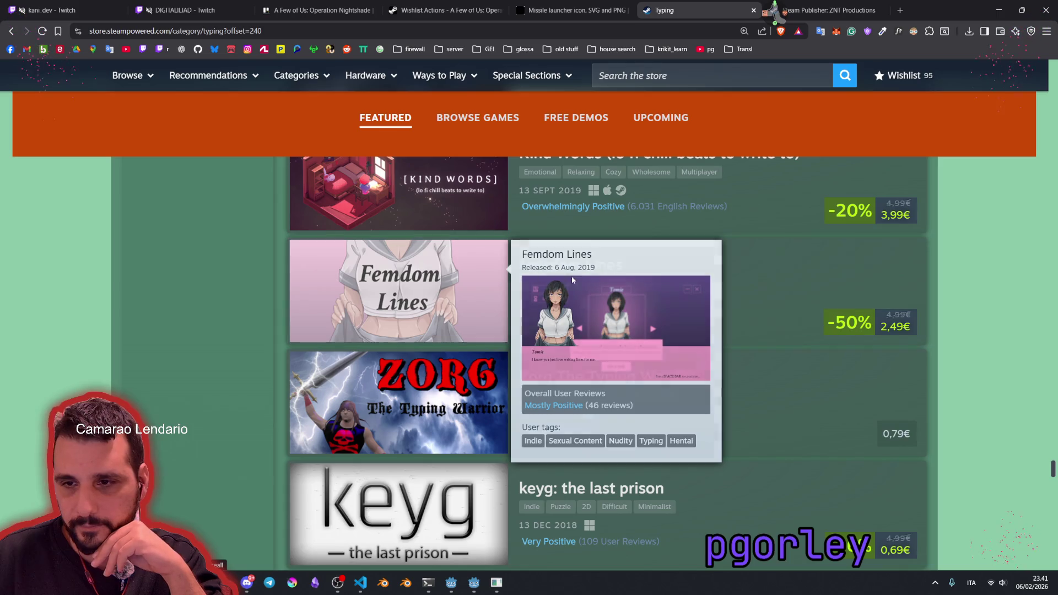
Step: Bring up Type Defense's preview card in the list and open its Typing Fest store page
{"action": "mouse_move", "coordinate": [447, 273]}
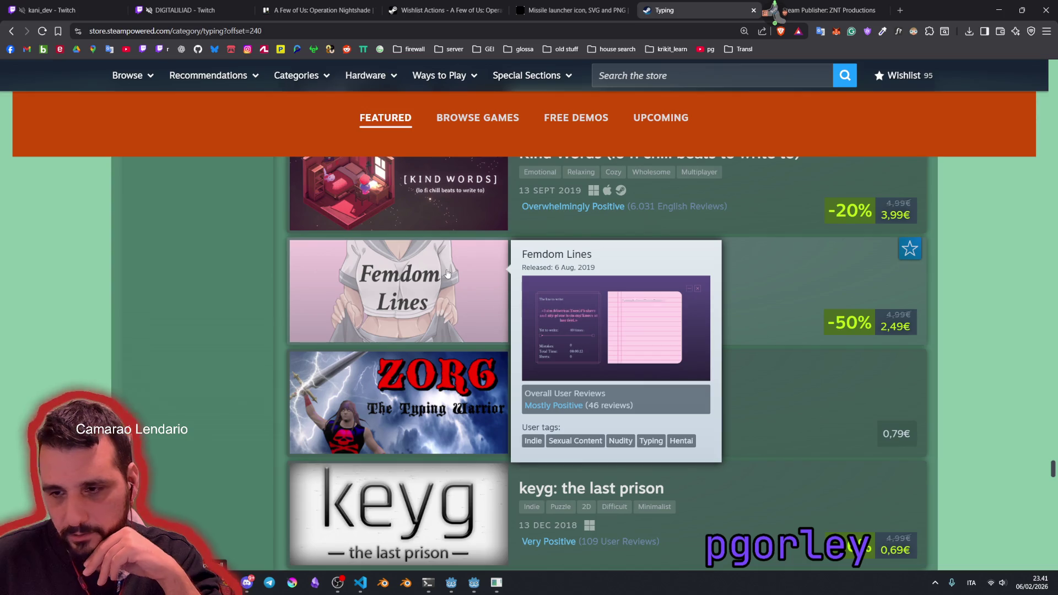
{"action": "scroll", "coordinate": [240, 298], "scroll_direction": "down", "scroll_amount": 9}
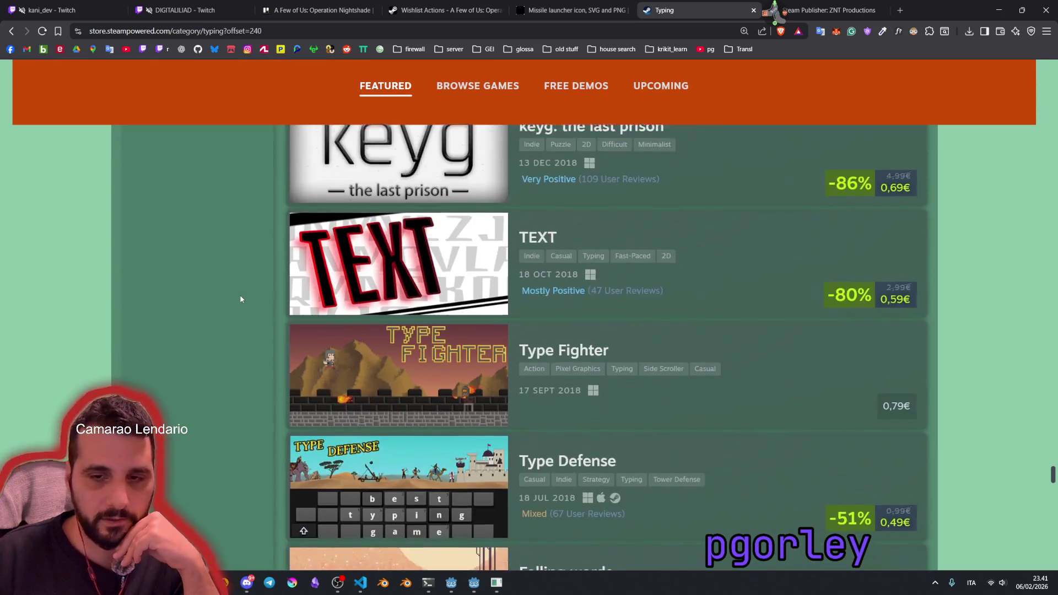
{"action": "scroll", "coordinate": [241, 299], "scroll_direction": "down", "scroll_amount": 7}
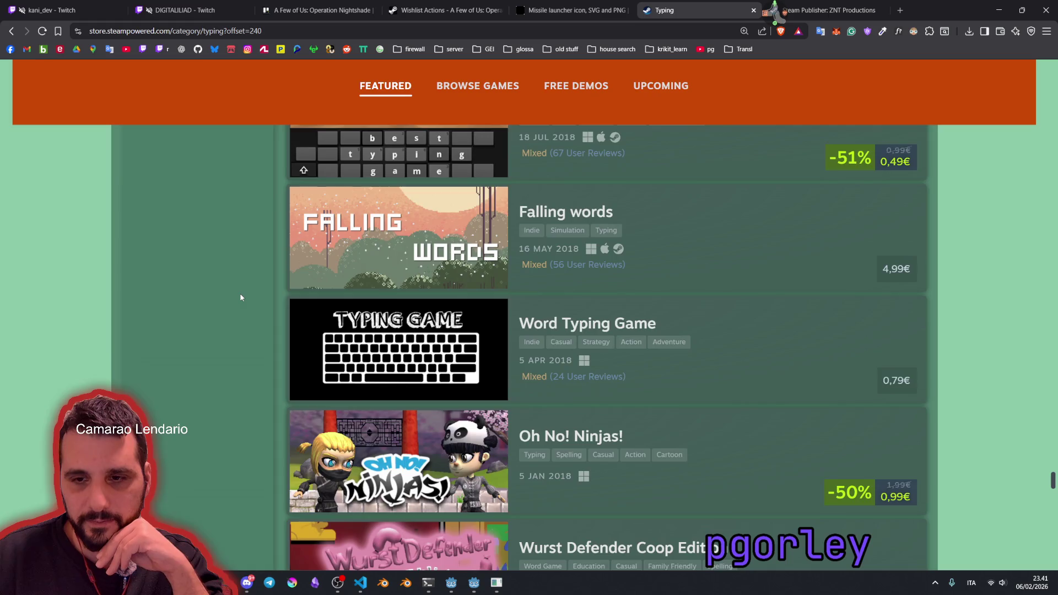
{"action": "scroll", "coordinate": [240, 298], "scroll_direction": "up", "scroll_amount": 6}
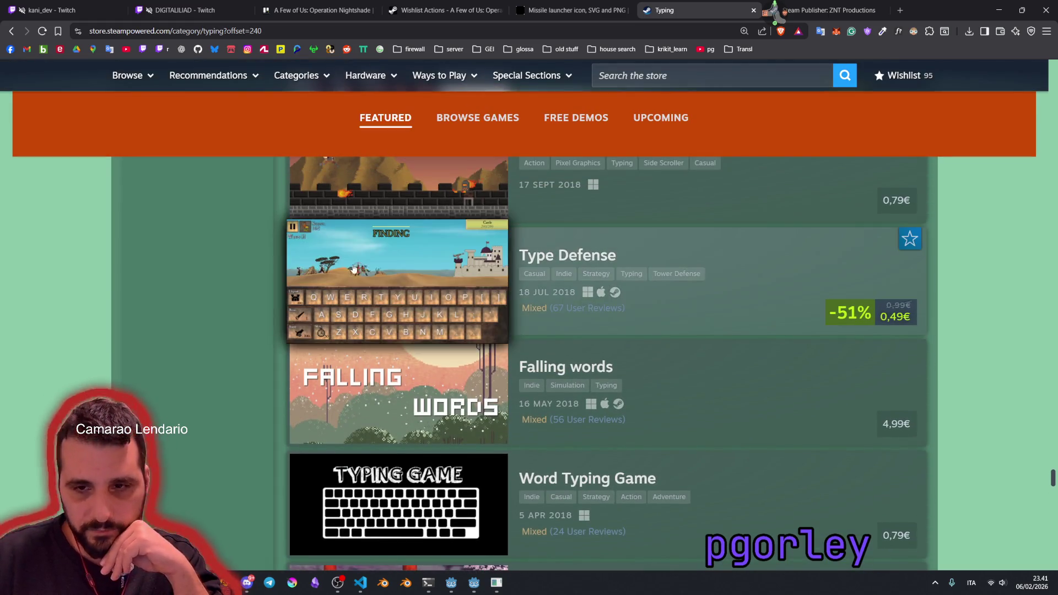
{"action": "mouse_move", "coordinate": [372, 267]}
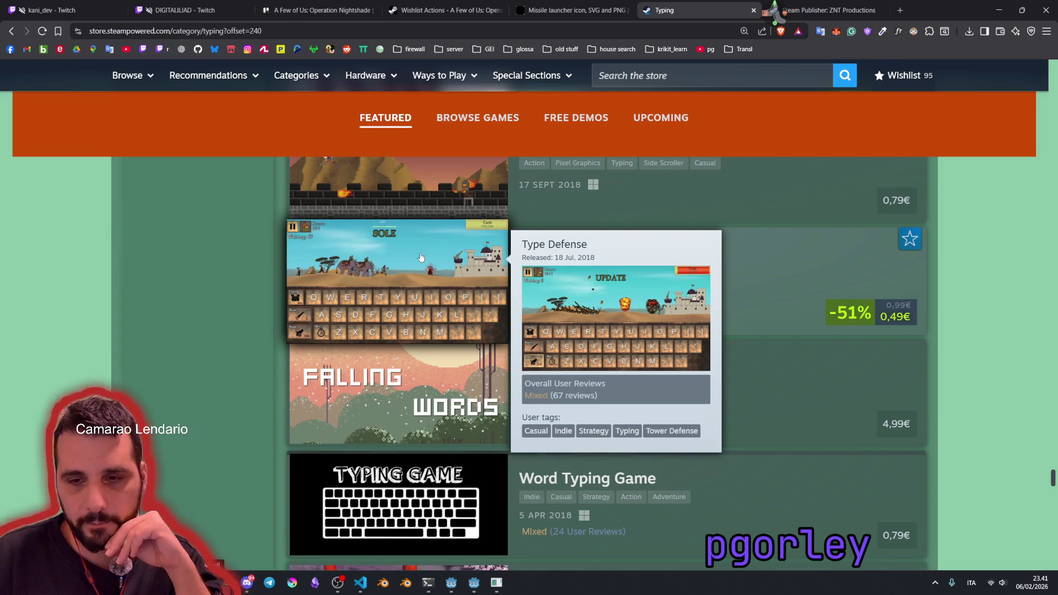
{"action": "left_click", "coordinate": [349, 253]}
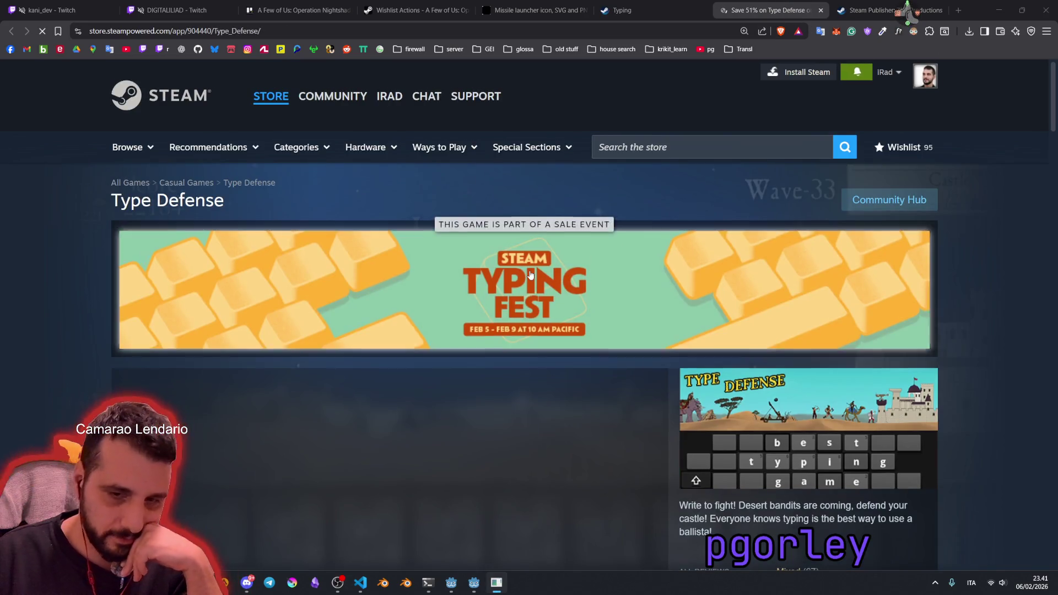
Step: Show the second Type Defense screenshot on its store page
{"action": "scroll", "coordinate": [500, 260], "scroll_direction": "down", "scroll_amount": 5}
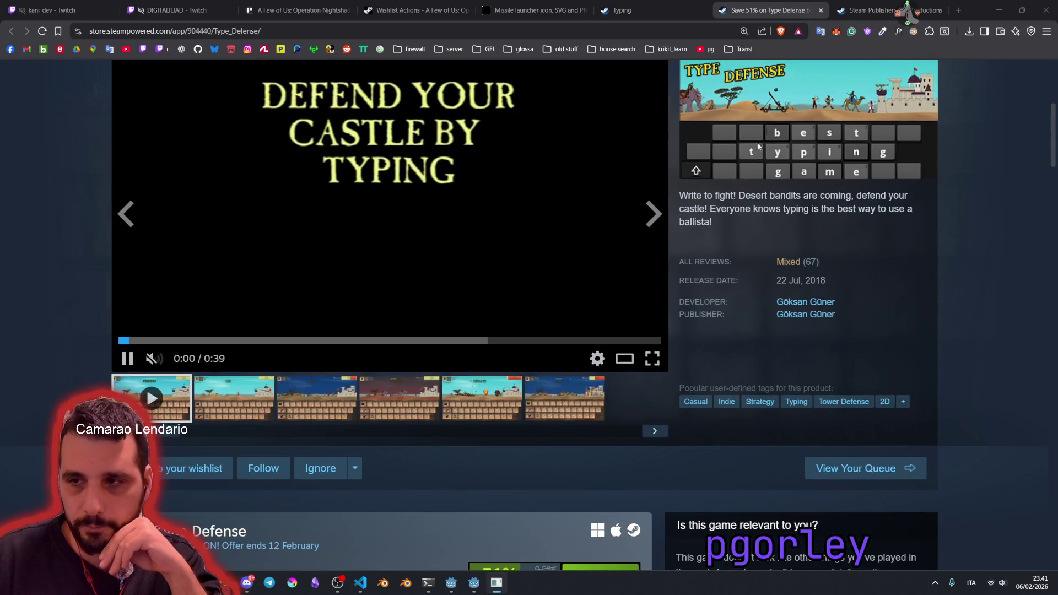
{"action": "scroll", "coordinate": [578, 259], "scroll_direction": "up", "scroll_amount": 2}
{"action": "left_click", "coordinate": [623, 318]}
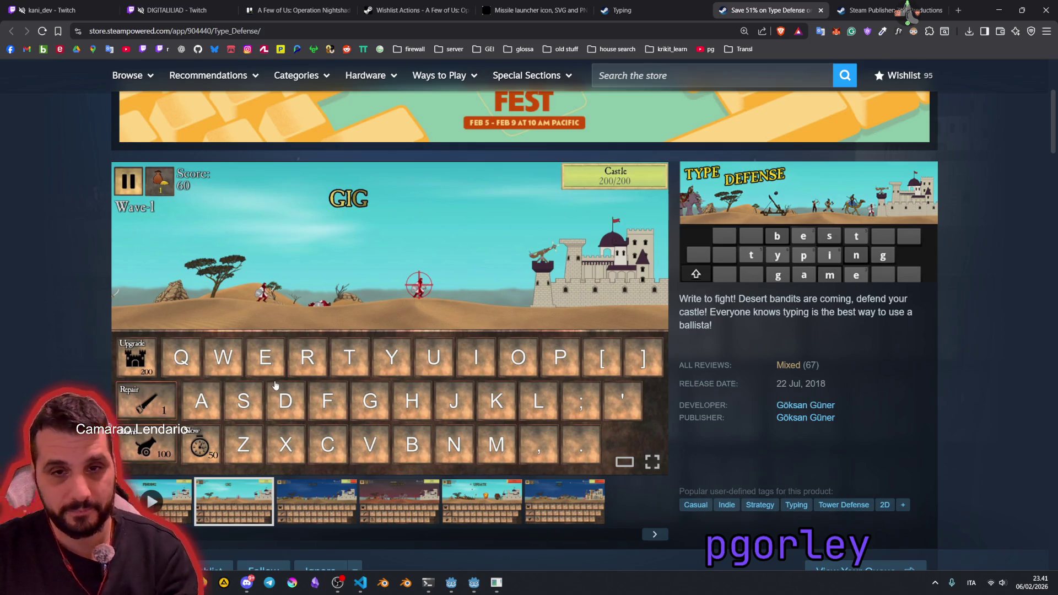
Step: Jump to Type Defense's customer reviews, rated Mixed from 67 reviews
{"action": "scroll", "coordinate": [103, 302], "scroll_direction": "down", "scroll_amount": 10}
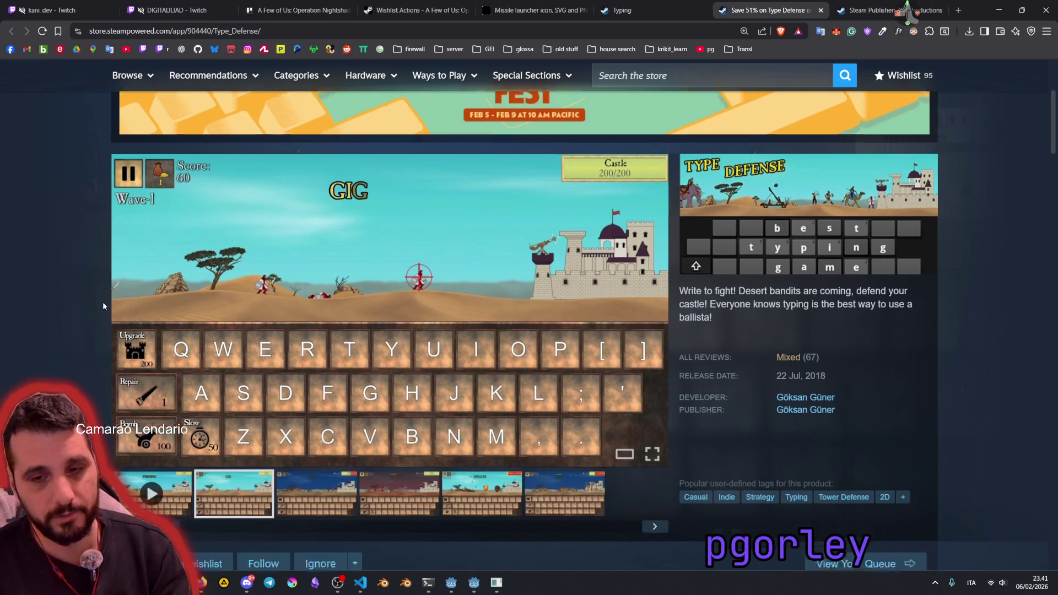
{"action": "scroll", "coordinate": [110, 304], "scroll_direction": "up", "scroll_amount": 13}
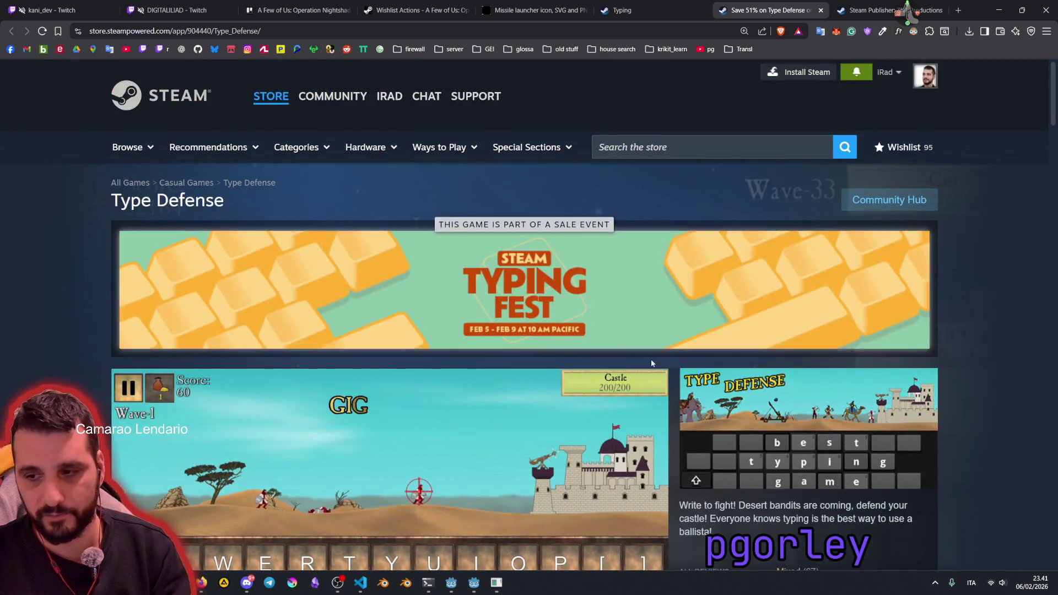
{"action": "scroll", "coordinate": [117, 306], "scroll_direction": "down", "scroll_amount": 8}
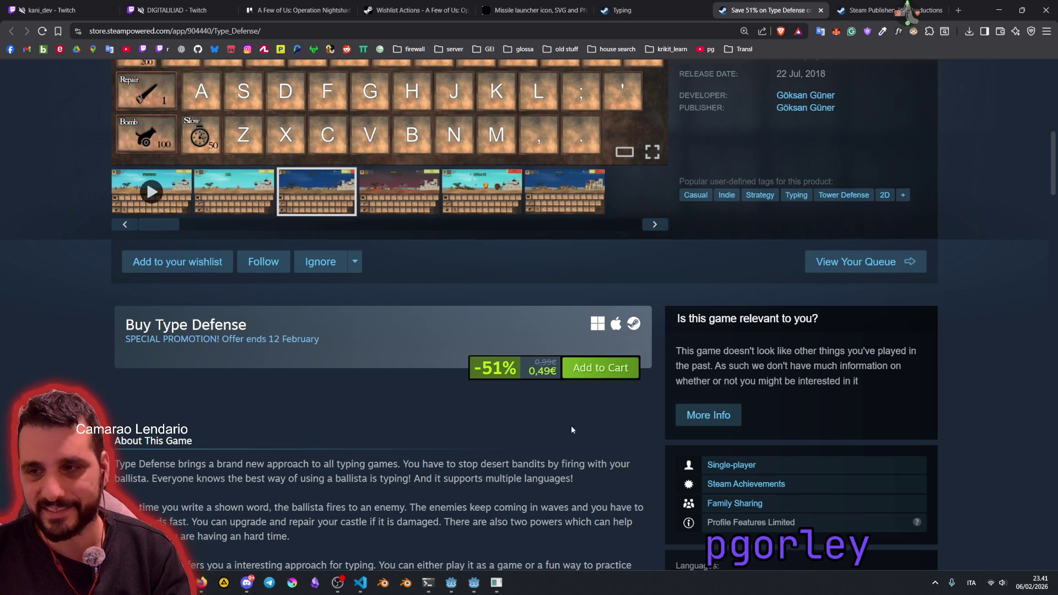
{"action": "scroll", "coordinate": [571, 429], "scroll_direction": "up", "scroll_amount": 2}
{"action": "mouse_move", "coordinate": [789, 162]}
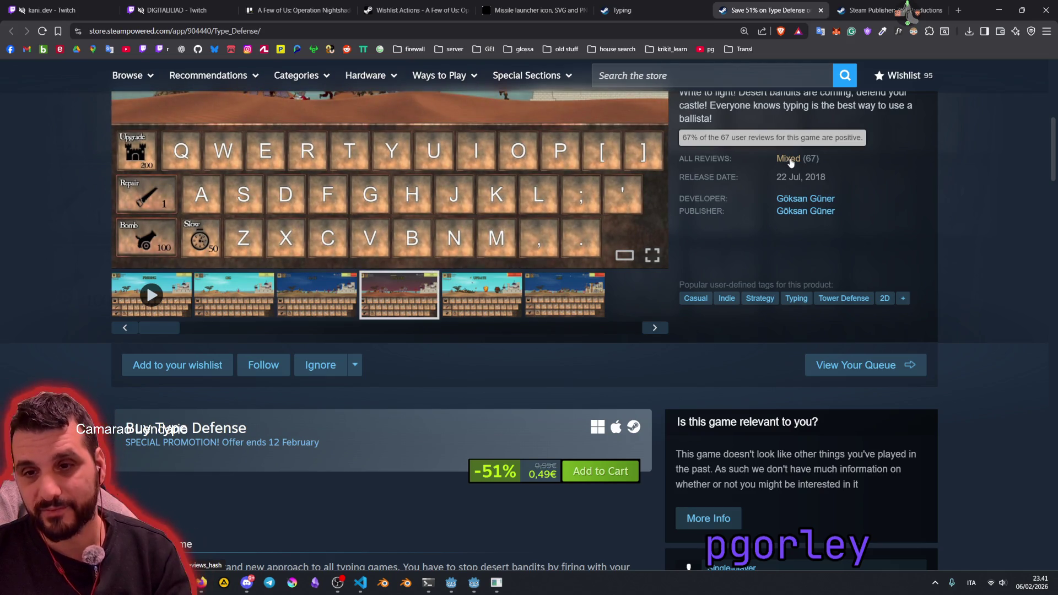
{"action": "scroll", "coordinate": [804, 187], "scroll_direction": "up", "scroll_amount": 3}
{"action": "left_click", "coordinate": [793, 312]}
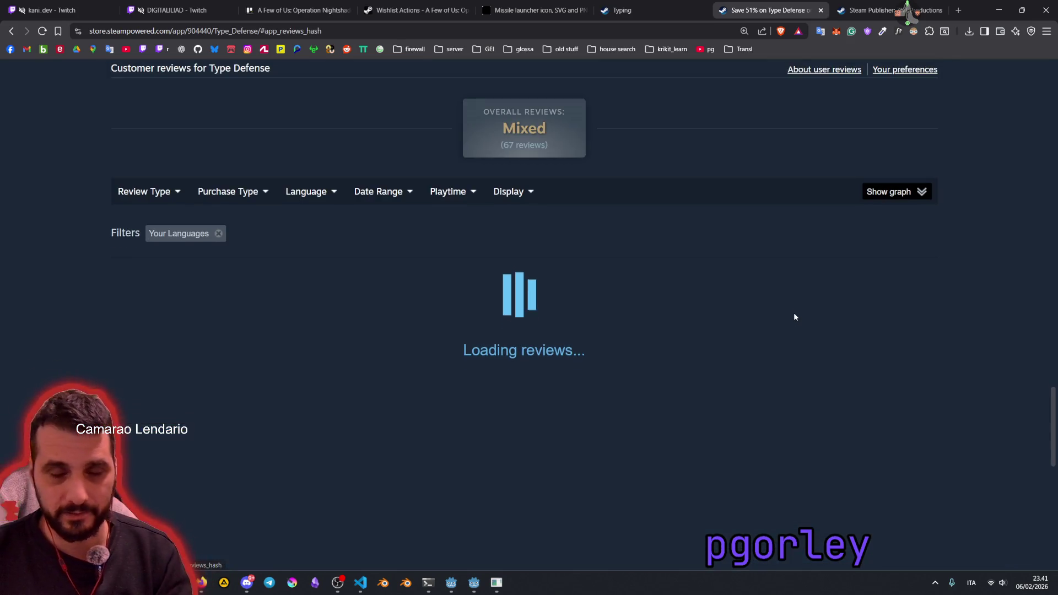
Step: Highlight sentences of the top review, including its complaint about missing typing statistics
{"action": "mouse_move", "coordinate": [312, 374]}
{"action": "left_mouse_down"}
{"action": "mouse_move", "coordinate": [367, 373]}
{"action": "mouse_move", "coordinate": [238, 374]}
{"action": "left_mouse_up"}
{"action": "mouse_move", "coordinate": [503, 367]}
{"action": "left_mouse_down"}
{"action": "mouse_move", "coordinate": [622, 384]}
{"action": "mouse_move", "coordinate": [322, 397]}
{"action": "mouse_move", "coordinate": [369, 385]}
{"action": "left_mouse_up"}
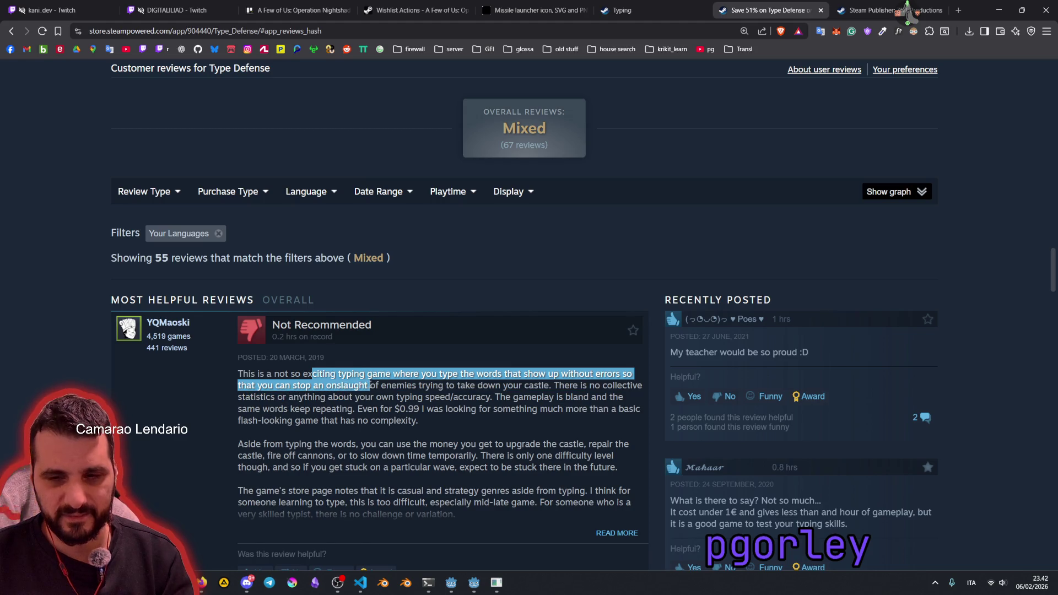
{"action": "mouse_move", "coordinate": [479, 389]}
{"action": "left_mouse_down"}
{"action": "mouse_move", "coordinate": [543, 396]}
{"action": "mouse_move", "coordinate": [332, 406]}
{"action": "left_mouse_up"}
{"action": "left_click", "coordinate": [613, 367]}
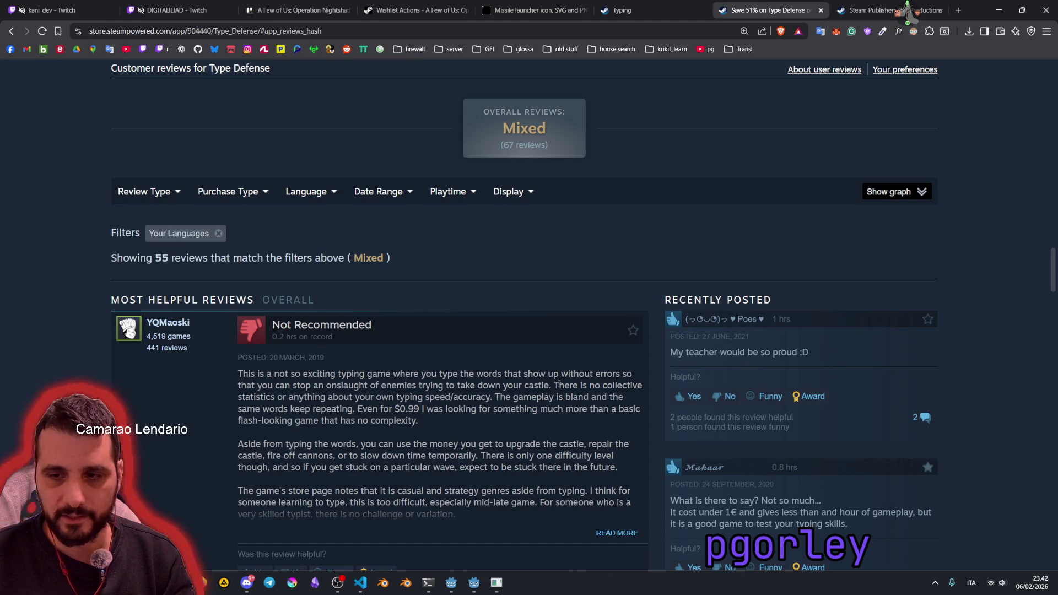
{"action": "mouse_move", "coordinate": [384, 406]}
{"action": "left_mouse_down"}
{"action": "mouse_move", "coordinate": [462, 411]}
{"action": "mouse_move", "coordinate": [485, 398]}
{"action": "mouse_move", "coordinate": [586, 389]}
{"action": "mouse_move", "coordinate": [287, 386]}
{"action": "mouse_move", "coordinate": [362, 409]}
{"action": "left_mouse_up"}
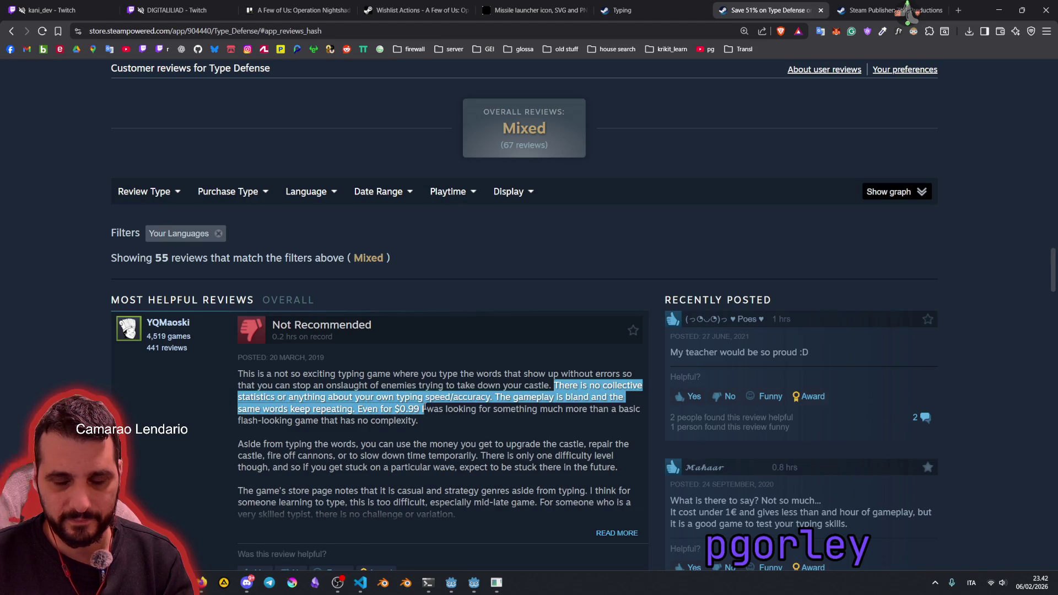
{"action": "left_click_drag", "start_coordinate": [534, 409], "coordinate": [291, 420]}
{"action": "left_click", "coordinate": [305, 391]}
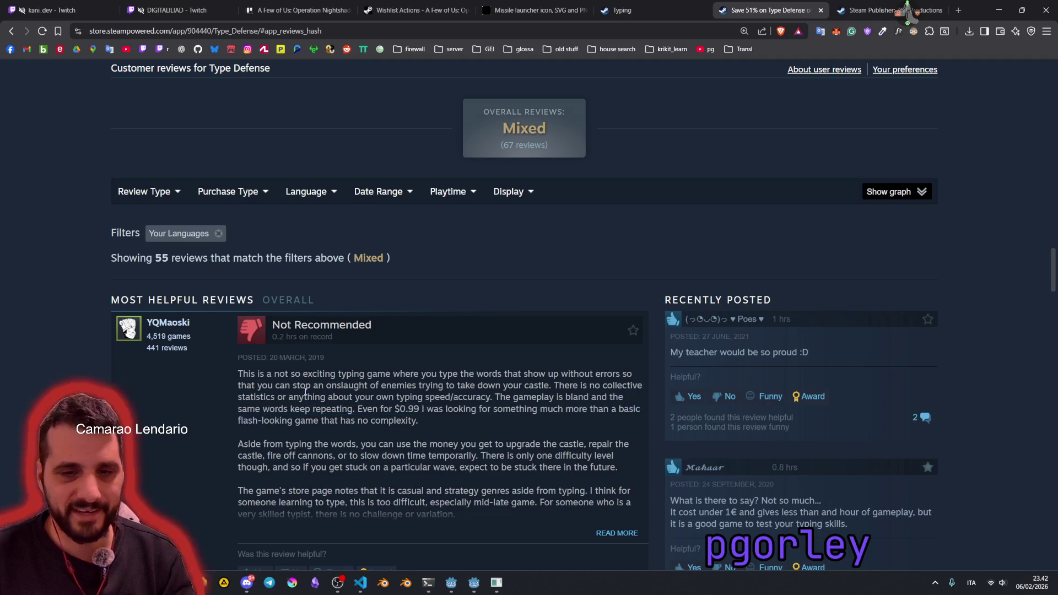
Step: Scroll down and highlight a review title about little challenge for a proficient typist
{"action": "scroll", "coordinate": [313, 374], "scroll_direction": "down", "scroll_amount": 2}
{"action": "scroll", "coordinate": [331, 366], "scroll_direction": "down", "scroll_amount": 10}
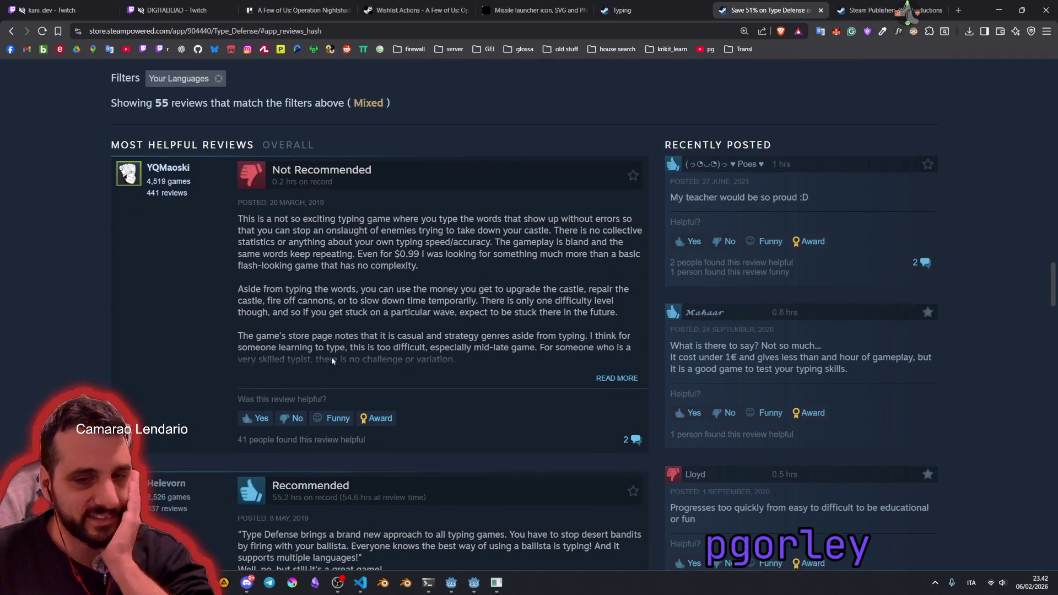
{"action": "scroll", "coordinate": [335, 351], "scroll_direction": "down", "scroll_amount": 2}
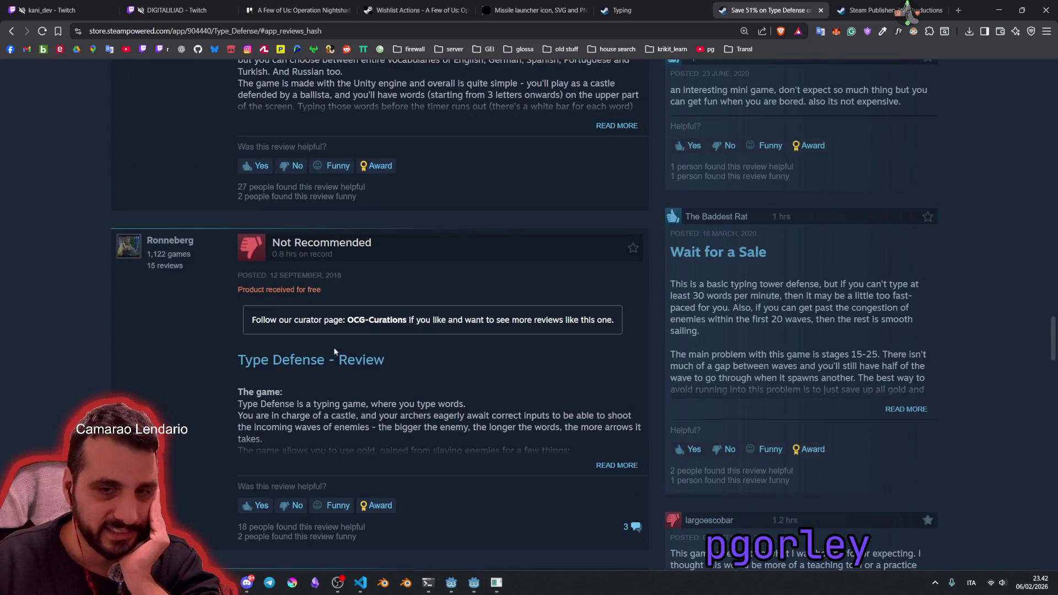
{"action": "scroll", "coordinate": [334, 345], "scroll_direction": "down", "scroll_amount": 1}
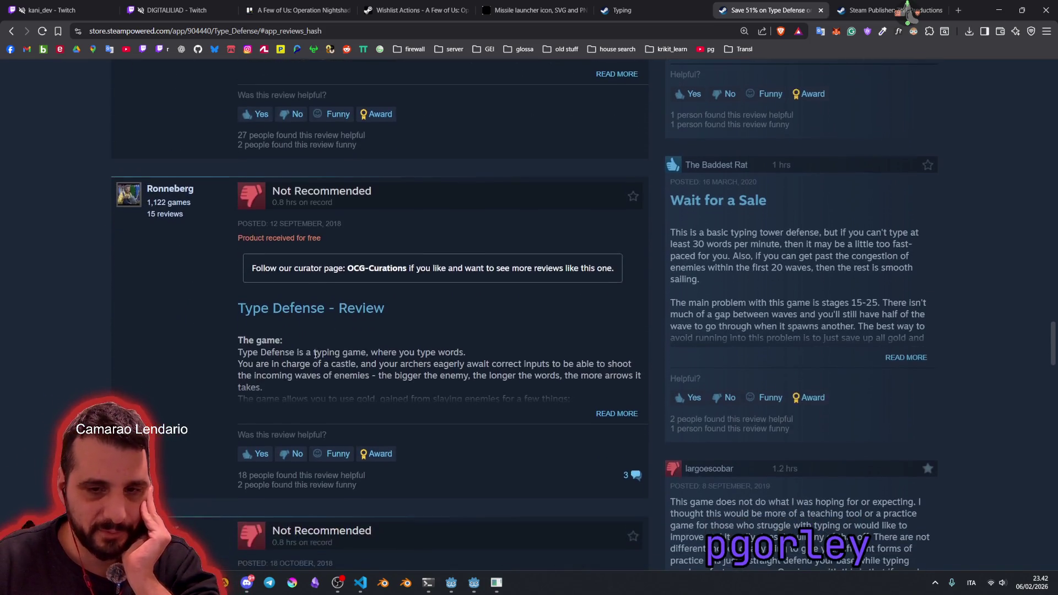
{"action": "scroll", "coordinate": [293, 324], "scroll_direction": "down", "scroll_amount": 4}
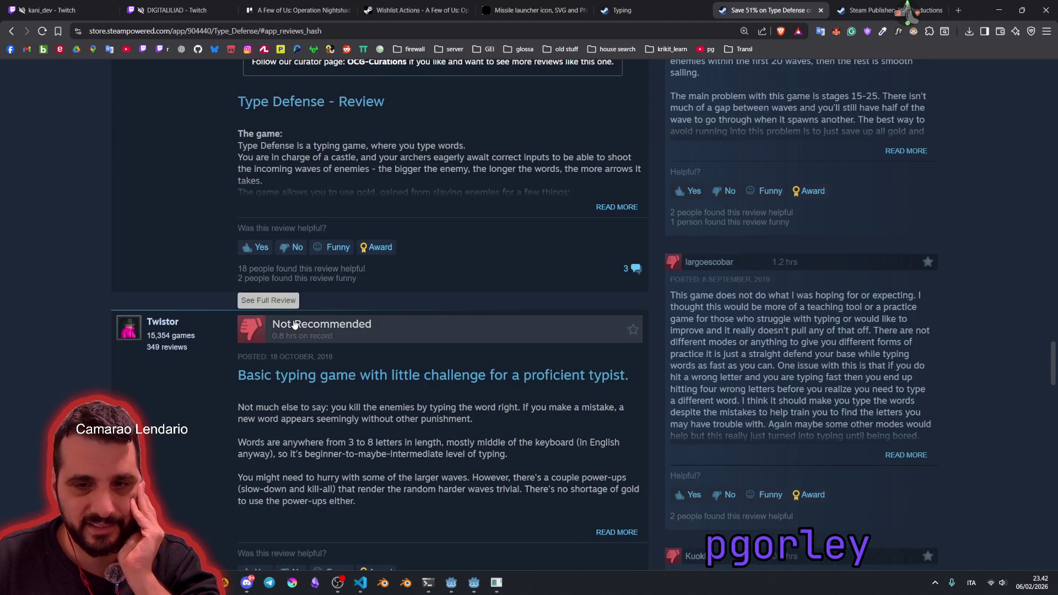
{"action": "left_click_drag", "start_coordinate": [413, 381], "coordinate": [539, 380]}
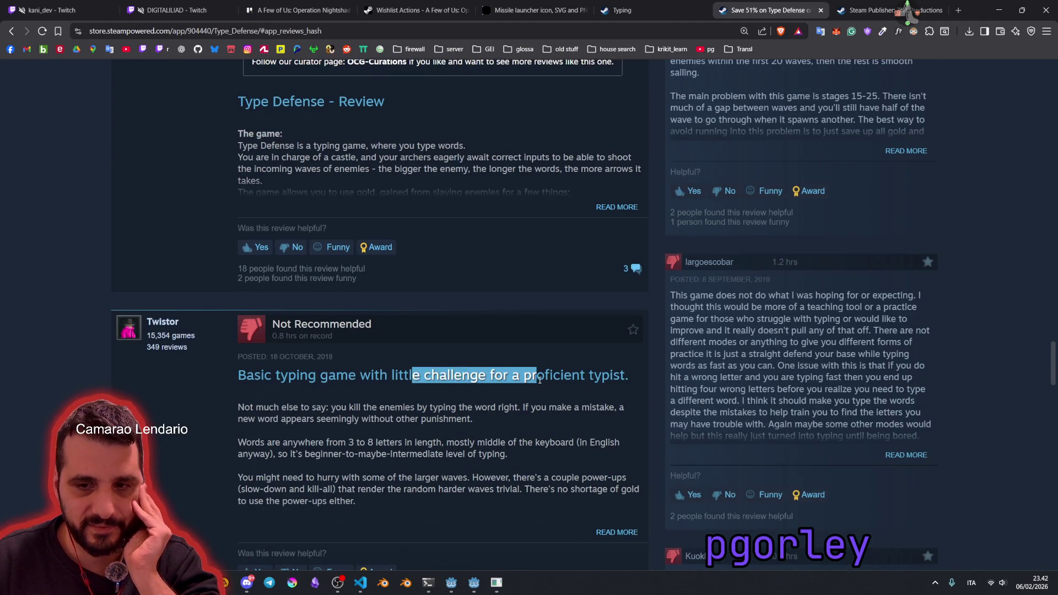
{"action": "left_click", "coordinate": [526, 376]}
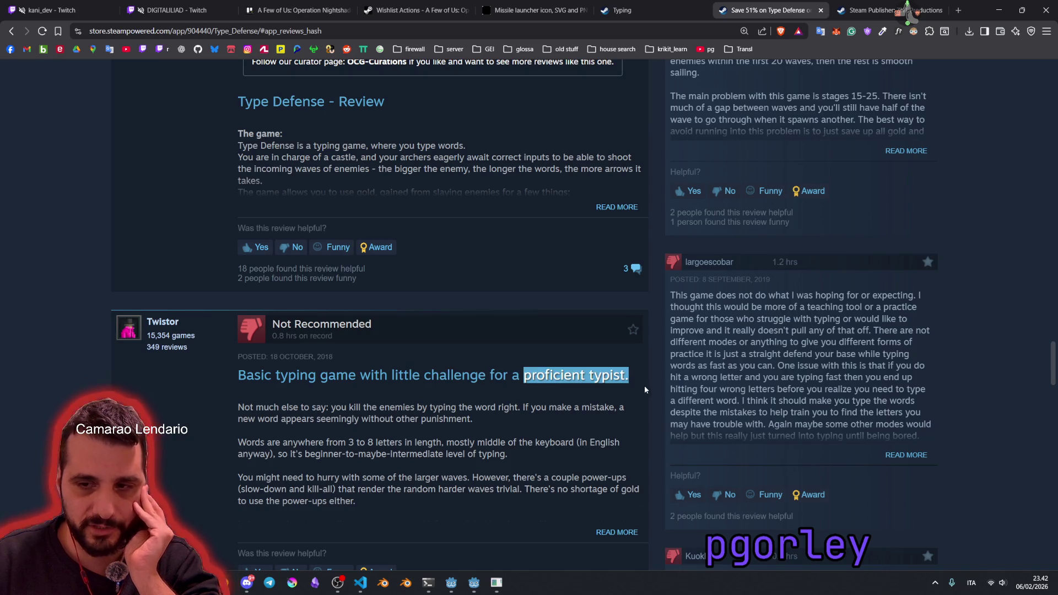
{"action": "left_click", "coordinate": [594, 375]}
{"action": "left_click_drag", "start_coordinate": [527, 375], "coordinate": [630, 377]}
{"action": "left_click", "coordinate": [530, 403]}
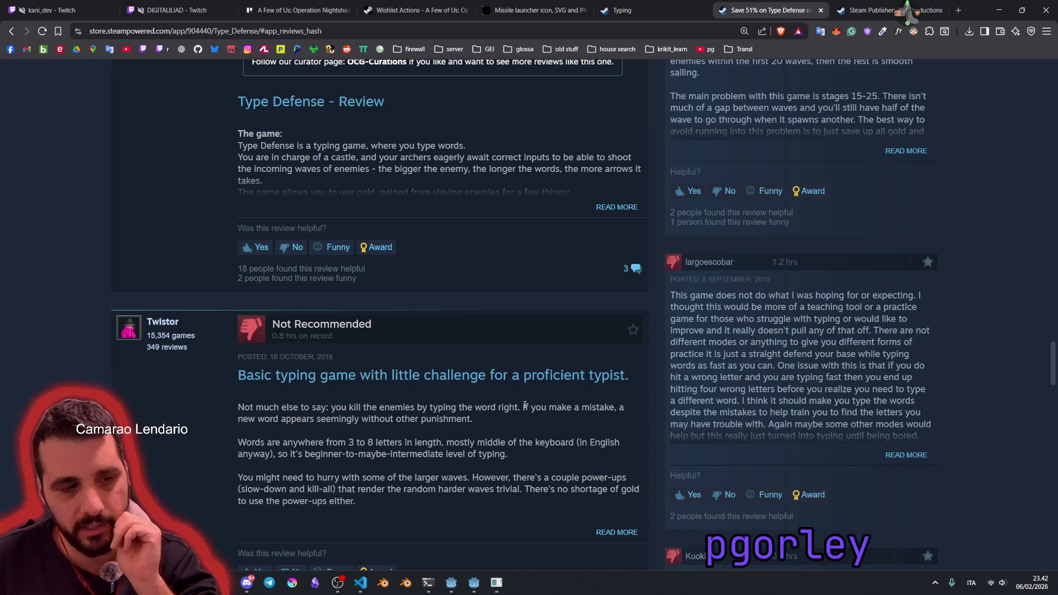
Step: Read down to the link for all 90 reviews, then switch to the first Twitch stream tab
{"action": "scroll", "coordinate": [525, 405], "scroll_direction": "down", "scroll_amount": 4}
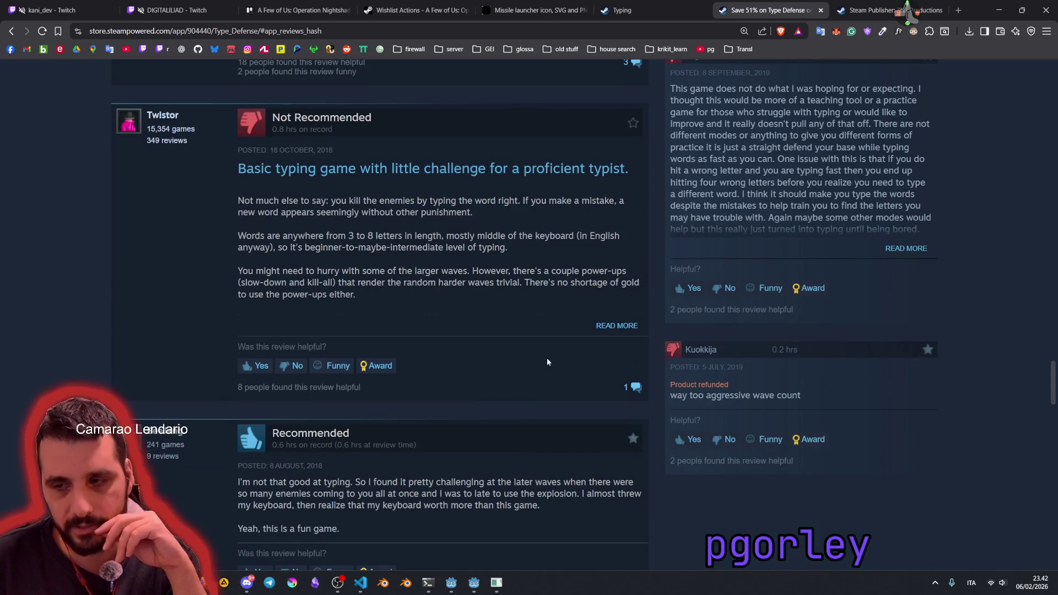
{"action": "scroll", "coordinate": [690, 271], "scroll_direction": "up", "scroll_amount": 3}
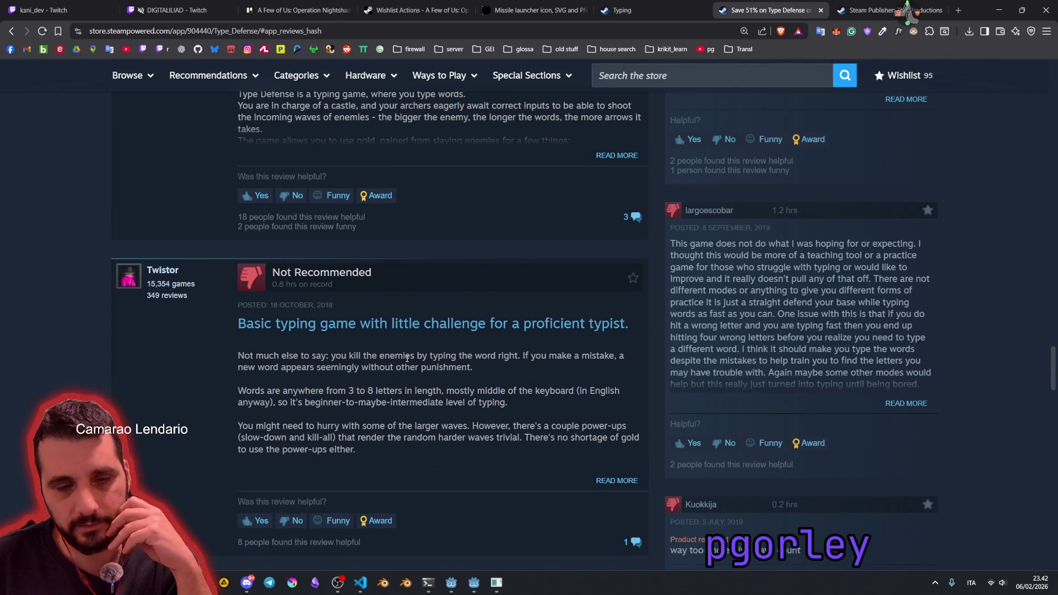
{"action": "scroll", "coordinate": [406, 358], "scroll_direction": "down", "scroll_amount": 10}
{"action": "scroll", "coordinate": [406, 362], "scroll_direction": "down", "scroll_amount": 20}
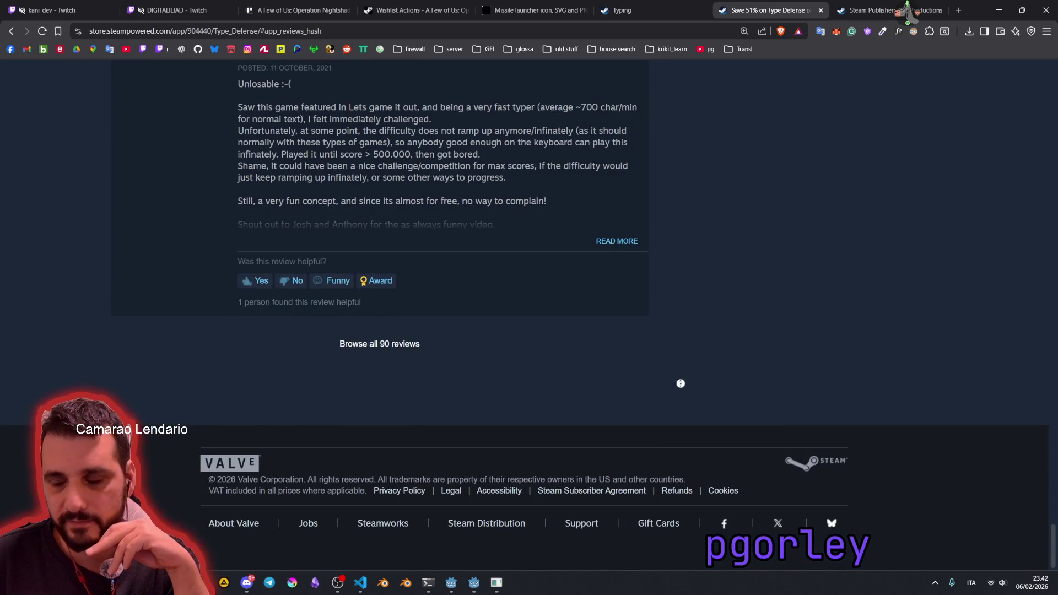
{"action": "scroll", "coordinate": [680, 384], "scroll_direction": "up", "scroll_amount": 20}
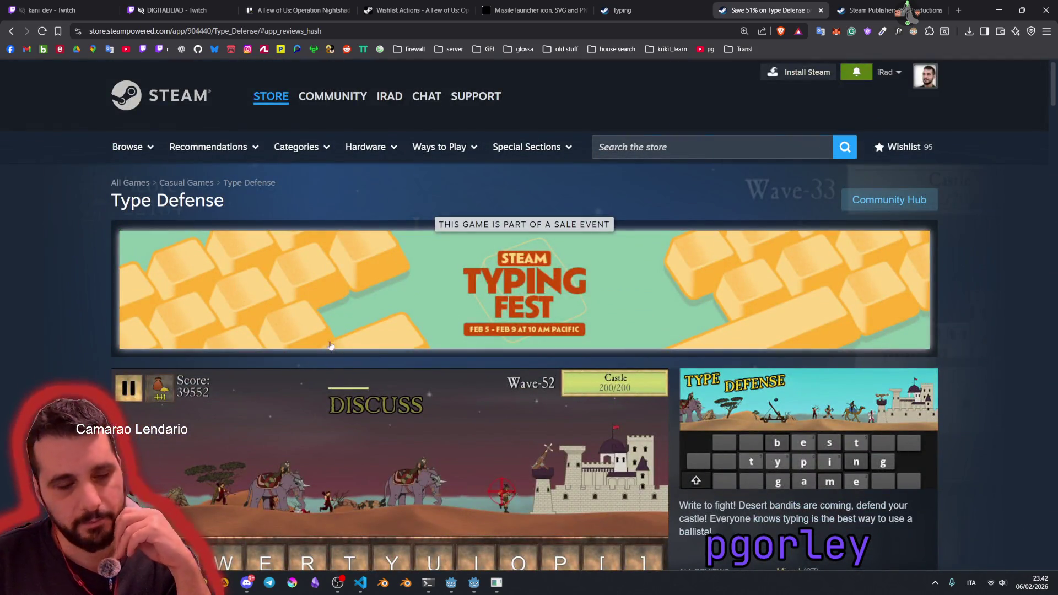
{"action": "left_click", "coordinate": [80, 10]}
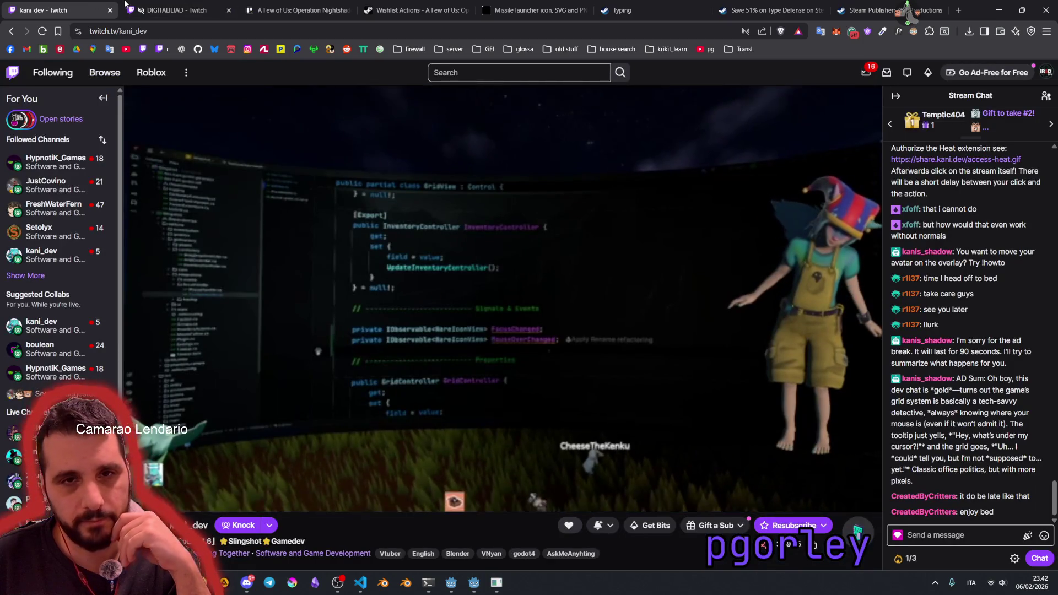
Step: In Godot, turn the game camera to the options monitor, stop the game, then go to Trello
{"action": "left_click", "coordinate": [165, 10]}
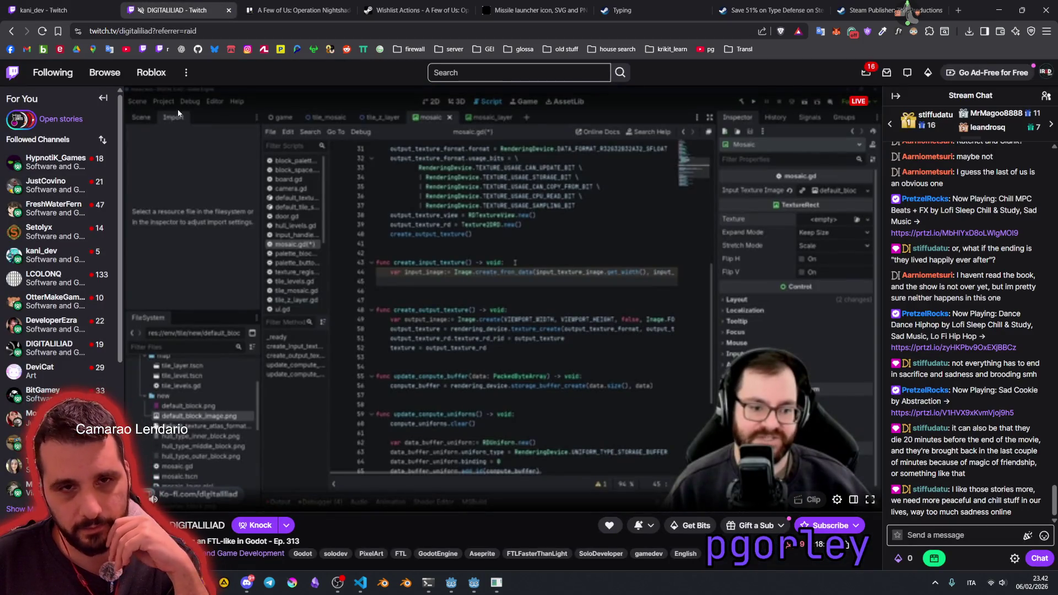
{"action": "key", "text": "alt+Tab"}
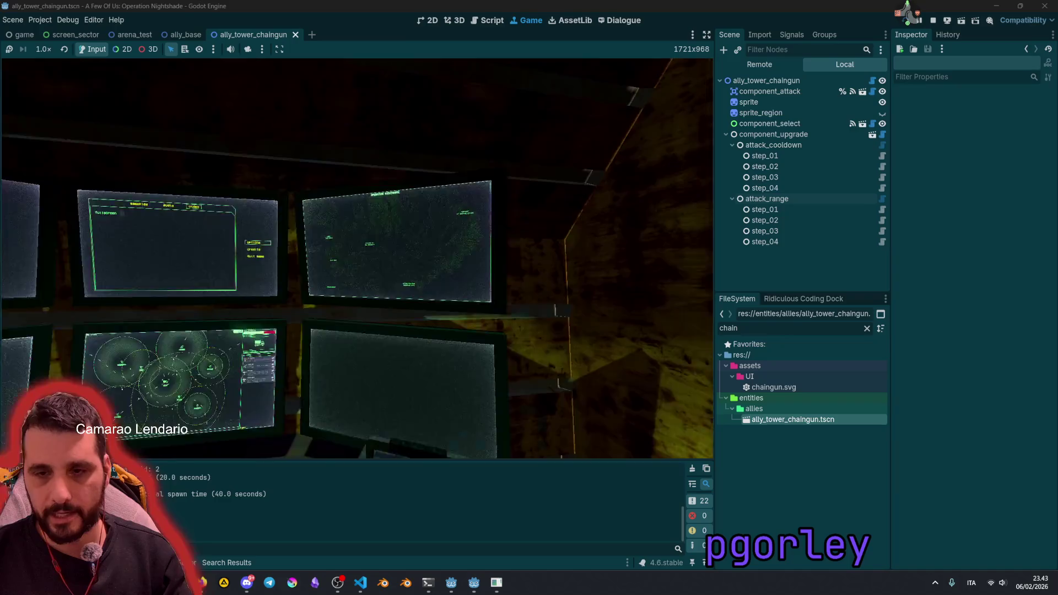
{"action": "key", "text": "Left"}
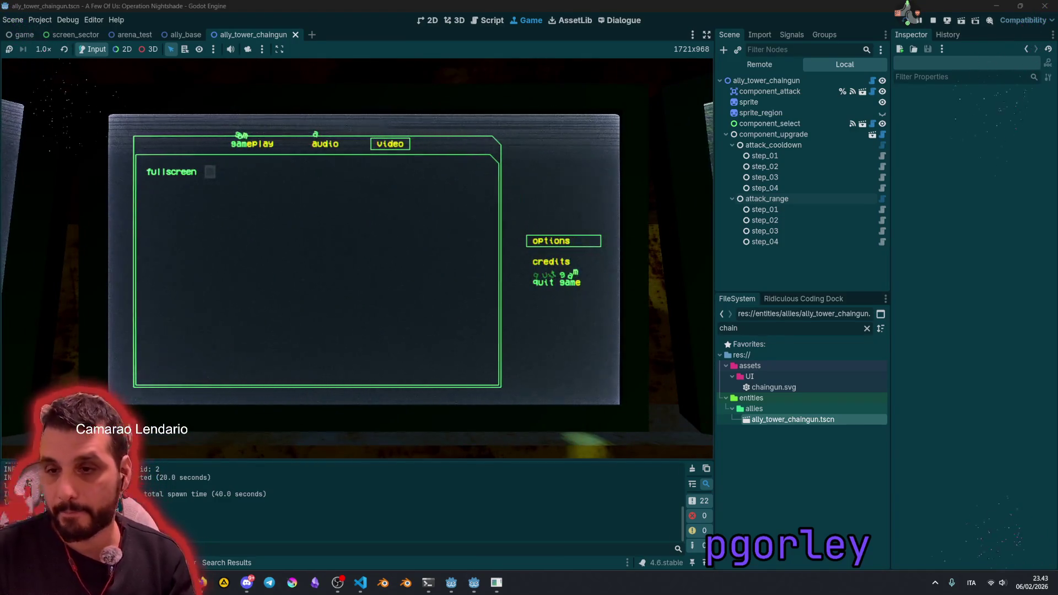
{"action": "key", "text": "F8"}
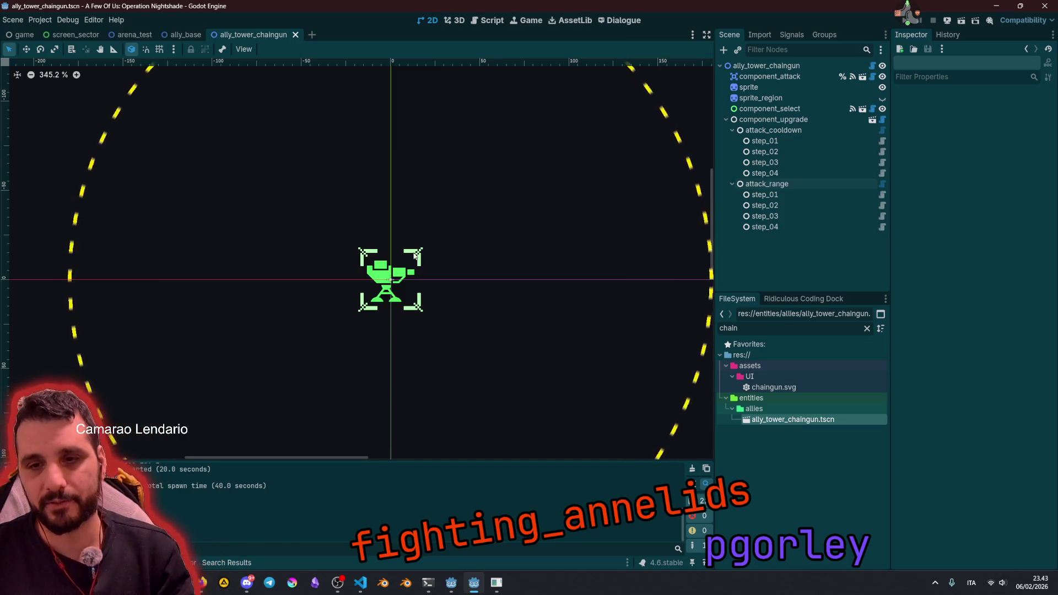
{"action": "key", "text": "alt+Tab"}
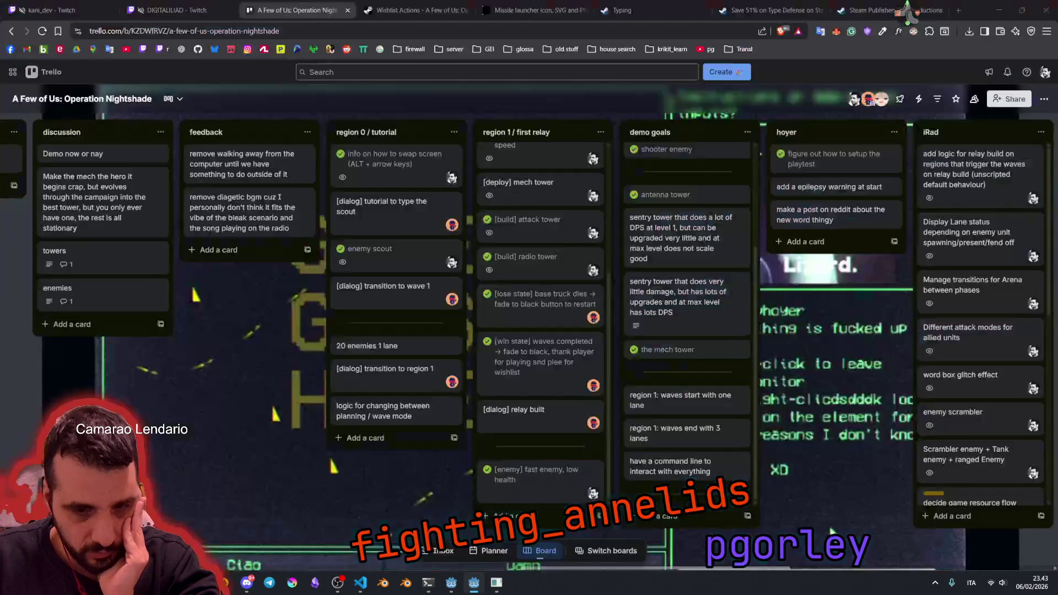
Step: Open the PVKK: Planetenverteidigungskanonenkommandant store page from the firewall bookmark folder in the ZNT Productions tab
{"action": "left_click", "coordinate": [622, 10]}
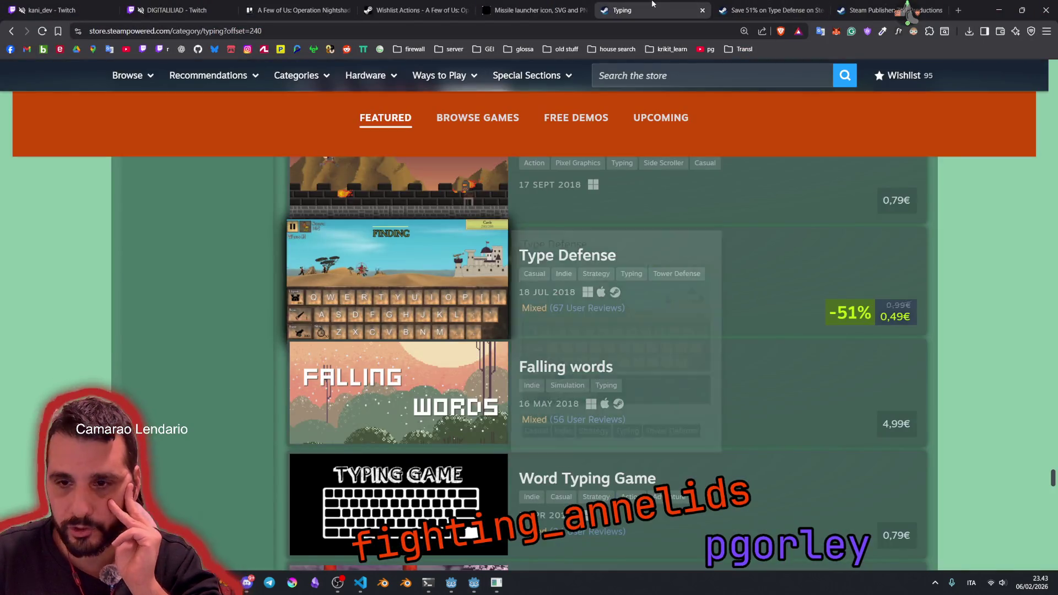
{"action": "mouse_move", "coordinate": [357, 289]}
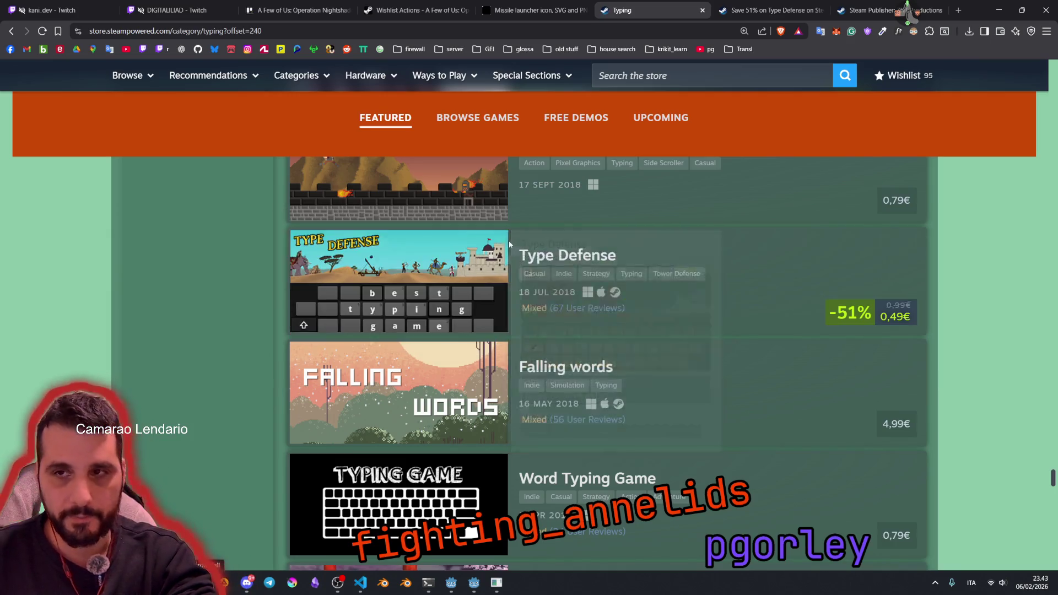
{"action": "left_click", "coordinate": [865, 5]}
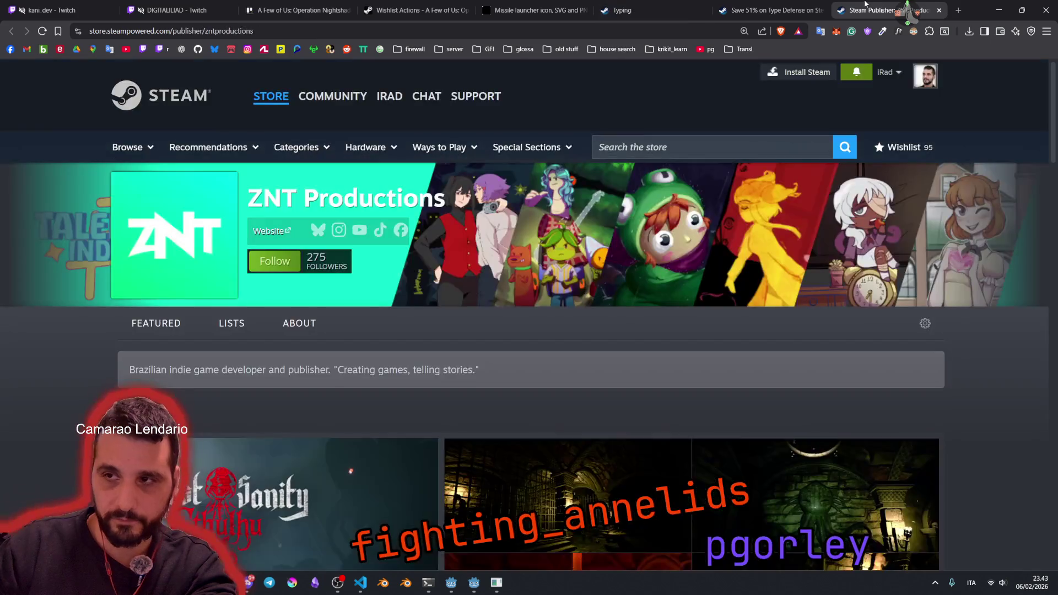
{"action": "left_click", "coordinate": [413, 50]}
{"action": "left_click", "coordinate": [444, 216]}
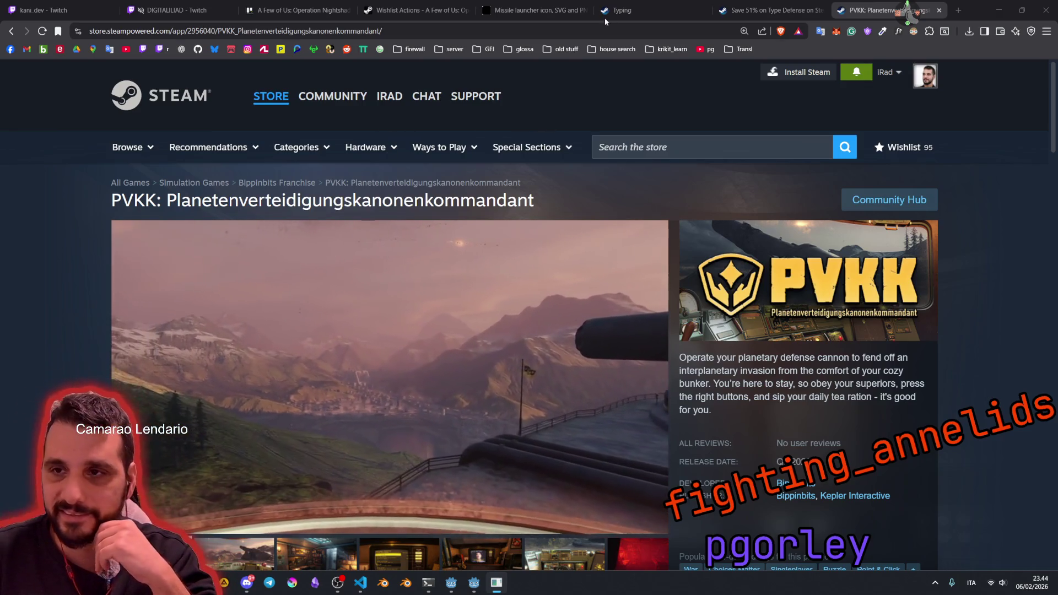
Step: Return to the Typing list and scroll down past Typing Stars and They Shall Not Loop
{"action": "left_click", "coordinate": [655, 7]}
{"action": "scroll", "coordinate": [467, 271], "scroll_direction": "down", "scroll_amount": 10}
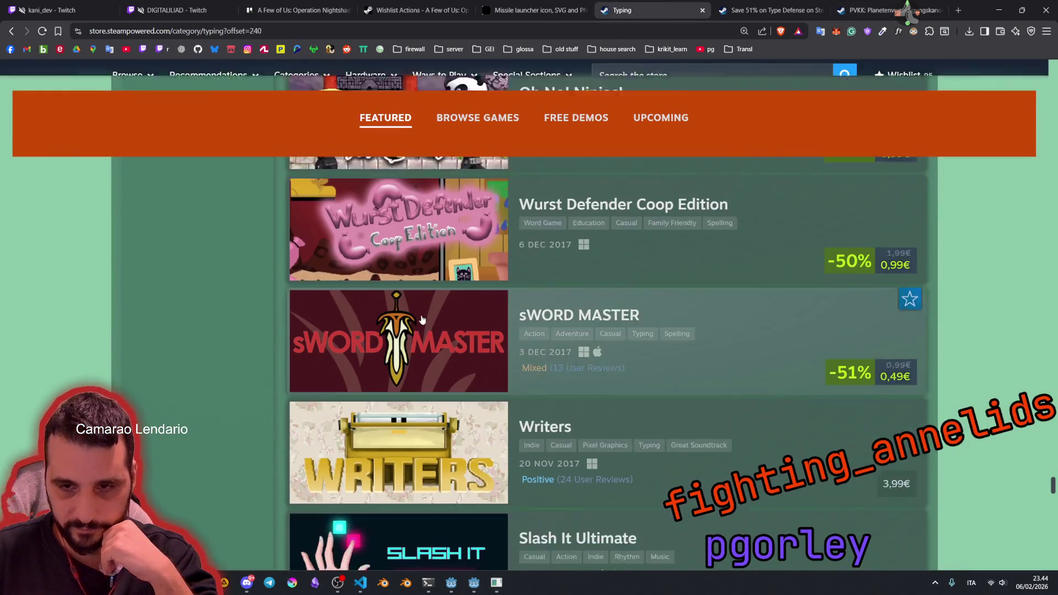
{"action": "scroll", "coordinate": [436, 328], "scroll_direction": "down", "scroll_amount": 15}
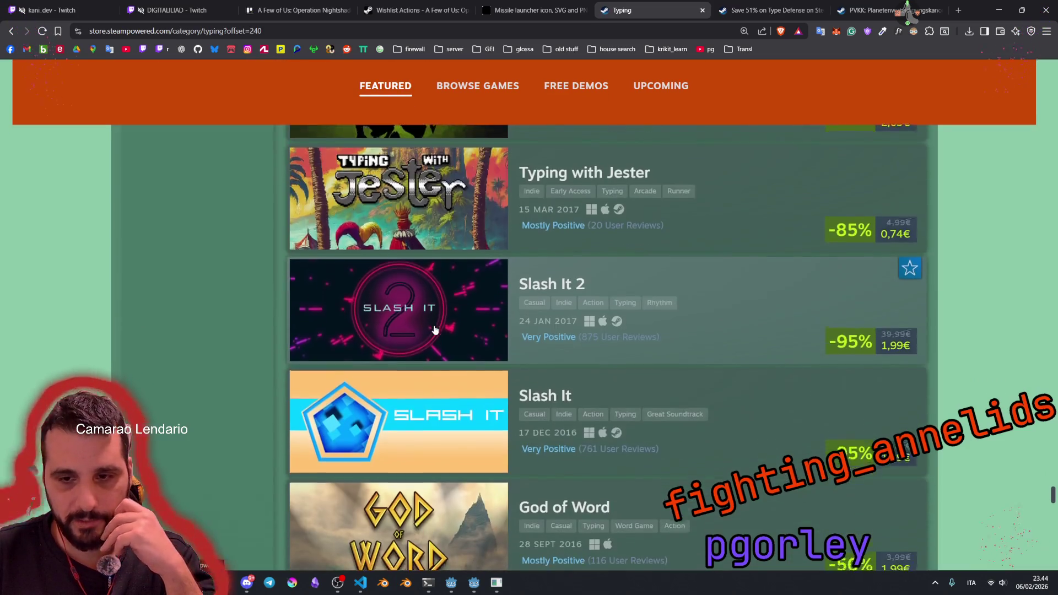
{"action": "scroll", "coordinate": [435, 329], "scroll_direction": "down", "scroll_amount": 14}
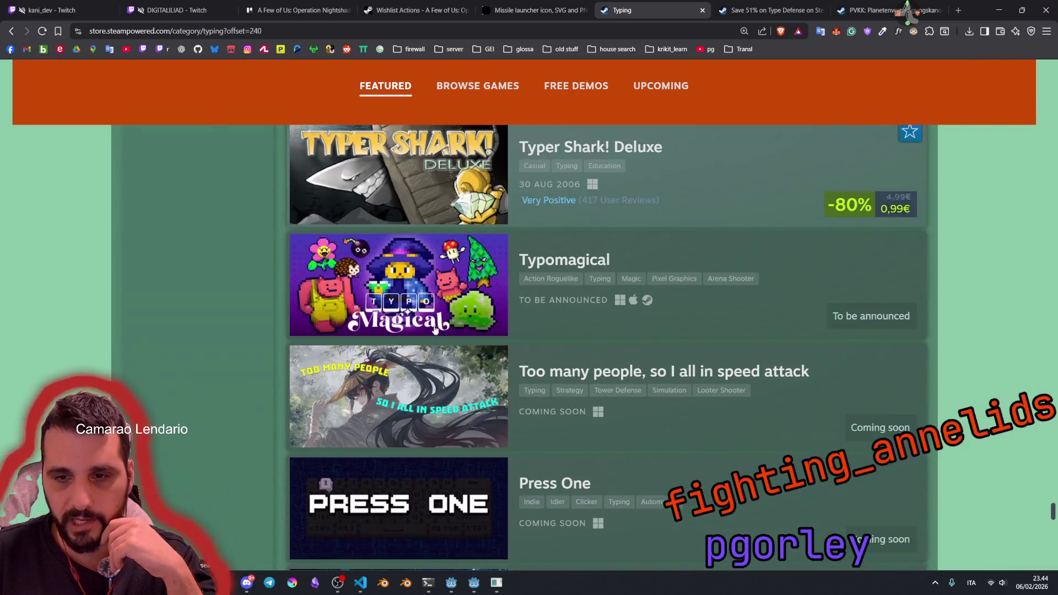
{"action": "scroll", "coordinate": [435, 330], "scroll_direction": "down", "scroll_amount": 14}
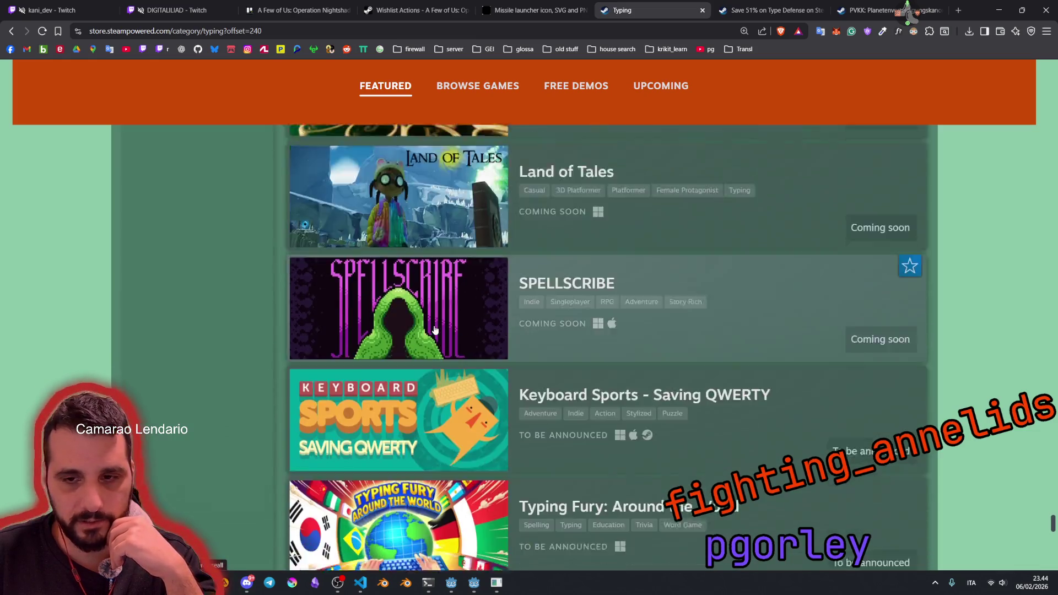
{"action": "scroll", "coordinate": [435, 329], "scroll_direction": "down", "scroll_amount": 14}
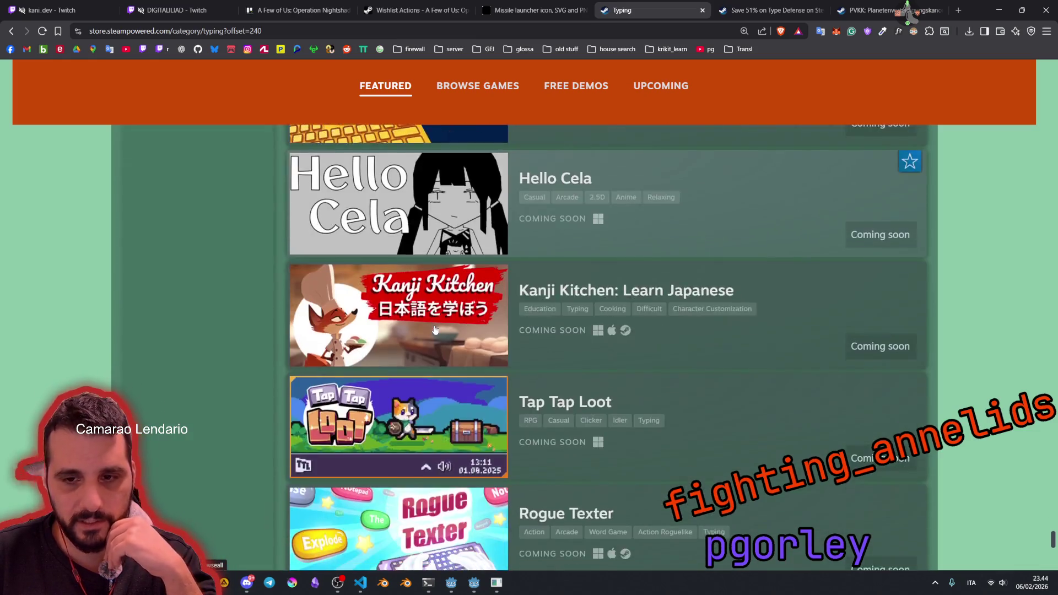
{"action": "scroll", "coordinate": [434, 329], "scroll_direction": "down", "scroll_amount": 10}
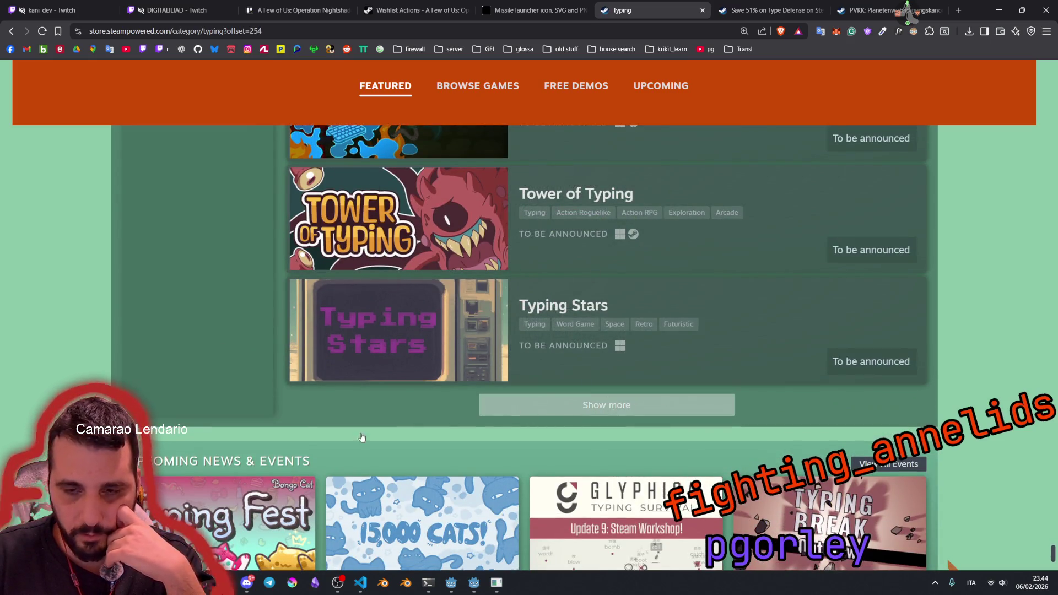
{"action": "scroll", "coordinate": [427, 354], "scroll_direction": "down", "scroll_amount": 3}
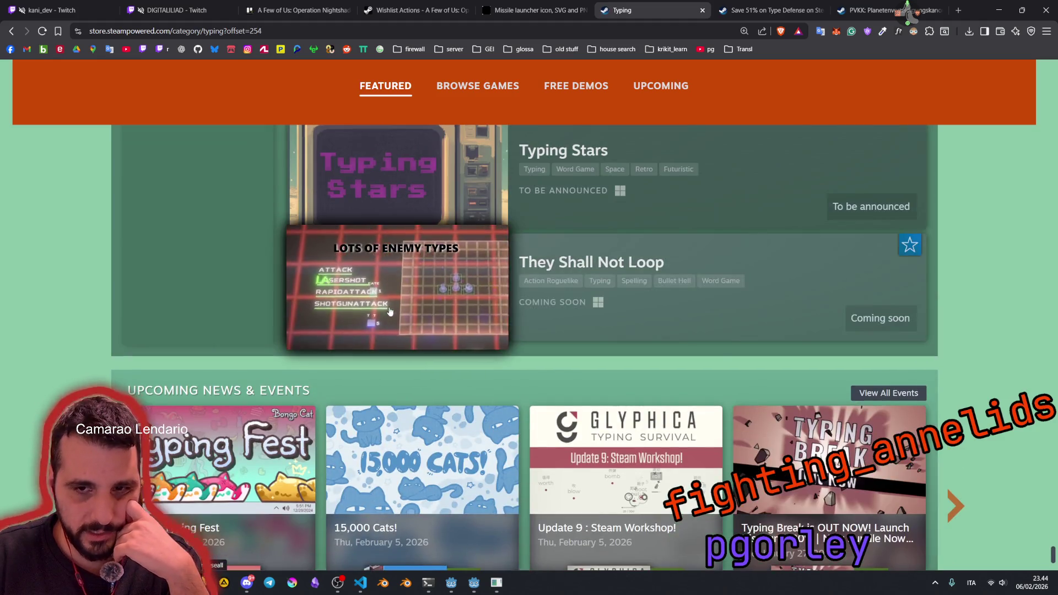
Step: Open the browser Print dialog, set to Save as PDF, for the upcoming-games list
{"action": "mouse_move", "coordinate": [435, 302]}
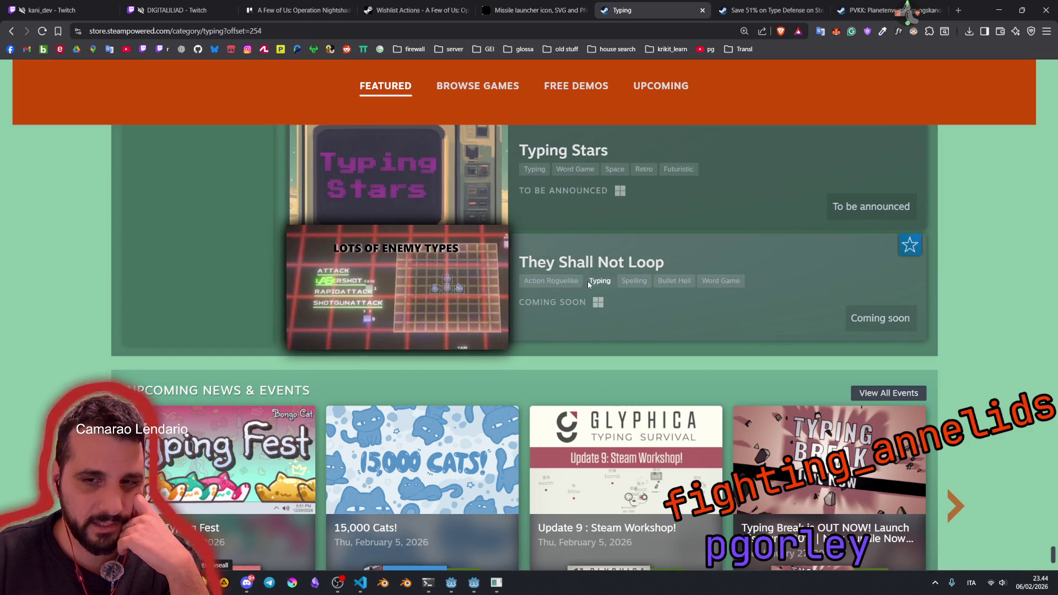
{"action": "scroll", "coordinate": [990, 283], "scroll_direction": "up", "scroll_amount": 3}
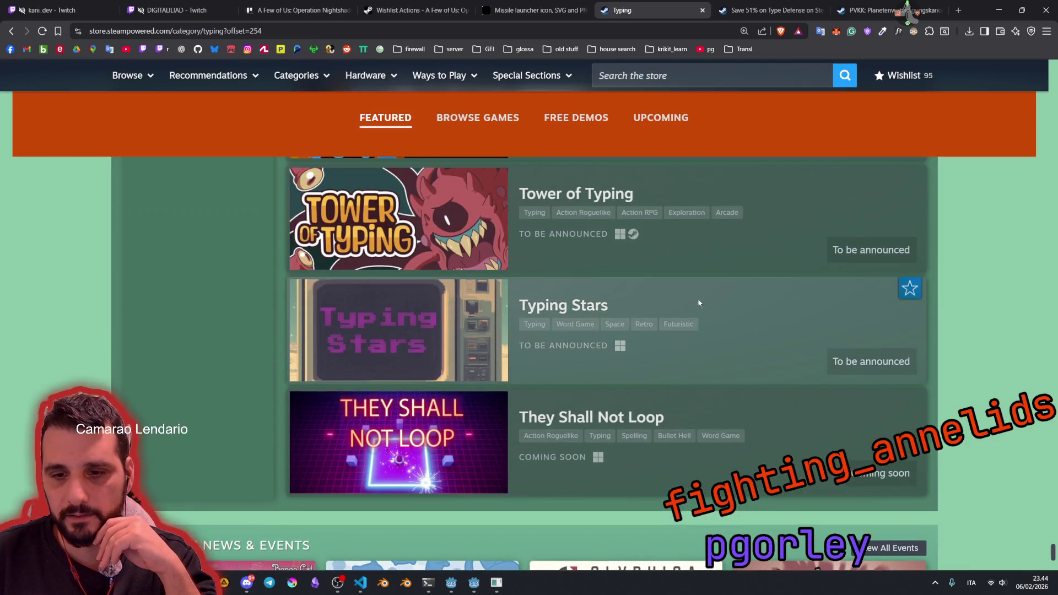
{"action": "scroll", "coordinate": [432, 342], "scroll_direction": "down", "scroll_amount": 4}
{"action": "scroll", "coordinate": [331, 325], "scroll_direction": "up", "scroll_amount": 1}
{"action": "scroll", "coordinate": [273, 312], "scroll_direction": "up", "scroll_amount": 15}
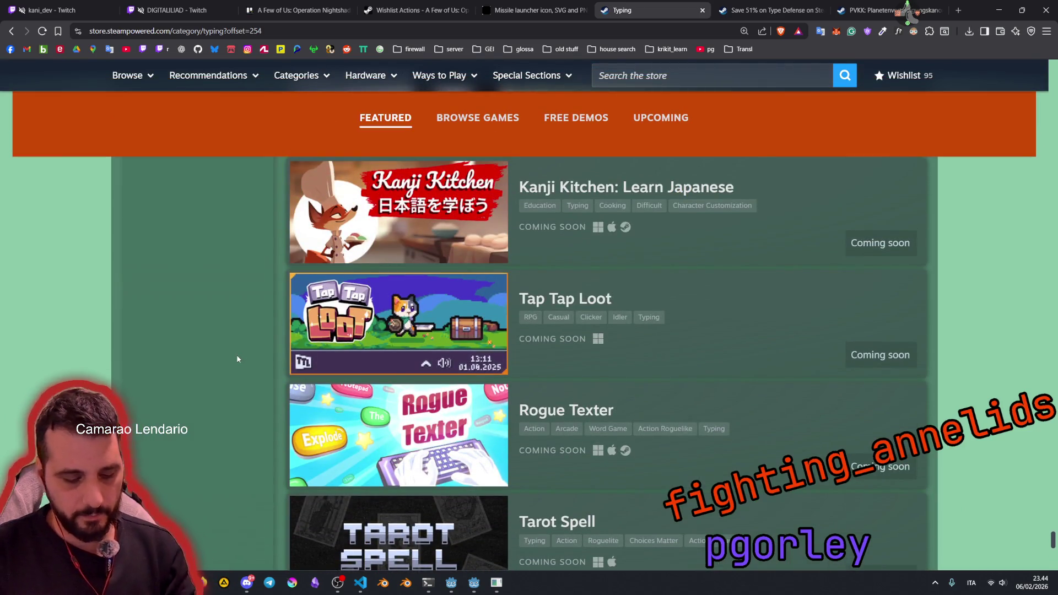
{"action": "key", "text": "ctrl+p"}
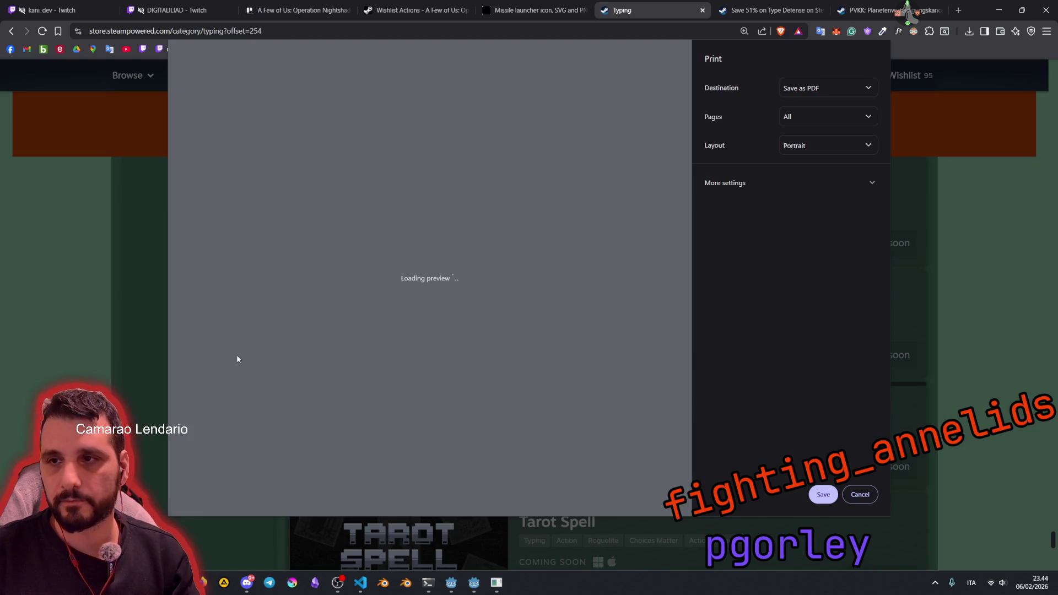
Step: Dismiss the Print dialog and return to the Typing page's top, featuring Touch Type Tale at -50%
{"action": "key", "text": "Escape"}
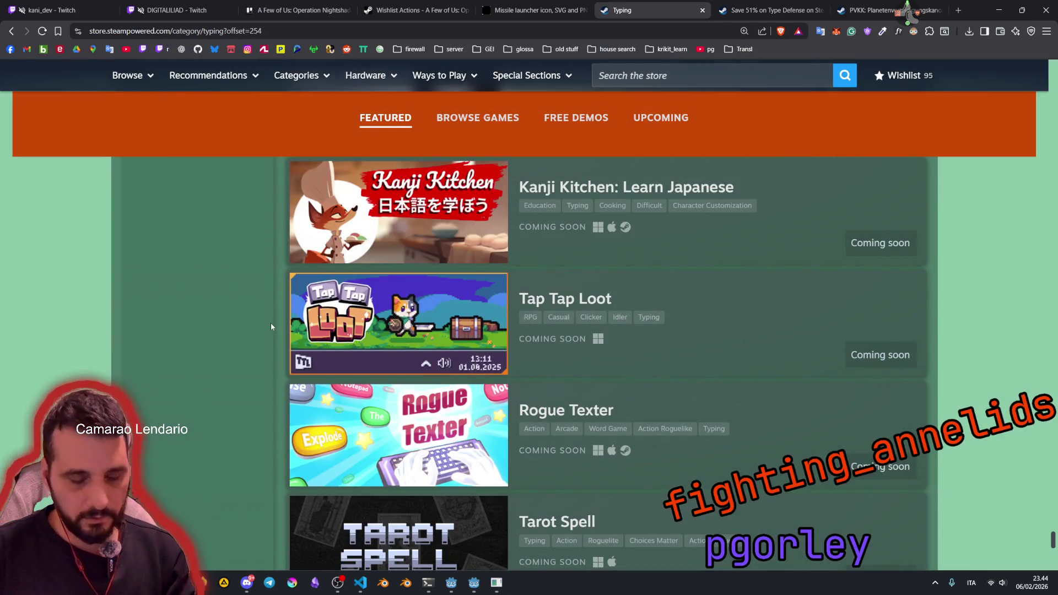
{"action": "type", "text": "night"}
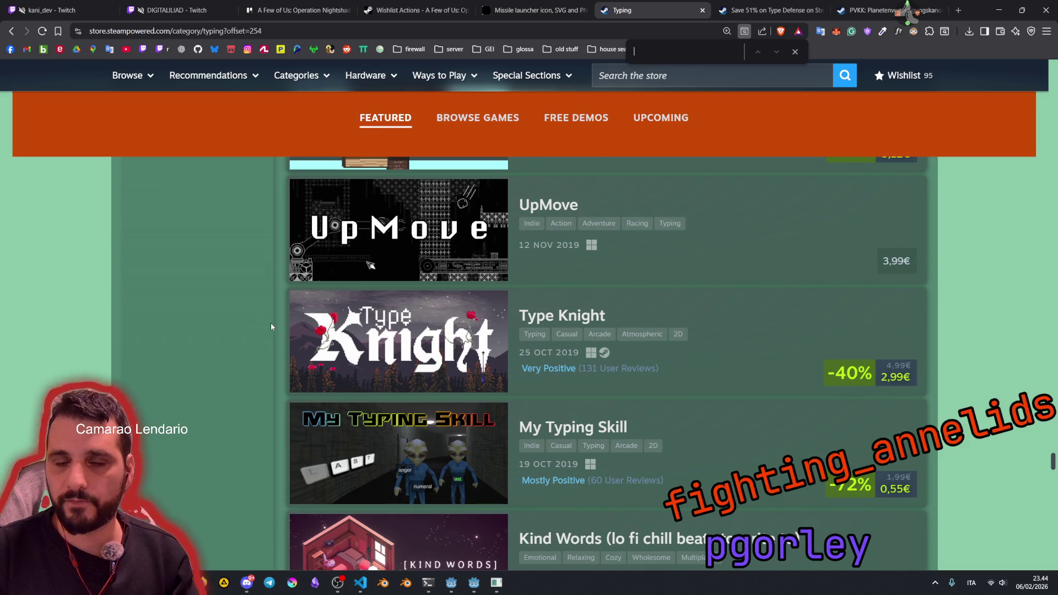
{"action": "scroll", "coordinate": [297, 303], "scroll_direction": "down", "scroll_amount": 20}
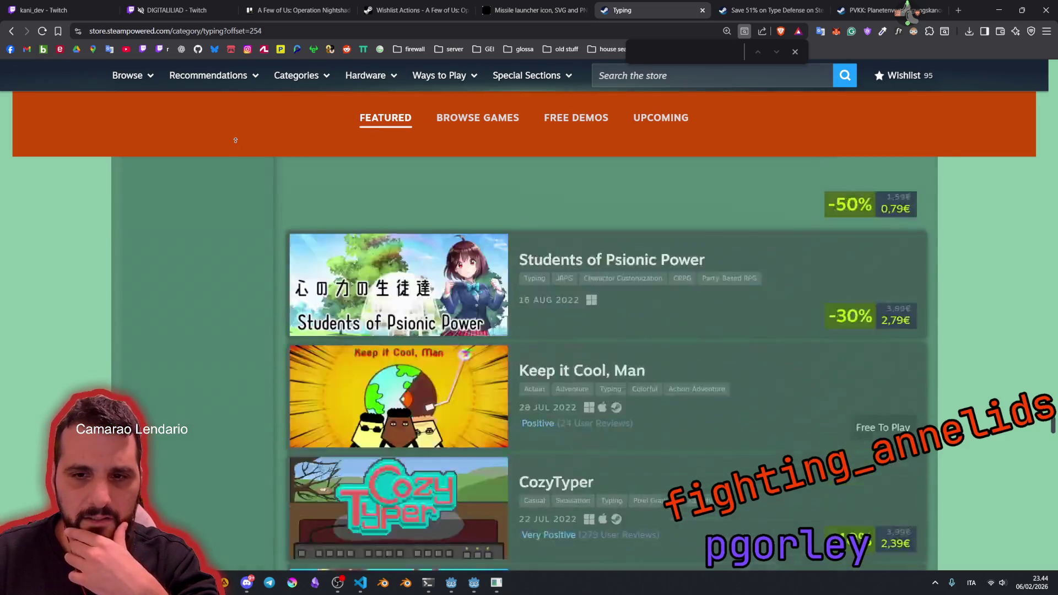
{"action": "scroll", "coordinate": [236, 142], "scroll_direction": "up", "scroll_amount": 10}
{"action": "scroll", "coordinate": [260, 303], "scroll_direction": "down", "scroll_amount": 10}
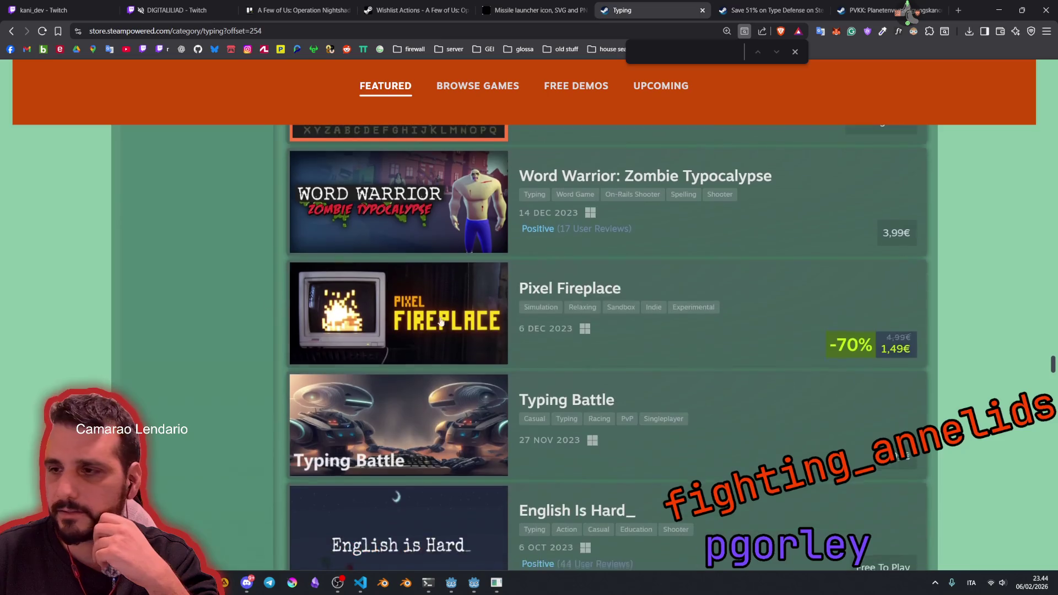
{"action": "left_click_drag", "start_coordinate": [1052, 378], "coordinate": [1026, 62]}
{"action": "scroll", "coordinate": [549, 310], "scroll_direction": "down", "scroll_amount": 10}
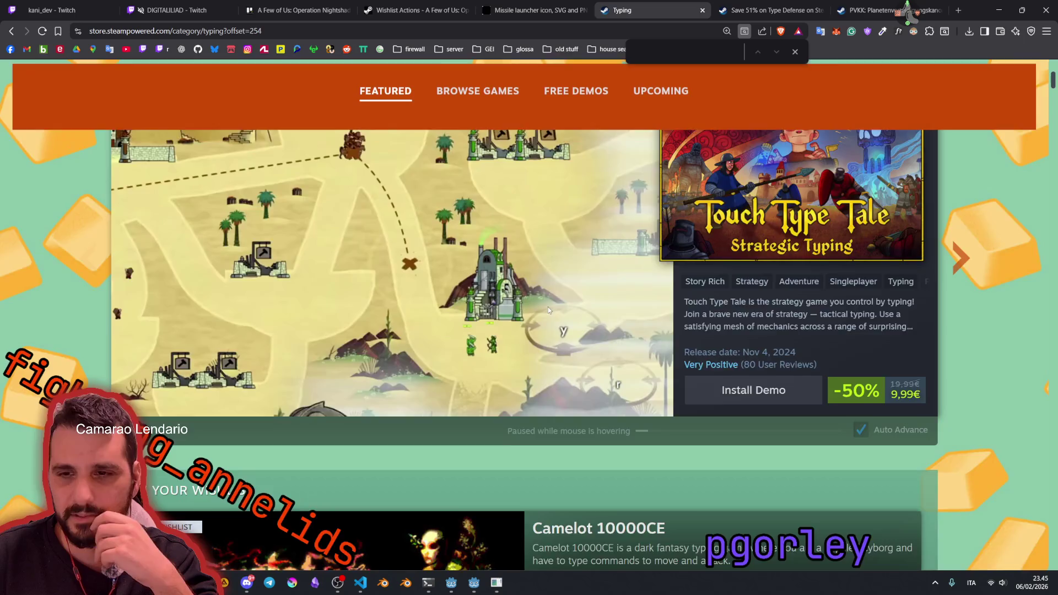
Step: Scroll the Typing page and load more games into the Popular Titles grid with Show more
{"action": "scroll", "coordinate": [387, 272], "scroll_direction": "down", "scroll_amount": 3}
{"action": "scroll", "coordinate": [282, 193], "scroll_direction": "up", "scroll_amount": 5}
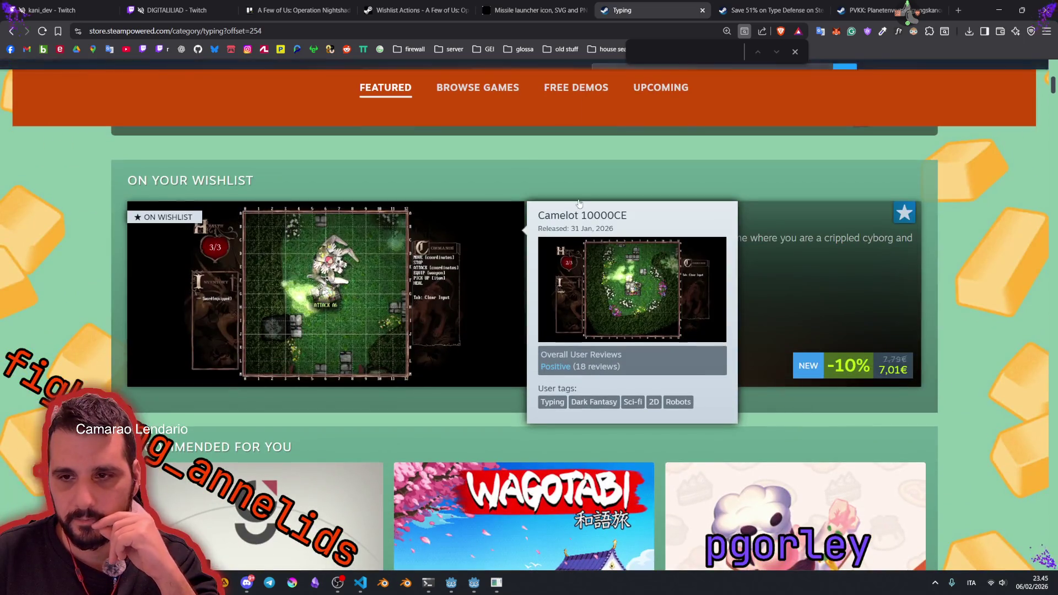
{"action": "scroll", "coordinate": [492, 293], "scroll_direction": "down", "scroll_amount": 9}
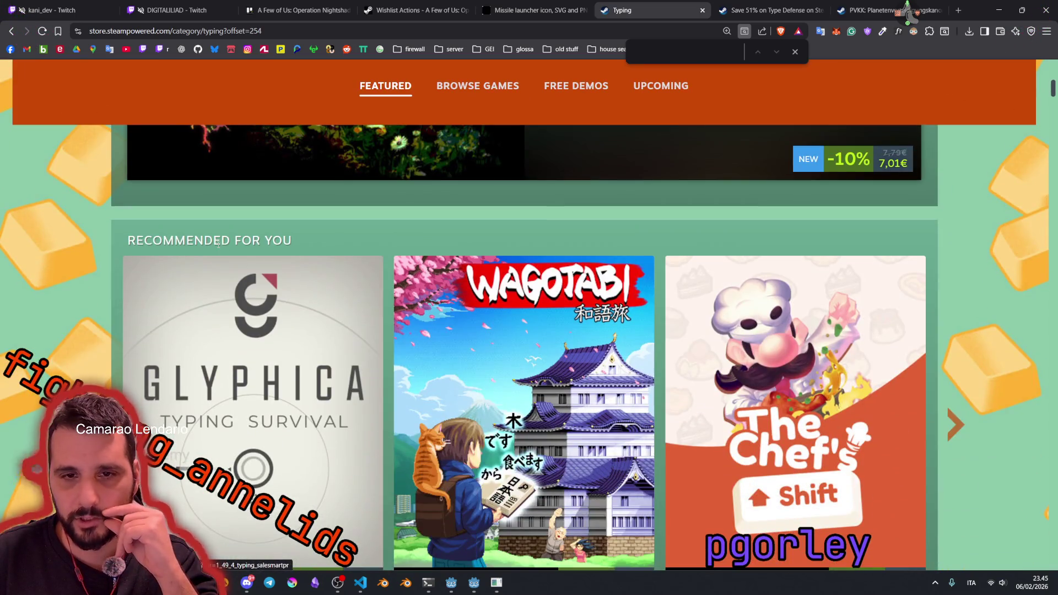
{"action": "scroll", "coordinate": [706, 244], "scroll_direction": "down", "scroll_amount": 10}
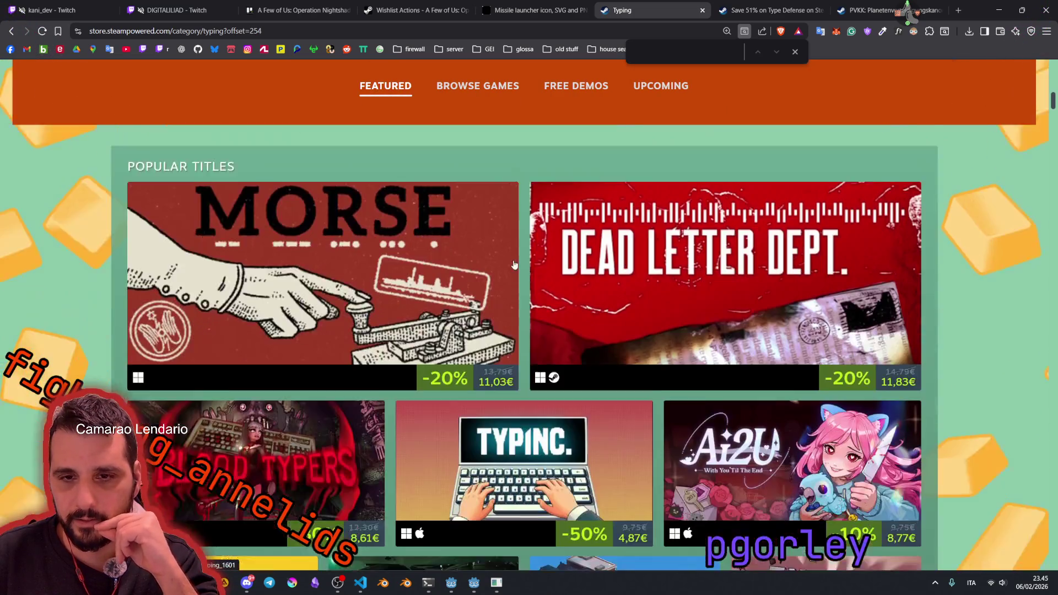
{"action": "mouse_move", "coordinate": [264, 200]}
{"action": "scroll", "coordinate": [264, 200], "scroll_direction": "down", "scroll_amount": 3}
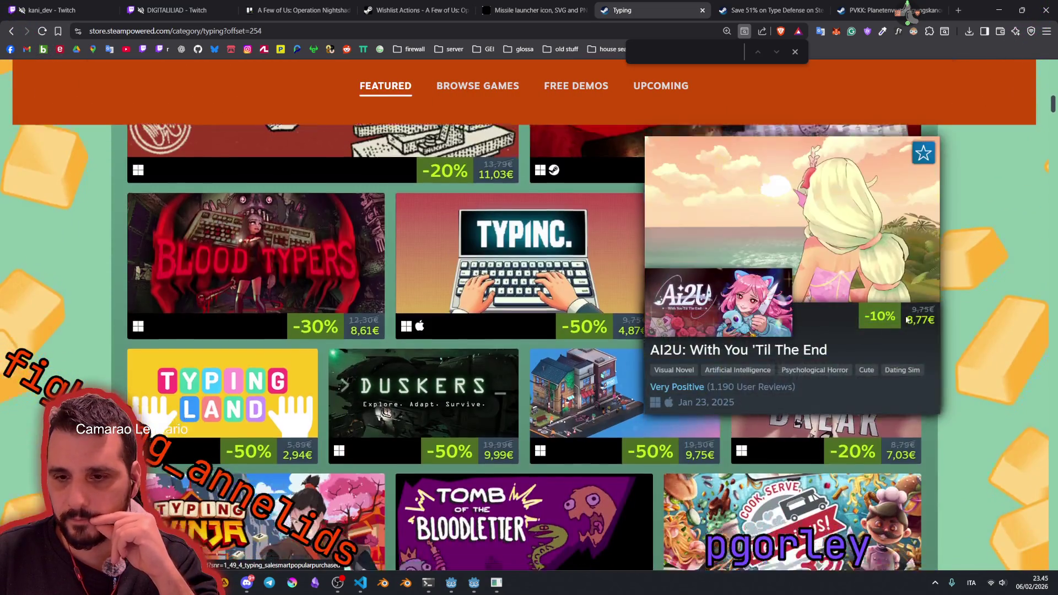
{"action": "scroll", "coordinate": [508, 402], "scroll_direction": "down", "scroll_amount": 5}
{"action": "left_click", "coordinate": [508, 403]}
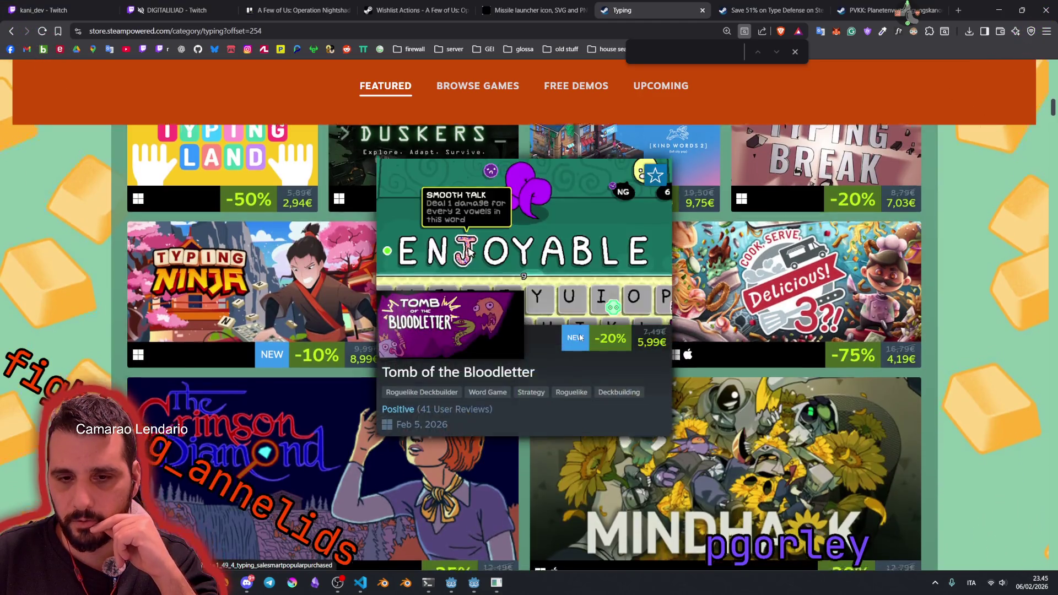
Step: Browse the expanded grid of typing games, looking over the game capsules
{"action": "scroll", "coordinate": [557, 408], "scroll_direction": "down", "scroll_amount": 10}
{"action": "scroll", "coordinate": [557, 408], "scroll_direction": "down", "scroll_amount": 1}
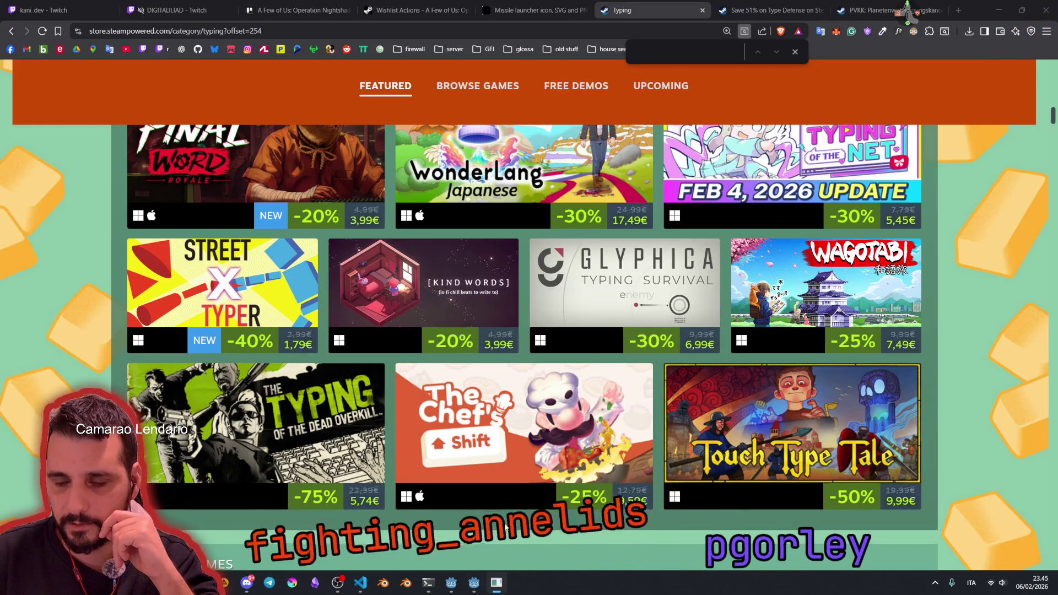
{"action": "scroll", "coordinate": [524, 512], "scroll_direction": "down", "scroll_amount": 2}
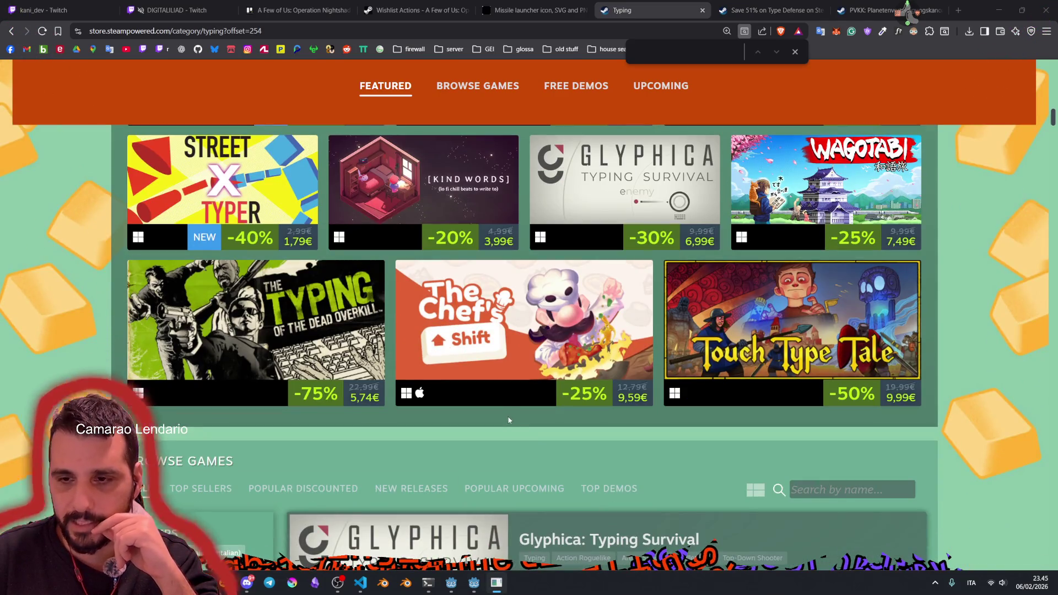
{"action": "scroll", "coordinate": [510, 420], "scroll_direction": "up", "scroll_amount": 7}
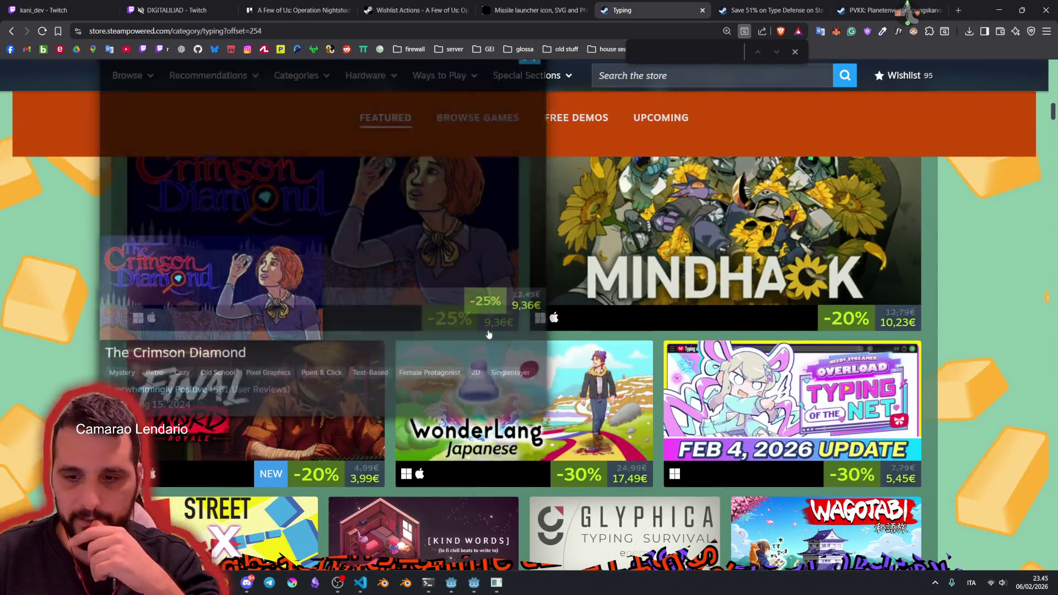
{"action": "scroll", "coordinate": [496, 414], "scroll_direction": "up", "scroll_amount": 5}
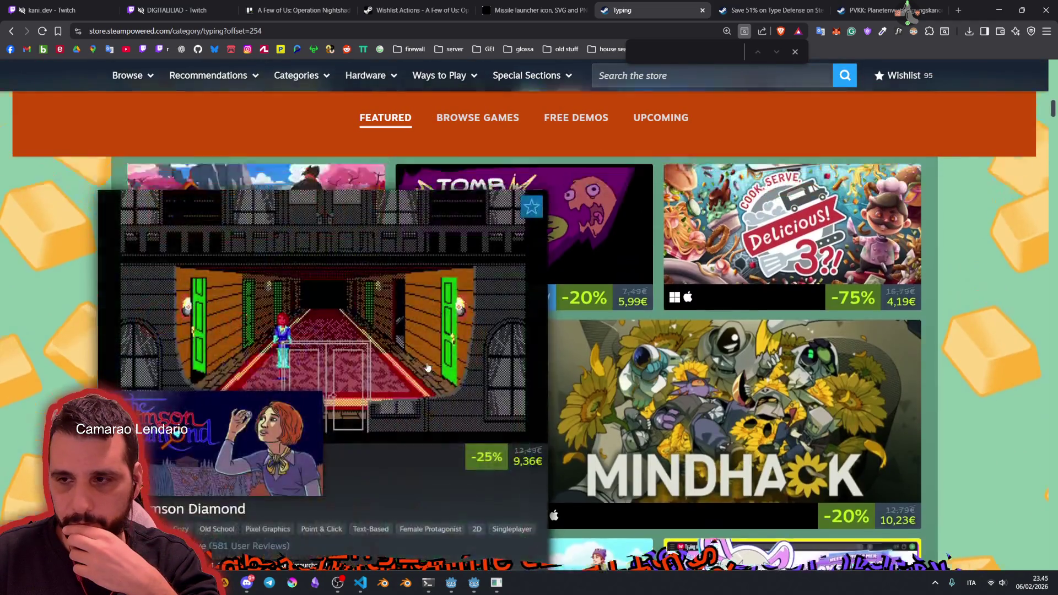
{"action": "scroll", "coordinate": [916, 331], "scroll_direction": "up", "scroll_amount": 2}
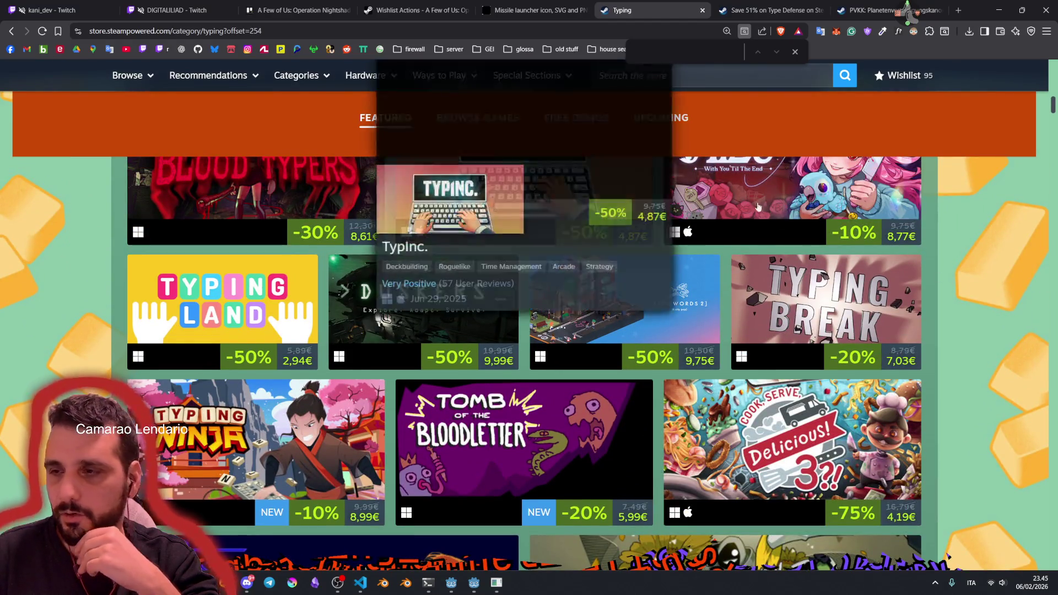
{"action": "scroll", "coordinate": [635, 238], "scroll_direction": "down", "scroll_amount": 6}
{"action": "scroll", "coordinate": [648, 391], "scroll_direction": "down", "scroll_amount": 5}
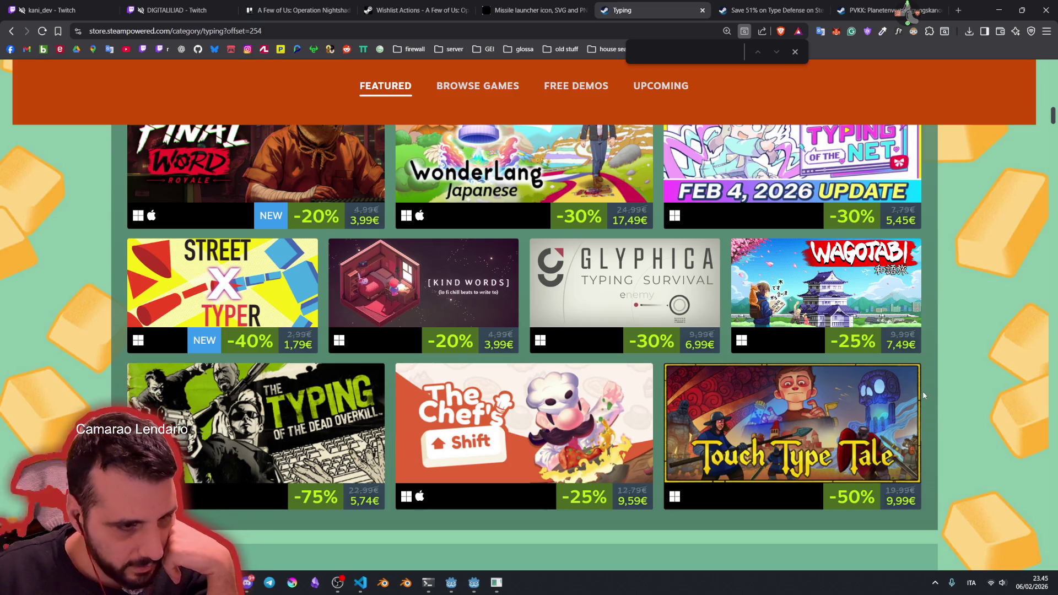
{"action": "mouse_move", "coordinate": [911, 387]}
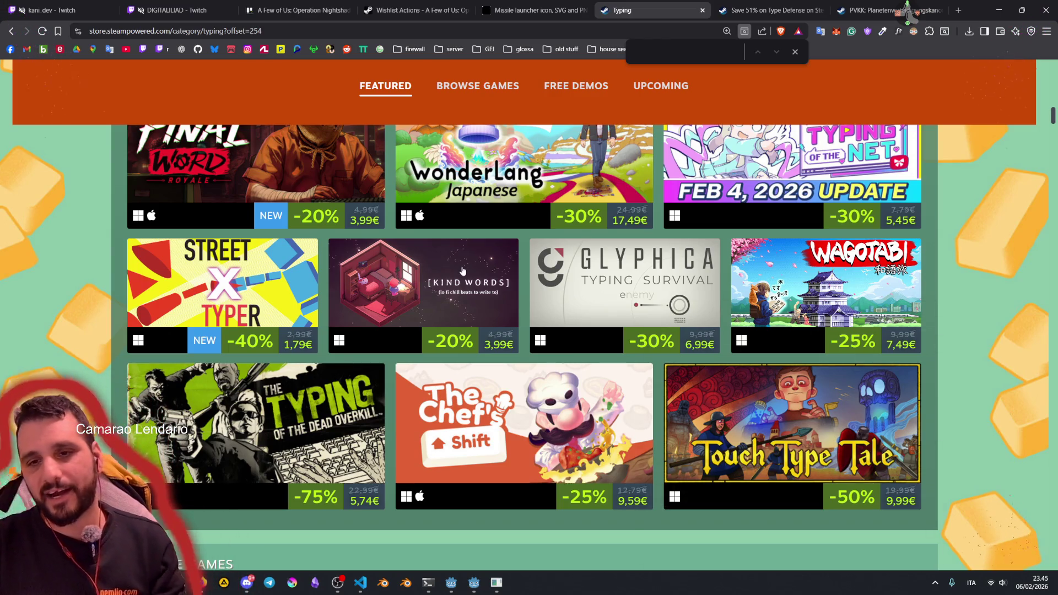
{"action": "mouse_move", "coordinate": [578, 391]}
{"action": "scroll", "coordinate": [582, 387], "scroll_direction": "up", "scroll_amount": 10}
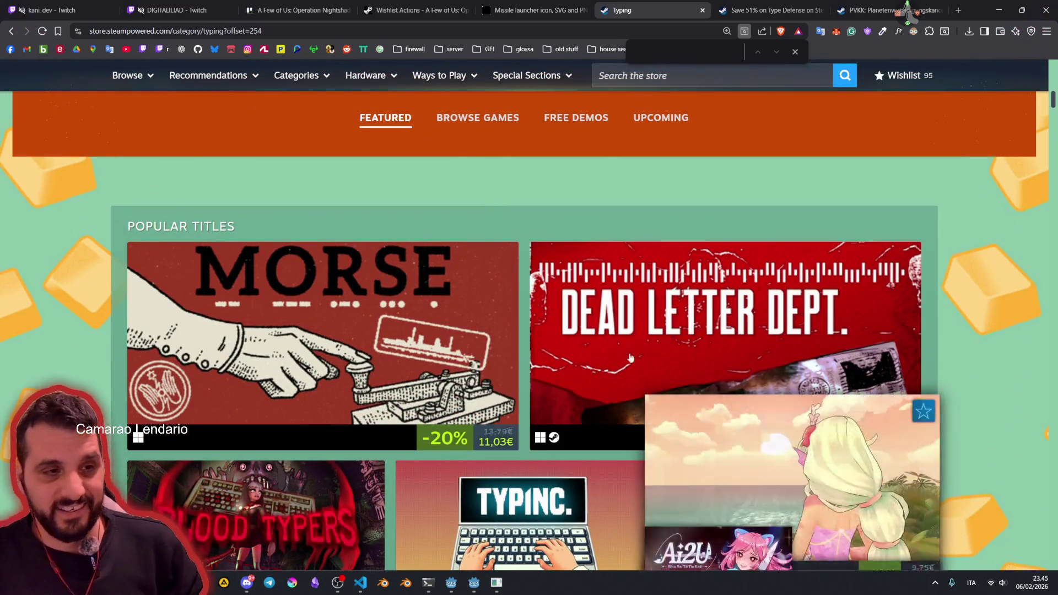
{"action": "mouse_move", "coordinate": [626, 329]}
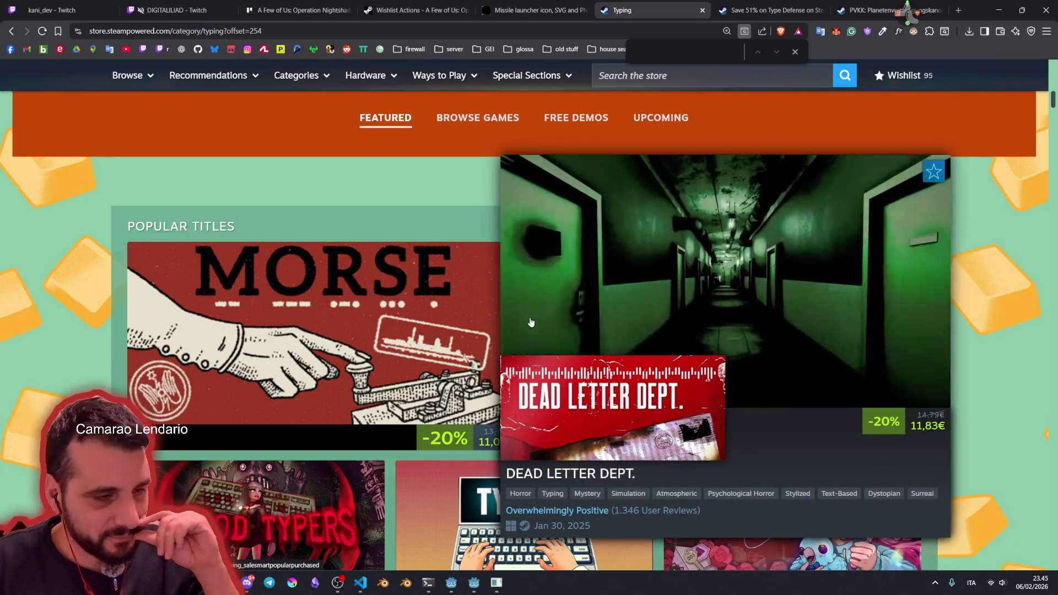
{"action": "mouse_move", "coordinate": [122, 385]}
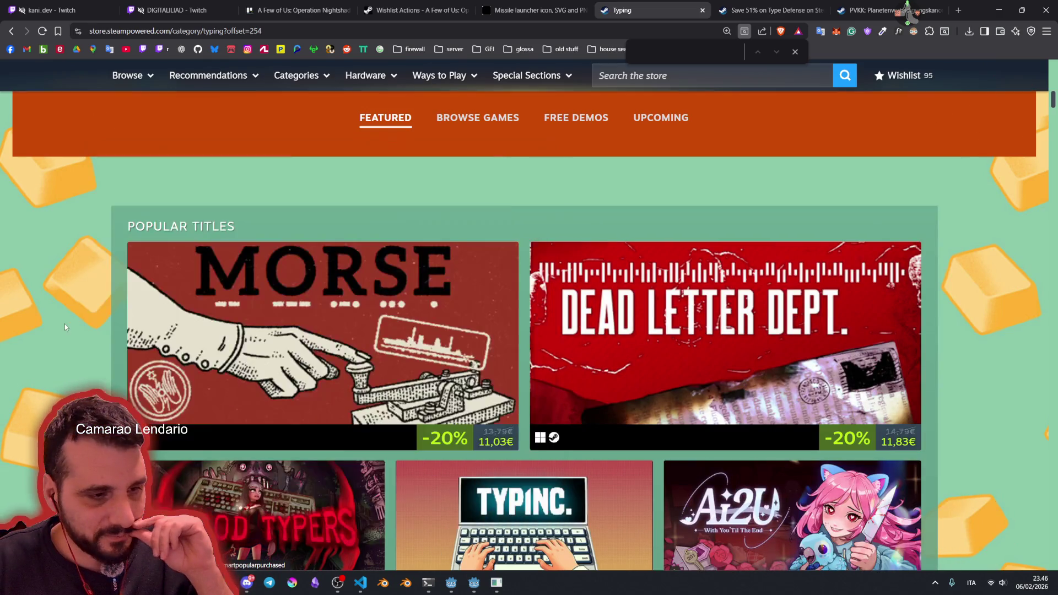
Step: Scroll down to the upcoming 2026 typing releases, then return to the PVKK store page and select its address
{"action": "scroll", "coordinate": [64, 323], "scroll_direction": "up", "scroll_amount": 10}
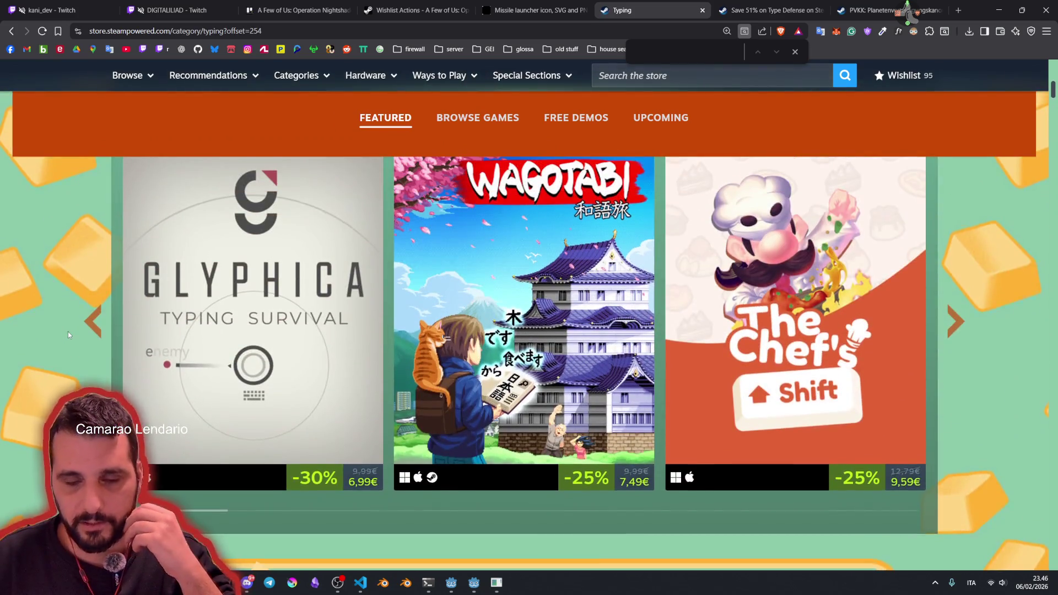
{"action": "scroll", "coordinate": [68, 331], "scroll_direction": "up", "scroll_amount": 8}
{"action": "scroll", "coordinate": [67, 335], "scroll_direction": "up", "scroll_amount": 4}
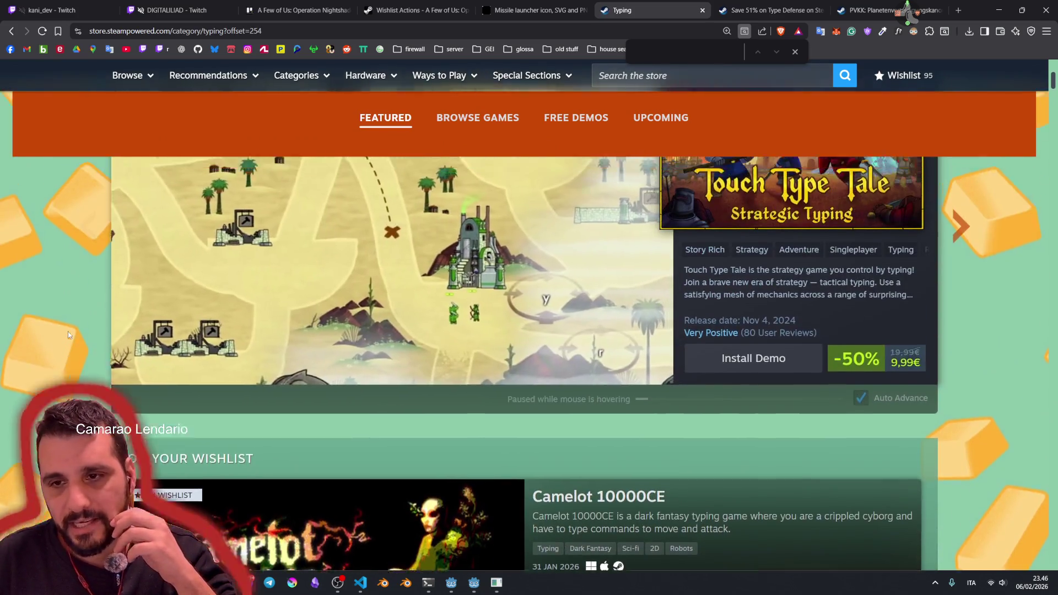
{"action": "scroll", "coordinate": [68, 334], "scroll_direction": "down", "scroll_amount": 15}
{"action": "scroll", "coordinate": [68, 334], "scroll_direction": "down", "scroll_amount": 20}
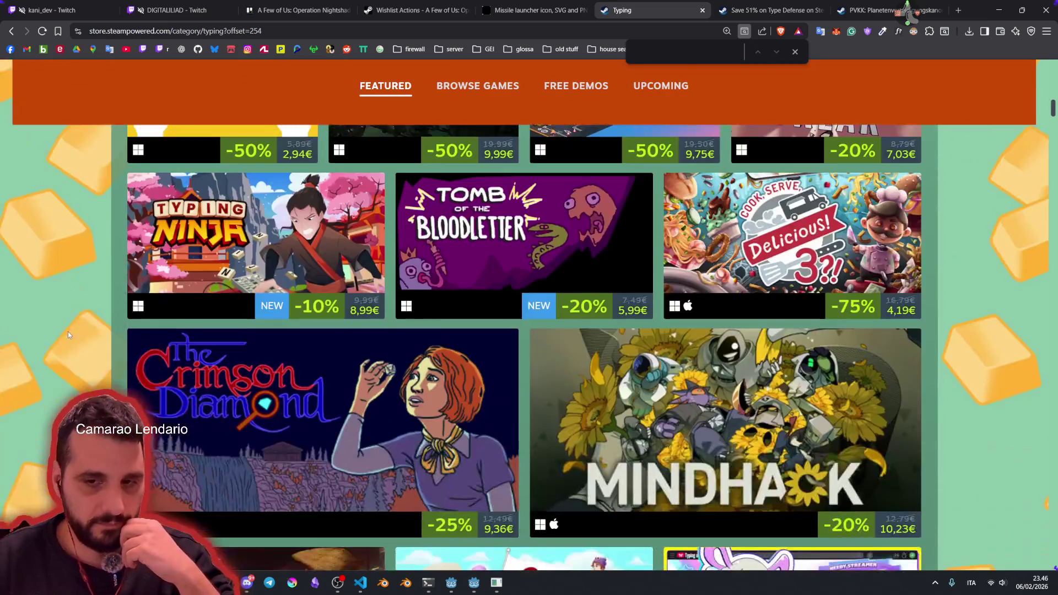
{"action": "scroll", "coordinate": [69, 335], "scroll_direction": "down", "scroll_amount": 15}
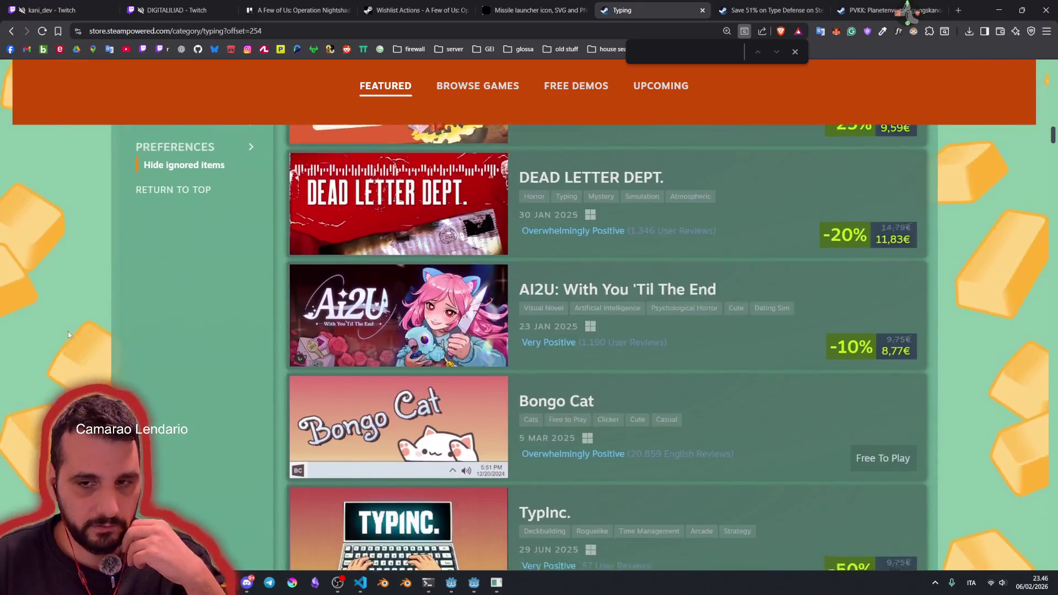
{"action": "scroll", "coordinate": [68, 335], "scroll_direction": "down", "scroll_amount": 18}
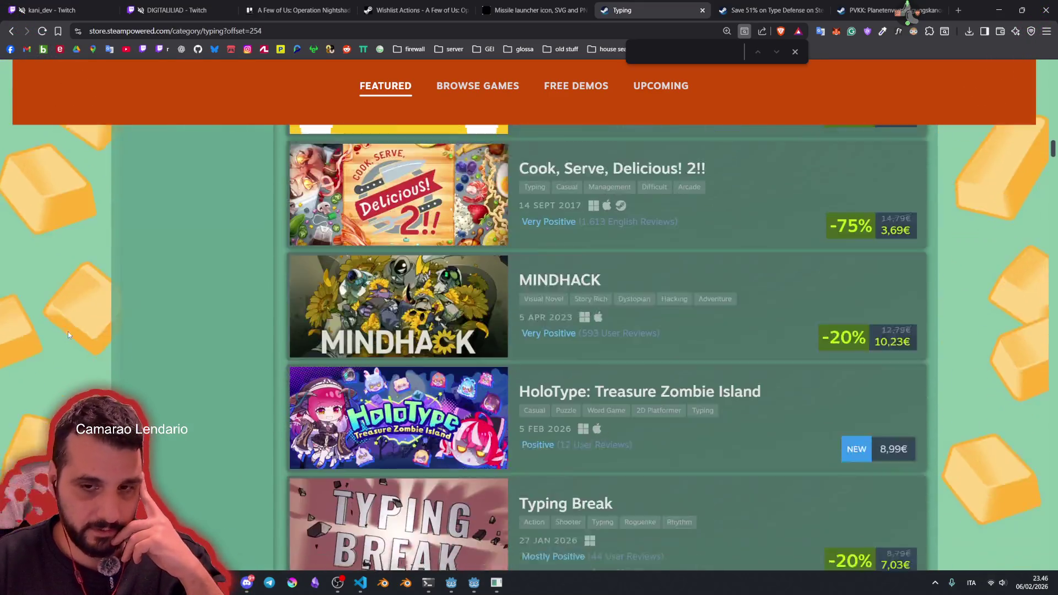
{"action": "scroll", "coordinate": [68, 335], "scroll_direction": "down", "scroll_amount": 10}
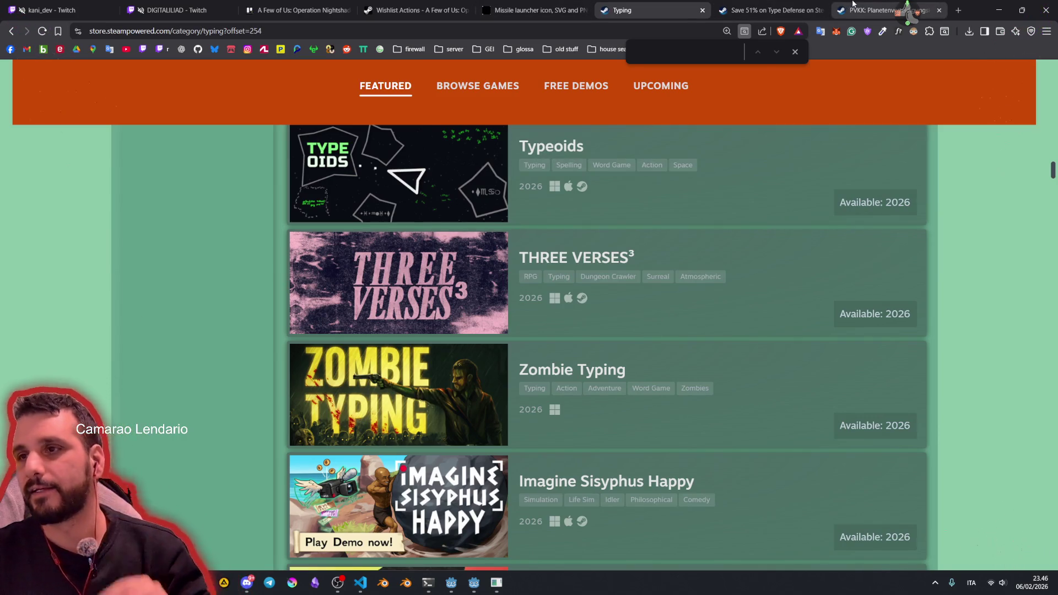
{"action": "left_click", "coordinate": [853, 10]}
{"action": "left_click", "coordinate": [331, 31]}
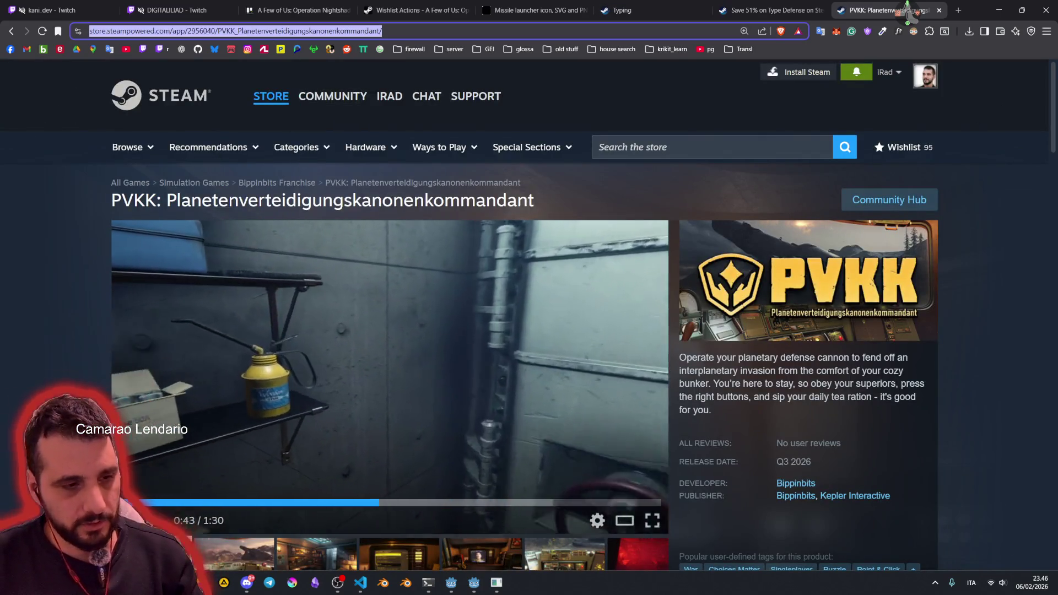
Step: Watch the PVKK trailer on its store page, then move on to the Type Defense store page
{"action": "key", "text": "alt+Tab"}
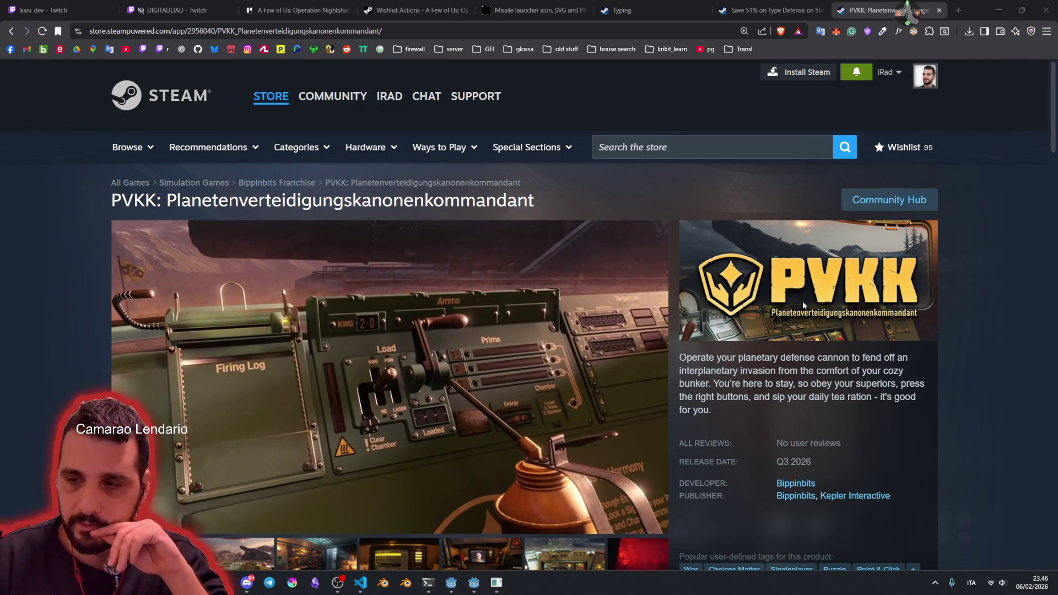
{"action": "mouse_move", "coordinate": [325, 95]}
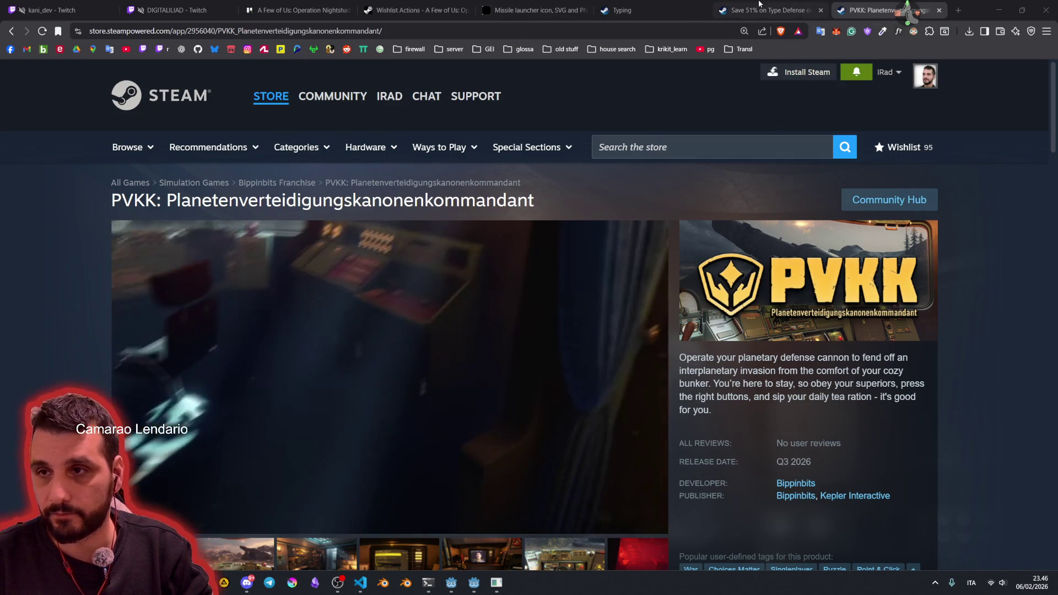
{"action": "key", "text": "ctrl+shift+Tab"}
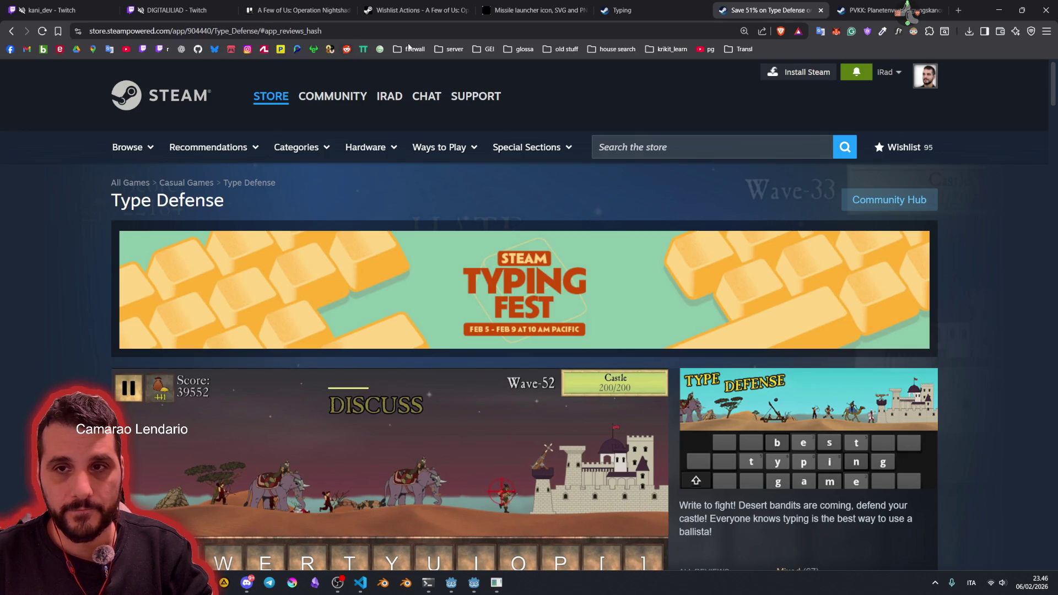
Step: From the firewall bookmarks, open the Operation Nightshade Wishlist Actions report, then SteamDB's most-wishlisted upcoming games chart
{"action": "left_click", "coordinate": [410, 48]}
{"action": "left_click", "coordinate": [455, 331]}
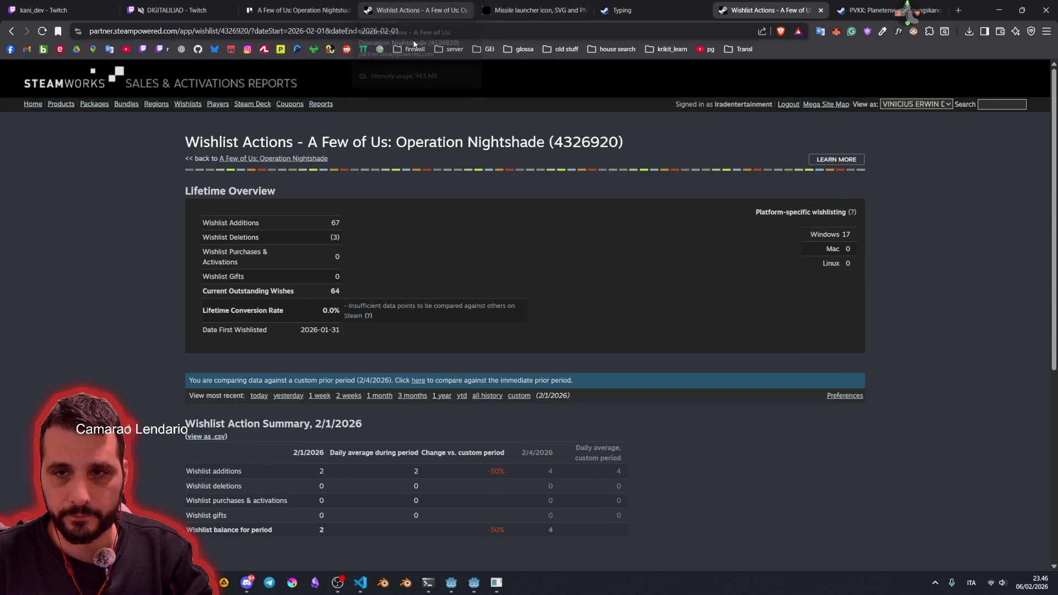
{"action": "left_click", "coordinate": [413, 49]}
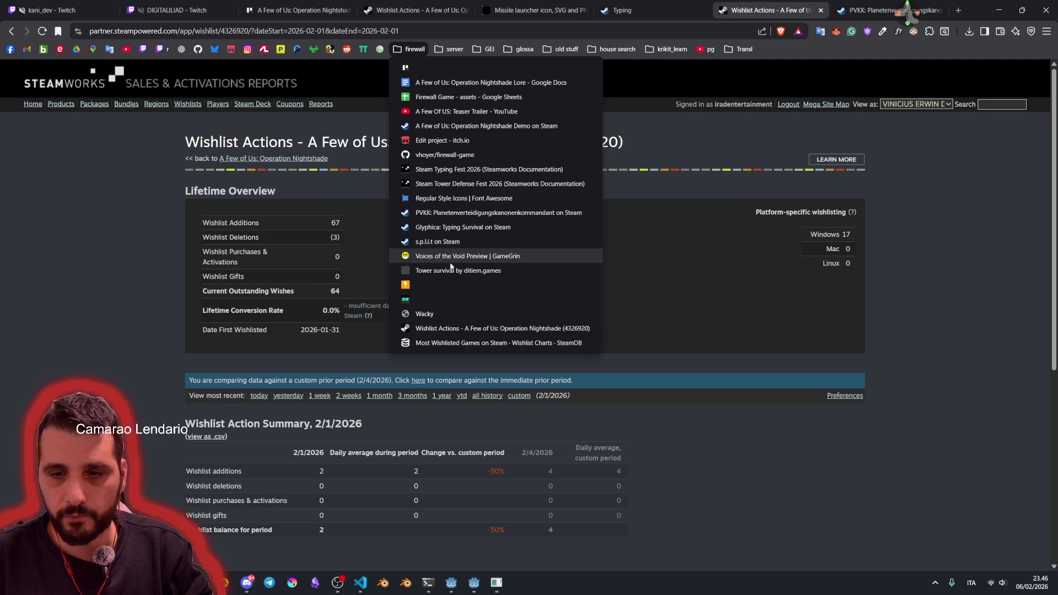
{"action": "left_click", "coordinate": [444, 345]}
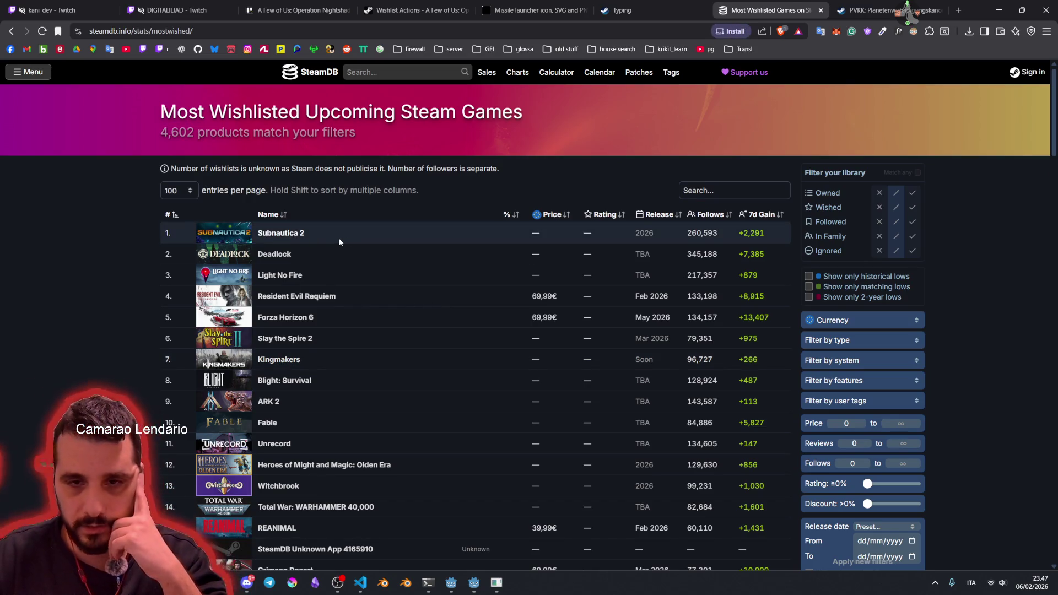
Step: Sort the chart by 7d Gain and select Forza Horizon 6's gain and price figures
{"action": "mouse_move", "coordinate": [340, 242]}
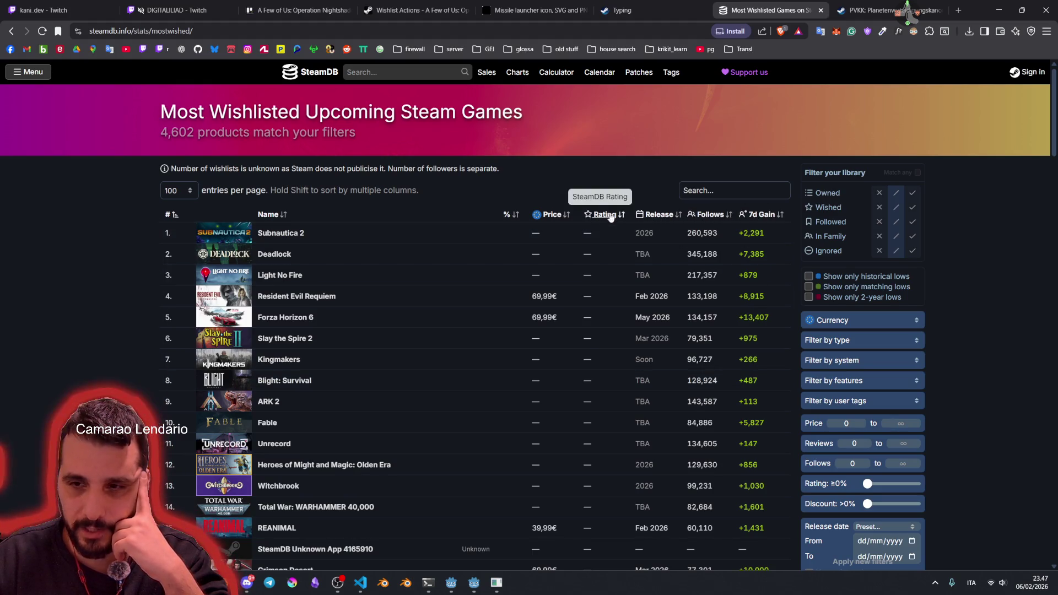
{"action": "left_click", "coordinate": [775, 216]}
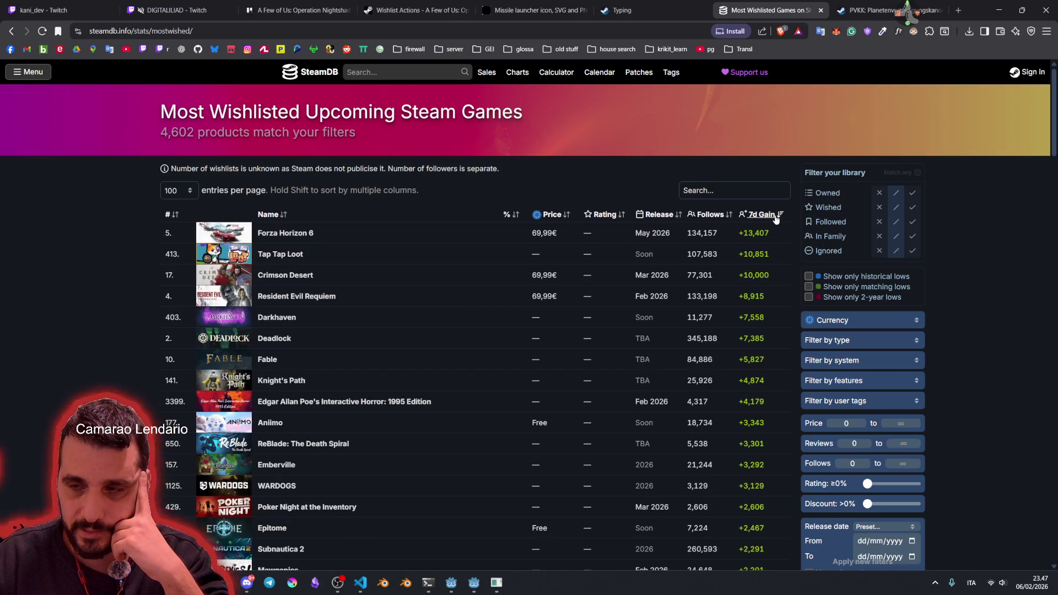
{"action": "mouse_move", "coordinate": [300, 238]}
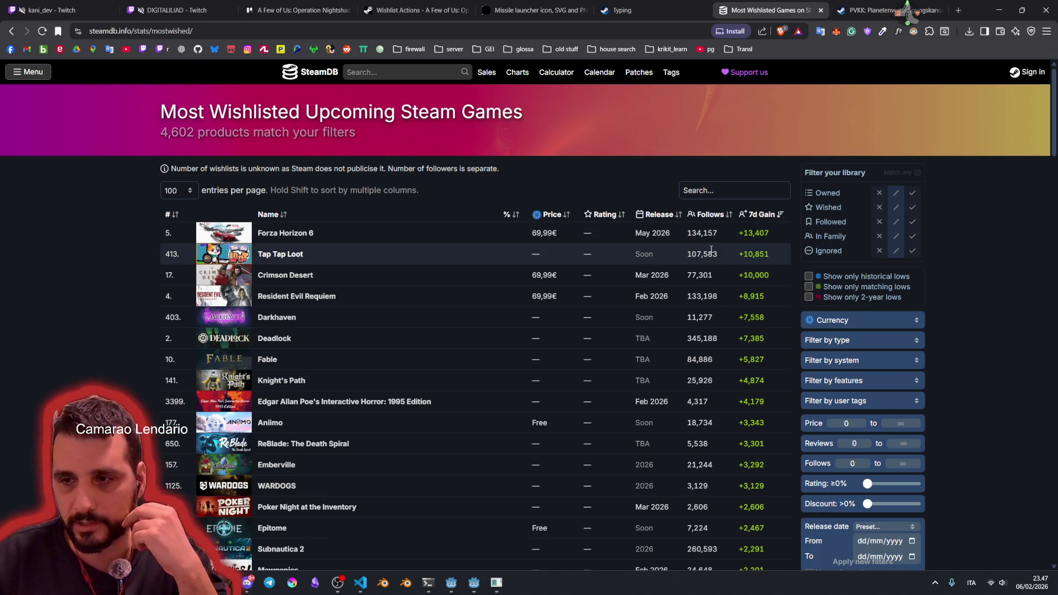
{"action": "left_click_drag", "start_coordinate": [769, 233], "coordinate": [747, 233]}
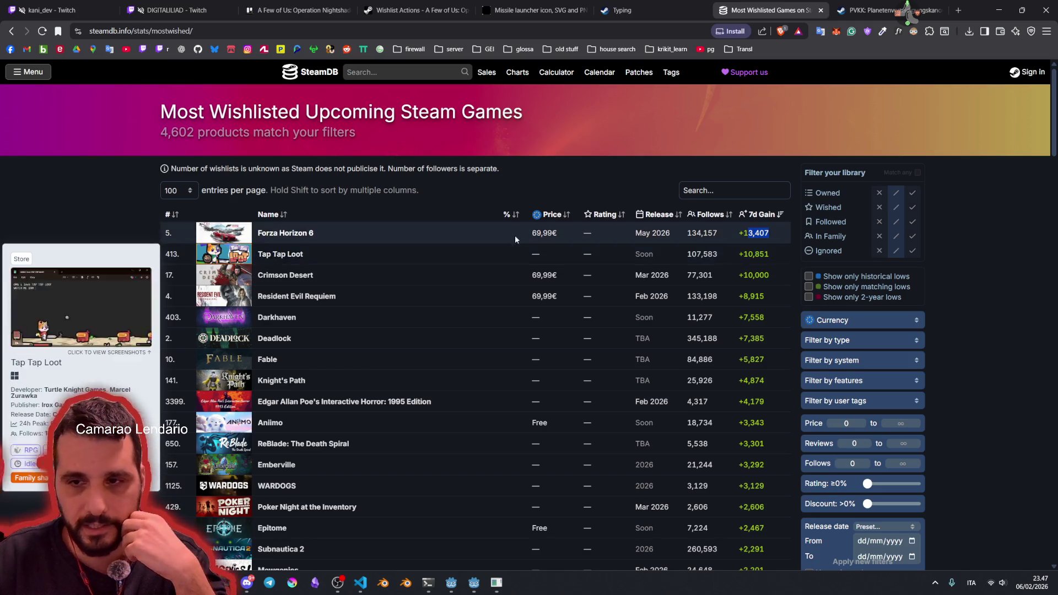
{"action": "left_click_drag", "start_coordinate": [532, 233], "coordinate": [559, 233]}
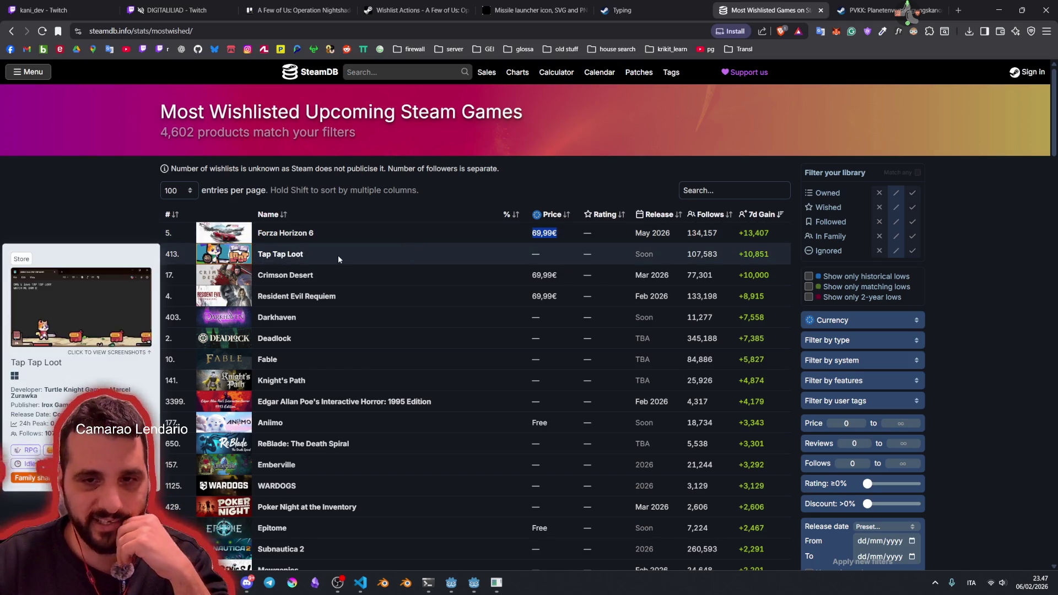
Step: Scroll through the gain-sorted results, then jump back to the top of the chart
{"action": "scroll", "coordinate": [339, 268], "scroll_direction": "down", "scroll_amount": 5}
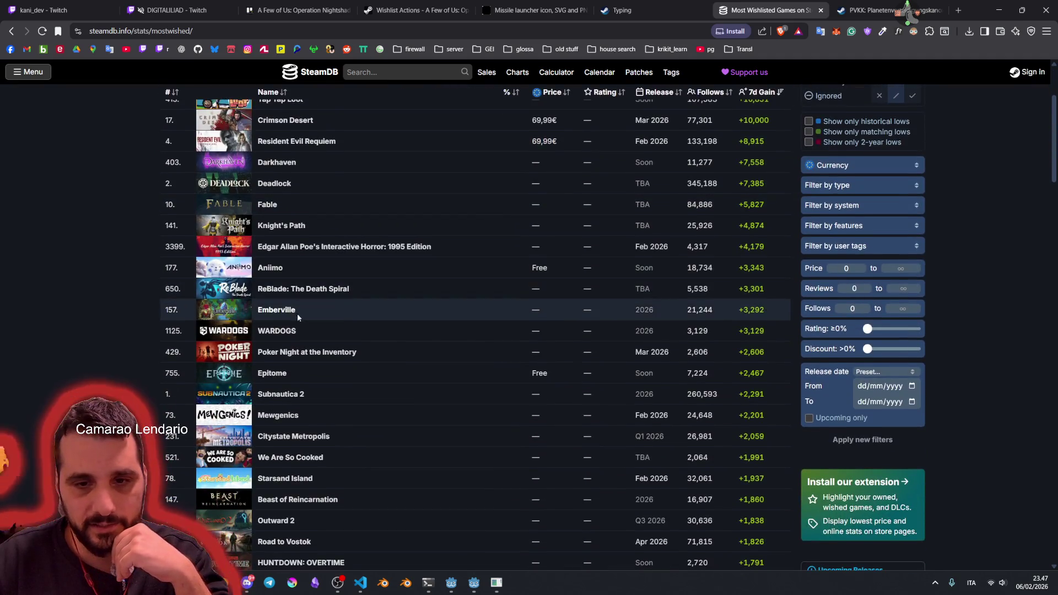
{"action": "scroll", "coordinate": [298, 317], "scroll_direction": "down", "scroll_amount": 5}
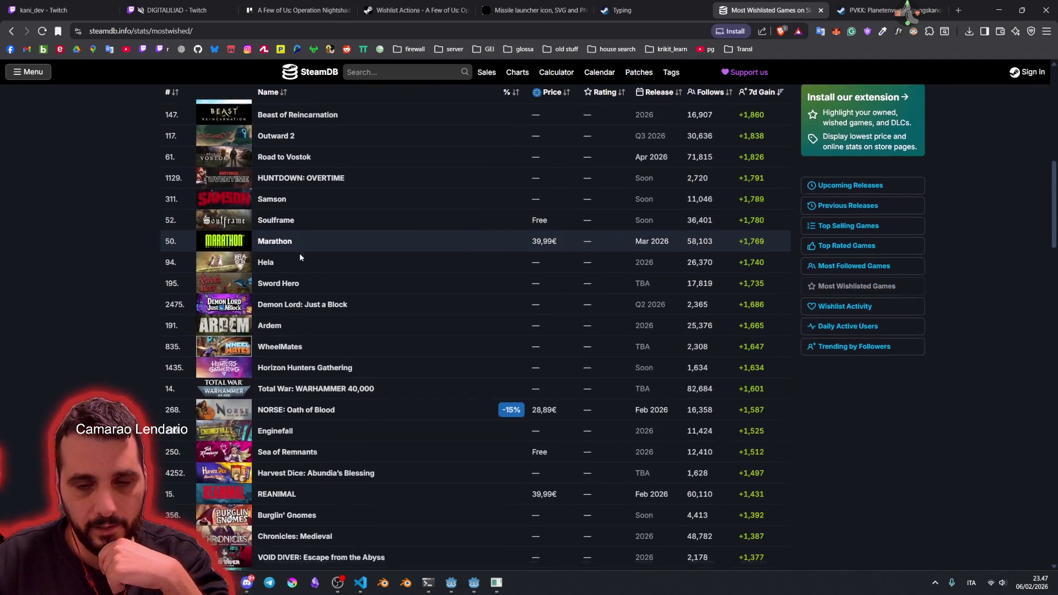
{"action": "scroll", "coordinate": [305, 362], "scroll_direction": "down", "scroll_amount": 4}
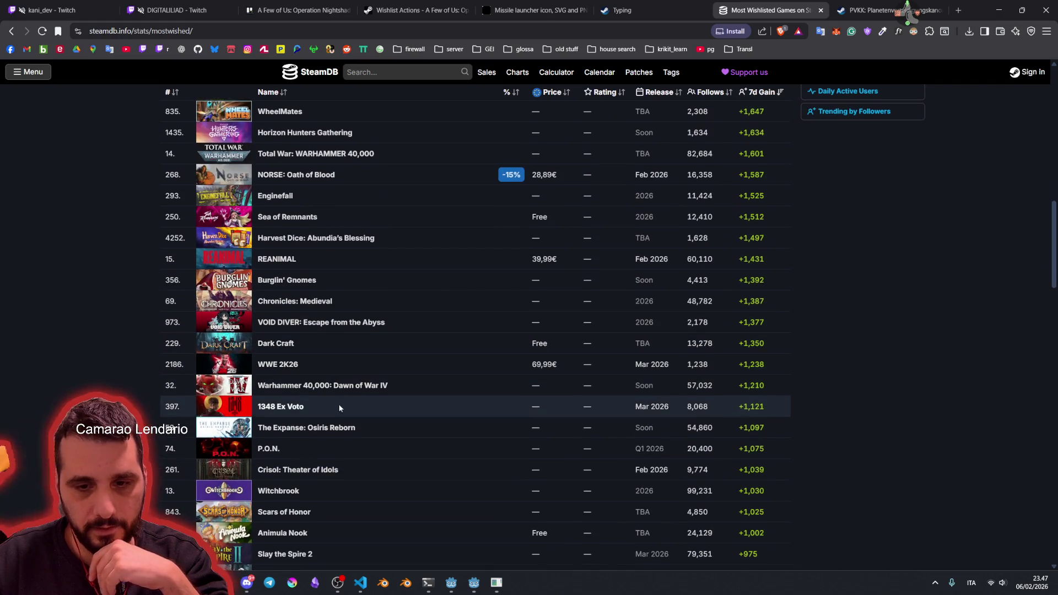
{"action": "mouse_move", "coordinate": [353, 405]}
{"action": "scroll", "coordinate": [360, 411], "scroll_direction": "down", "scroll_amount": 7}
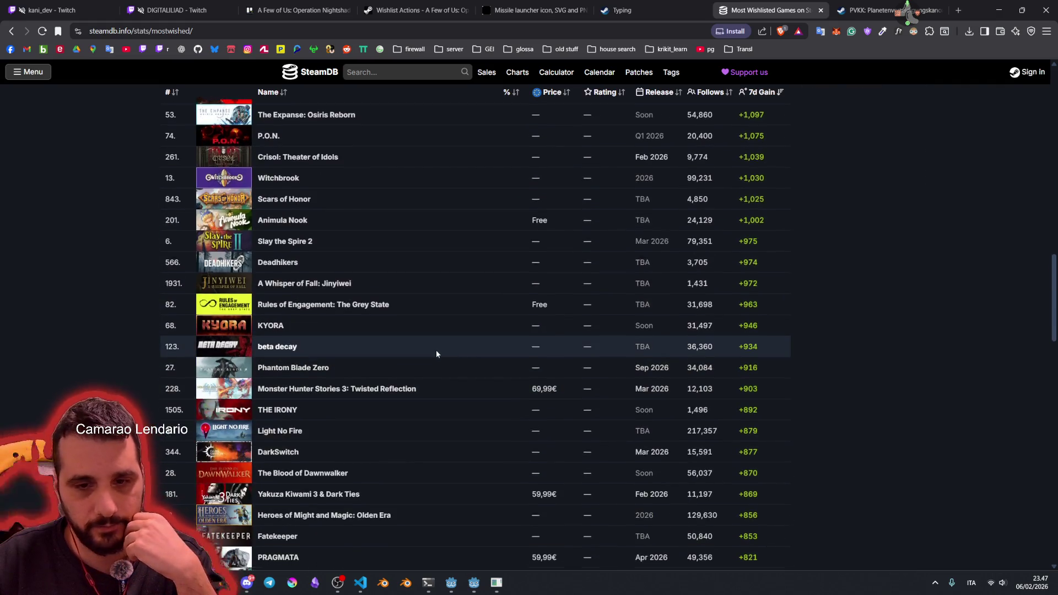
{"action": "scroll", "coordinate": [386, 332], "scroll_direction": "down", "scroll_amount": 7}
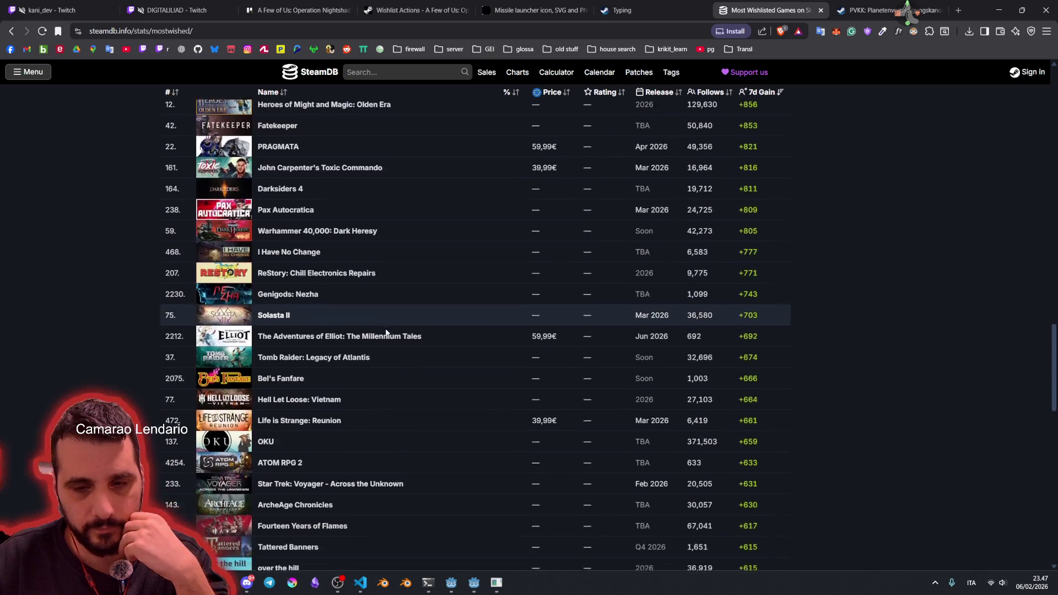
{"action": "mouse_move", "coordinate": [386, 332]}
{"action": "scroll", "coordinate": [385, 332], "scroll_direction": "down", "scroll_amount": 5}
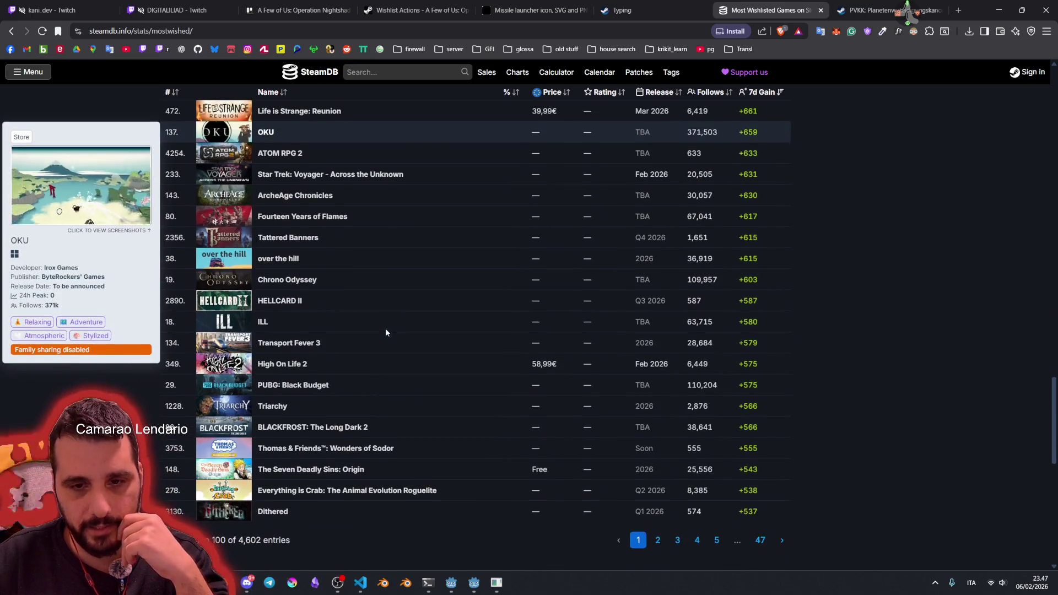
{"action": "key", "text": "Home"}
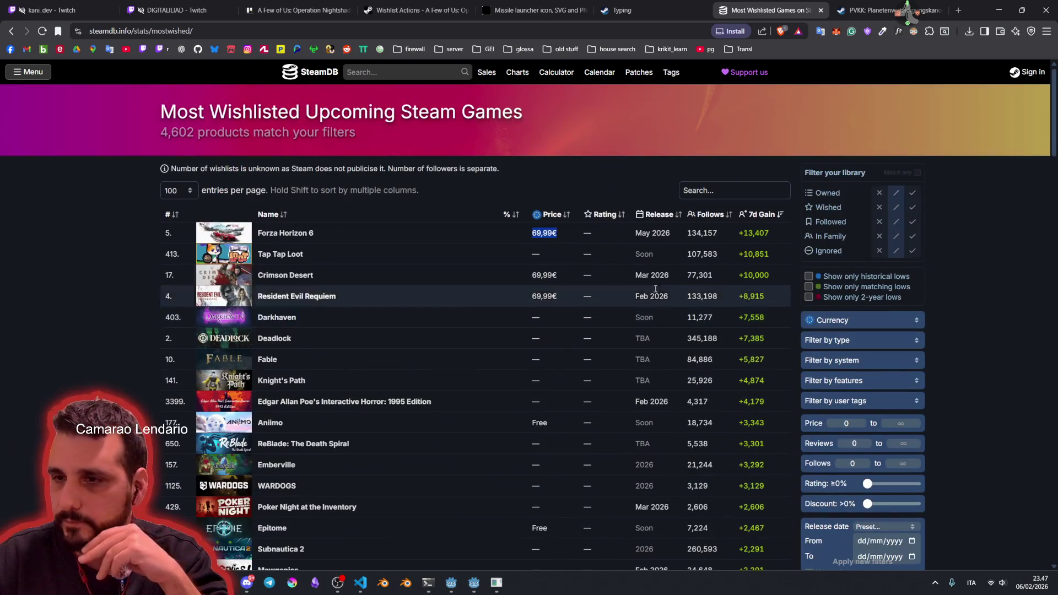
Step: Sort the chart by Follows, then by discount %, then by # ascending
{"action": "left_click", "coordinate": [710, 219]}
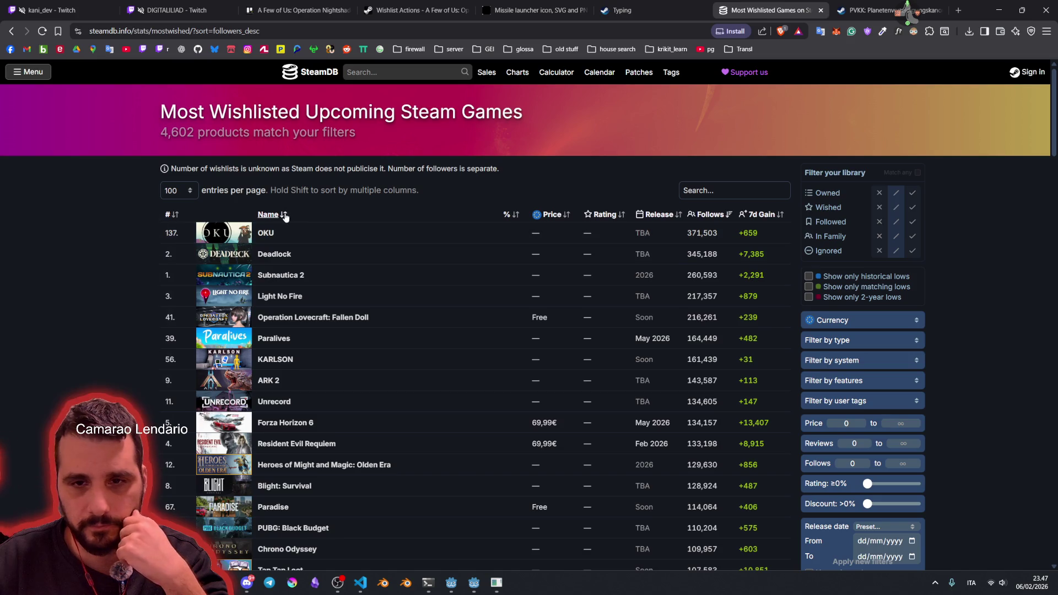
{"action": "left_click", "coordinate": [516, 221]}
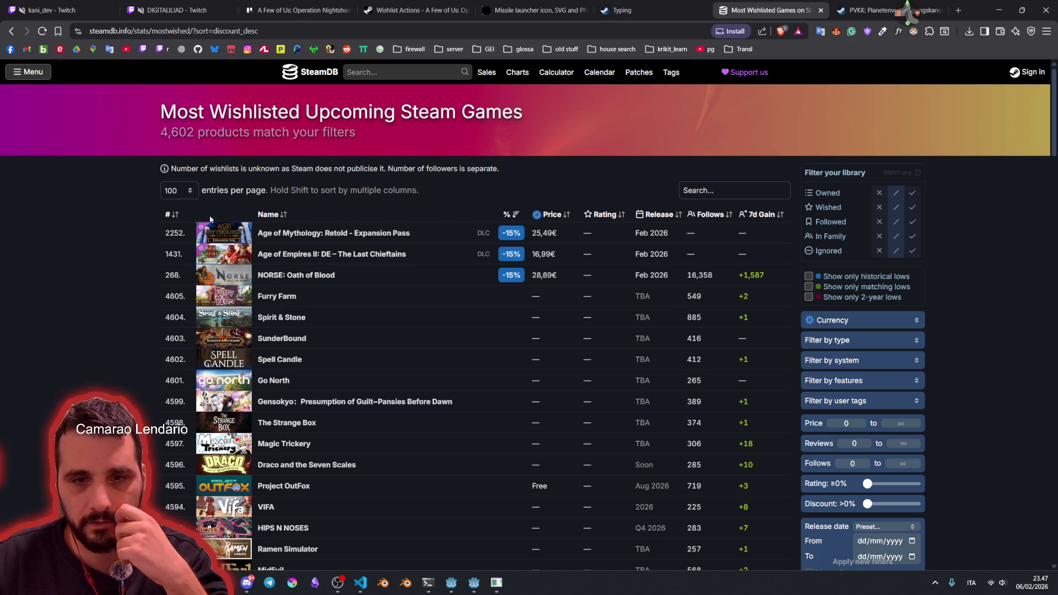
{"action": "left_click", "coordinate": [168, 216]}
{"action": "left_click", "coordinate": [174, 218]}
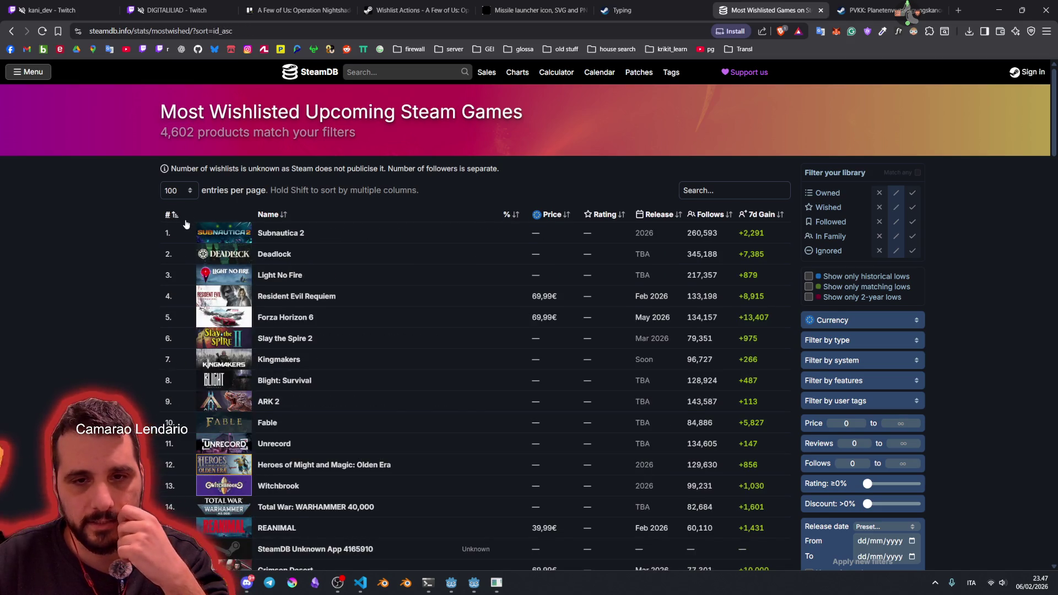
Step: Scroll down to PVKK at rank #55 and highlight its row of figures
{"action": "scroll", "coordinate": [101, 283], "scroll_direction": "down", "scroll_amount": 6}
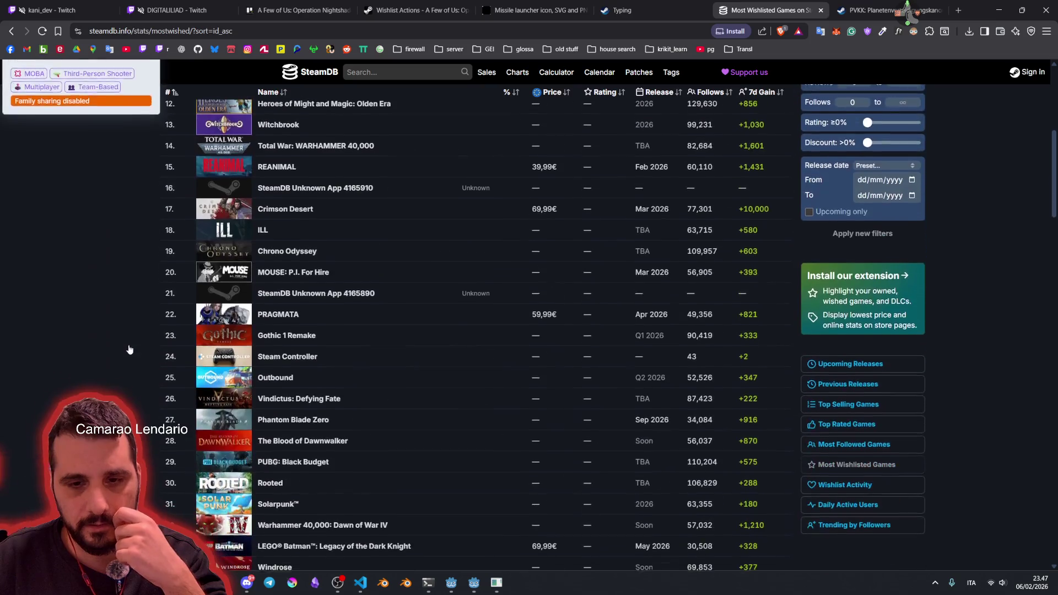
{"action": "scroll", "coordinate": [101, 283], "scroll_direction": "down", "scroll_amount": 3}
{"action": "scroll", "coordinate": [122, 268], "scroll_direction": "down", "scroll_amount": 9}
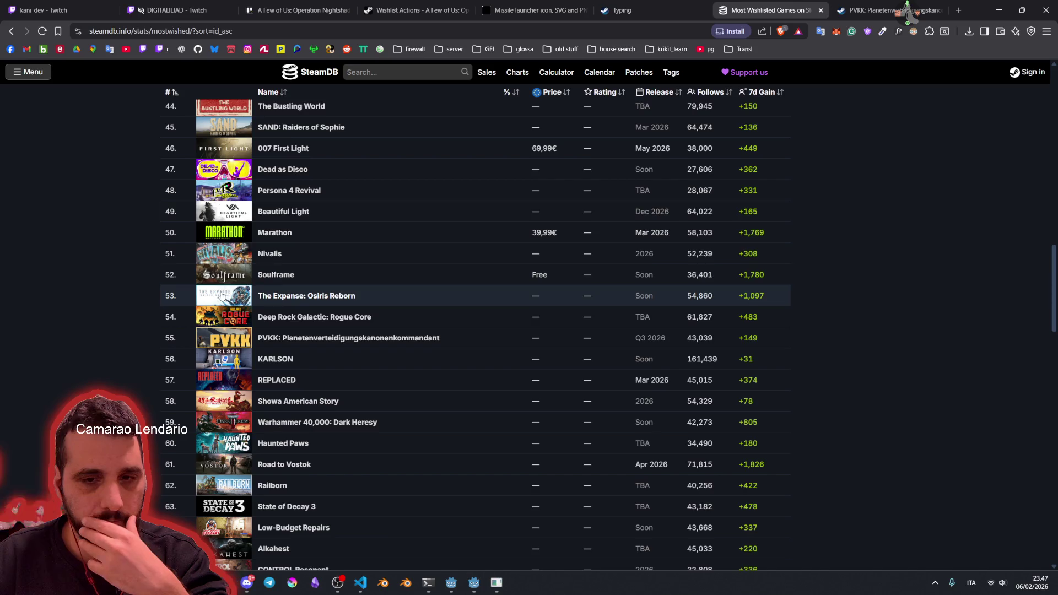
{"action": "double_click", "coordinate": [175, 340]}
{"action": "mouse_move", "coordinate": [178, 342]}
{"action": "left_mouse_down"}
{"action": "mouse_move", "coordinate": [600, 349]}
{"action": "mouse_move", "coordinate": [783, 338]}
{"action": "mouse_move", "coordinate": [824, 324]}
{"action": "left_mouse_up"}
{"action": "left_click", "coordinate": [862, 321]}
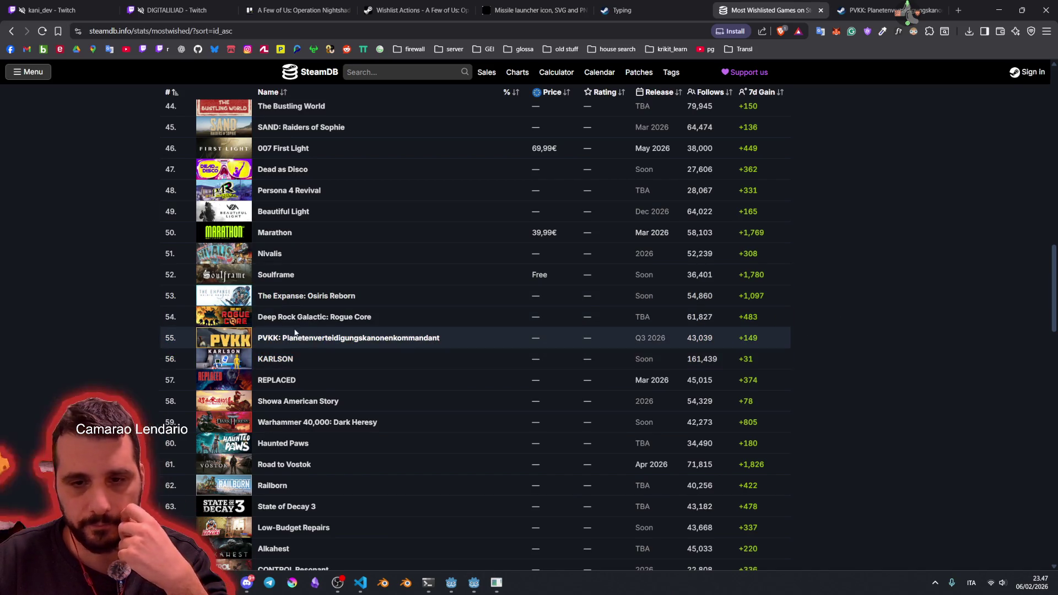
{"action": "mouse_move", "coordinate": [266, 338]}
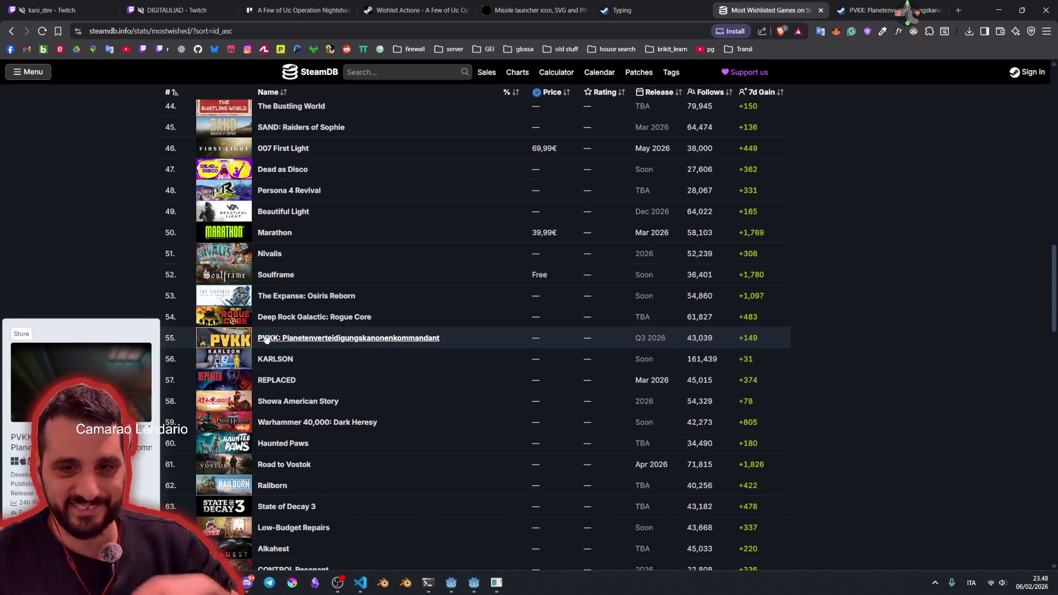
Step: Return from the chart to the PVKK store page and play its trailer full screen
{"action": "scroll", "coordinate": [270, 334], "scroll_direction": "up", "scroll_amount": 5}
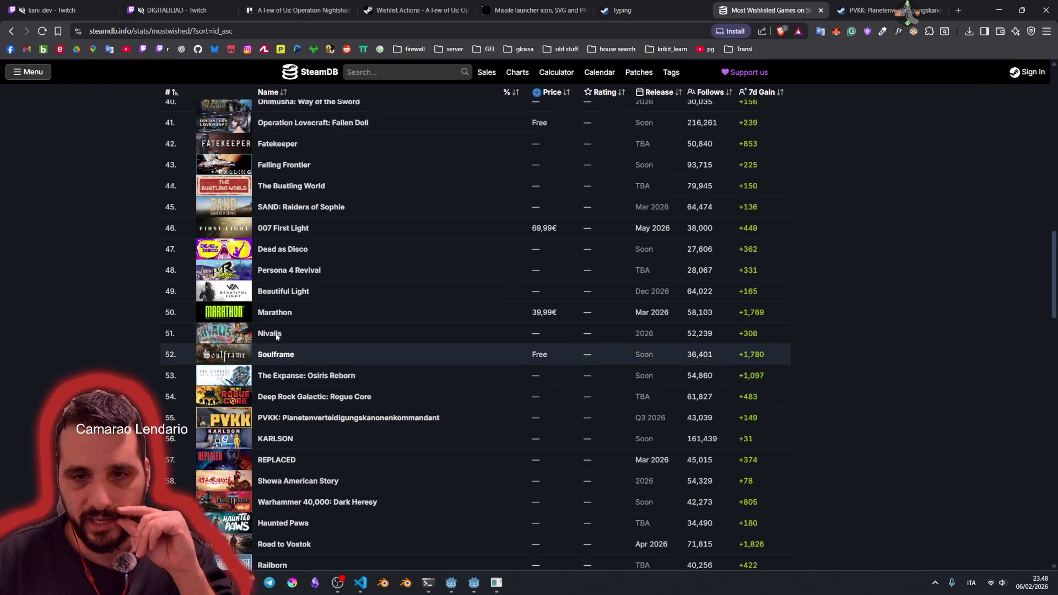
{"action": "scroll", "coordinate": [276, 411], "scroll_direction": "up", "scroll_amount": 3}
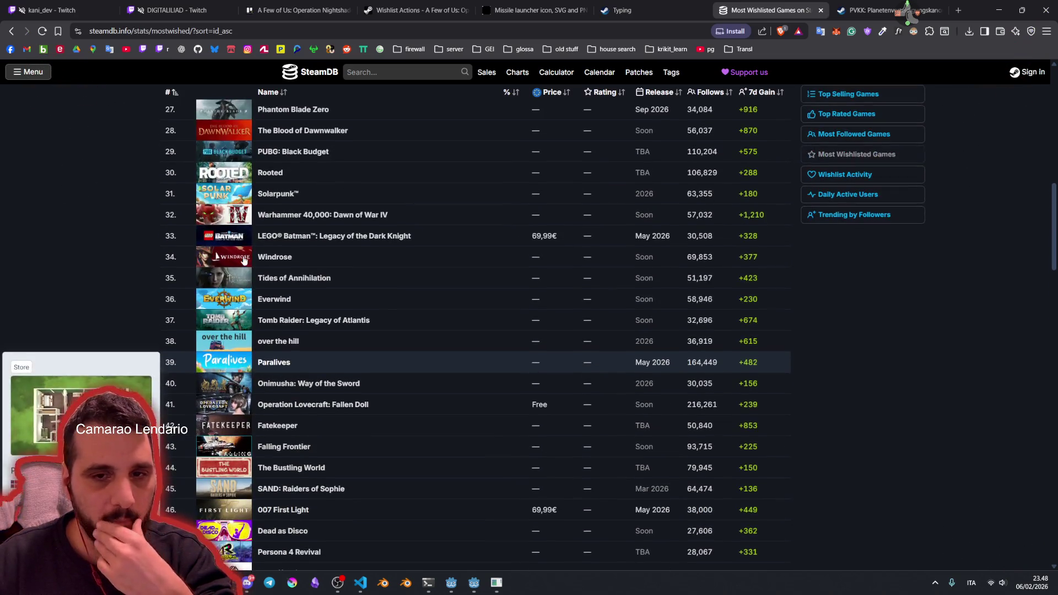
{"action": "scroll", "coordinate": [227, 323], "scroll_direction": "up", "scroll_amount": 2}
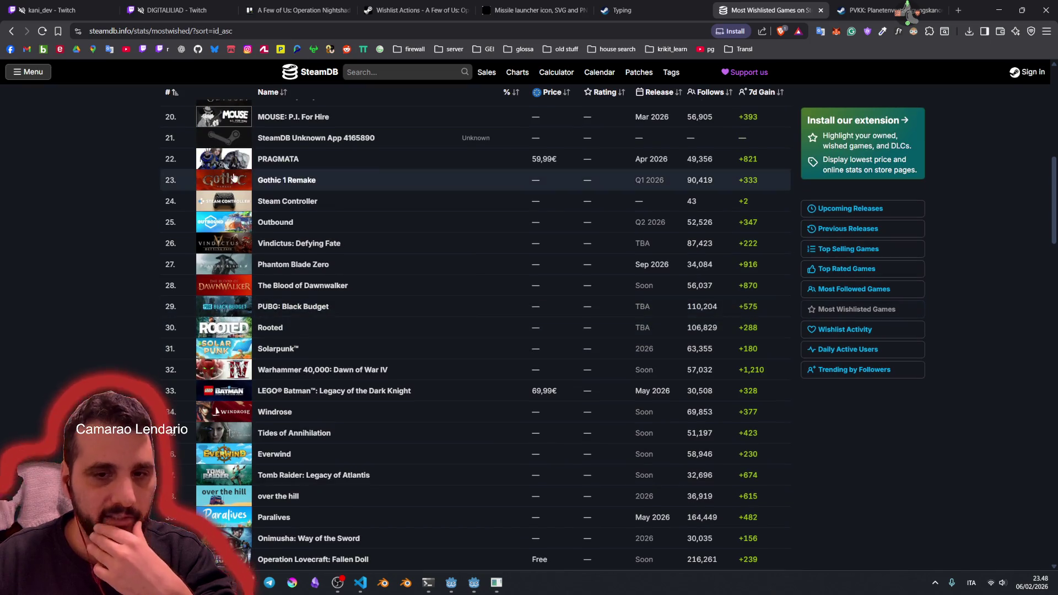
{"action": "scroll", "coordinate": [333, 349], "scroll_direction": "up", "scroll_amount": 1}
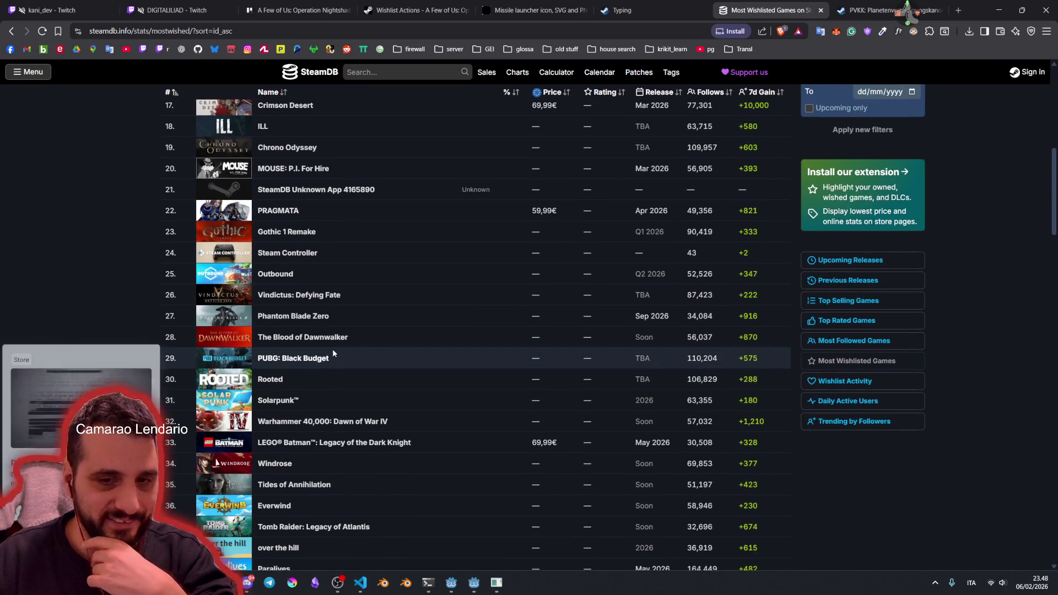
{"action": "scroll", "coordinate": [332, 349], "scroll_direction": "down", "scroll_amount": 6}
{"action": "scroll", "coordinate": [322, 388], "scroll_direction": "down", "scroll_amount": 2}
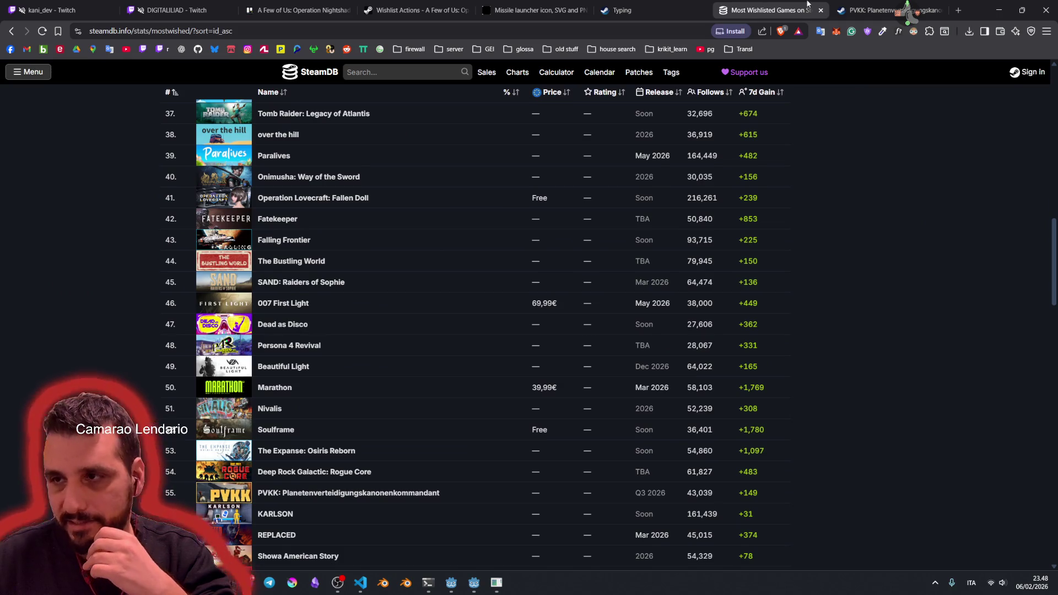
{"action": "key", "text": "ctrl+Tab"}
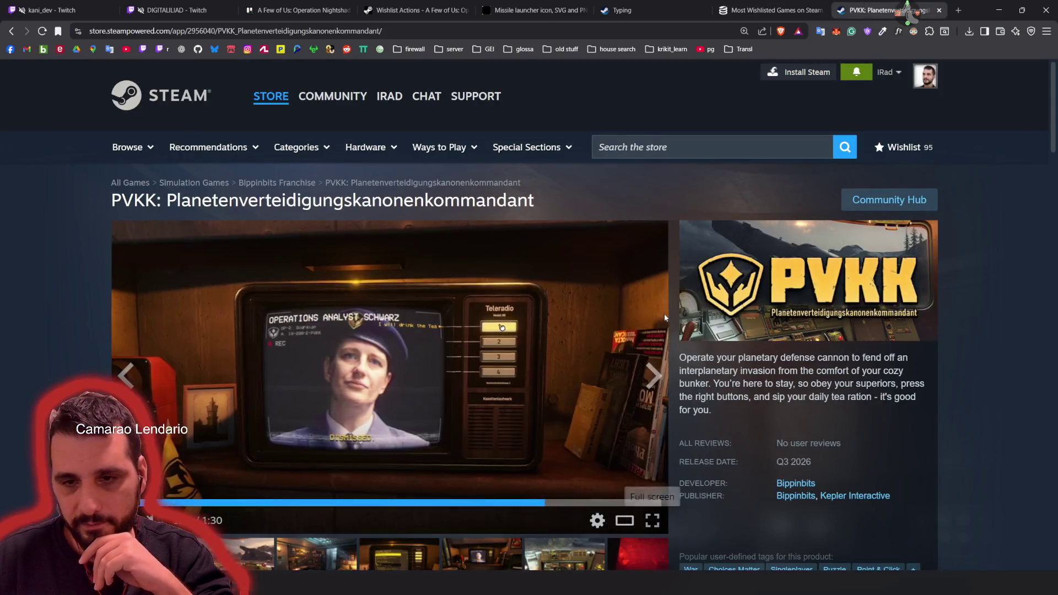
{"action": "left_click", "coordinate": [652, 520]}
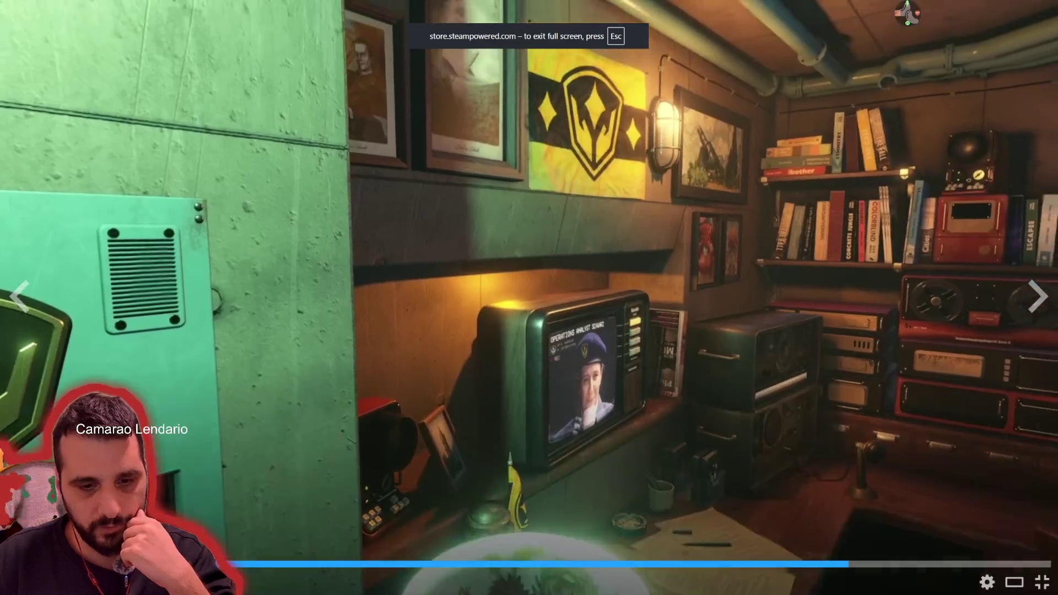
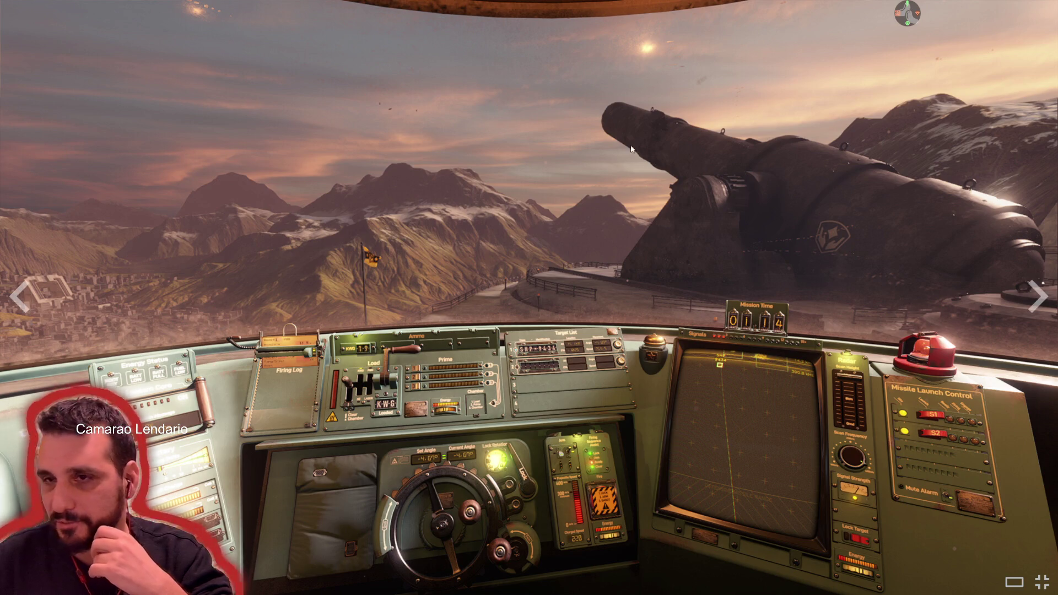
Step: Close the fullscreen screenshot viewer and switch to SteamDB's Most Wishlisted Games tab
{"action": "left_click", "coordinate": [1041, 583]}
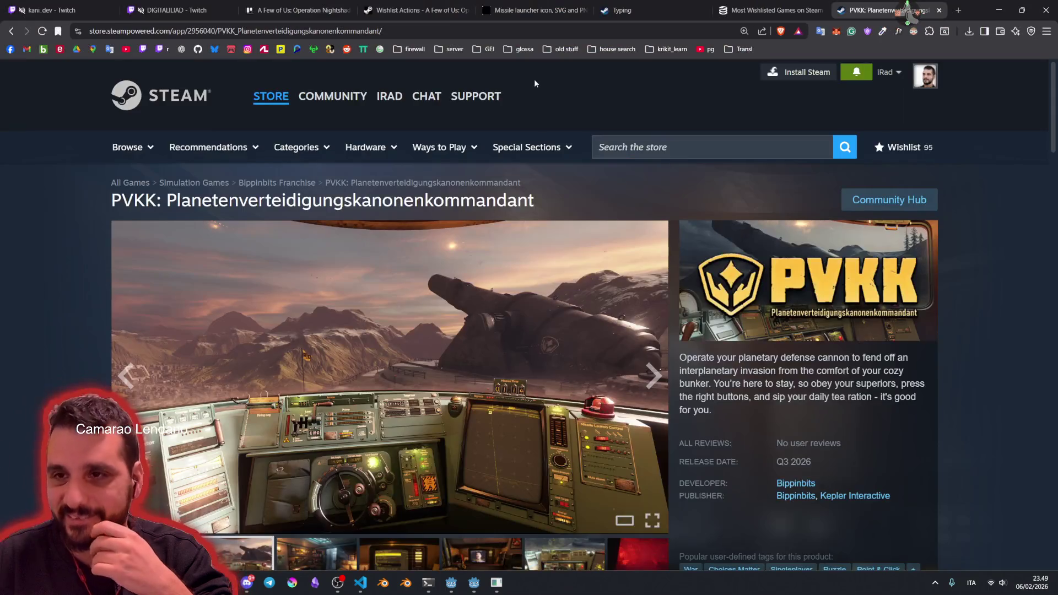
{"action": "left_click", "coordinate": [771, 10]}
{"action": "key", "text": "ctrl+l"}
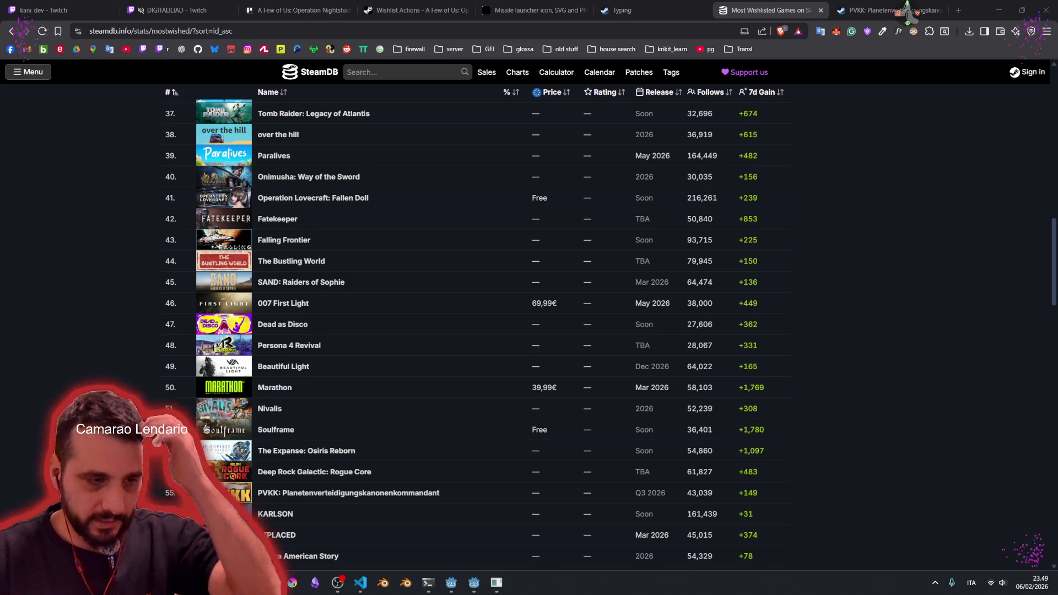
Step: Scroll down through the Most Wishlisted Games list, then return to VS Code
{"action": "mouse_move", "coordinate": [387, 307]}
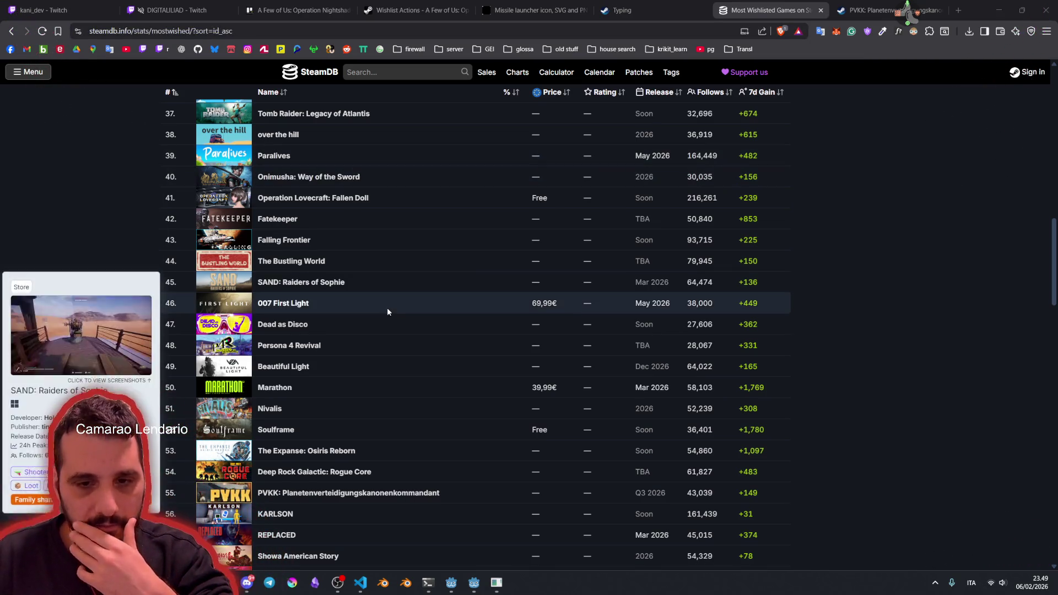
{"action": "scroll", "coordinate": [391, 302], "scroll_direction": "down", "scroll_amount": 2}
{"action": "scroll", "coordinate": [309, 397], "scroll_direction": "down", "scroll_amount": 2}
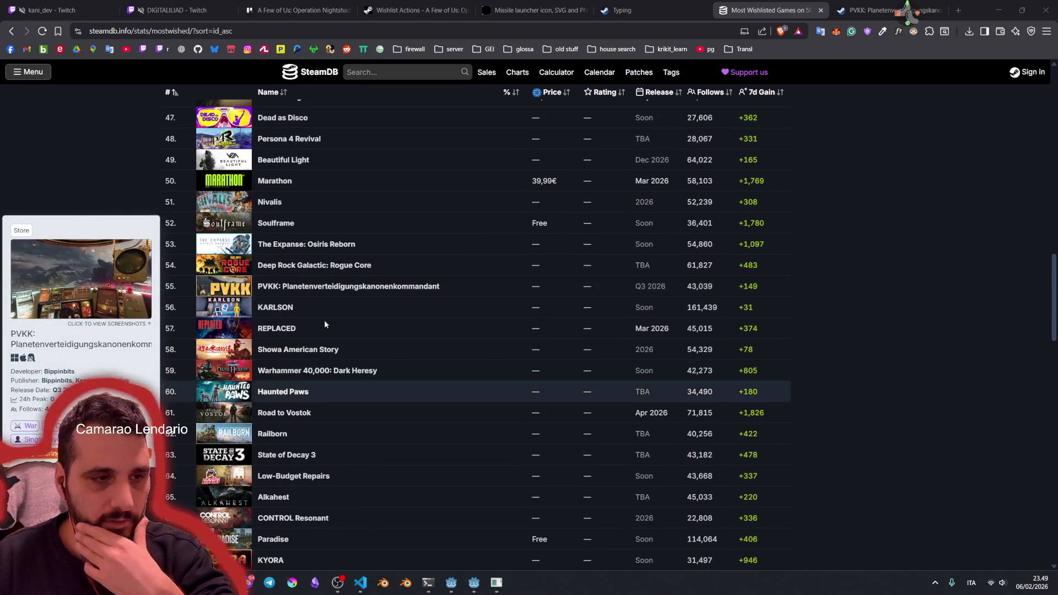
{"action": "scroll", "coordinate": [318, 272], "scroll_direction": "down", "scroll_amount": 2}
{"action": "mouse_move", "coordinate": [336, 302]}
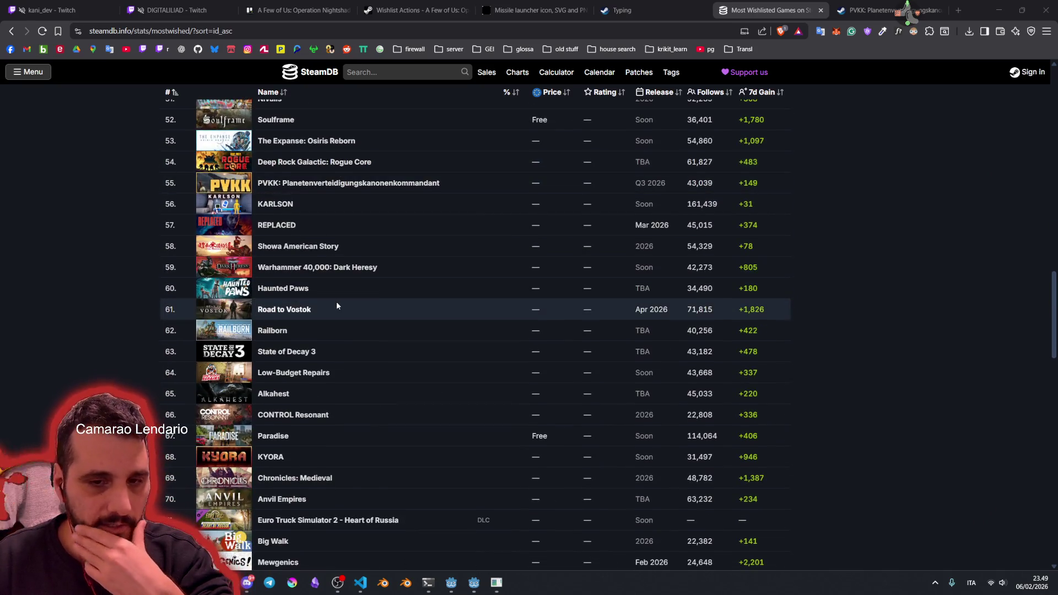
{"action": "scroll", "coordinate": [336, 302], "scroll_direction": "down", "scroll_amount": 1}
{"action": "scroll", "coordinate": [336, 303], "scroll_direction": "down", "scroll_amount": 3}
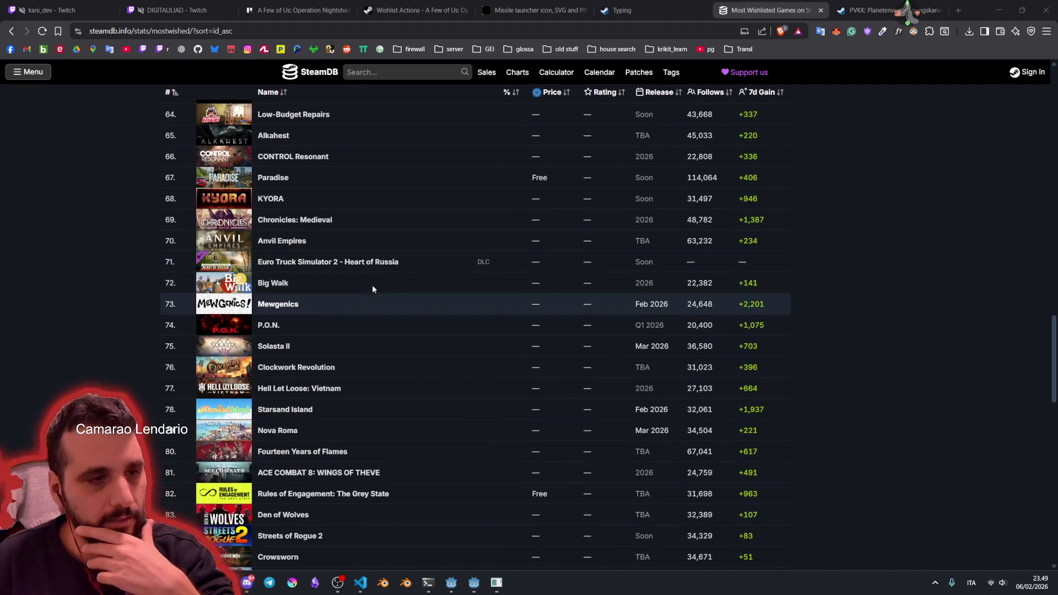
{"action": "mouse_move", "coordinate": [414, 260]}
{"action": "scroll", "coordinate": [414, 260], "scroll_direction": "down", "scroll_amount": 2}
{"action": "scroll", "coordinate": [414, 260], "scroll_direction": "down", "scroll_amount": 2}
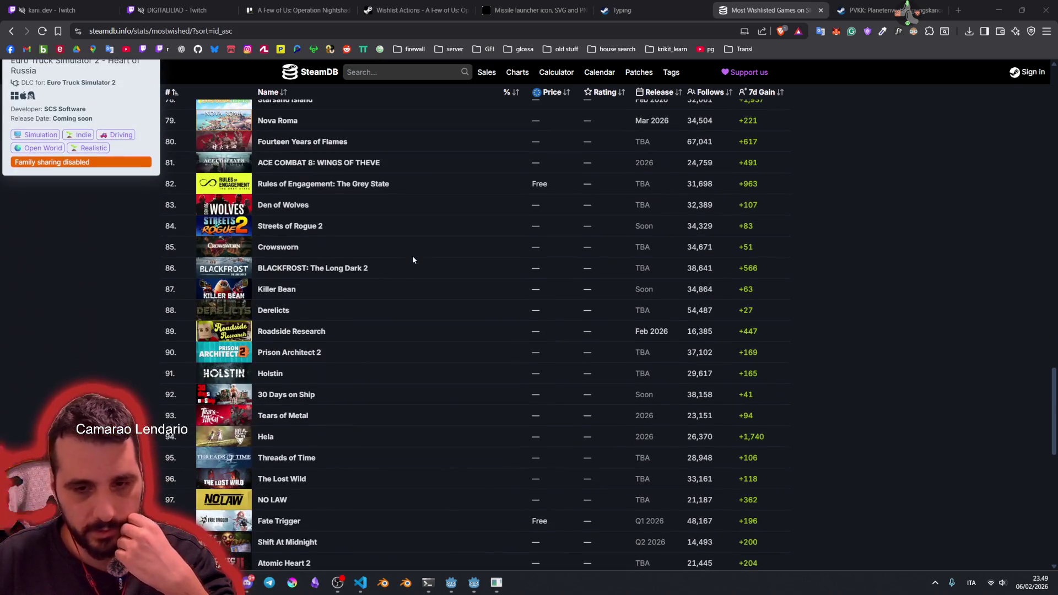
{"action": "left_click", "coordinate": [360, 582]}
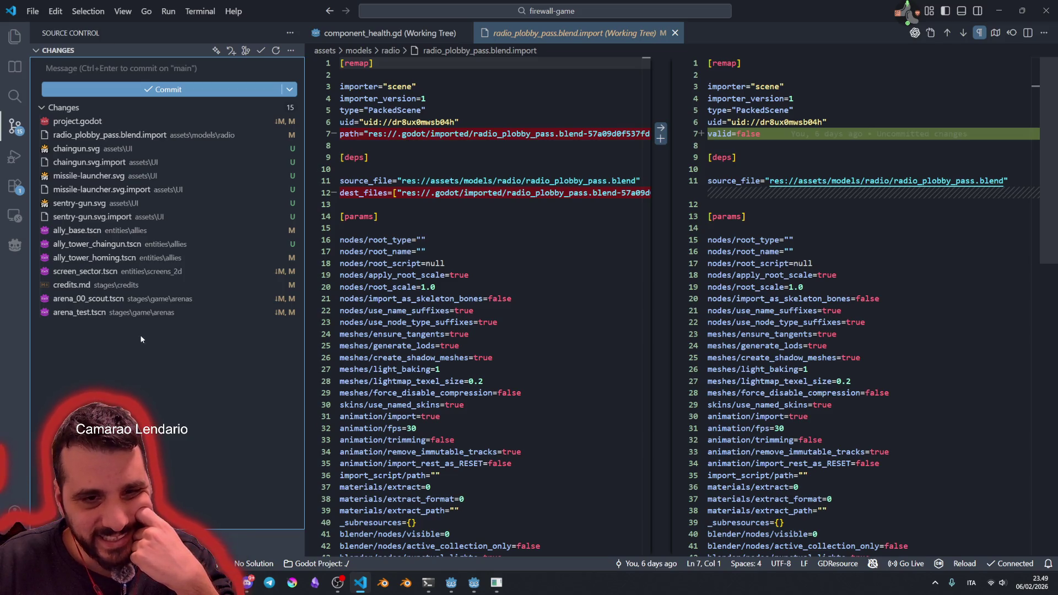
Step: Inspect the screen_sector.tscn and project.godot diffs in Source Control, then switch to Godot
{"action": "left_click", "coordinate": [127, 273]}
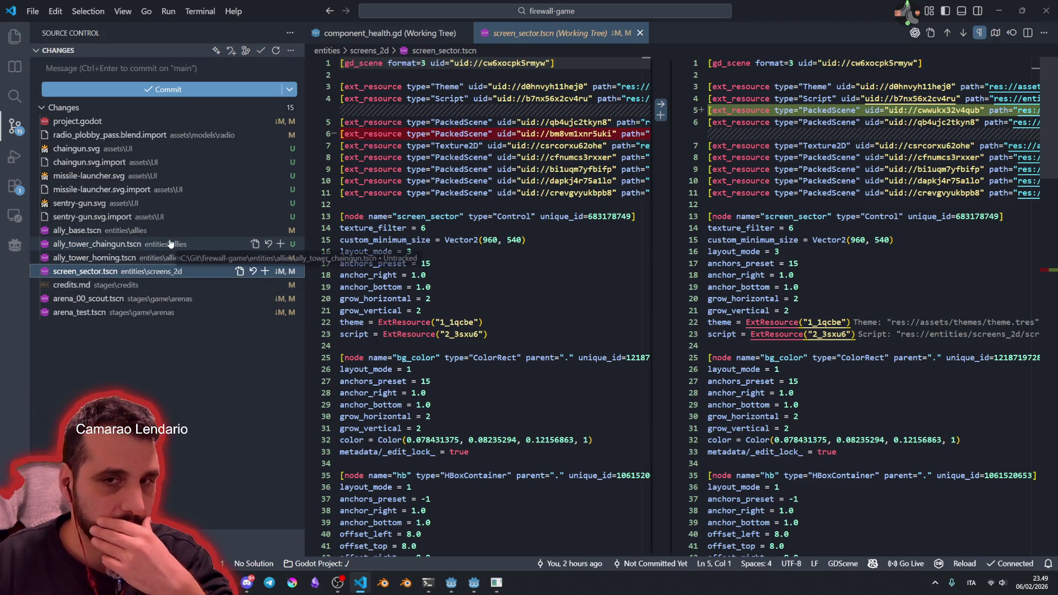
{"action": "left_click", "coordinate": [132, 122]}
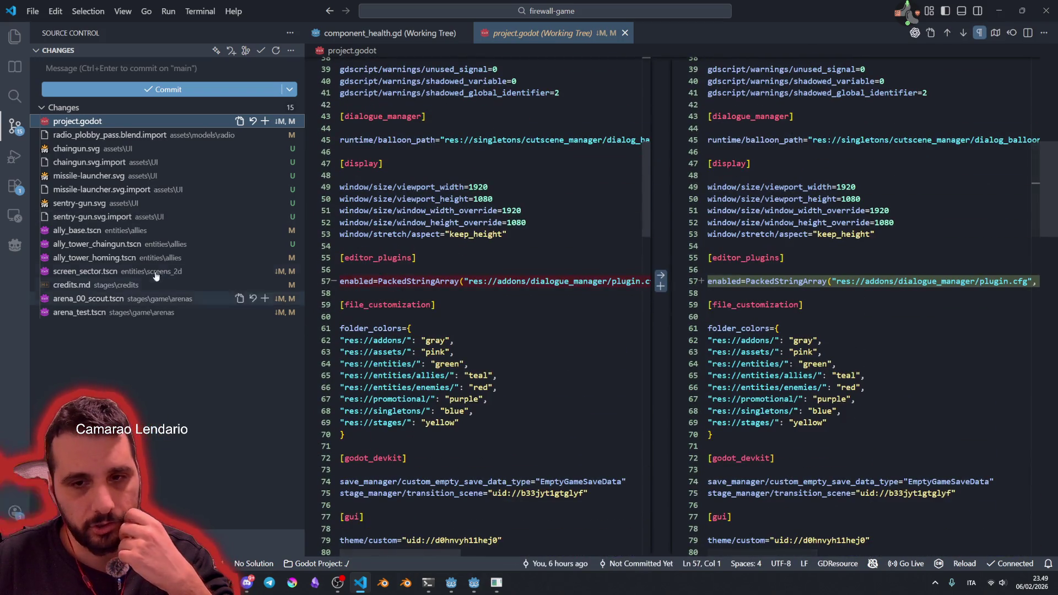
{"action": "left_click", "coordinate": [156, 272]}
{"action": "scroll", "coordinate": [847, 314], "scroll_direction": "down", "scroll_amount": 15}
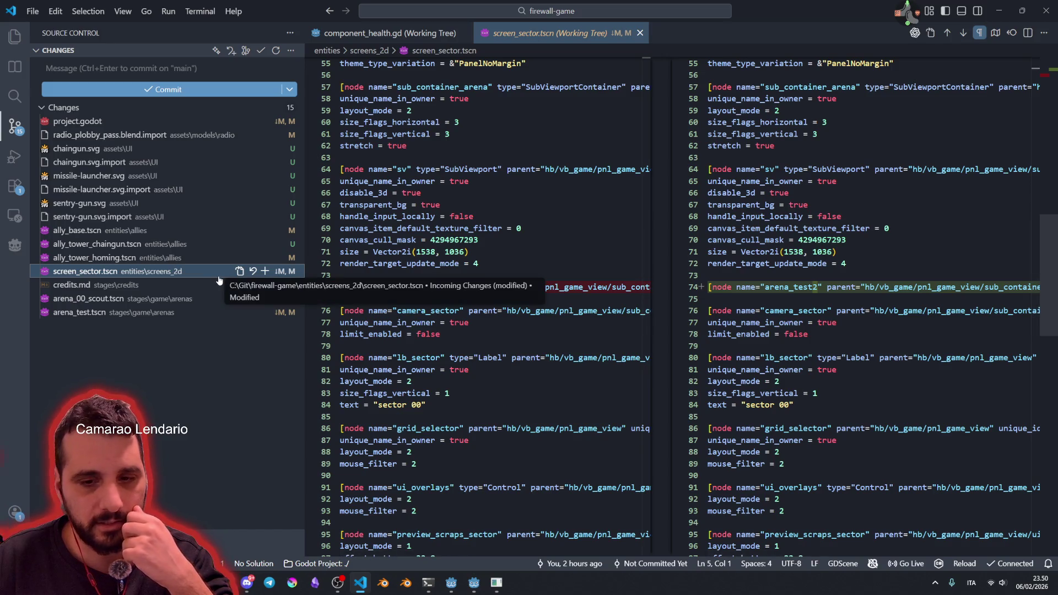
{"action": "mouse_move", "coordinate": [471, 591]}
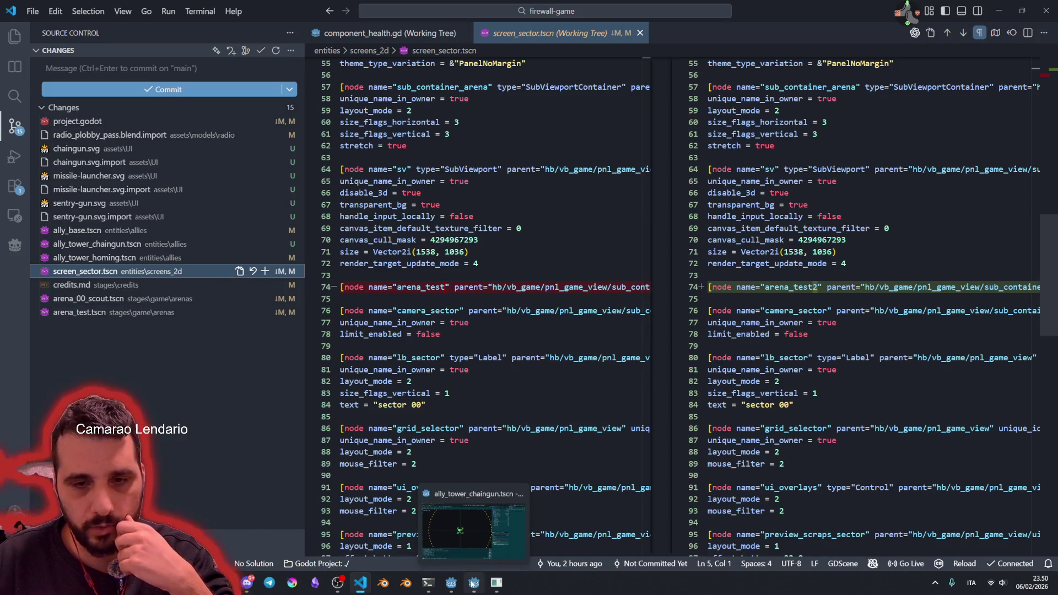
{"action": "left_click", "coordinate": [472, 582]}
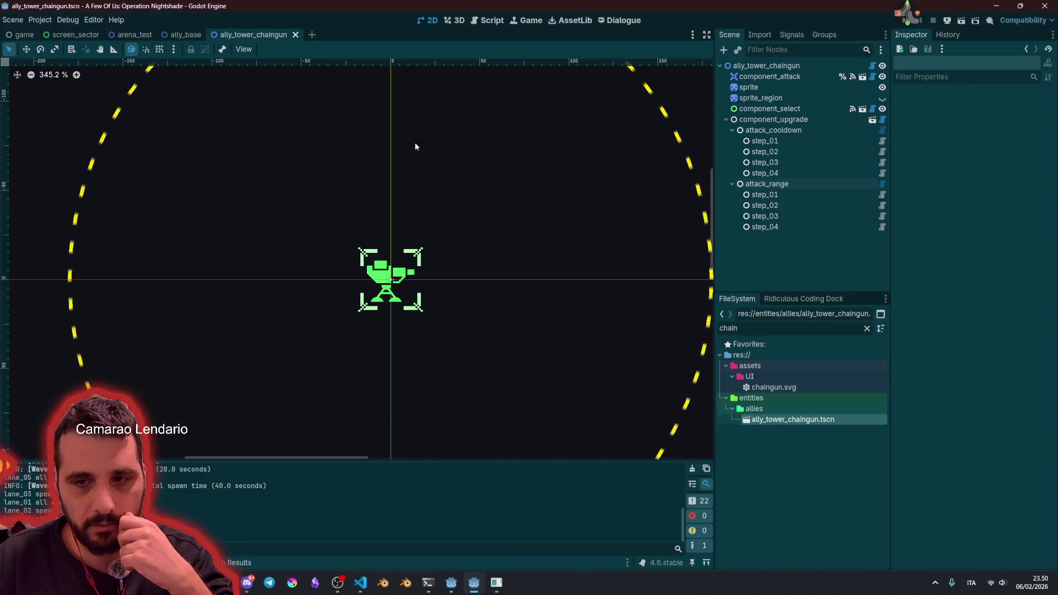
Step: Close the ally_base, ally_tower_chaingun, screen_sector, arena_test and game scenes, plus all open scripts
{"action": "middle_click", "coordinate": [189, 34]}
{"action": "middle_click", "coordinate": [190, 34]}
{"action": "middle_click", "coordinate": [82, 34]}
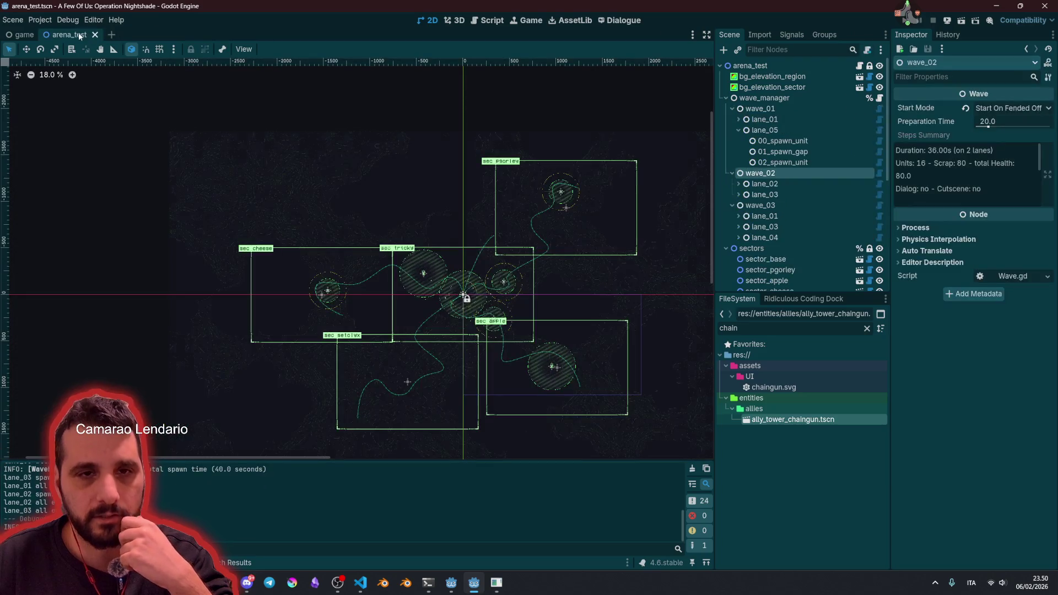
{"action": "middle_click", "coordinate": [81, 35]}
{"action": "middle_click", "coordinate": [30, 35]}
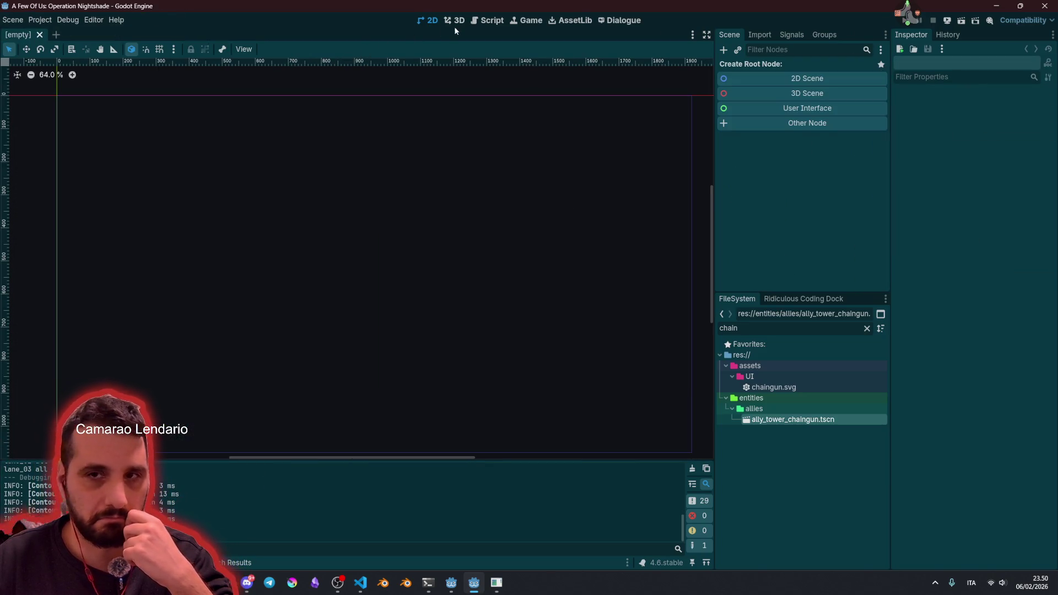
{"action": "left_click", "coordinate": [487, 21]}
{"action": "right_click", "coordinate": [46, 146]}
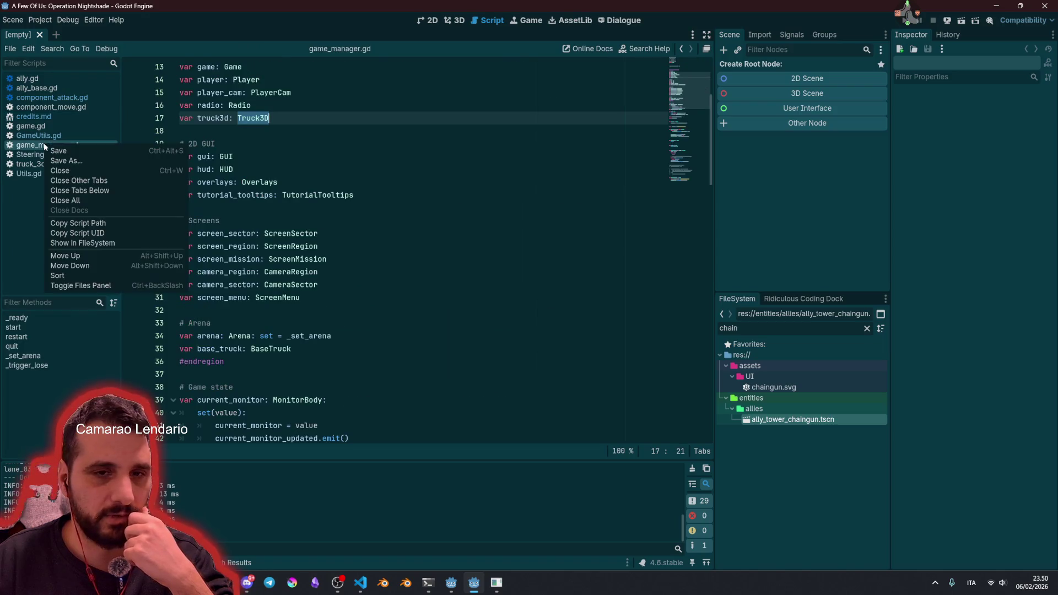
{"action": "left_click", "coordinate": [88, 202]}
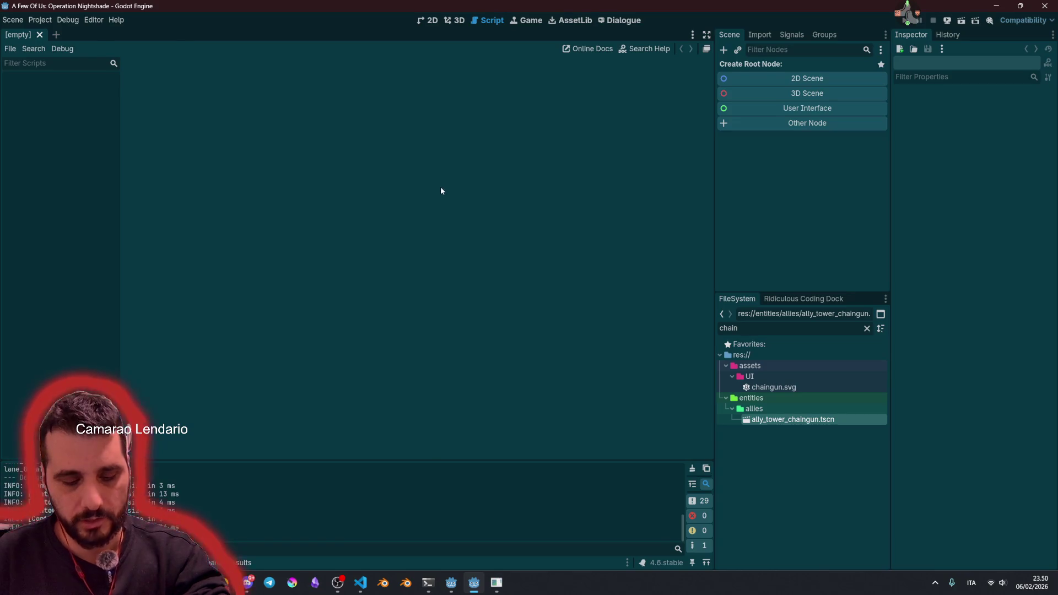
Step: Run the game with F5, type start at the title screen, then return to VS Code
{"action": "key", "text": "F5"}
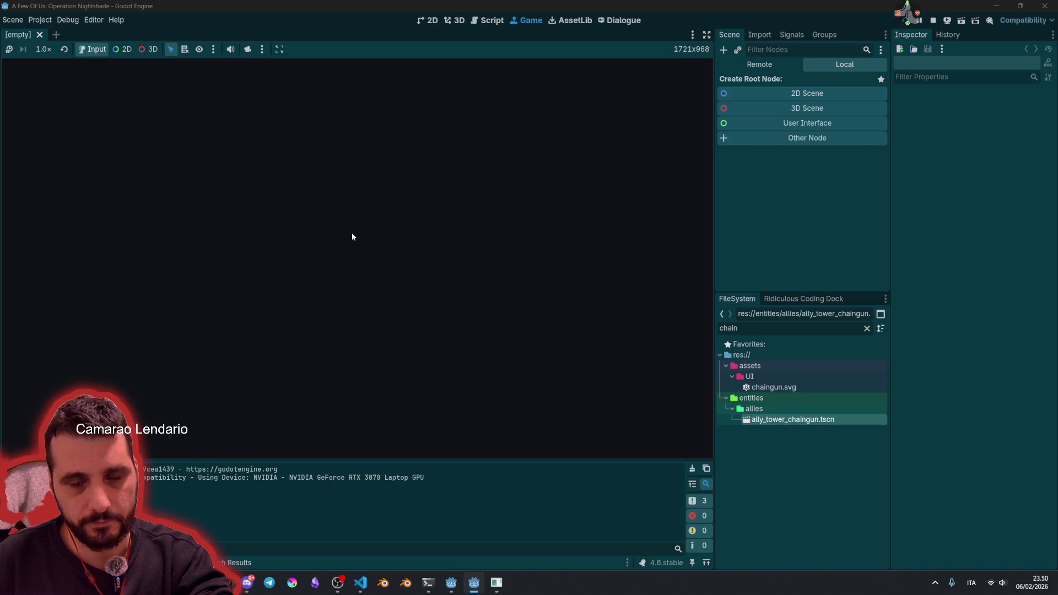
{"action": "type", "text": "start"}
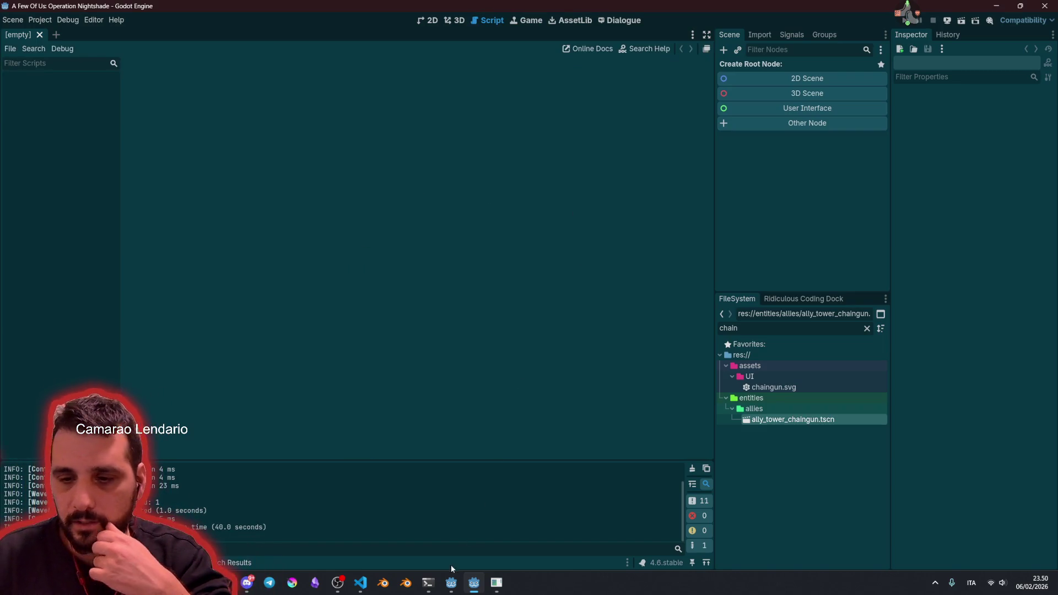
{"action": "left_click", "coordinate": [365, 584]}
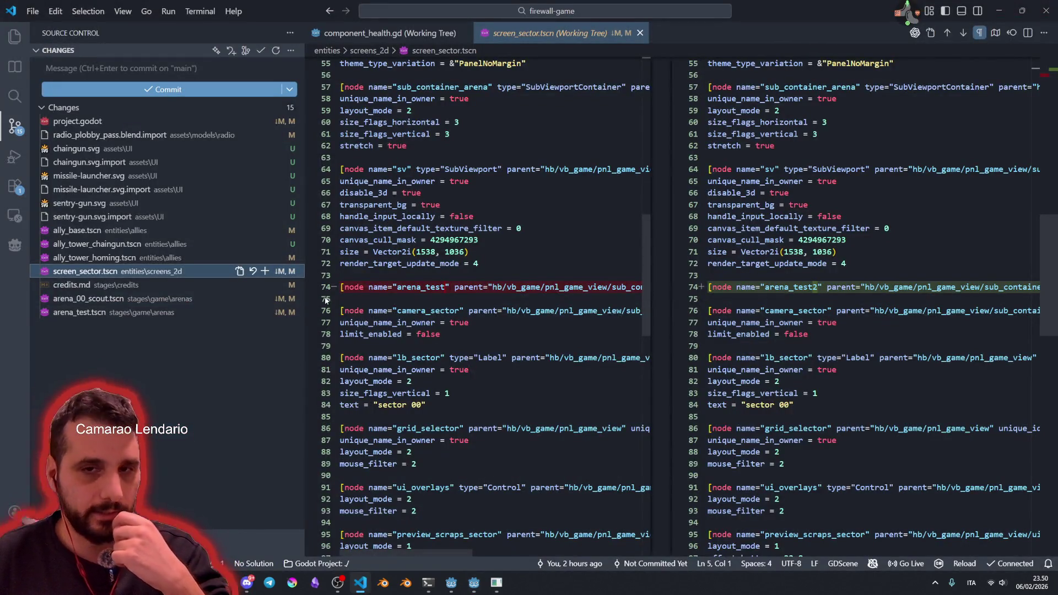
Step: Stash all fifteen tracked changes without a stash message
{"action": "left_click", "coordinate": [101, 122]}
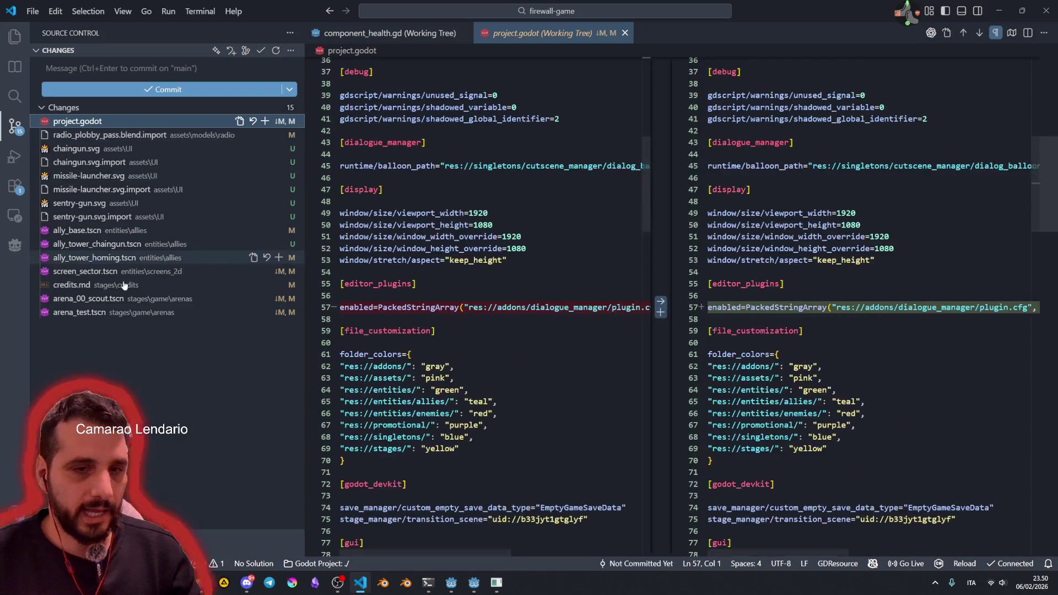
{"action": "left_click", "coordinate": [111, 316], "text": "shift"}
{"action": "right_click", "coordinate": [147, 214]}
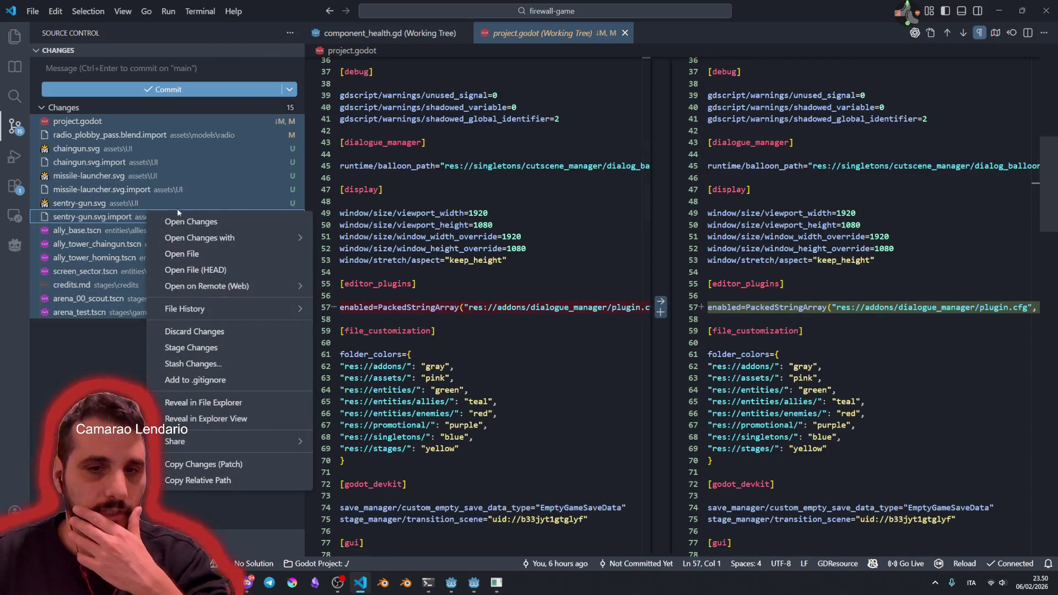
{"action": "left_click", "coordinate": [229, 364]}
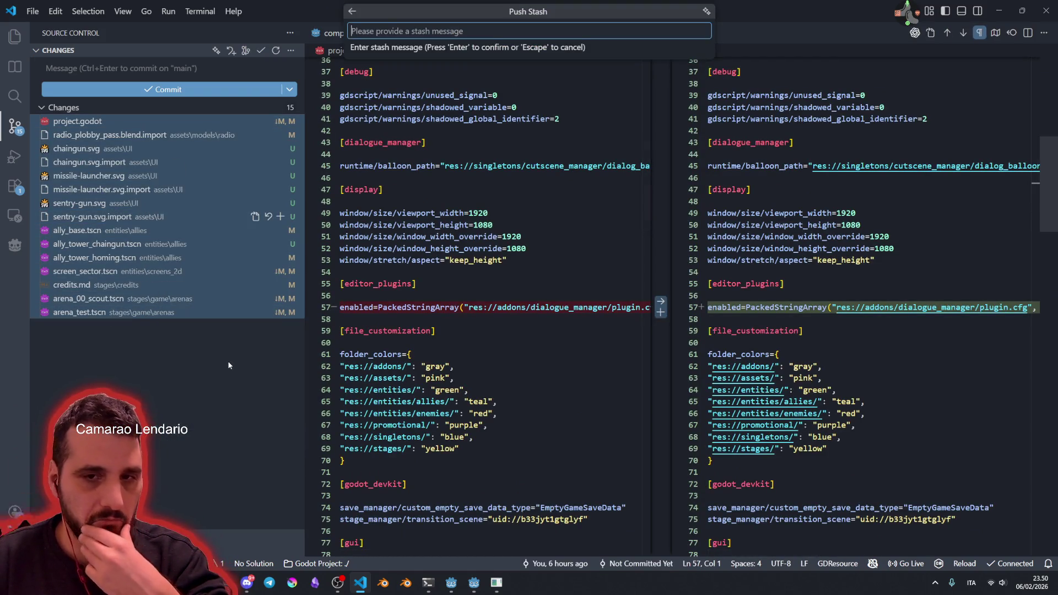
{"action": "key", "text": "Return"}
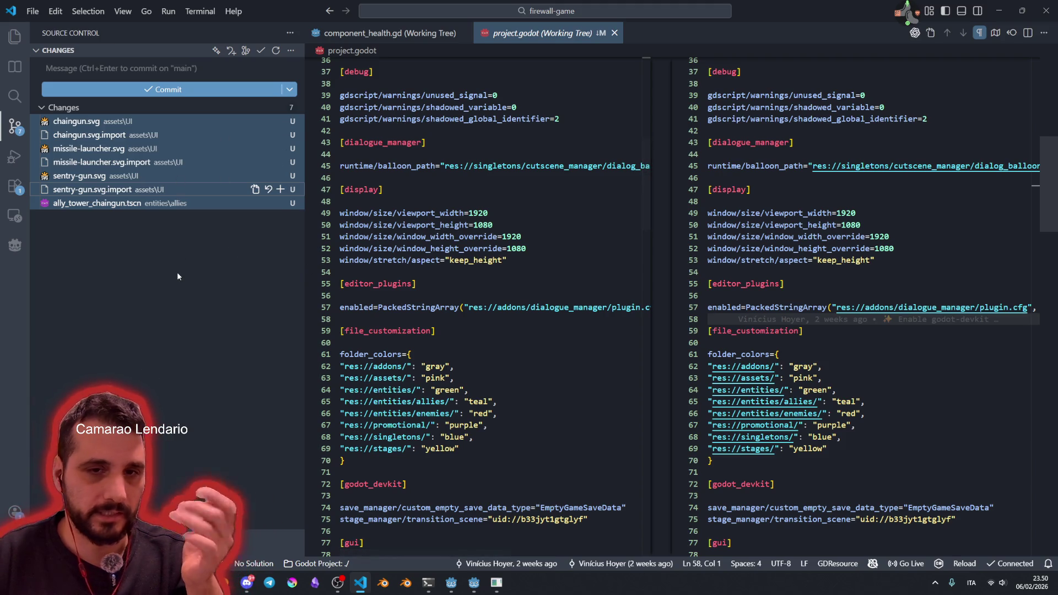
{"action": "left_click", "coordinate": [183, 380]}
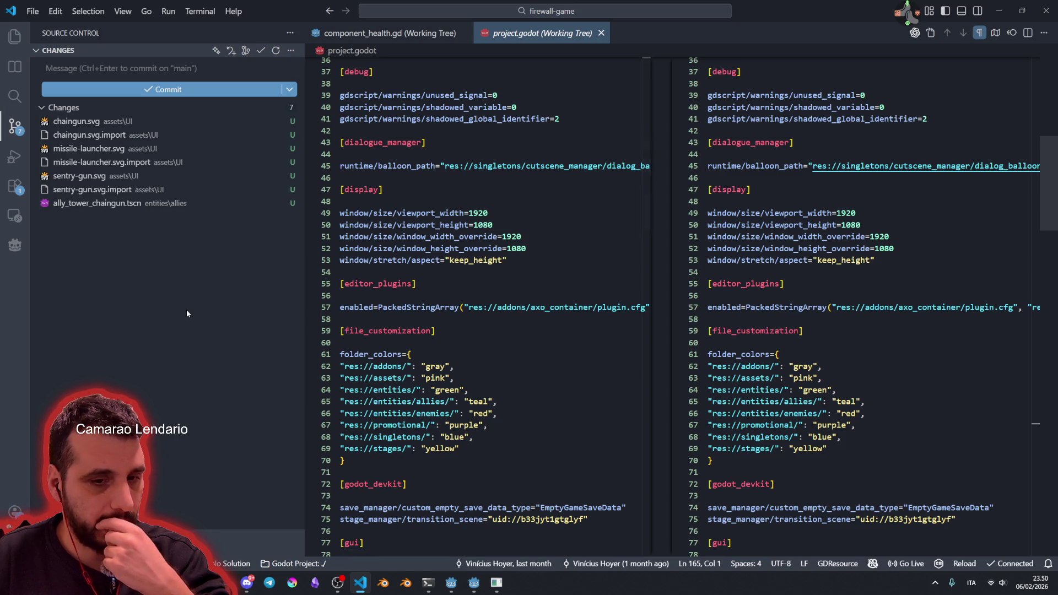
Step: Apply the stashed changes back from the Source Control actions menu
{"action": "left_click", "coordinate": [291, 51]}
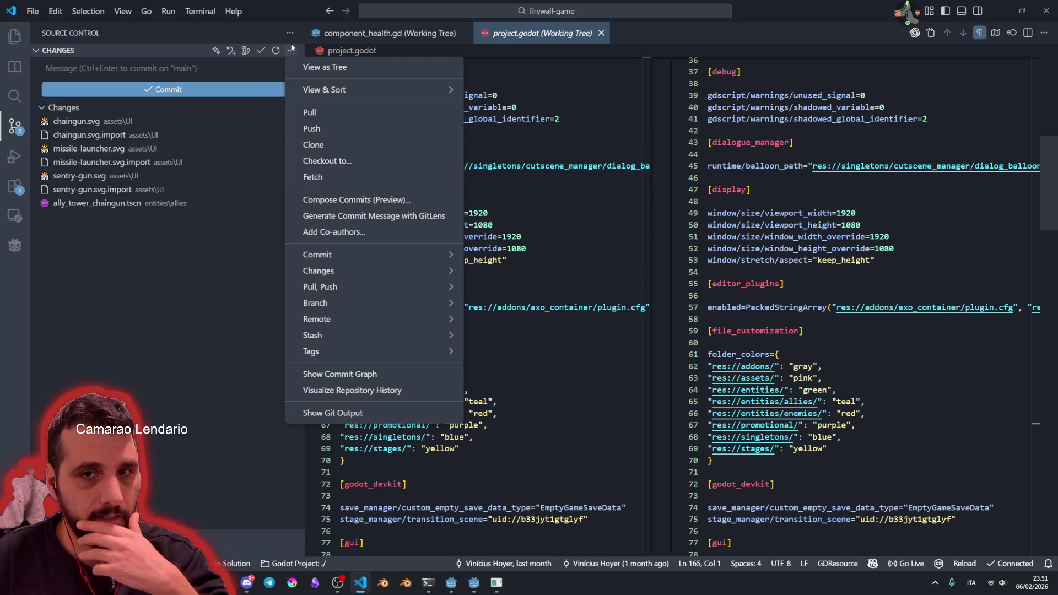
{"action": "mouse_move", "coordinate": [357, 286]}
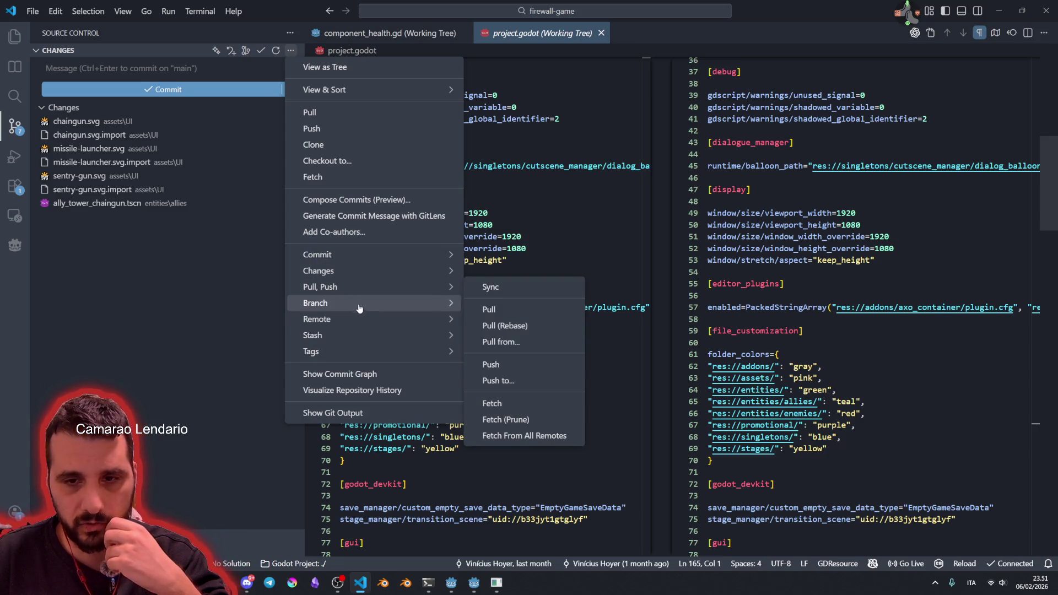
{"action": "left_click", "coordinate": [488, 372]}
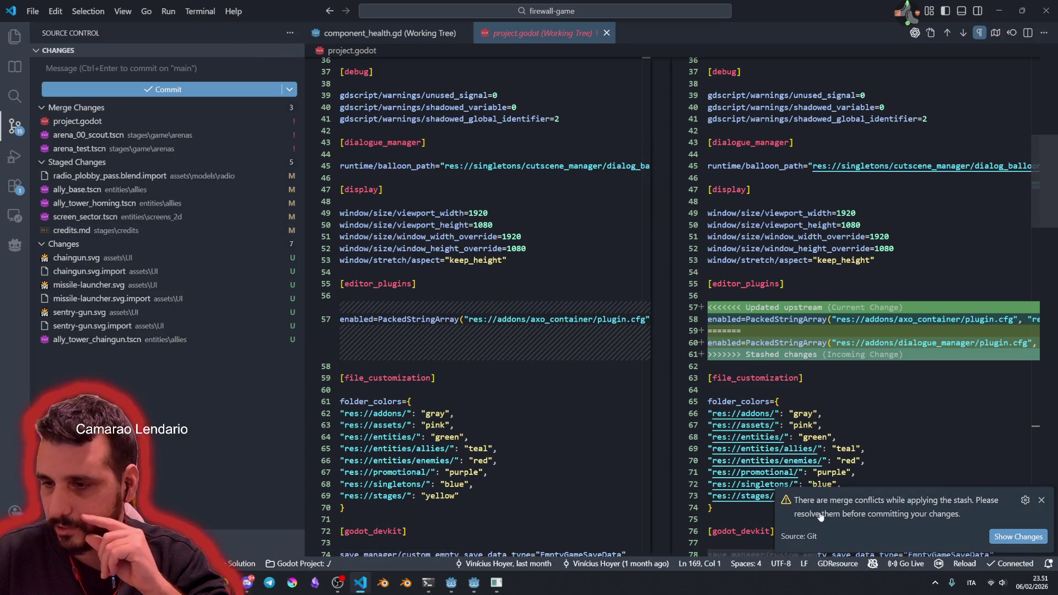
Step: Open project.godot's conflict in the three-way merge editor
{"action": "left_click", "coordinate": [77, 121]}
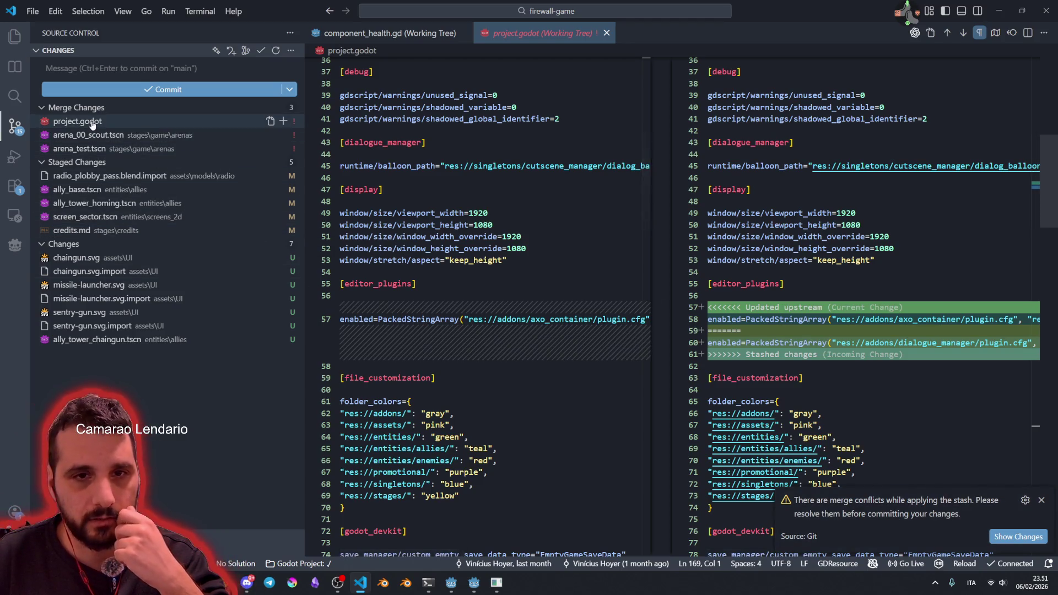
{"action": "scroll", "coordinate": [492, 314], "scroll_direction": "down", "scroll_amount": 1}
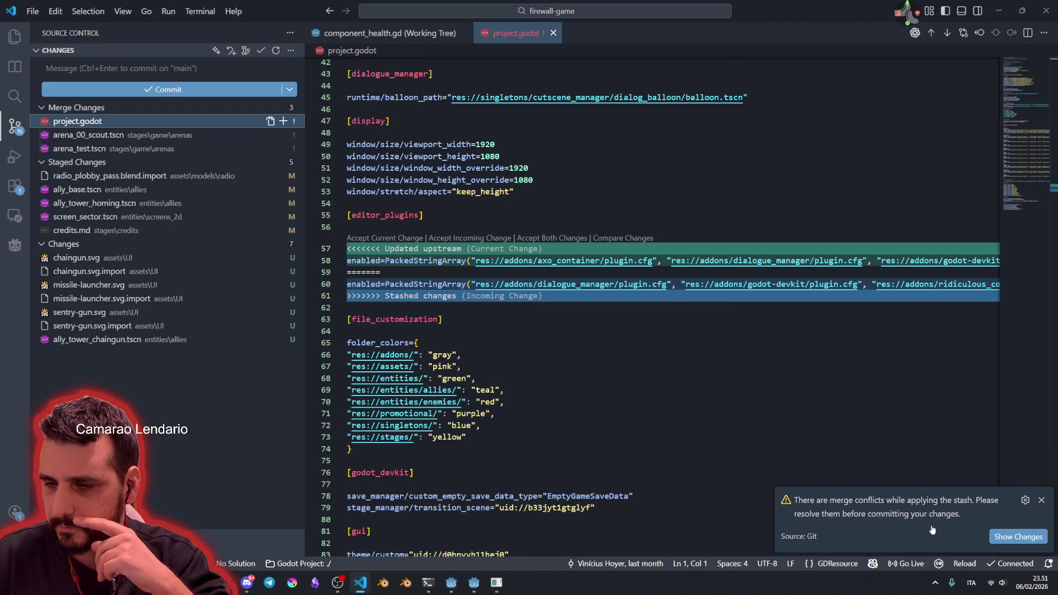
{"action": "left_click", "coordinate": [1016, 536]}
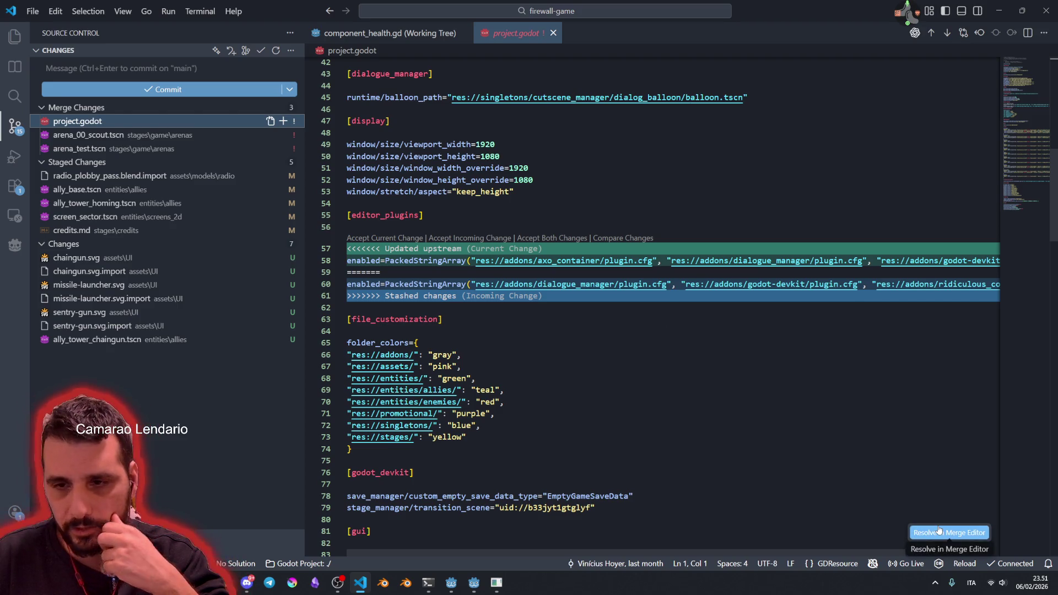
{"action": "scroll", "coordinate": [721, 422], "scroll_direction": "down", "scroll_amount": 10}
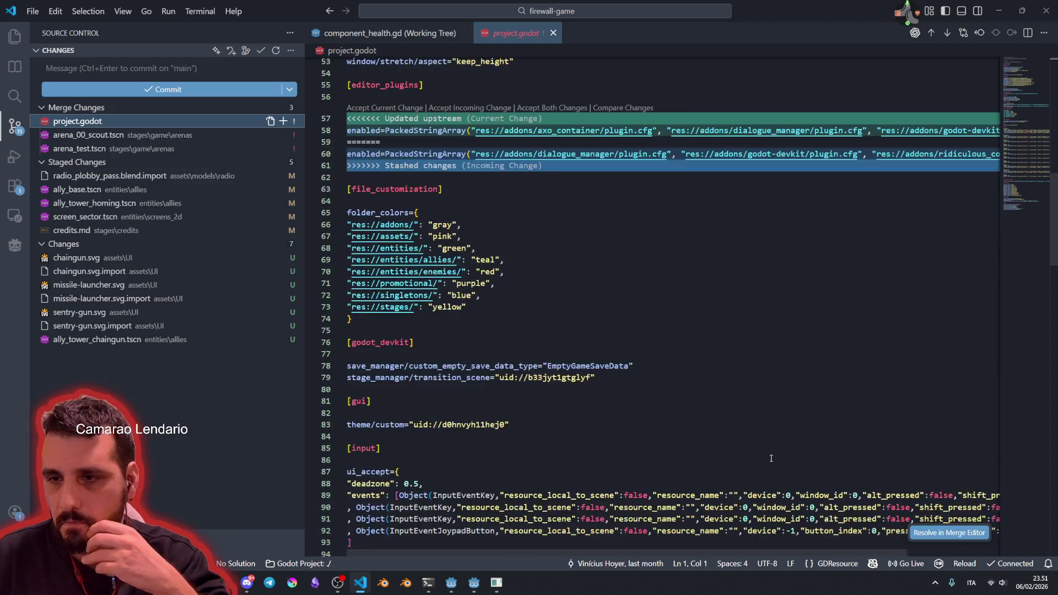
{"action": "scroll", "coordinate": [769, 456], "scroll_direction": "up", "scroll_amount": 13}
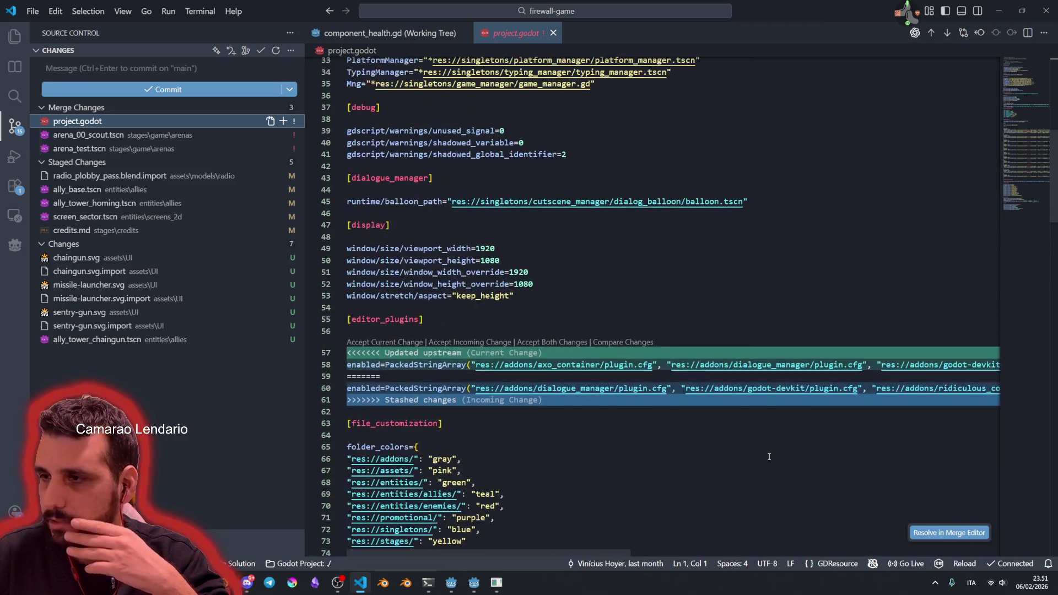
{"action": "left_click", "coordinate": [923, 538]}
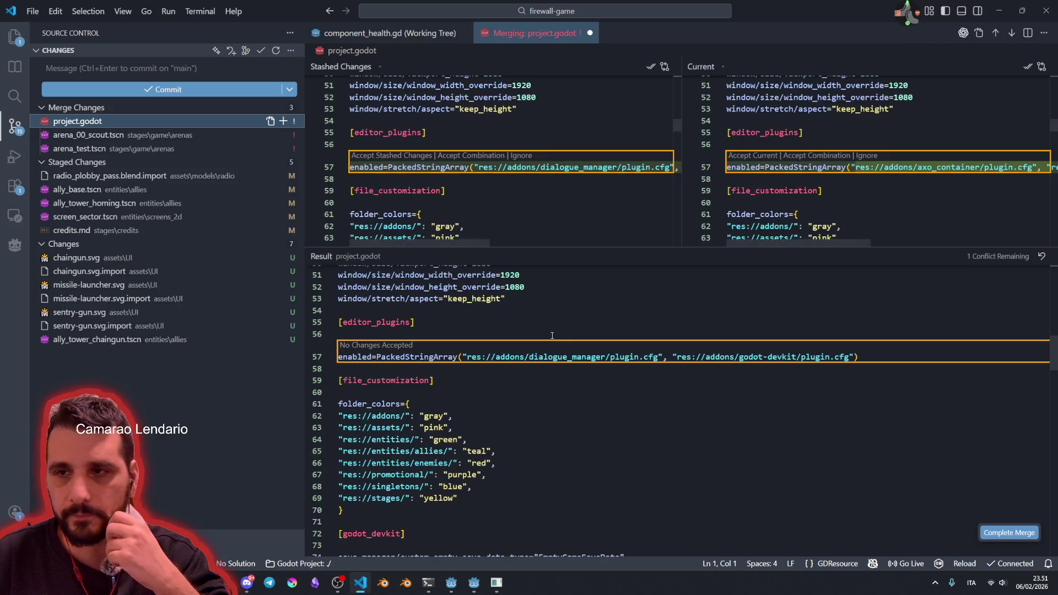
Step: Accept the combination of both editor_plugins lists on line 57 and complete the merge
{"action": "left_click_drag", "start_coordinate": [632, 247], "coordinate": [632, 387]}
{"action": "scroll", "coordinate": [603, 231], "scroll_direction": "up", "scroll_amount": 3}
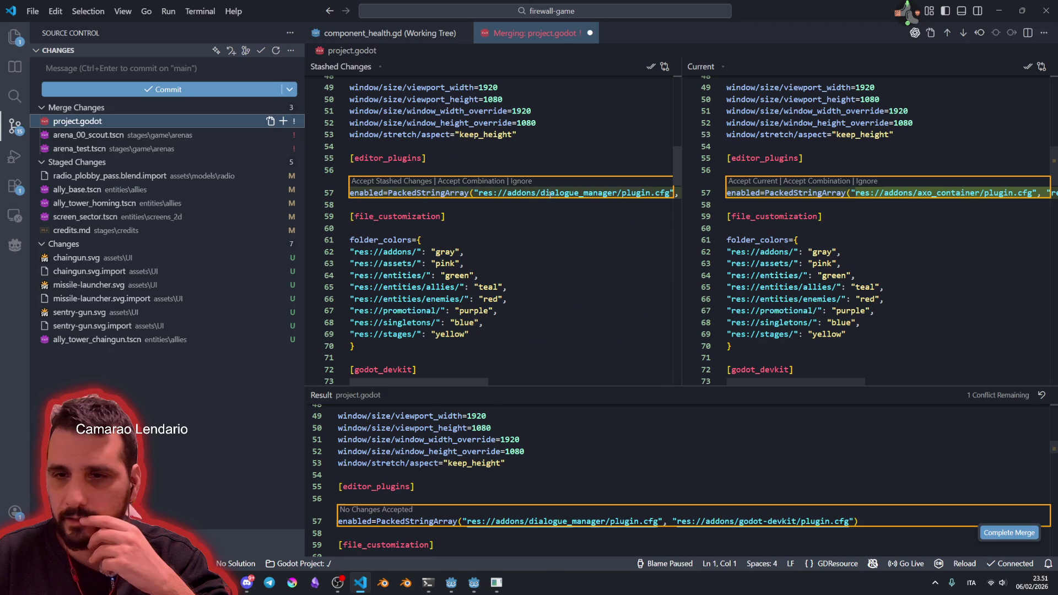
{"action": "mouse_move", "coordinate": [515, 193]}
{"action": "left_mouse_down"}
{"action": "mouse_move", "coordinate": [716, 199]}
{"action": "mouse_move", "coordinate": [780, 212]}
{"action": "left_mouse_up"}
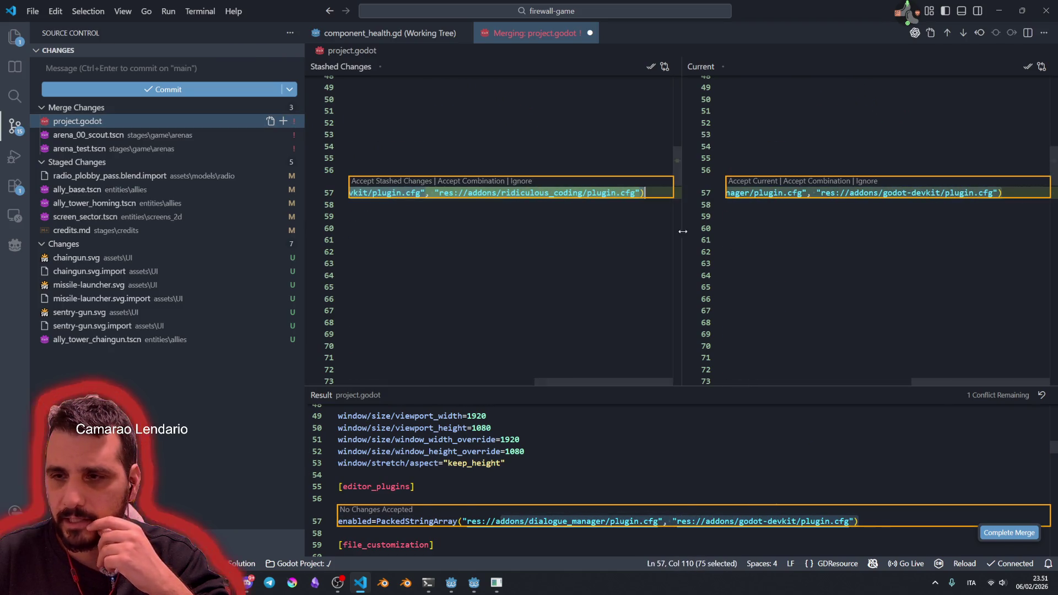
{"action": "left_click", "coordinate": [812, 186]}
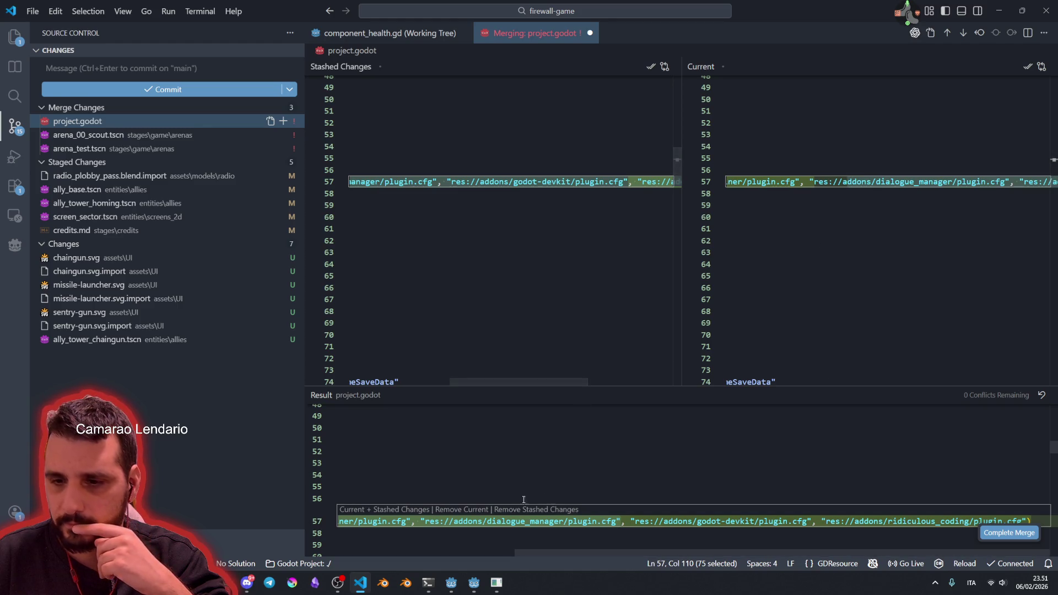
{"action": "scroll", "coordinate": [470, 524], "scroll_direction": "down", "scroll_amount": 5}
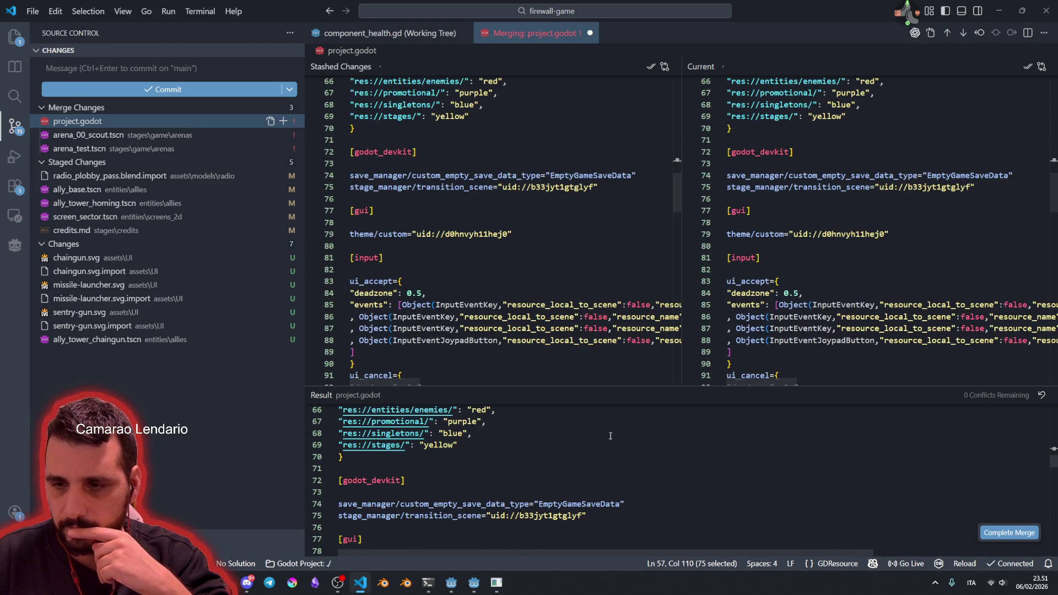
{"action": "left_click", "coordinate": [579, 207]}
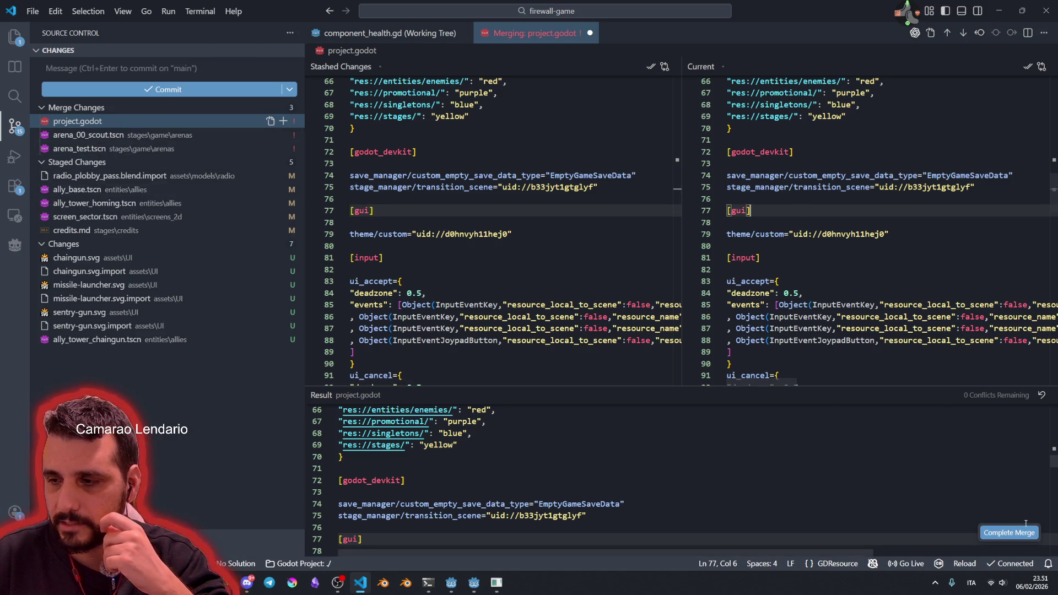
{"action": "left_click", "coordinate": [1008, 532]}
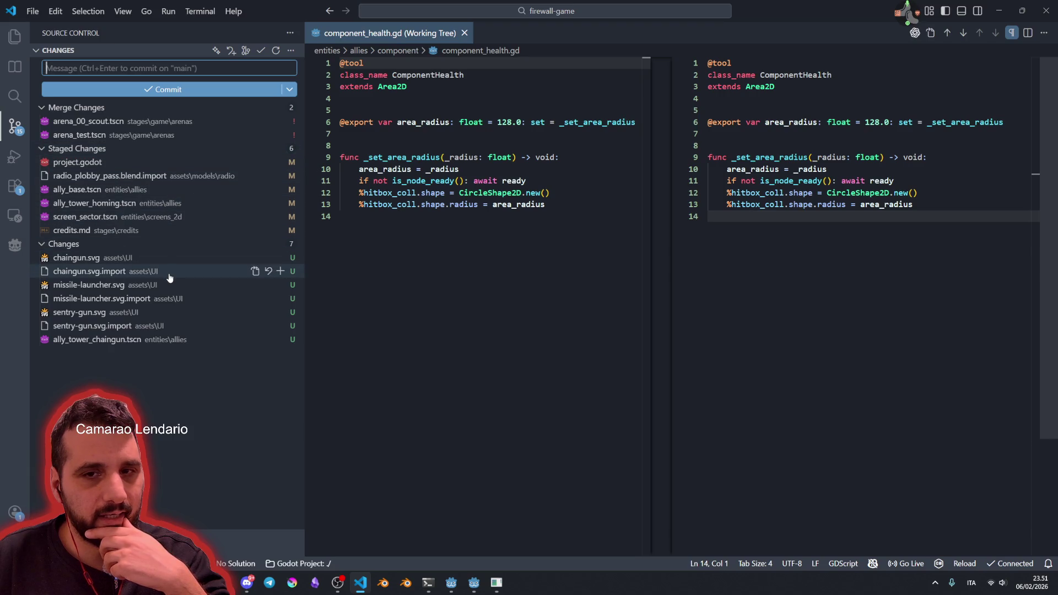
Step: Open arena_test.tscn in the three-way merge editor and look over its conflicts
{"action": "left_click", "coordinate": [96, 138]}
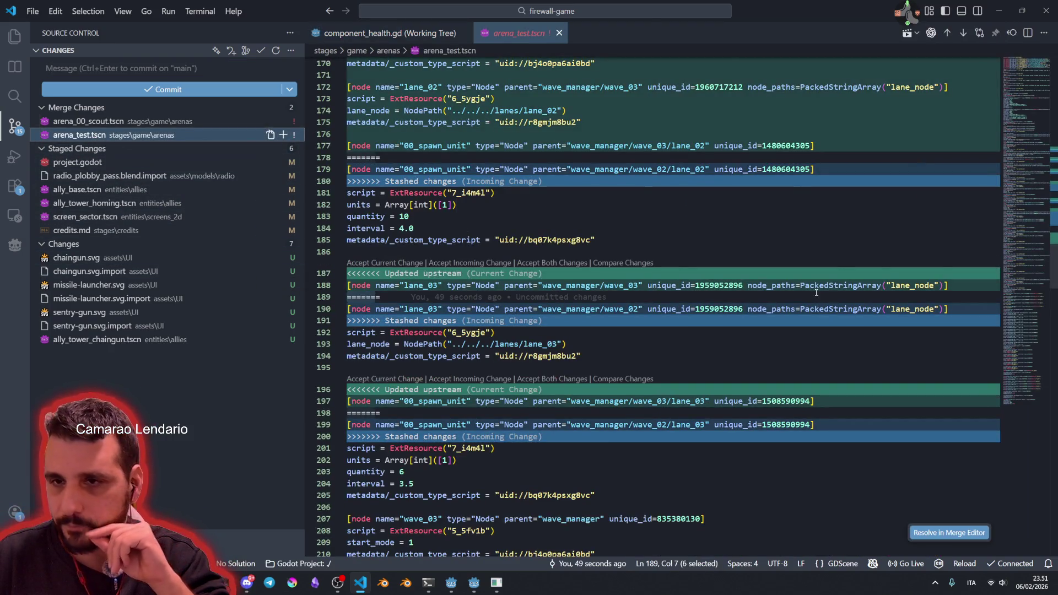
{"action": "left_click", "coordinate": [949, 533]}
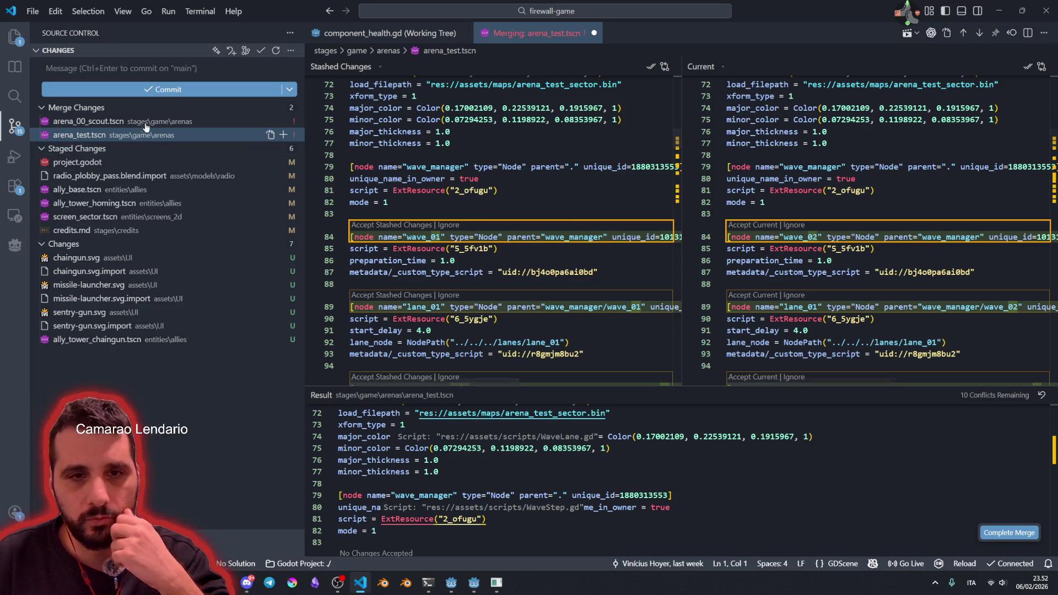
{"action": "scroll", "coordinate": [608, 283], "scroll_direction": "down", "scroll_amount": 3}
{"action": "scroll", "coordinate": [608, 283], "scroll_direction": "down", "scroll_amount": 4}
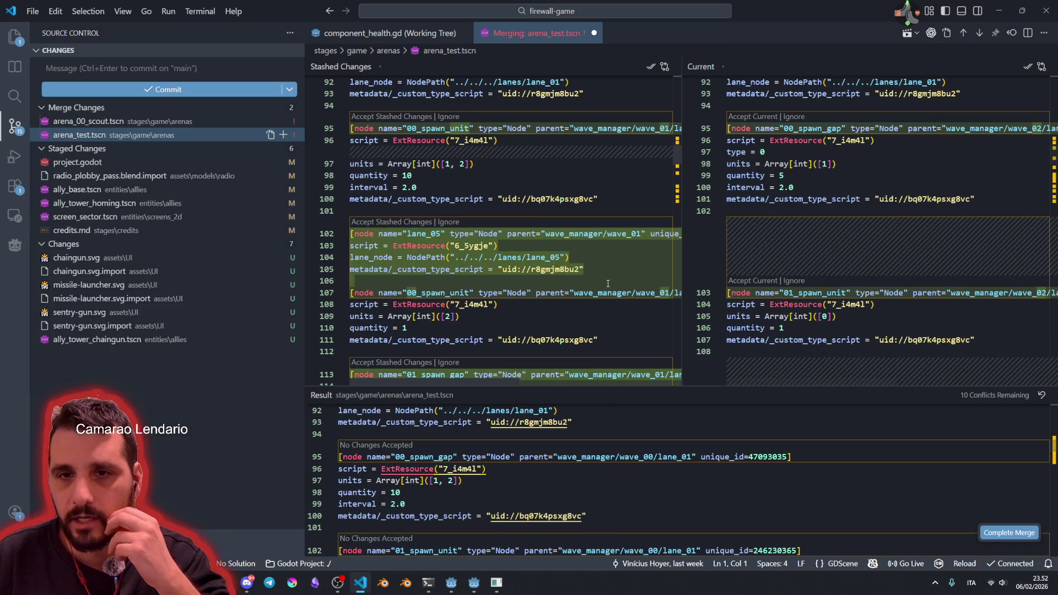
Step: Open the conflicted arena_00_scout.tscn and bring up its file actions
{"action": "left_click", "coordinate": [130, 121]}
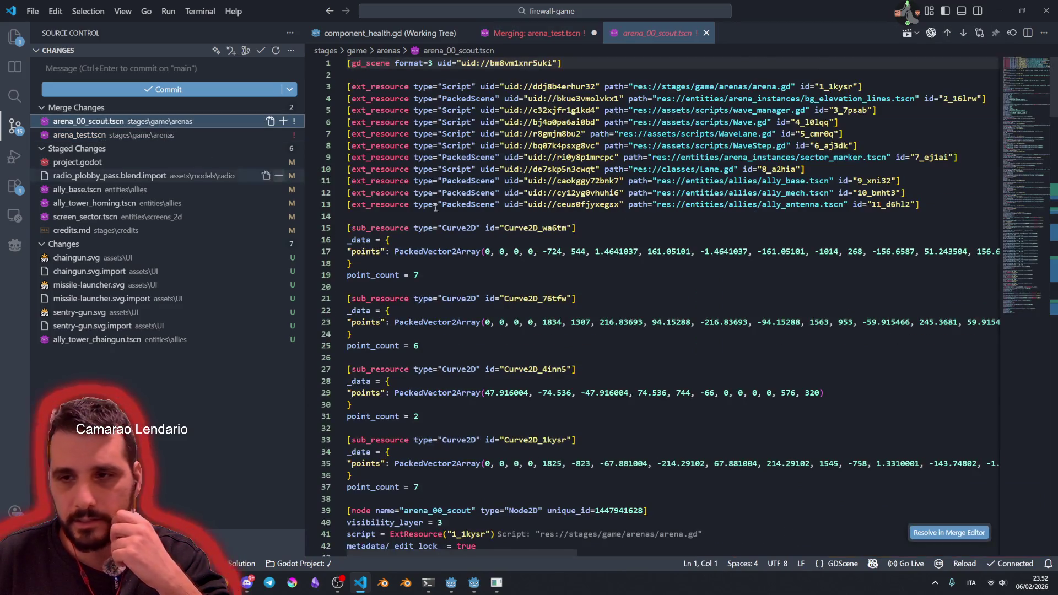
{"action": "scroll", "coordinate": [792, 303], "scroll_direction": "down", "scroll_amount": 20}
{"action": "scroll", "coordinate": [792, 304], "scroll_direction": "down", "scroll_amount": 14}
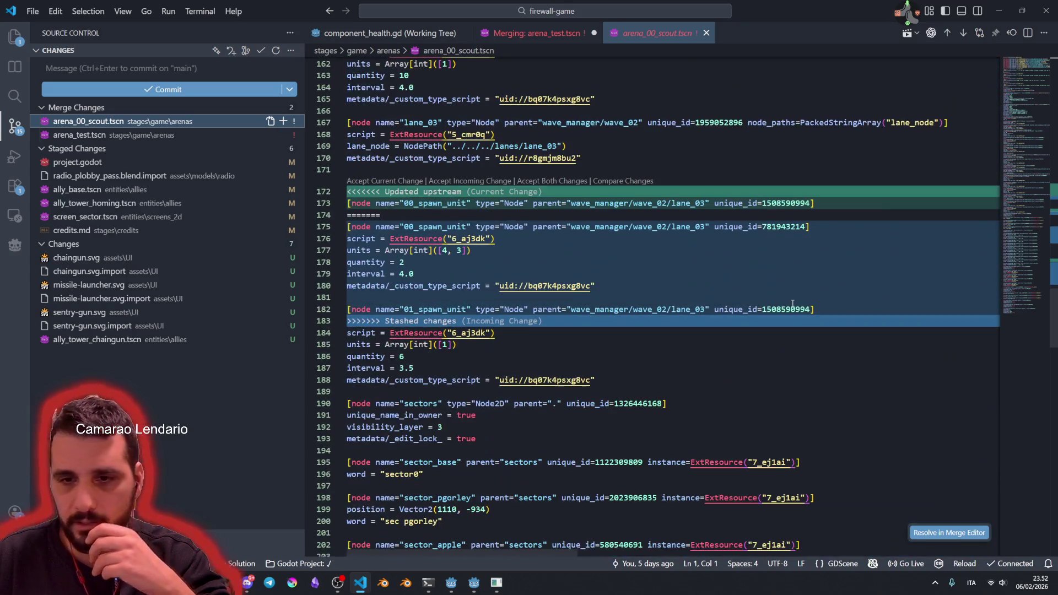
{"action": "scroll", "coordinate": [792, 304], "scroll_direction": "up", "scroll_amount": 20}
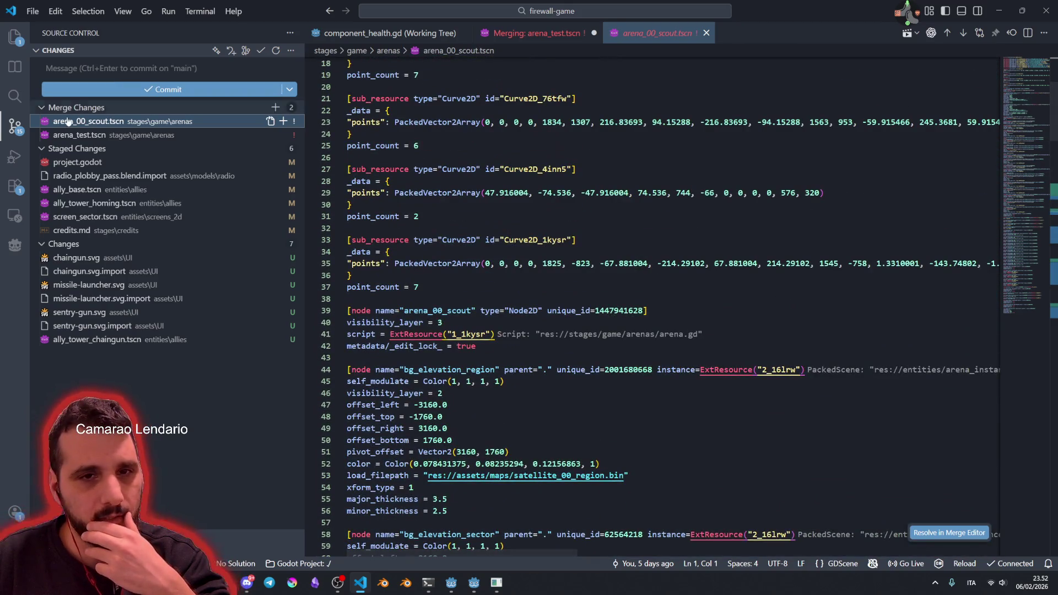
{"action": "left_click", "coordinate": [70, 134]}
{"action": "left_click", "coordinate": [90, 122]}
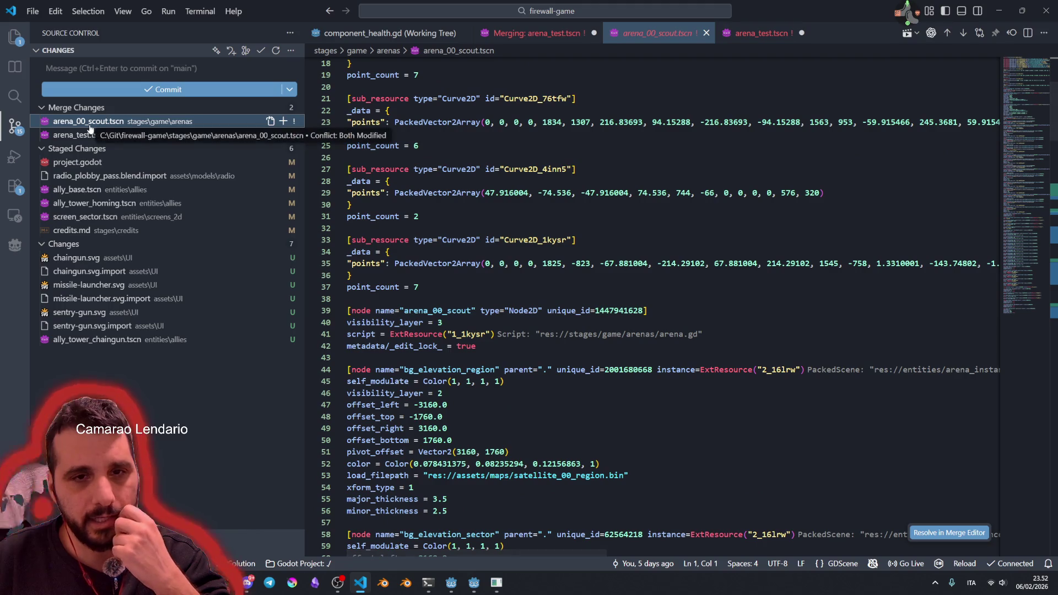
{"action": "right_click", "coordinate": [90, 125]}
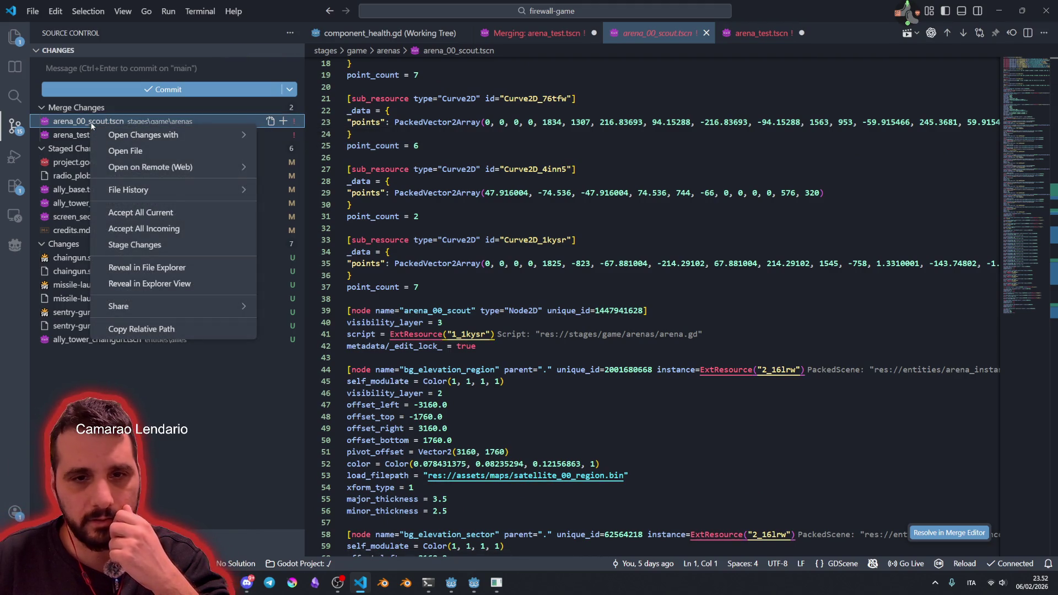
Step: Accept all current changes for arena_00_scout.tscn's five conflicts in the merge editor and complete the merge
{"action": "key", "text": "Escape"}
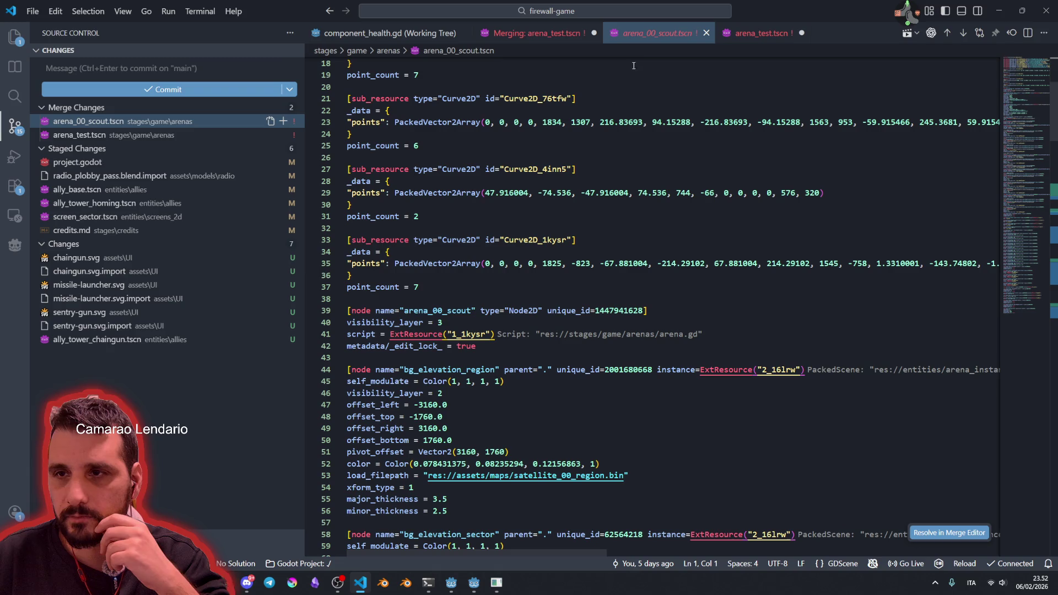
{"action": "scroll", "coordinate": [826, 330], "scroll_direction": "up", "scroll_amount": 4}
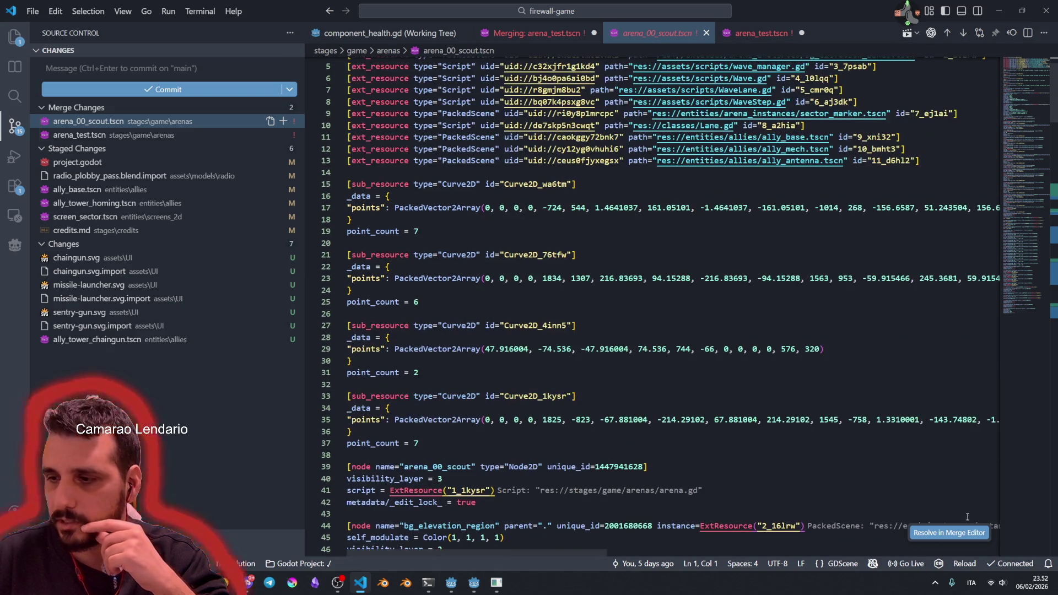
{"action": "left_click", "coordinate": [949, 533]}
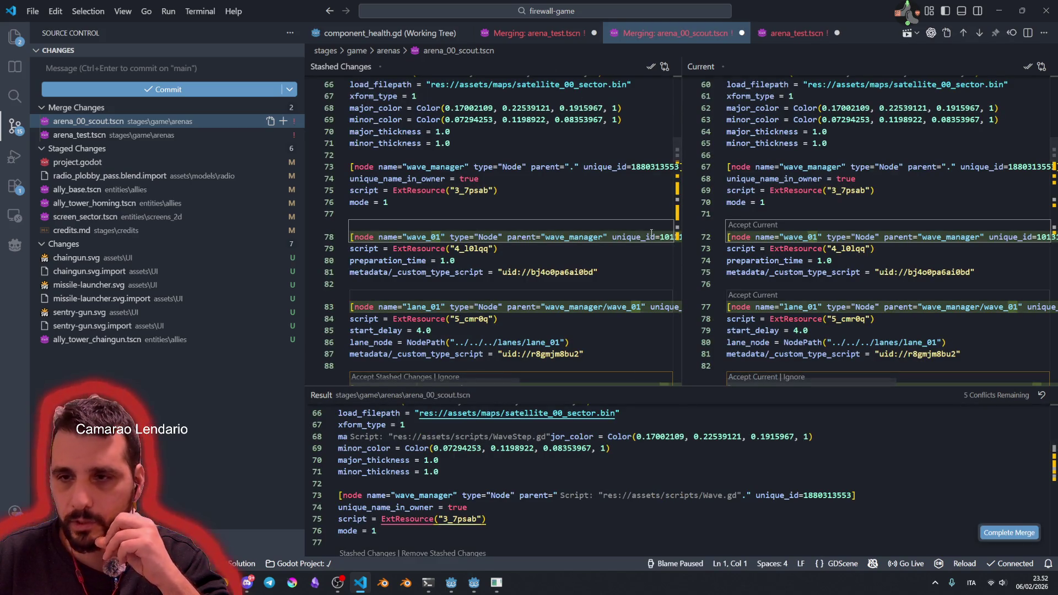
{"action": "scroll", "coordinate": [677, 436], "scroll_direction": "down", "scroll_amount": 7}
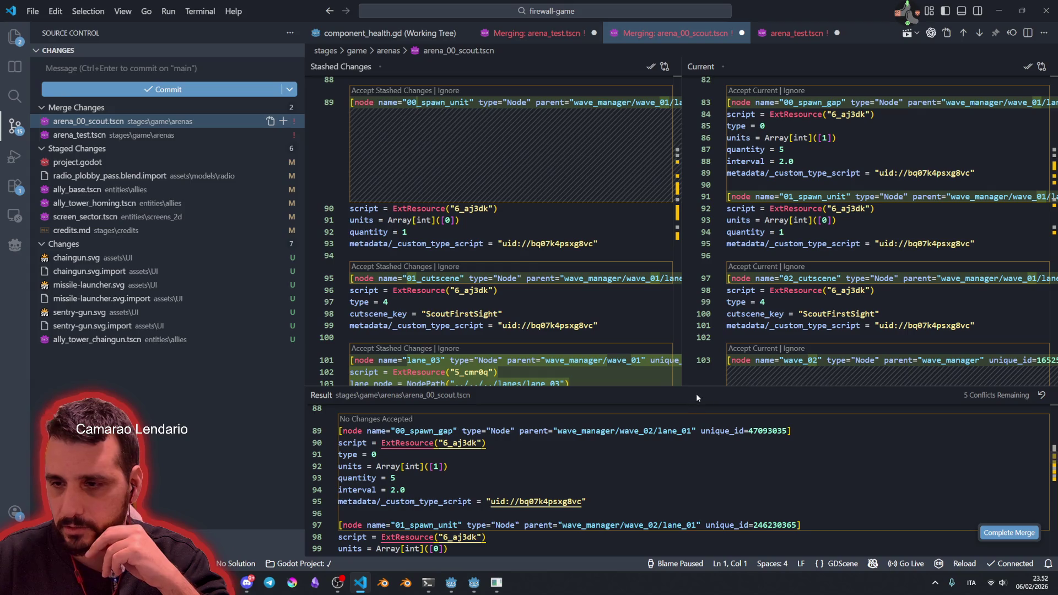
{"action": "scroll", "coordinate": [599, 244], "scroll_direction": "down", "scroll_amount": 10}
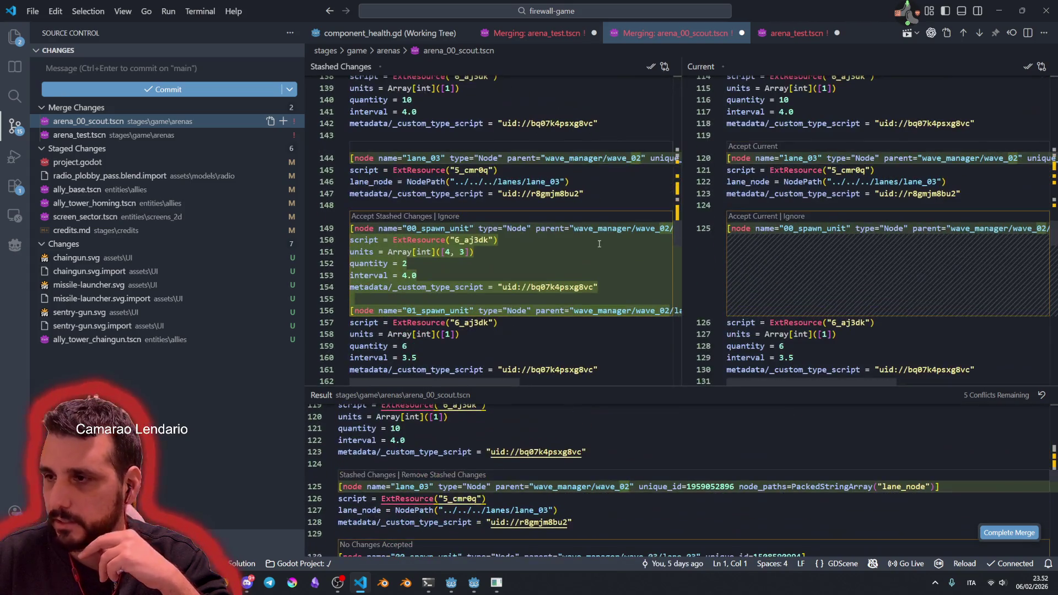
{"action": "scroll", "coordinate": [599, 243], "scroll_direction": "up", "scroll_amount": 20}
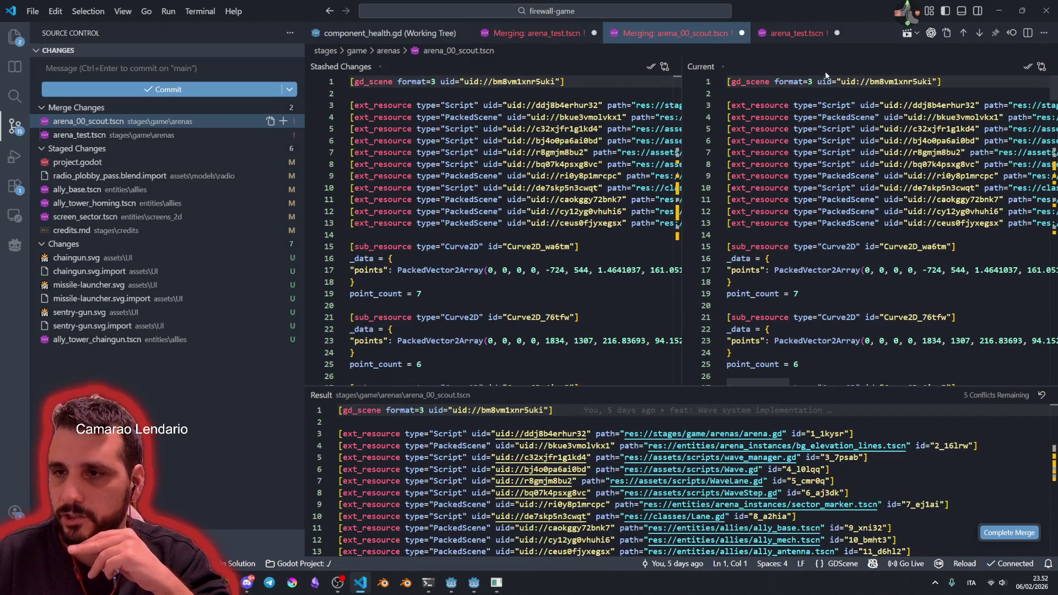
{"action": "left_click", "coordinate": [1028, 69]}
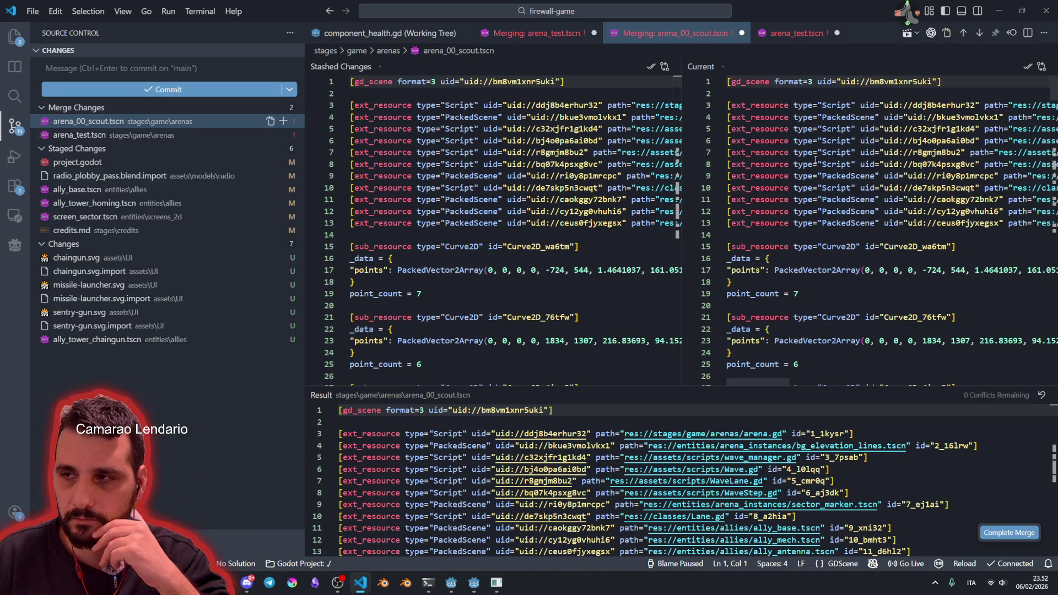
{"action": "left_click", "coordinate": [1007, 532]}
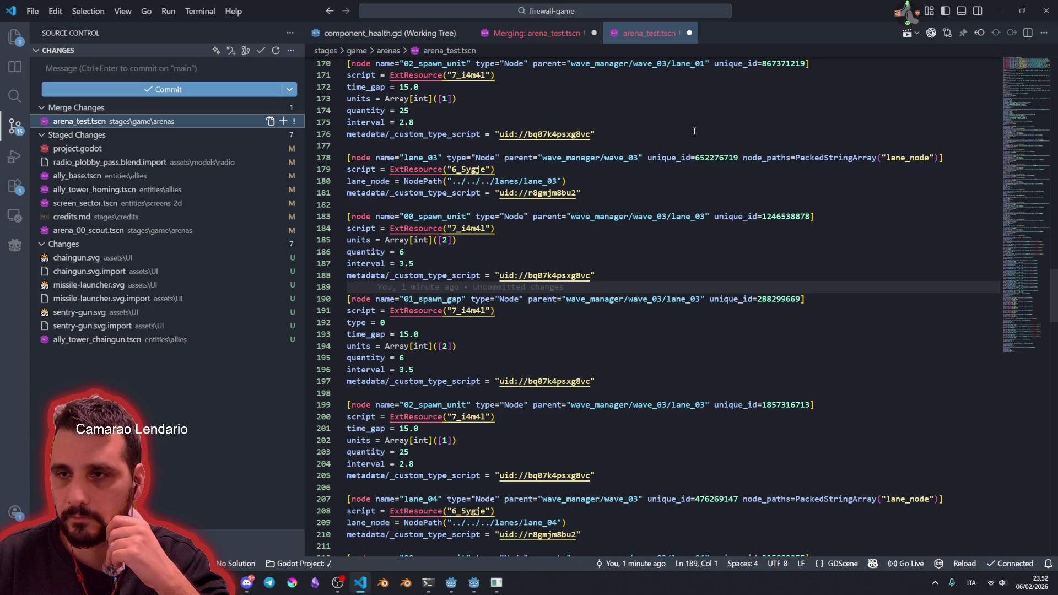
Step: Resolve arena_test.tscn by keeping the current version for every conflict, save, and complete the merge
{"action": "scroll", "coordinate": [640, 245], "scroll_direction": "down", "scroll_amount": 20}
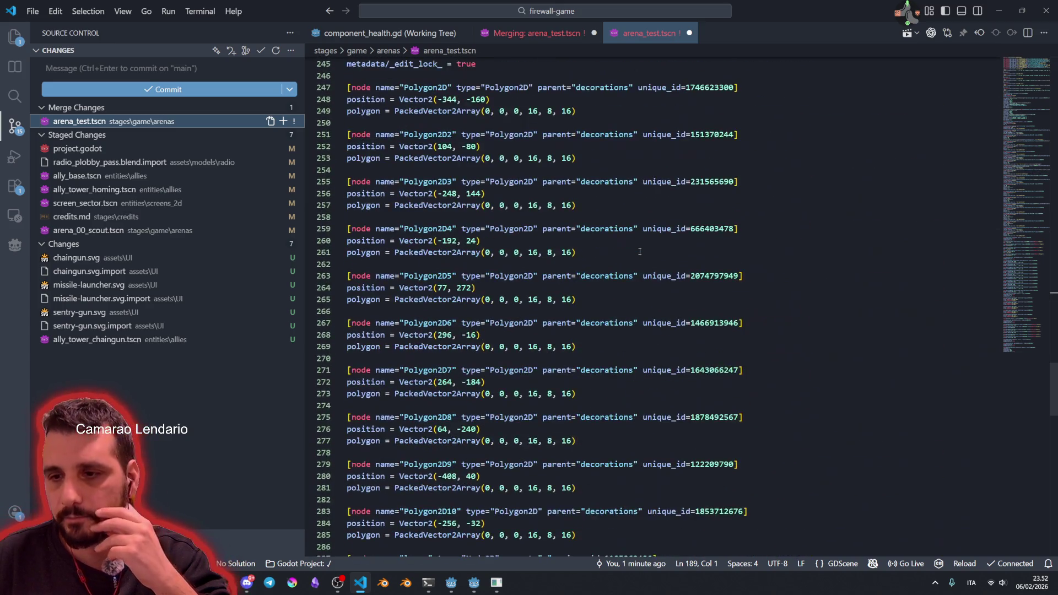
{"action": "scroll", "coordinate": [639, 251], "scroll_direction": "up", "scroll_amount": 20}
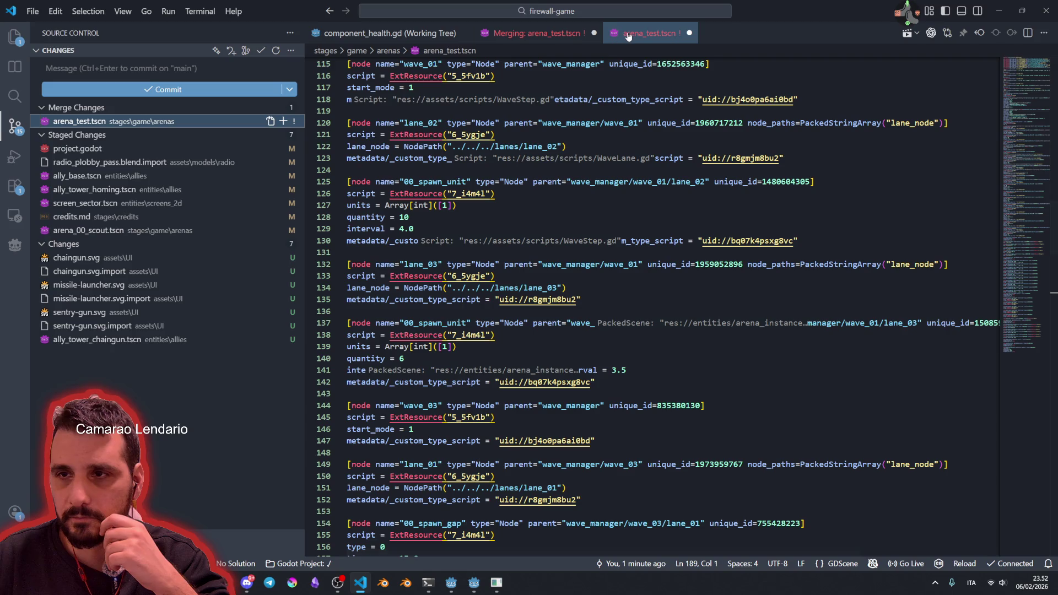
{"action": "left_click", "coordinate": [568, 34]}
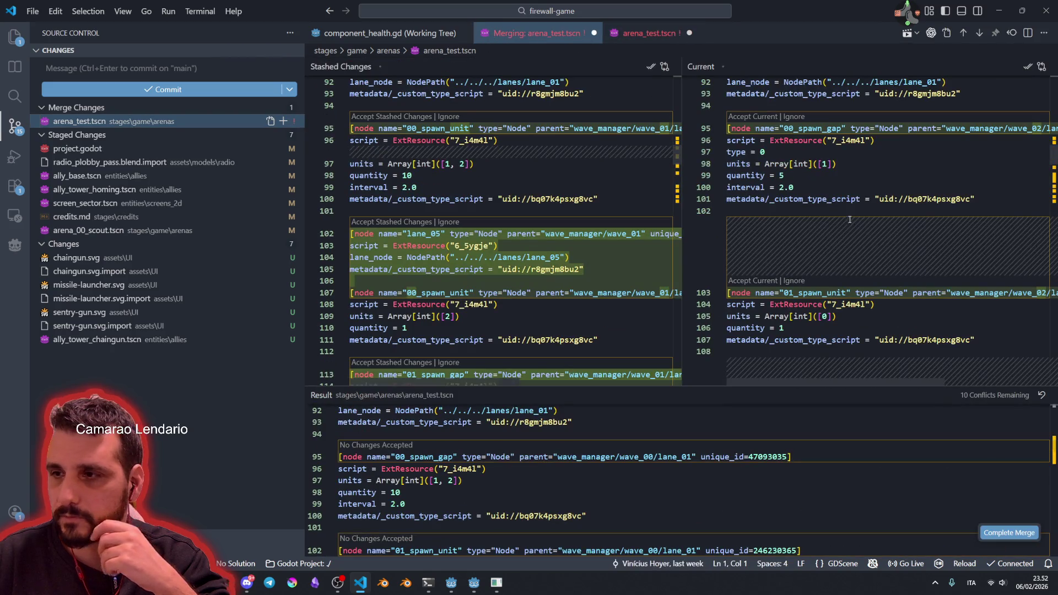
{"action": "left_click", "coordinate": [1027, 67]}
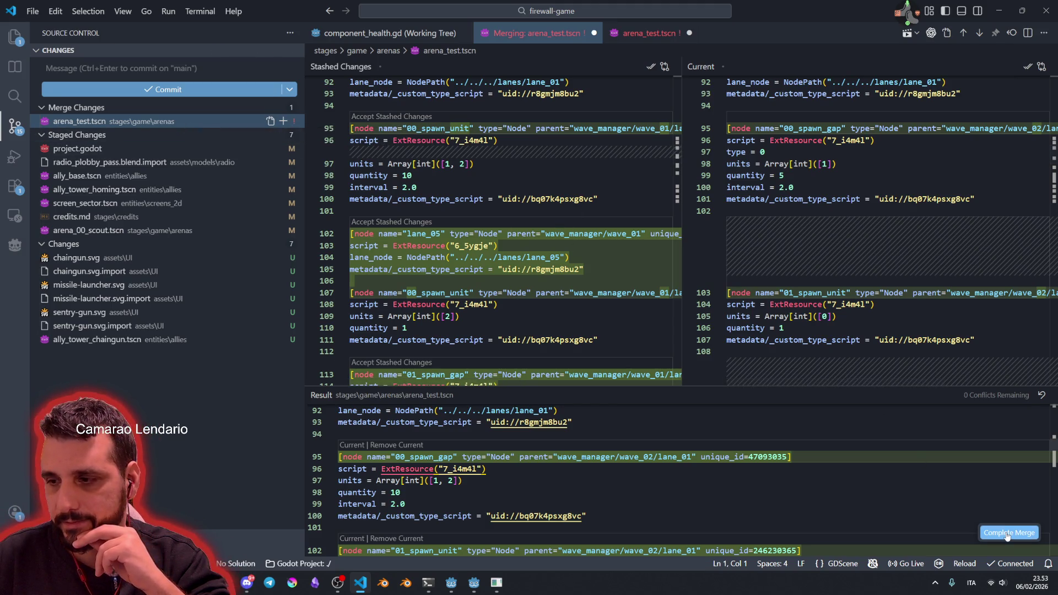
{"action": "key", "text": "ctrl+s"}
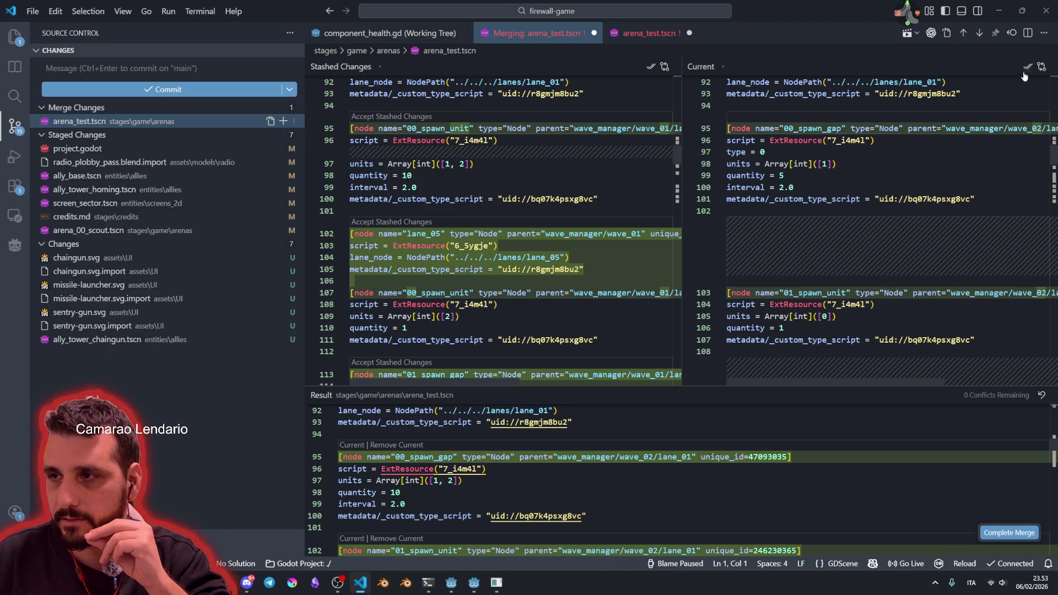
{"action": "left_click", "coordinate": [1009, 532]}
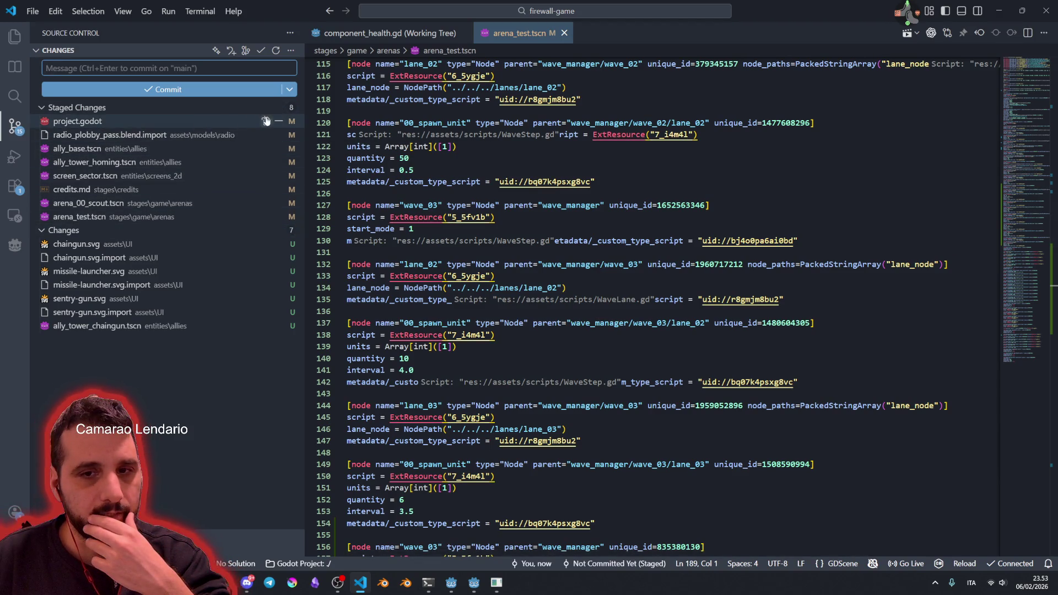
Step: Review the staged project.godot diff, unstage all files, and switch back to Godot
{"action": "left_click", "coordinate": [158, 120]}
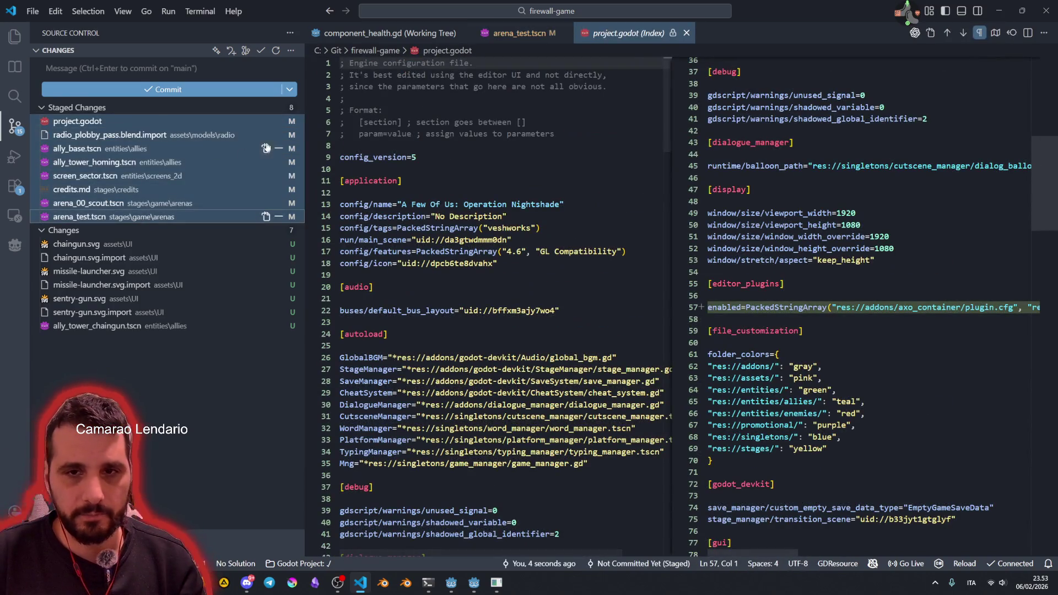
{"action": "left_click", "coordinate": [279, 107]}
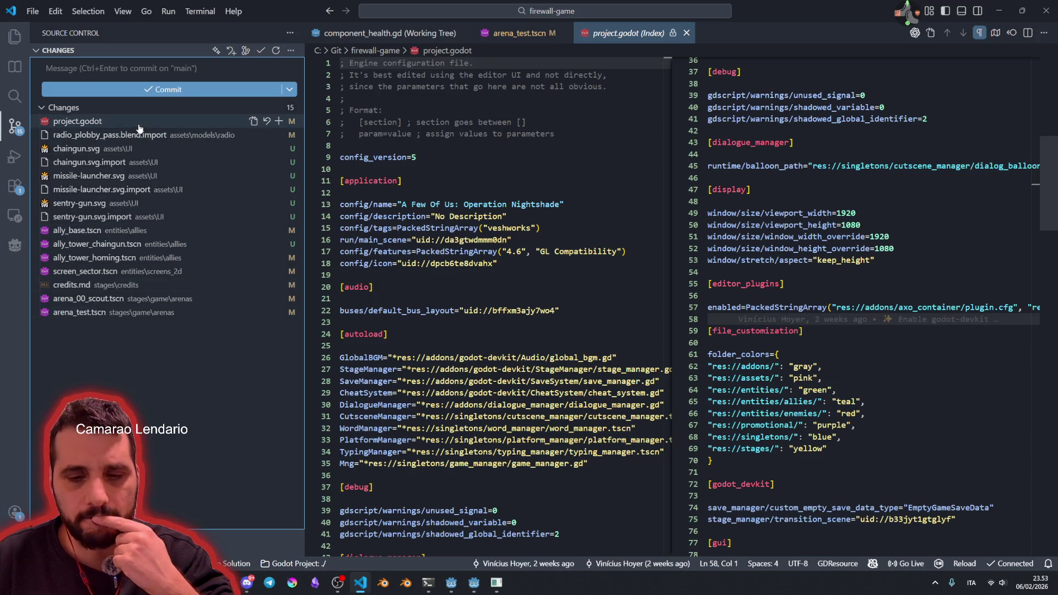
{"action": "left_click", "coordinate": [475, 582]}
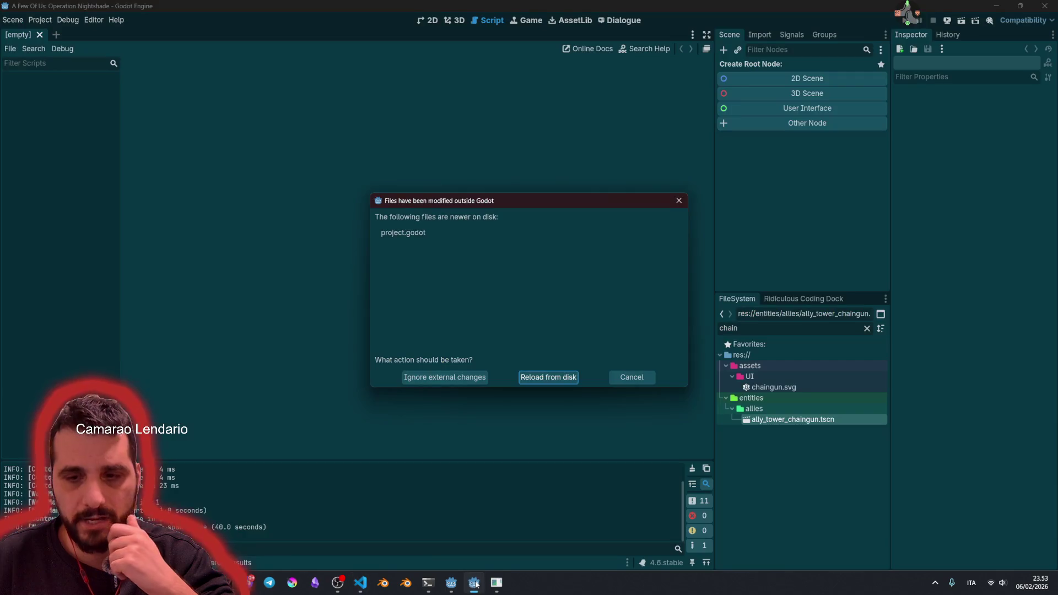
Step: Reload project.godot from disk, run the game with F5, and type start at the title screen
{"action": "left_click", "coordinate": [544, 380]}
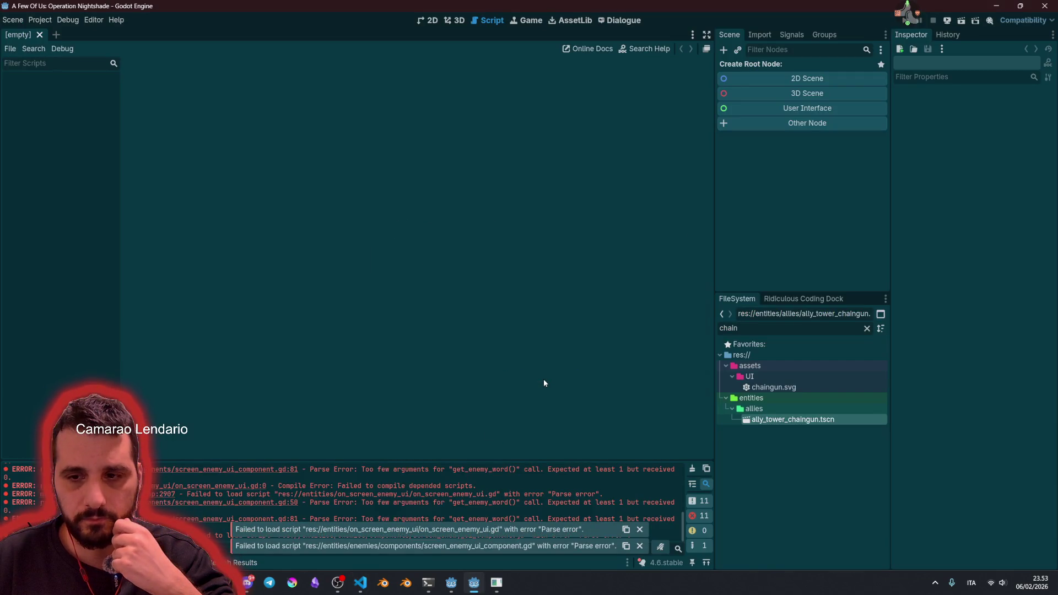
{"action": "key", "text": "F5"}
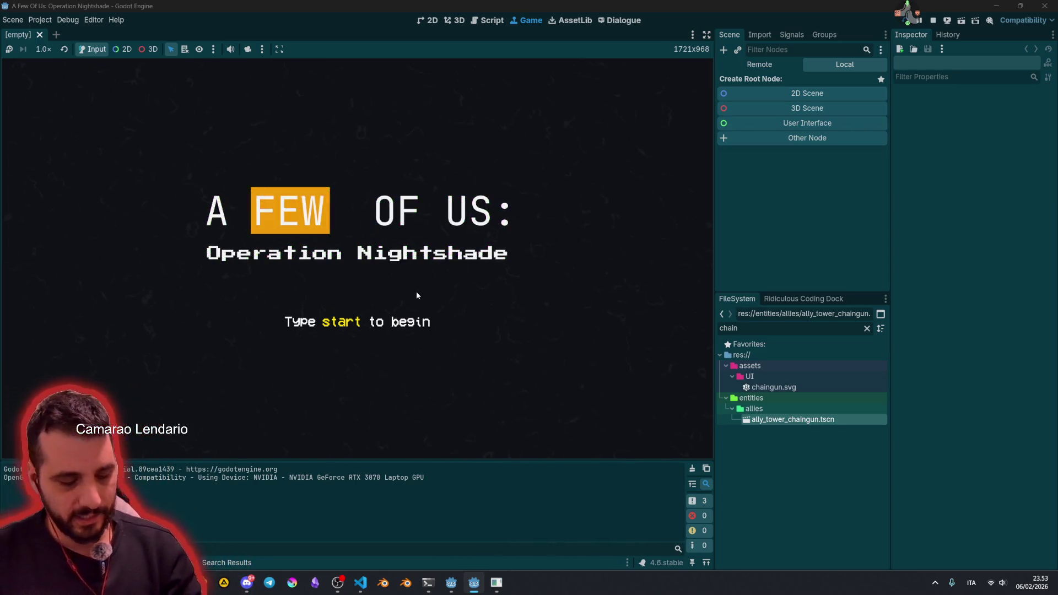
{"action": "type", "text": "start"}
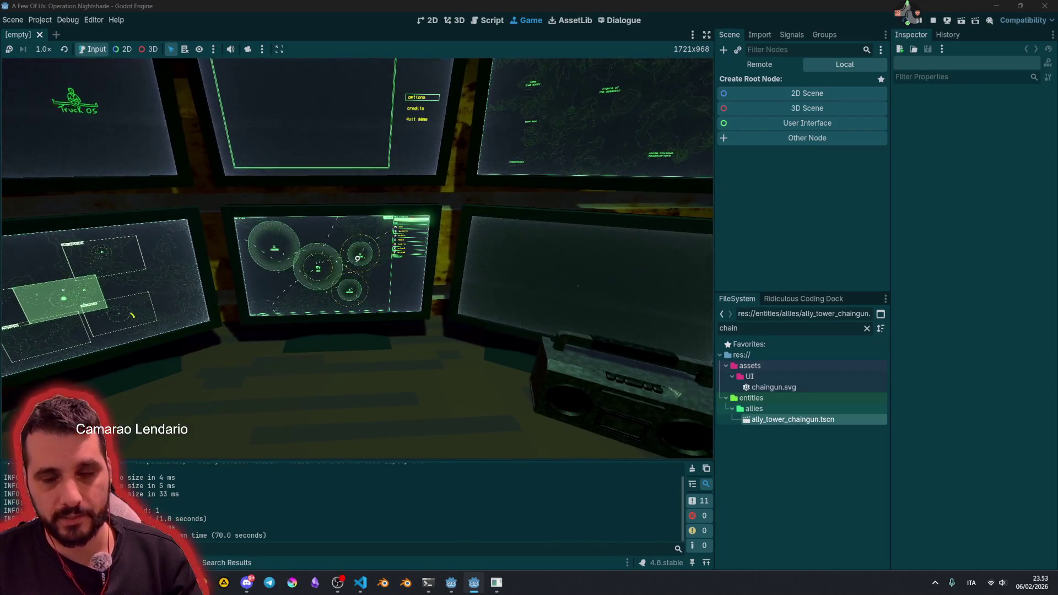
Step: Focus then release the central radar monitor, swap to the sector-map monitor with Alt+Right, and open a sector close-up
{"action": "left_click", "coordinate": [358, 257]}
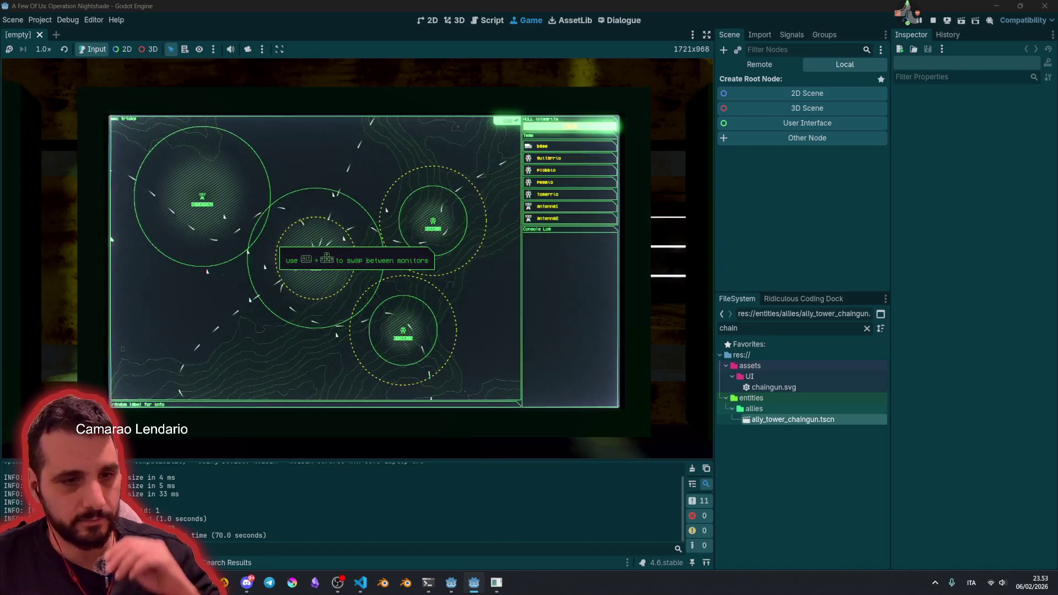
{"action": "right_click", "coordinate": [363, 270]}
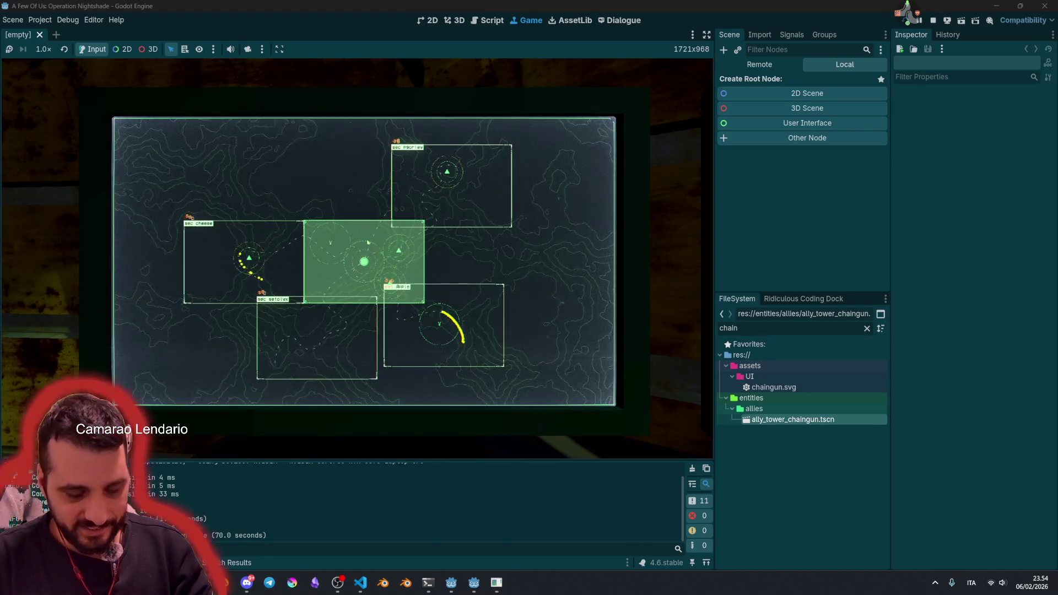
{"action": "key", "text": "alt+Right"}
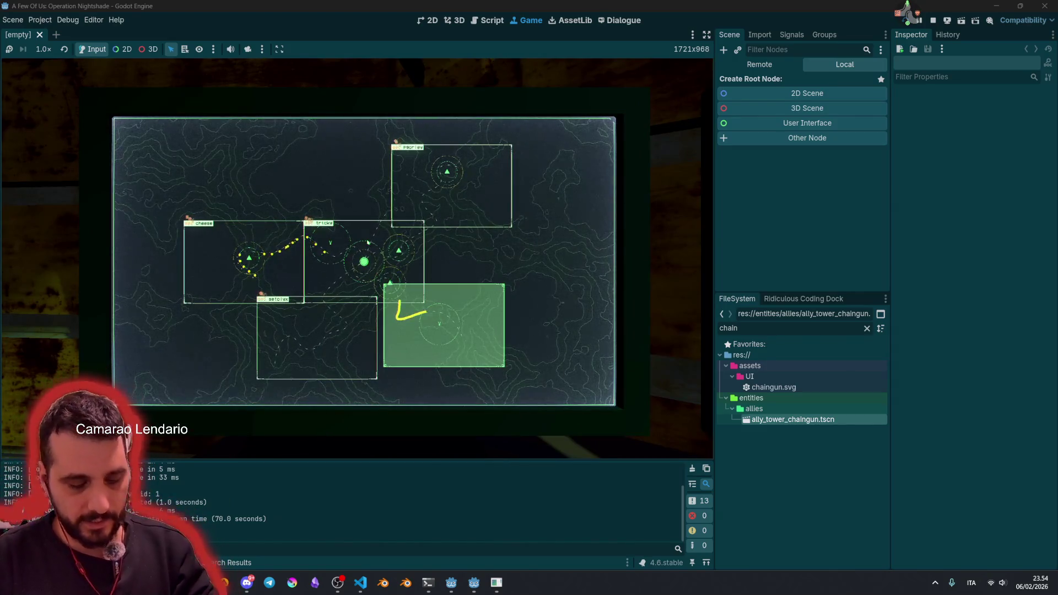
{"action": "left_click", "coordinate": [368, 242]}
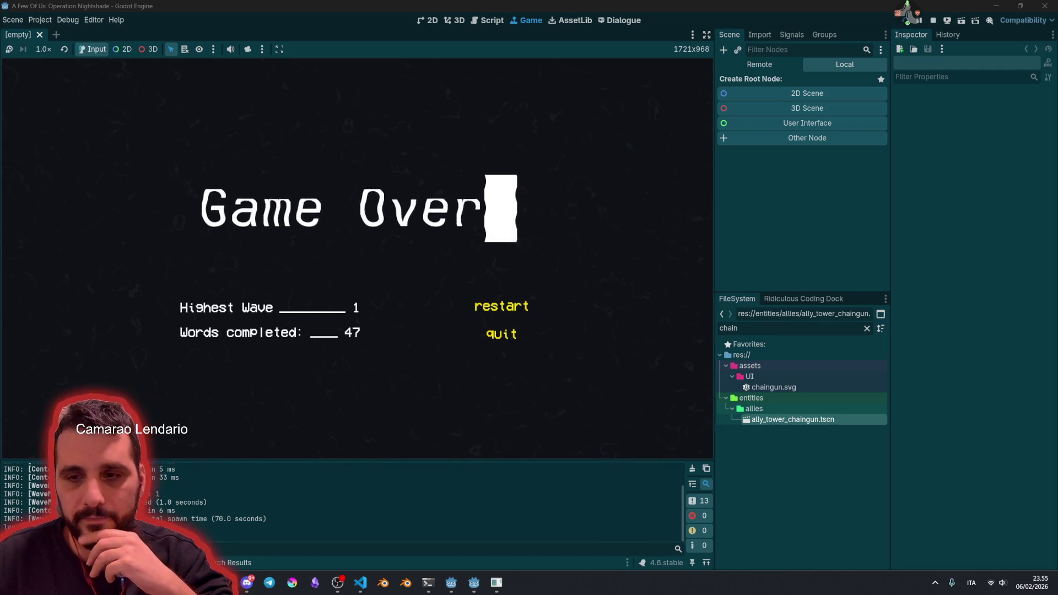
Step: Enter quit after Game Over to stop the test run and return to the Godot editor
{"action": "type", "text": "it"}
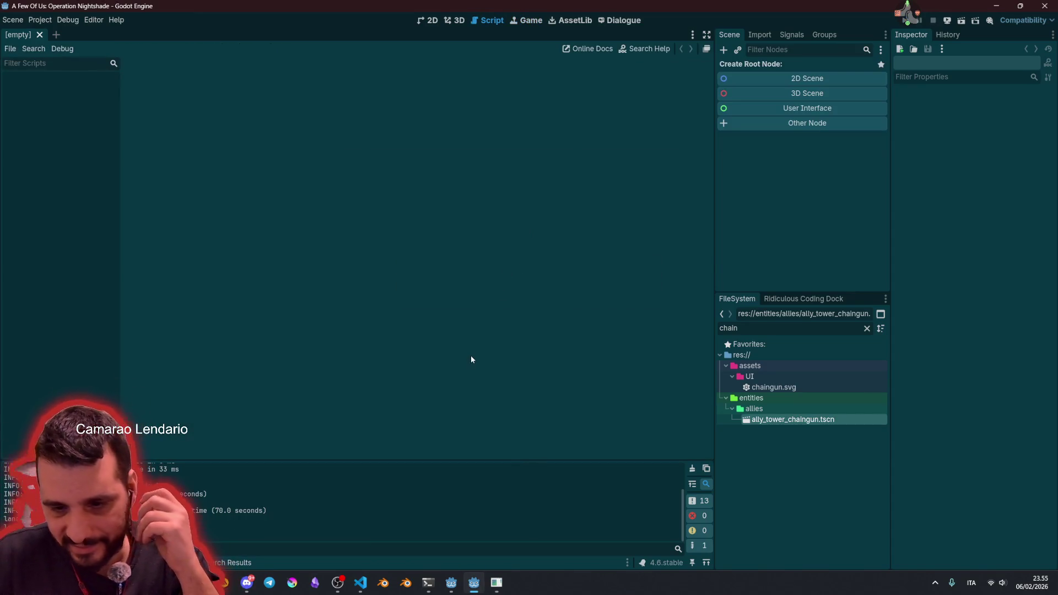
Step: Preview chaingun.svg, then stage all six new icon SVG files together
{"action": "left_click", "coordinate": [360, 582]}
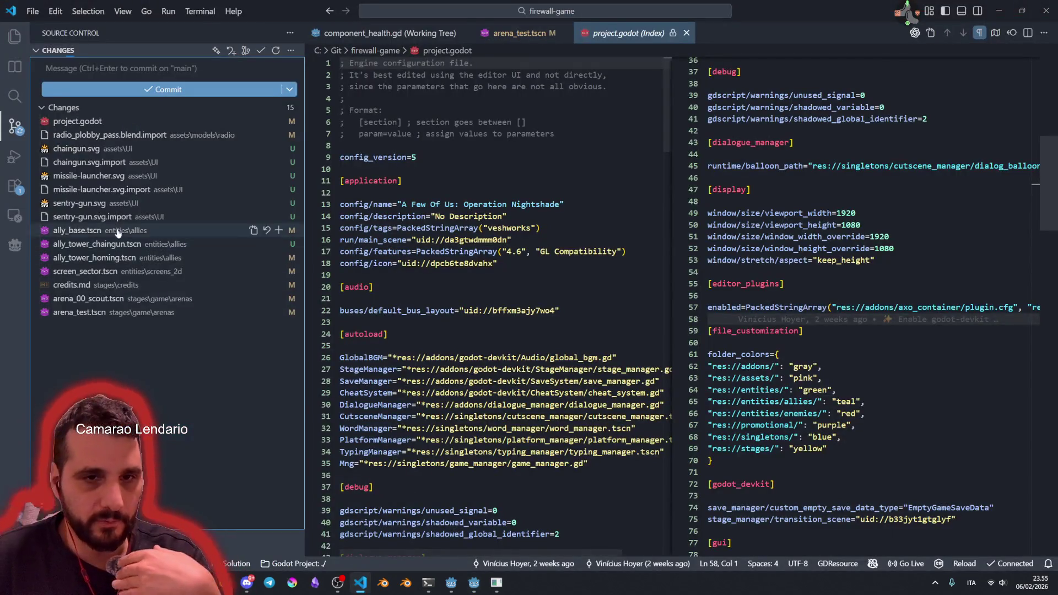
{"action": "left_click", "coordinate": [107, 149]}
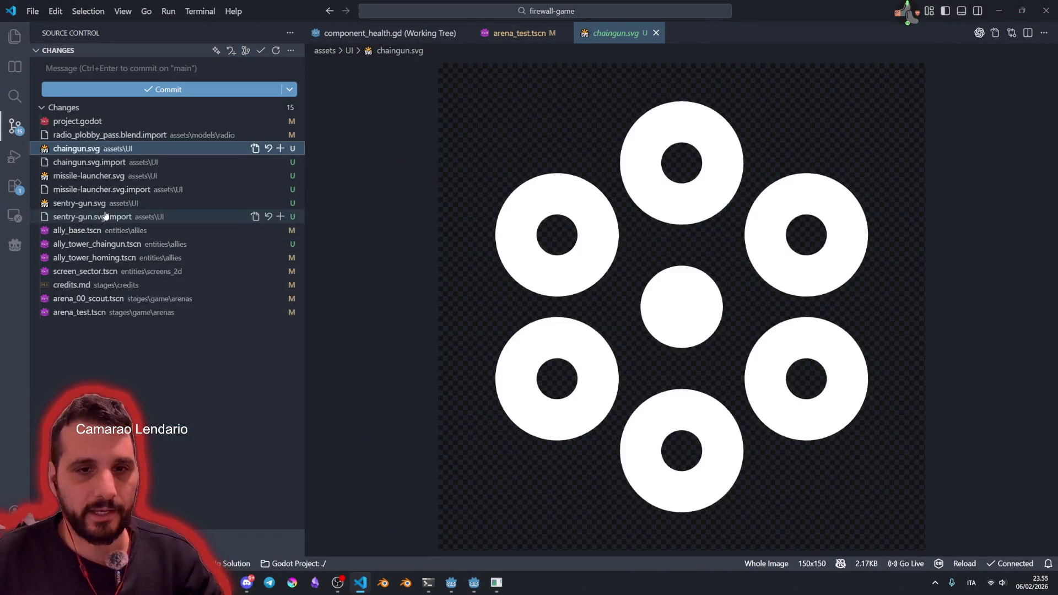
{"action": "left_click", "coordinate": [105, 216], "text": "shift"}
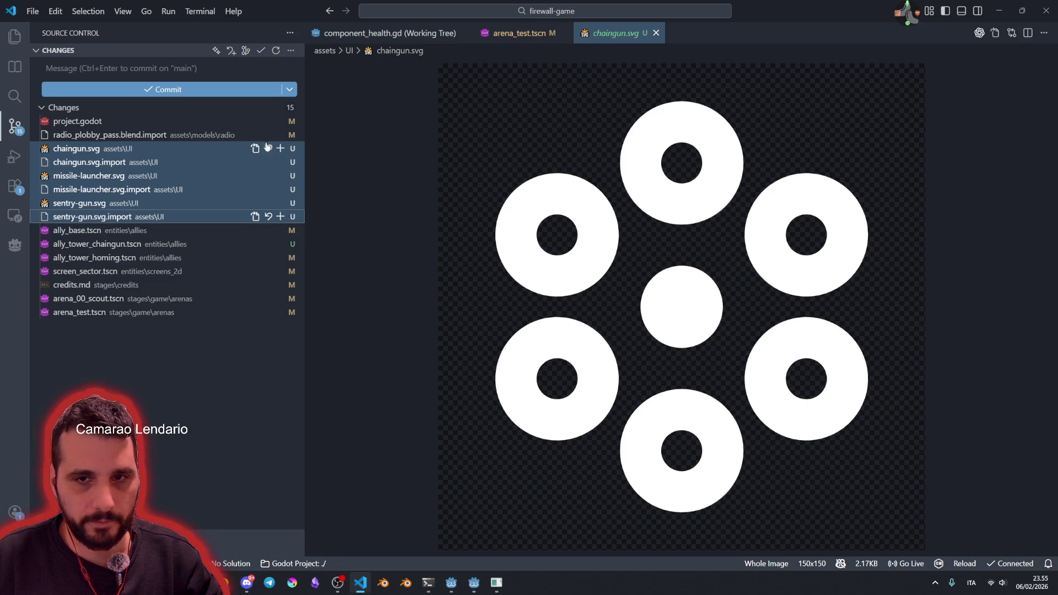
{"action": "left_click", "coordinate": [281, 216]}
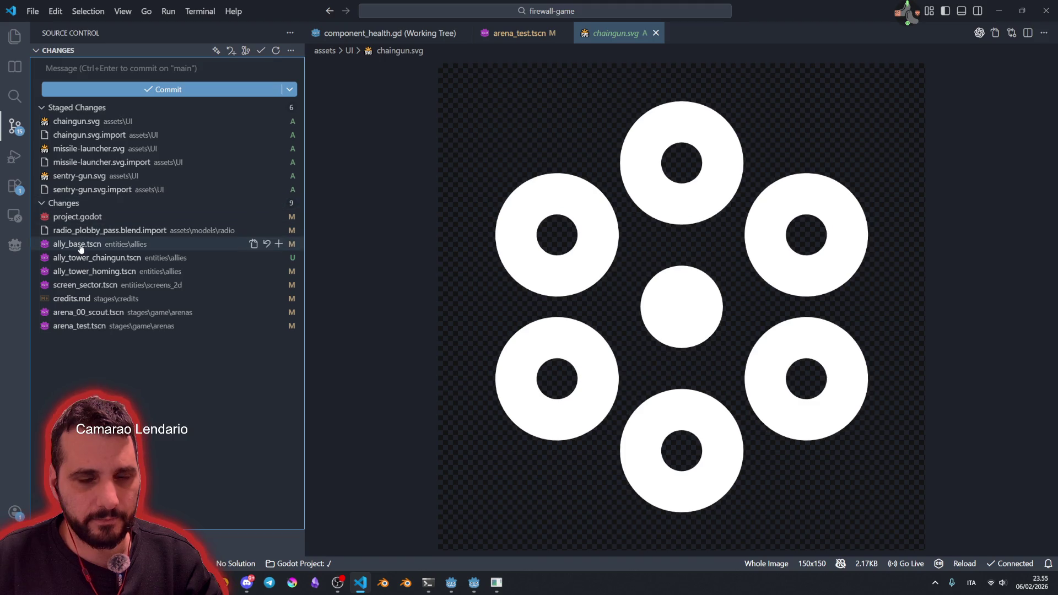
Step: Review and stage ally_base.tscn, ally_tower_chaingun.tscn and ally_tower_homing.tscn
{"action": "left_click", "coordinate": [83, 244]}
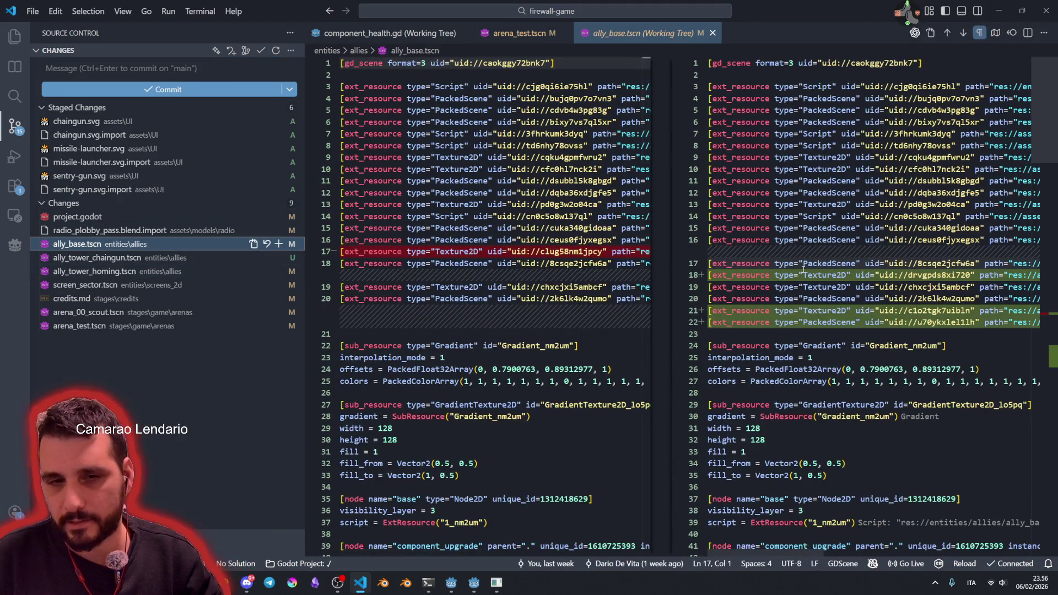
{"action": "left_click", "coordinate": [279, 244]}
{"action": "left_click", "coordinate": [108, 260]}
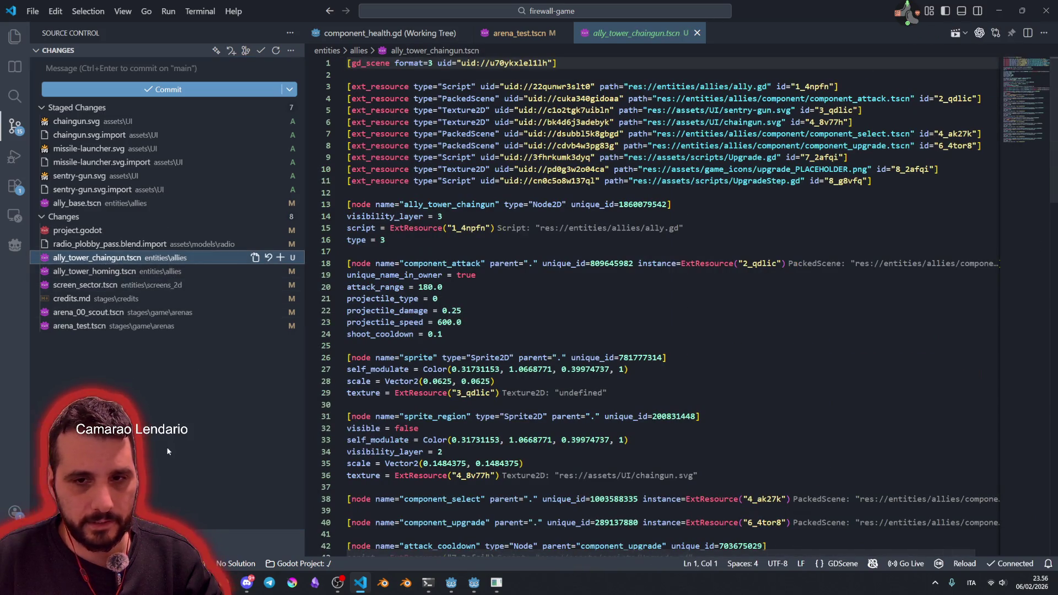
{"action": "left_click", "coordinate": [281, 258]}
{"action": "left_click", "coordinate": [248, 271]}
{"action": "left_click", "coordinate": [278, 271]}
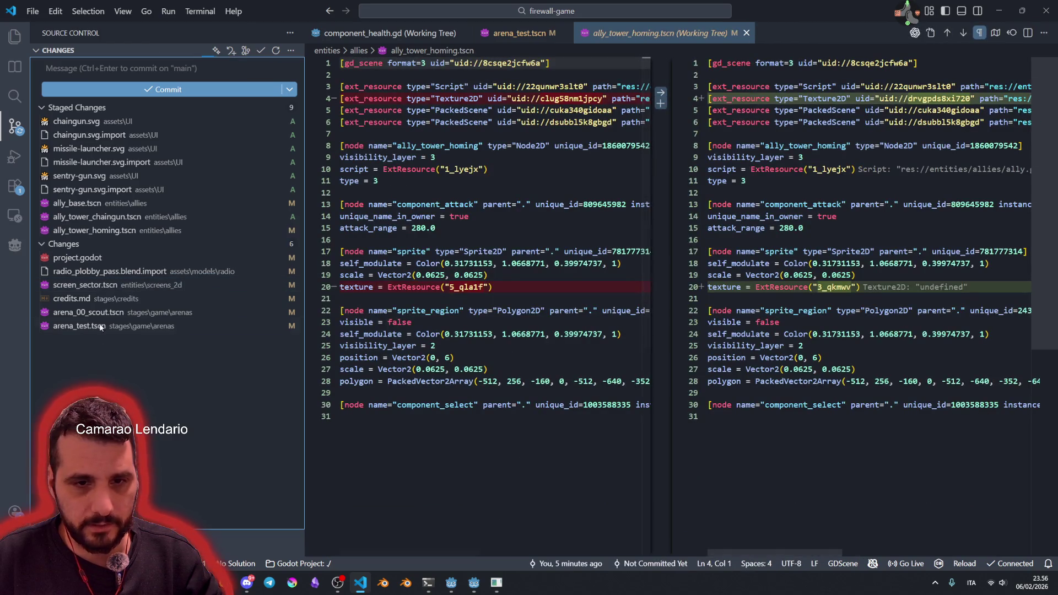
Step: Inspect the screen_sector.tscn diff, then review and stage credits.md
{"action": "left_click", "coordinate": [243, 285]}
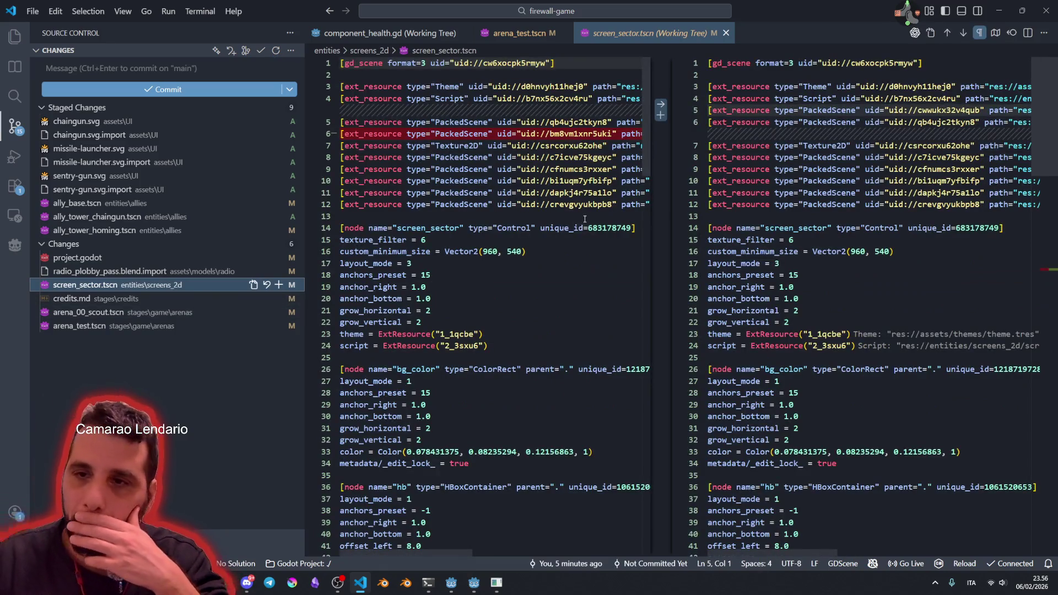
{"action": "scroll", "coordinate": [792, 309], "scroll_direction": "down", "scroll_amount": 18}
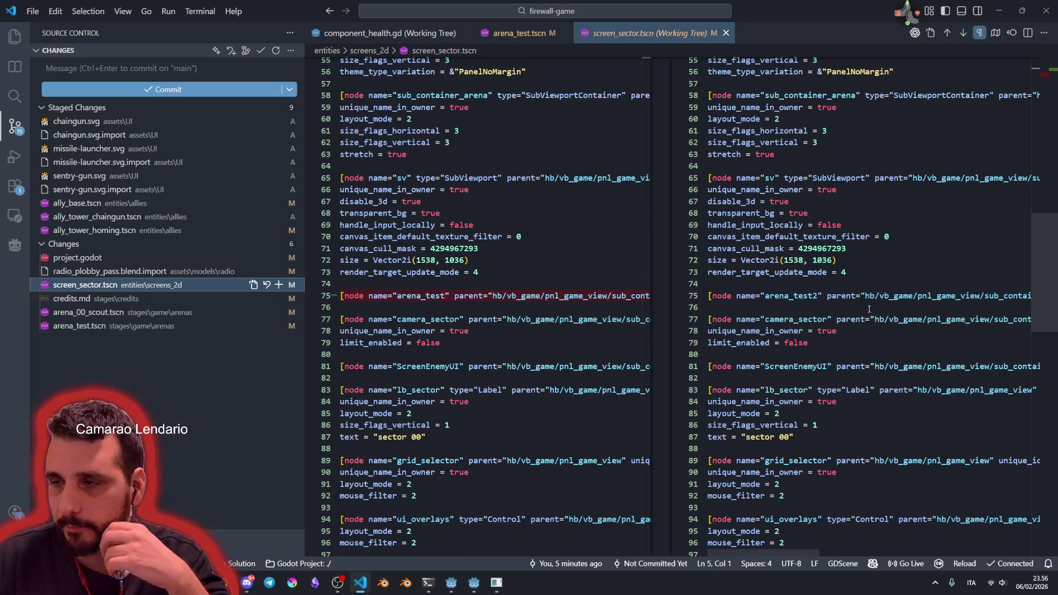
{"action": "left_click", "coordinate": [157, 298]}
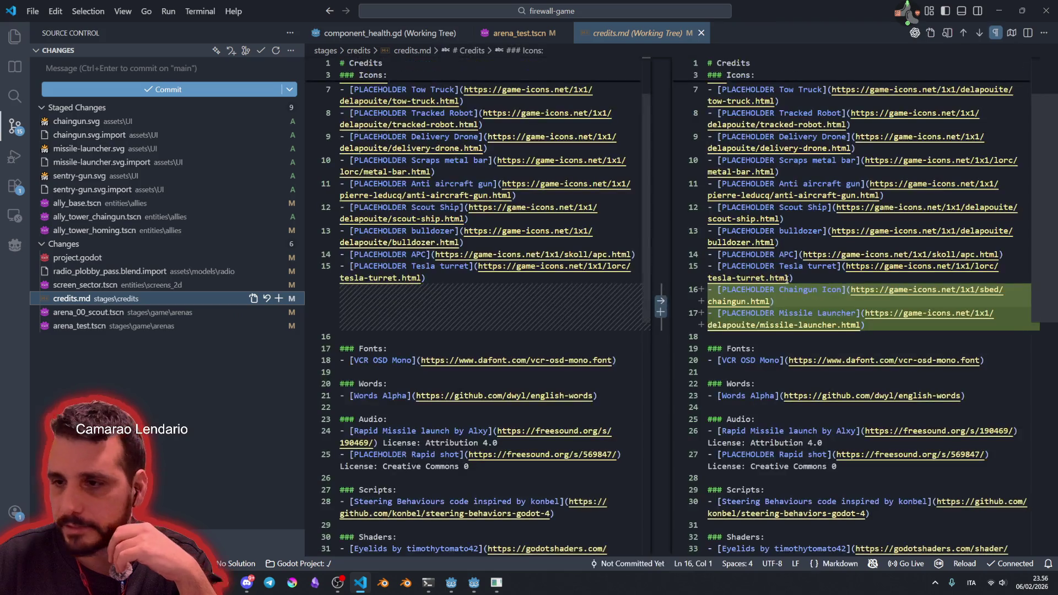
{"action": "left_click", "coordinate": [279, 298]}
Step: Review arena_test.tscn, arena_00_scout.tscn and screen_sector.tscn changes, leaving them unstaged
{"action": "left_click", "coordinate": [101, 327]}
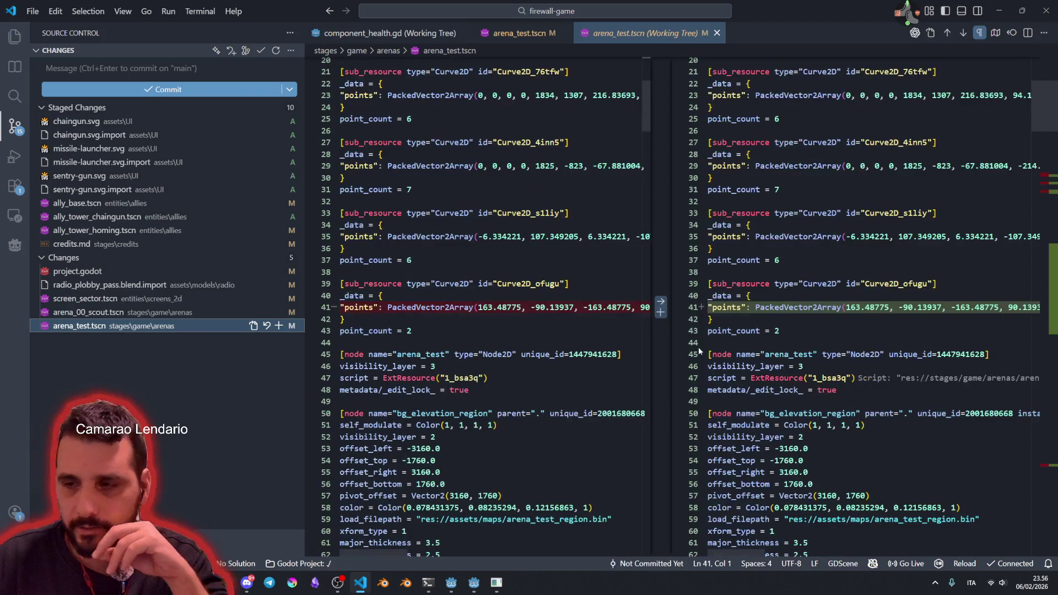
{"action": "scroll", "coordinate": [871, 280], "scroll_direction": "down", "scroll_amount": 20}
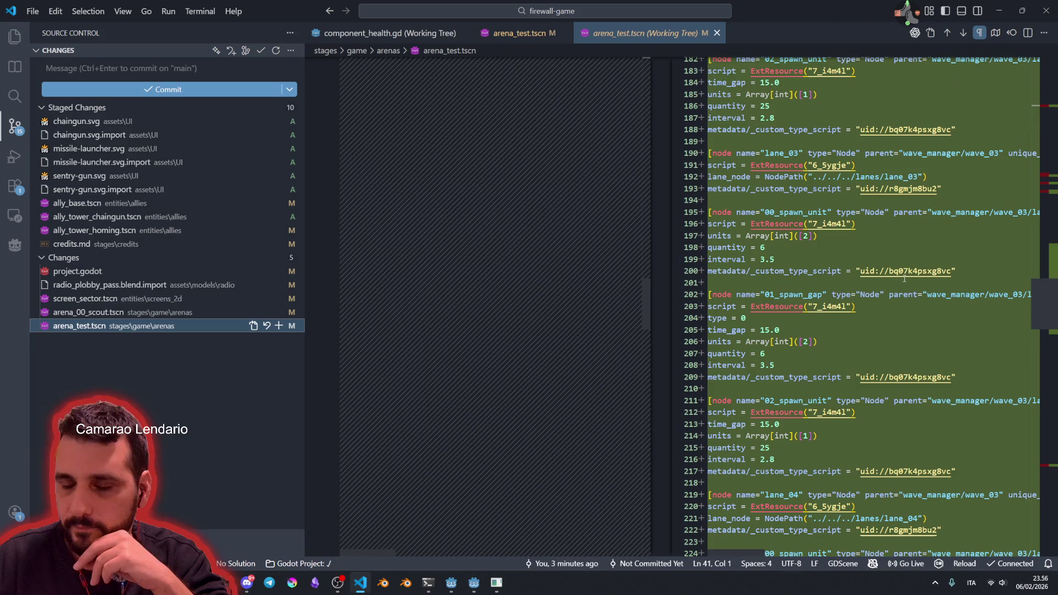
{"action": "left_click", "coordinate": [111, 314]}
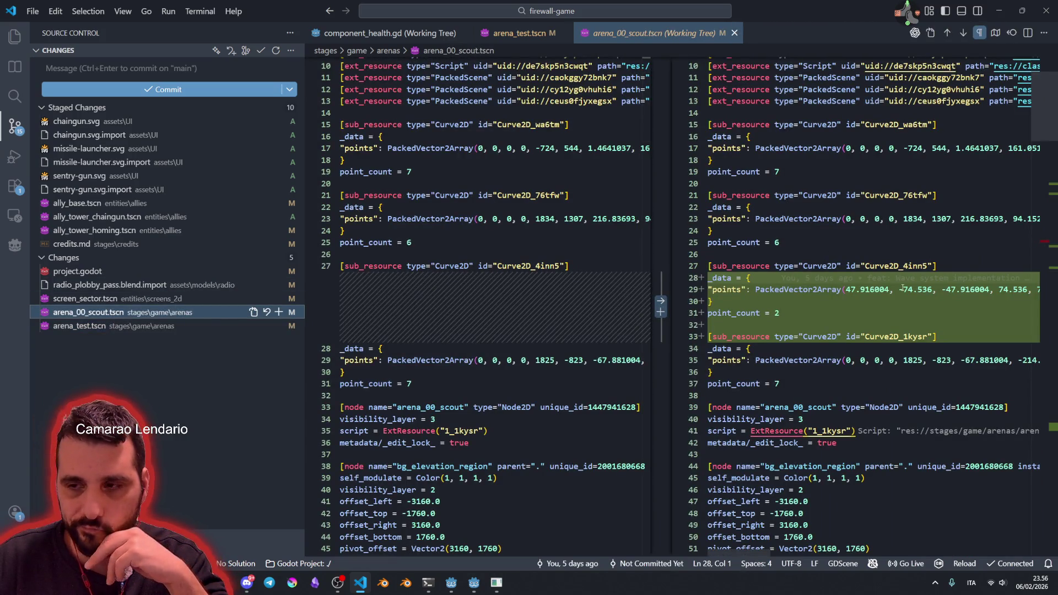
{"action": "left_click", "coordinate": [102, 297]}
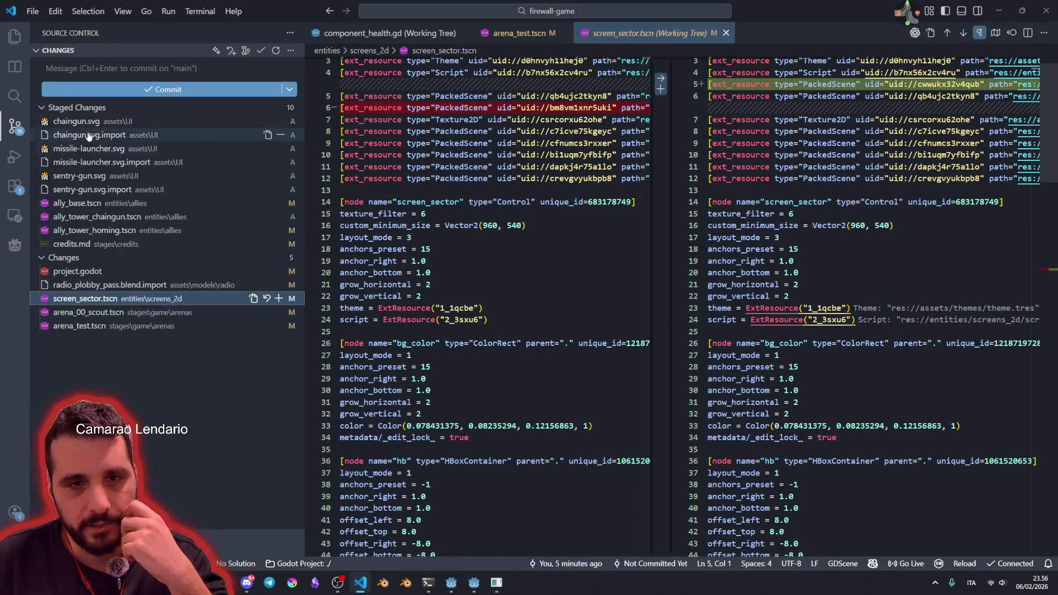
Step: Begin the commit message with 'feat: added chaingun turret' and check staged ally_tower_homing.tscn
{"action": "left_click", "coordinate": [75, 68]}
{"action": "type", "text": "fea"}
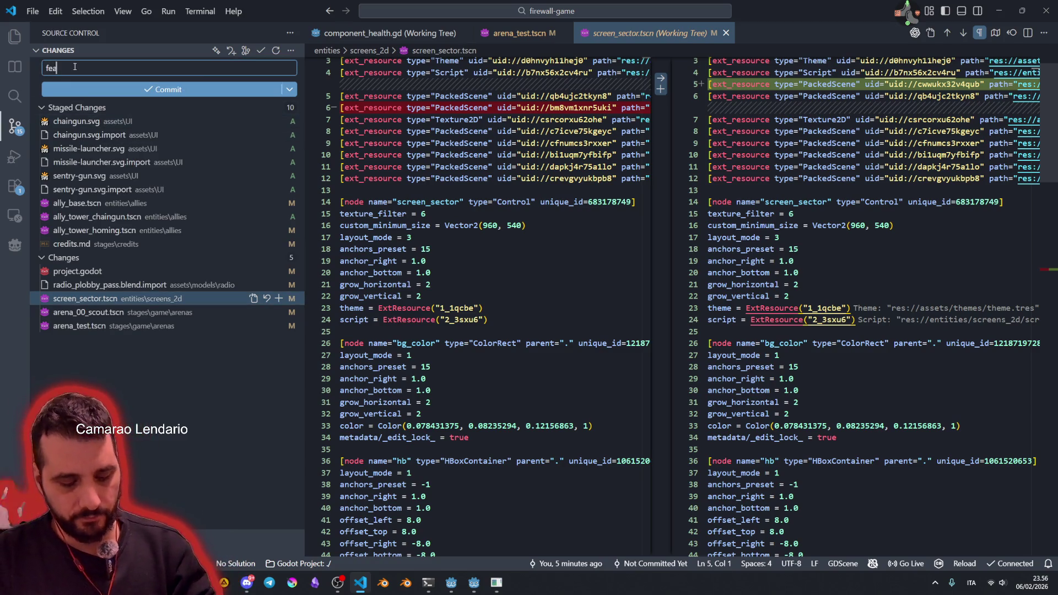
{"action": "type", "text": "t: added ch"}
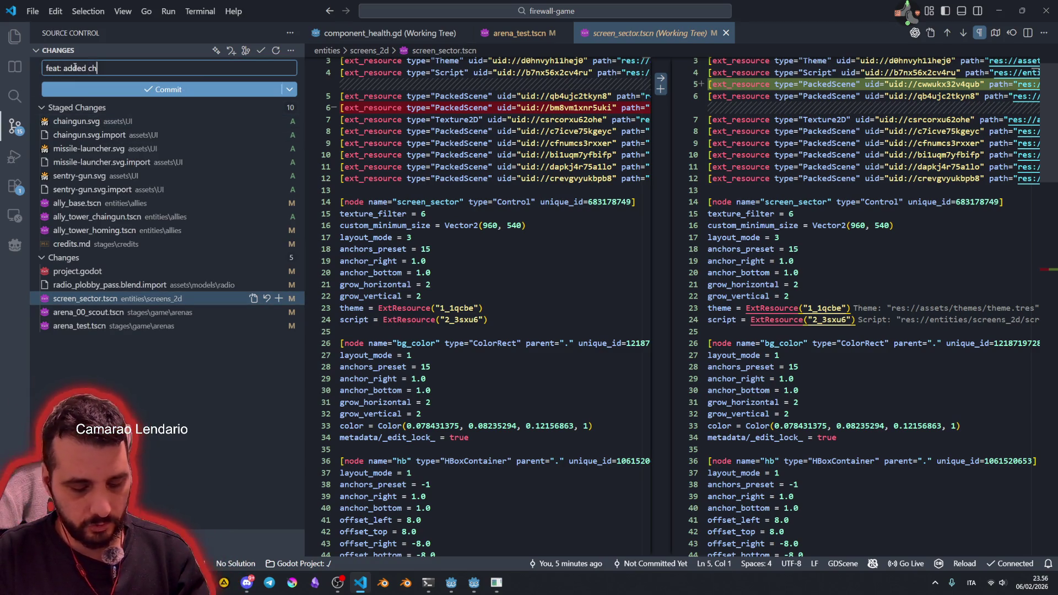
{"action": "type", "text": "aingun turret"}
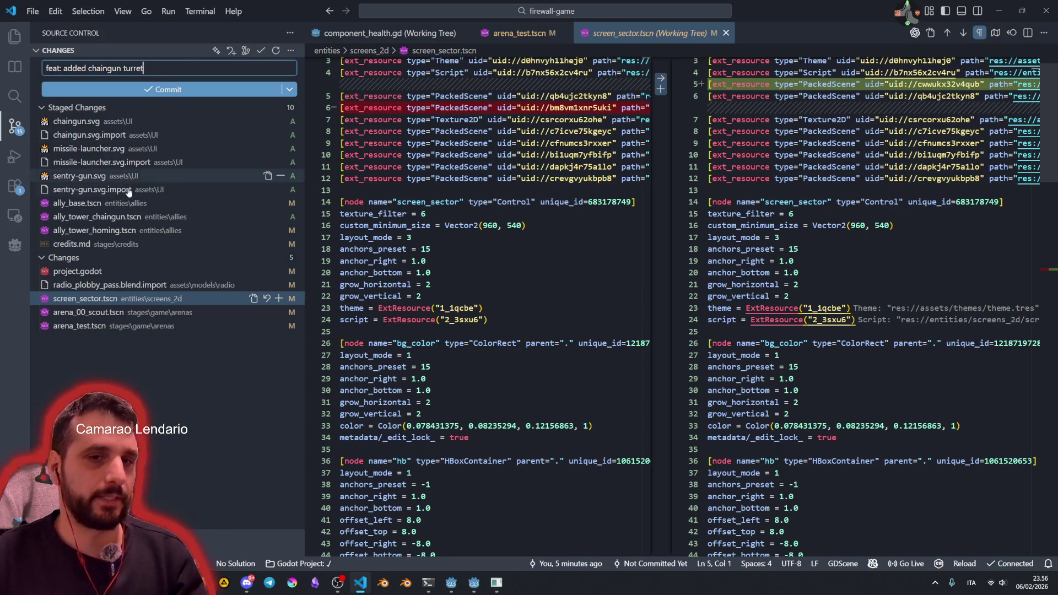
{"action": "left_click", "coordinate": [111, 231]}
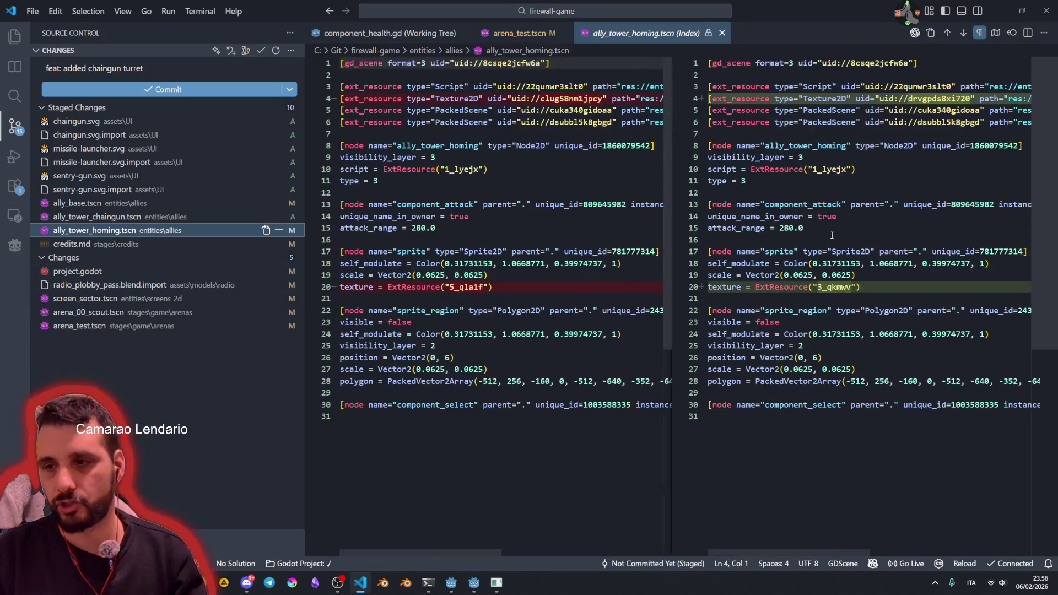
Step: Complete the message with 'and changed texture for homing turret', check ally_base.tscn, and commit
{"action": "left_click", "coordinate": [179, 62]}
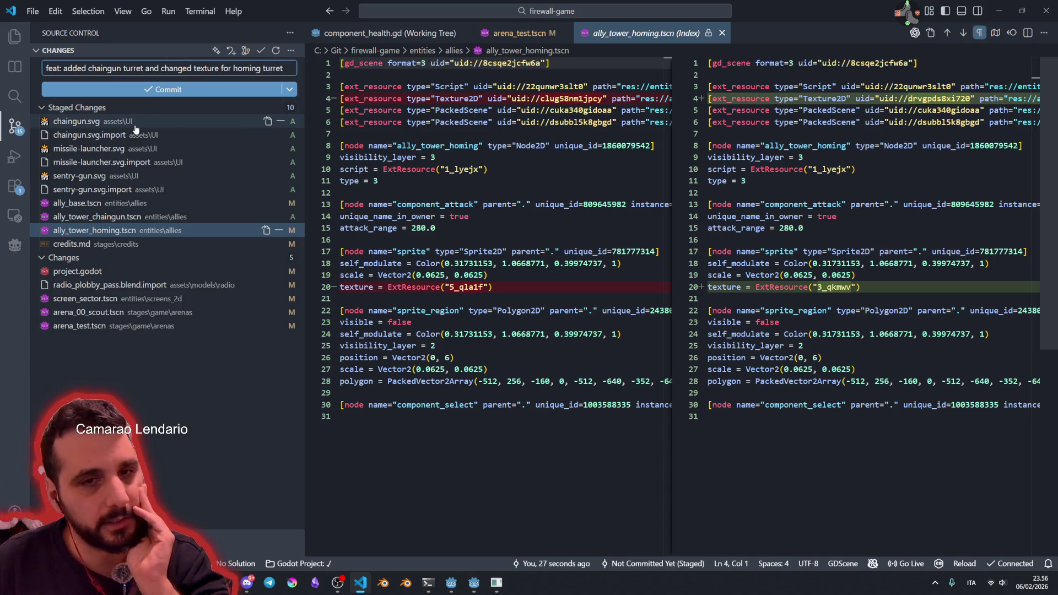
{"action": "left_click", "coordinate": [101, 205]}
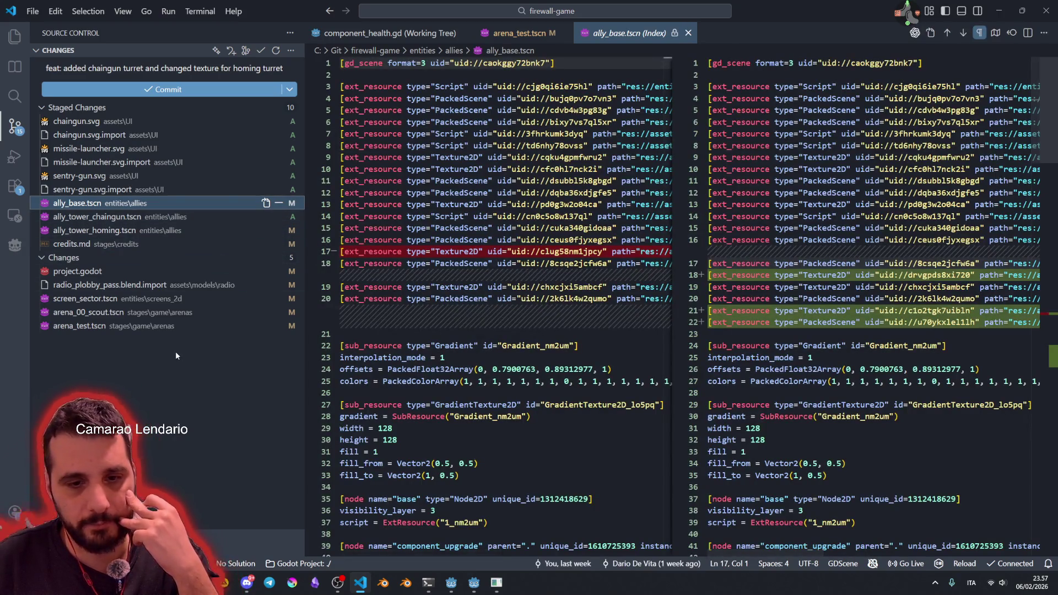
{"action": "left_click", "coordinate": [179, 90]}
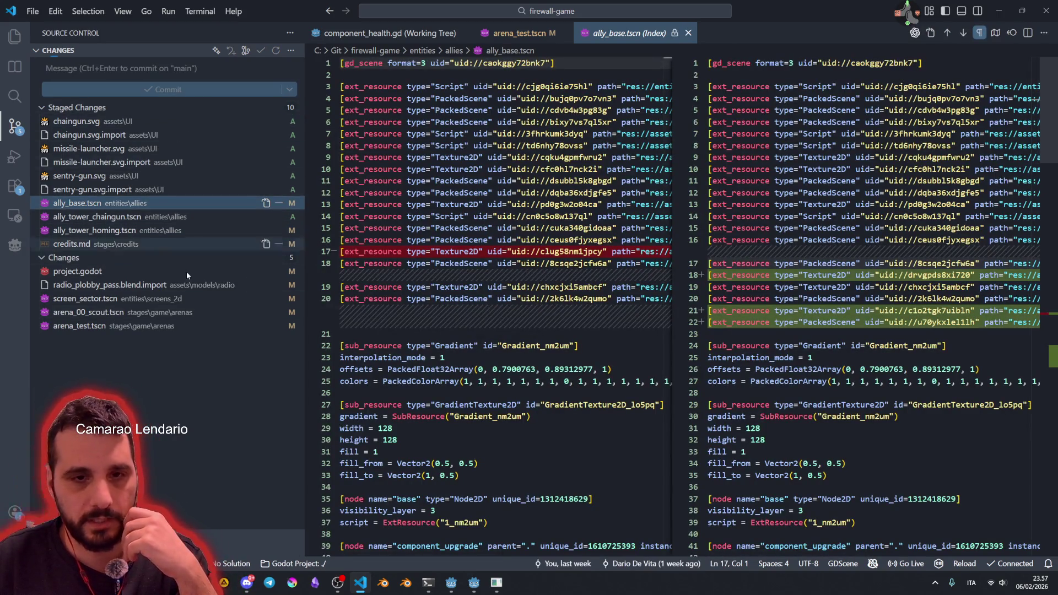